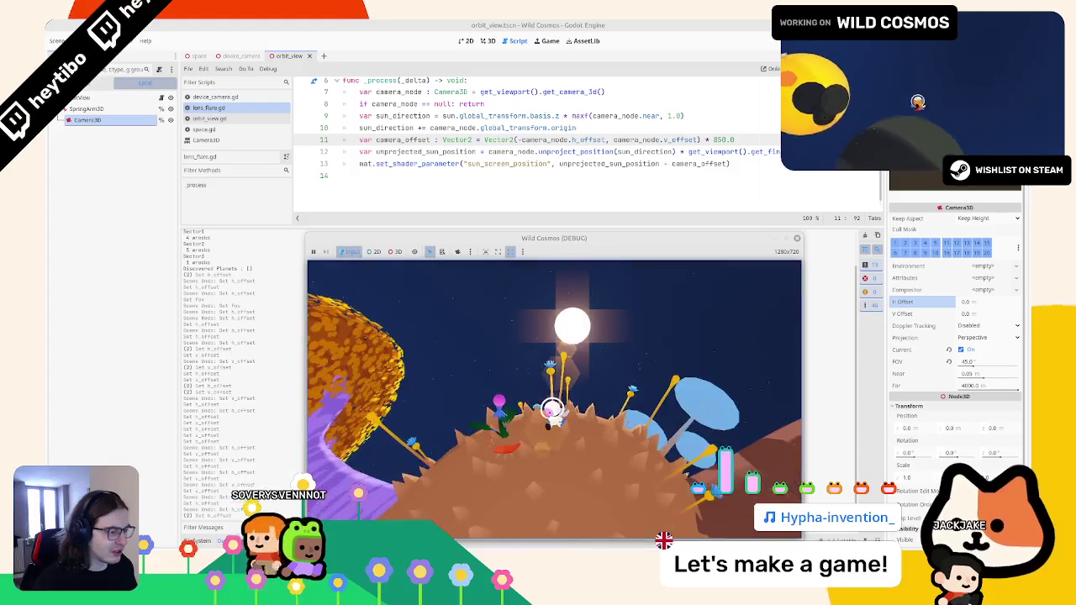
Pause the game and shift line 11's camera_offset declaration down below unprojected_sun_position with Alt+Down
{"action": "key", "text": "Escape"}
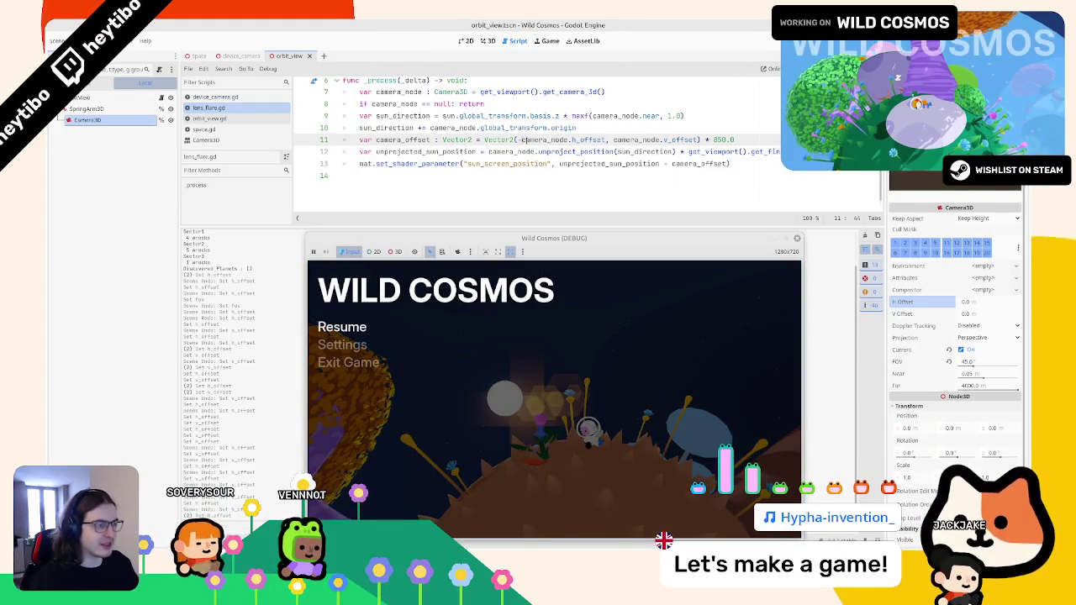
{"action": "key", "text": "BackSpace"}
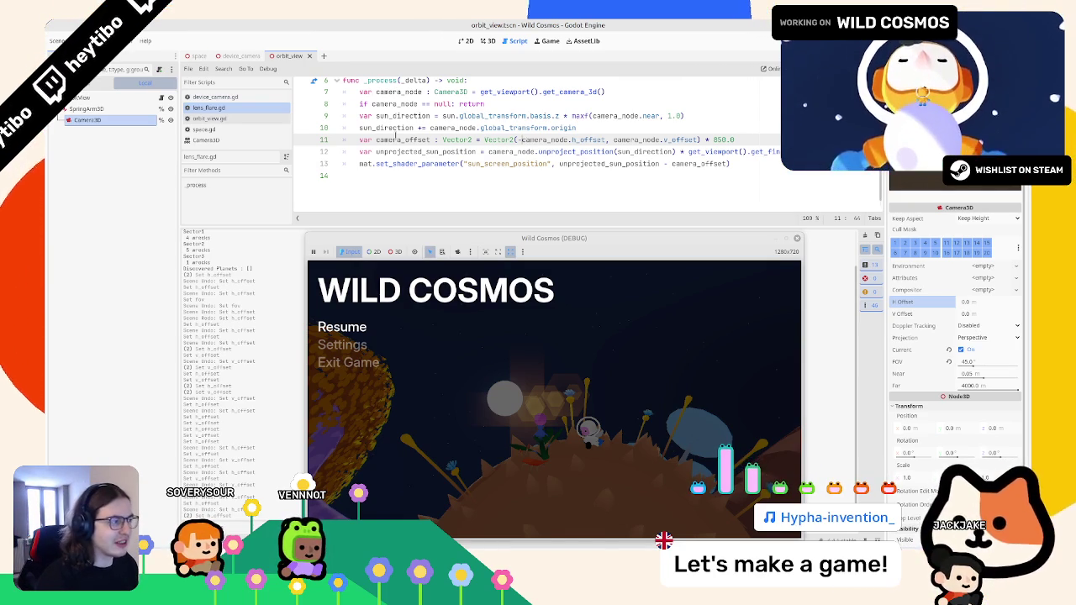
{"action": "key", "text": "alt+Down"}
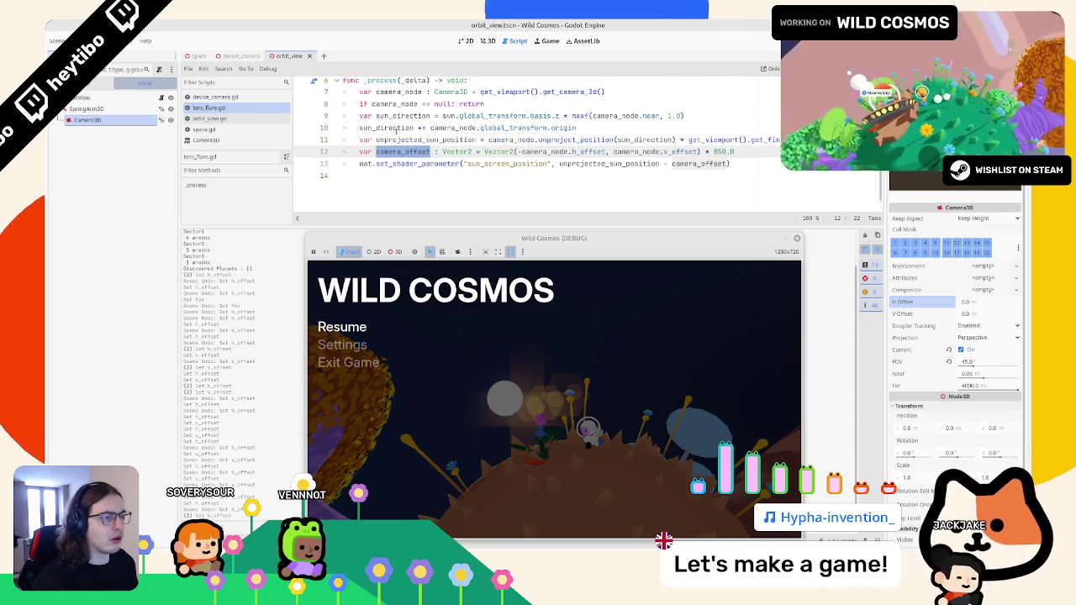
Save the script, resume the game, then strip the camera_offset term from line 13
{"action": "left_click", "coordinate": [706, 151]}
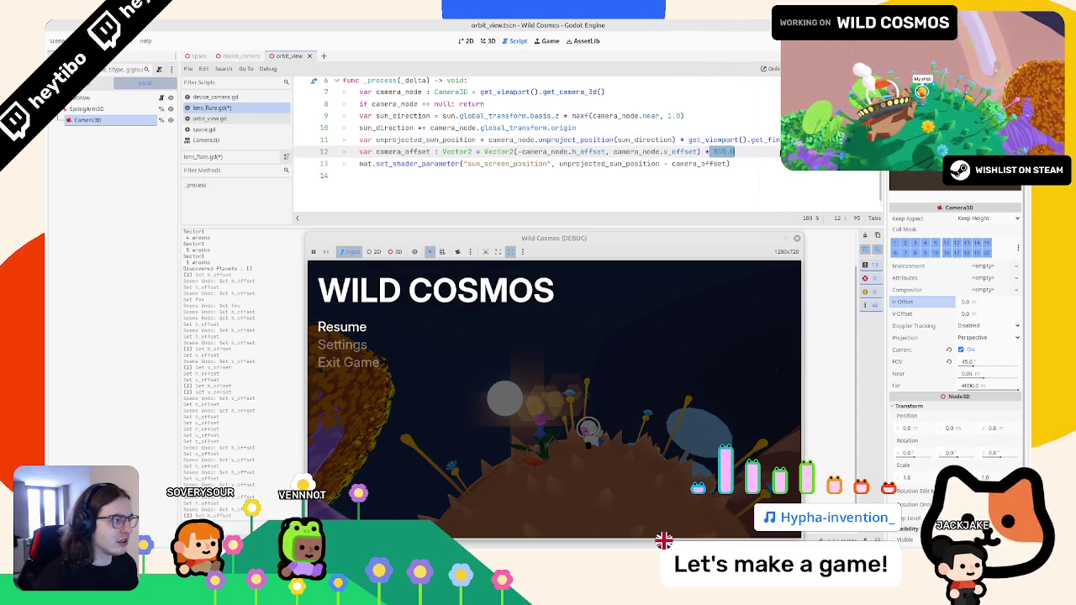
{"action": "key", "text": "ctrl+s"}
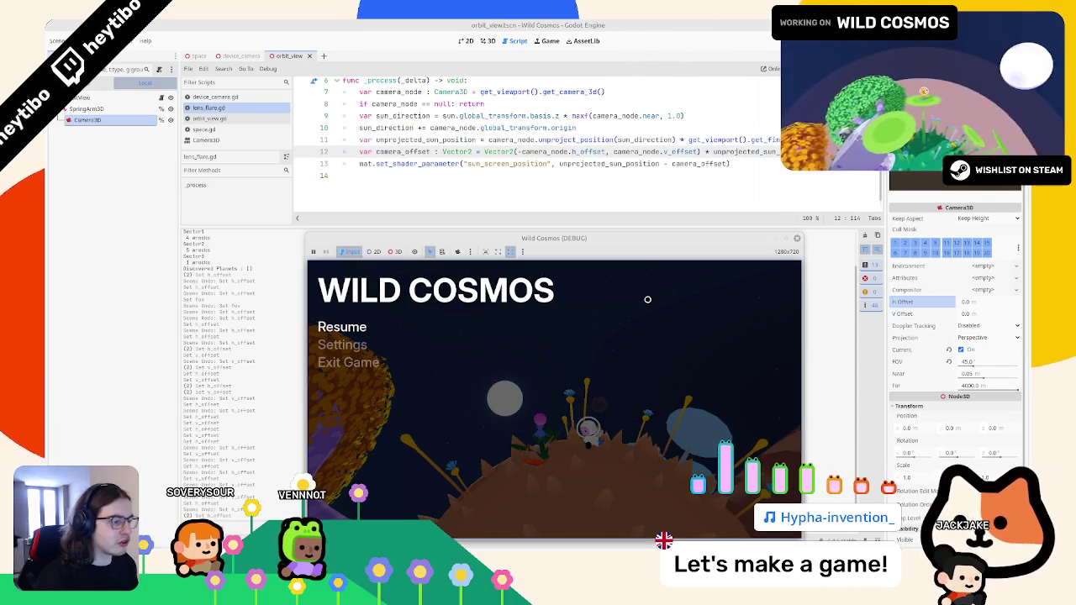
{"action": "key", "text": "Escape"}
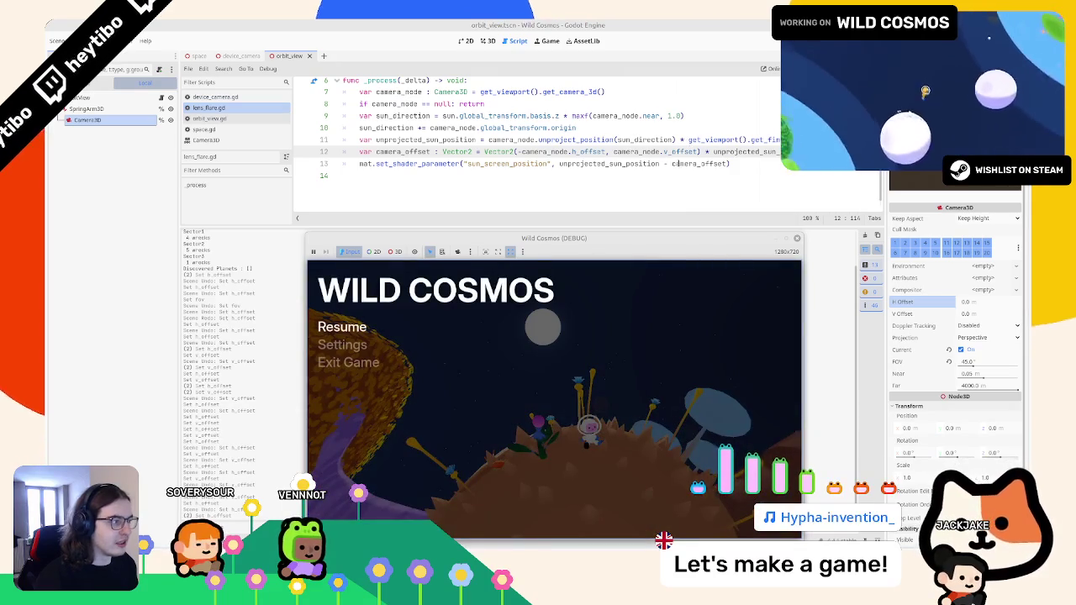
{"action": "left_click", "coordinate": [664, 163]}
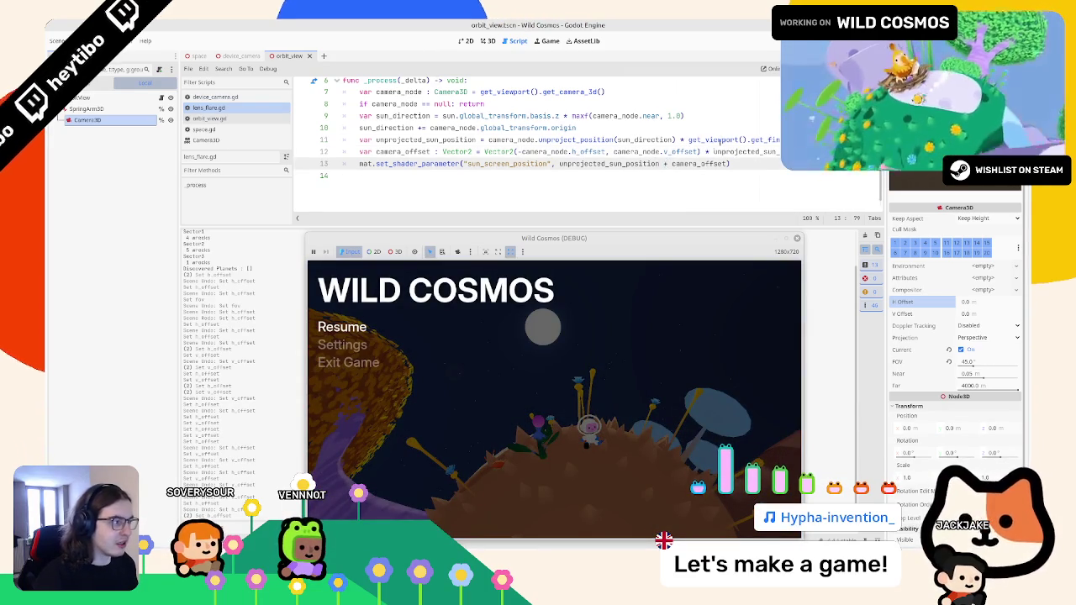
{"action": "key", "text": "ctrl+shift+Right"}
{"action": "key", "text": "ctrl+shift+Right"}
{"action": "key", "text": "ctrl+shift+Right"}
{"action": "key", "text": "BackSpace"}
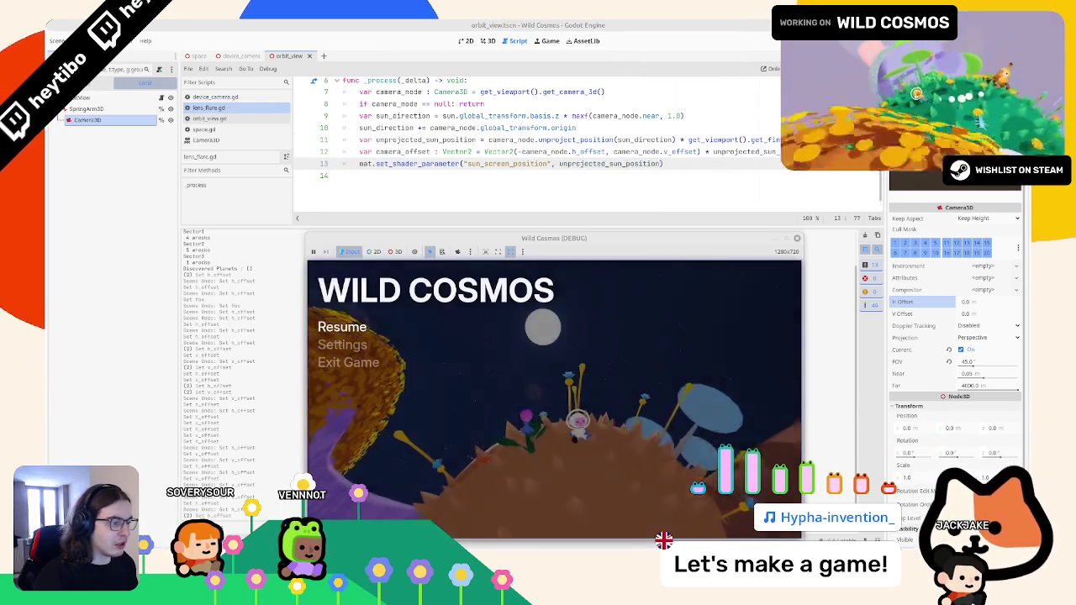
Make line 13 pass unprojected_sun_position - camera_offset to the shader, then resume the game
{"action": "left_click", "coordinate": [701, 152]}
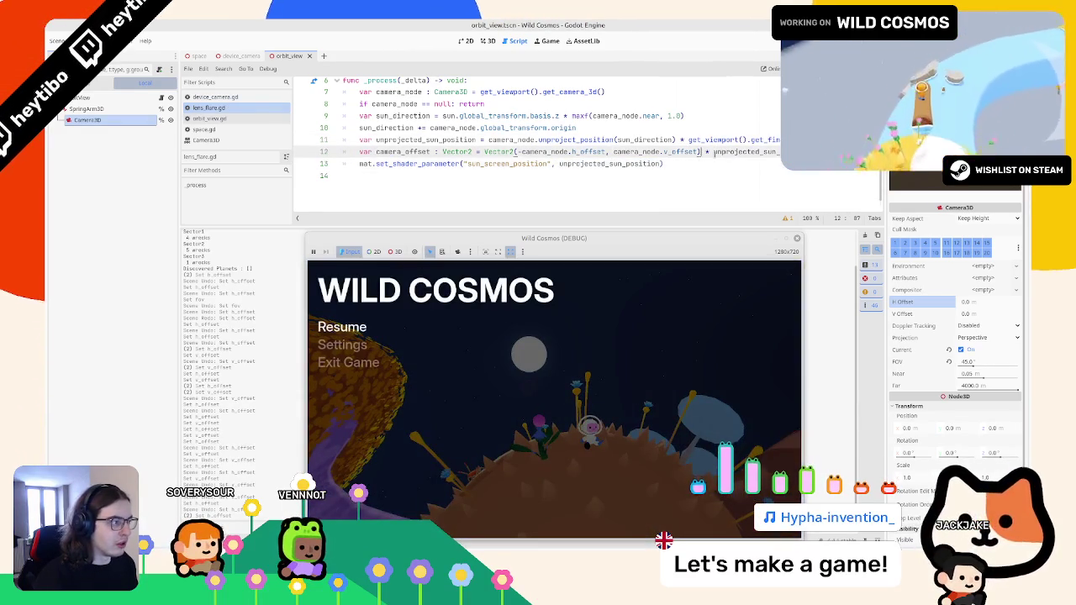
{"action": "double_click", "coordinate": [726, 151]}
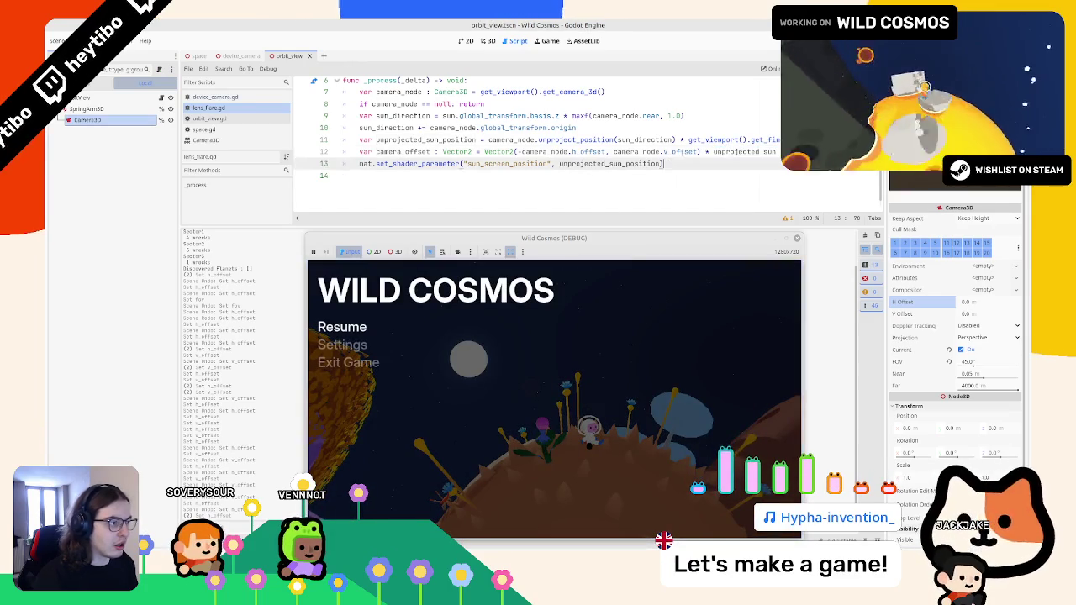
{"action": "left_click", "coordinate": [701, 152], "text": "shift"}
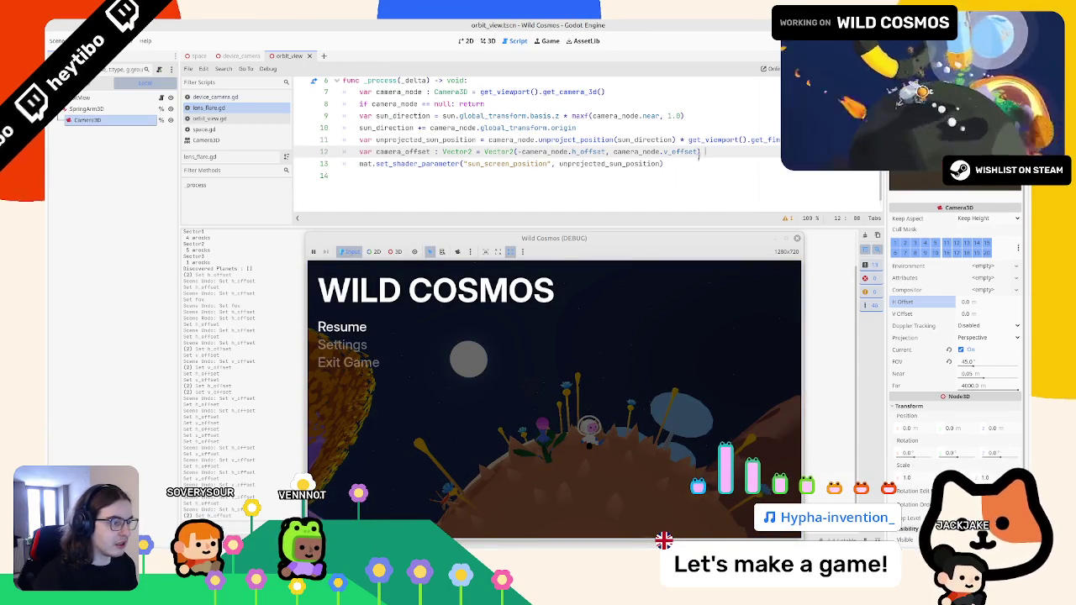
{"action": "left_click", "coordinate": [684, 165]}
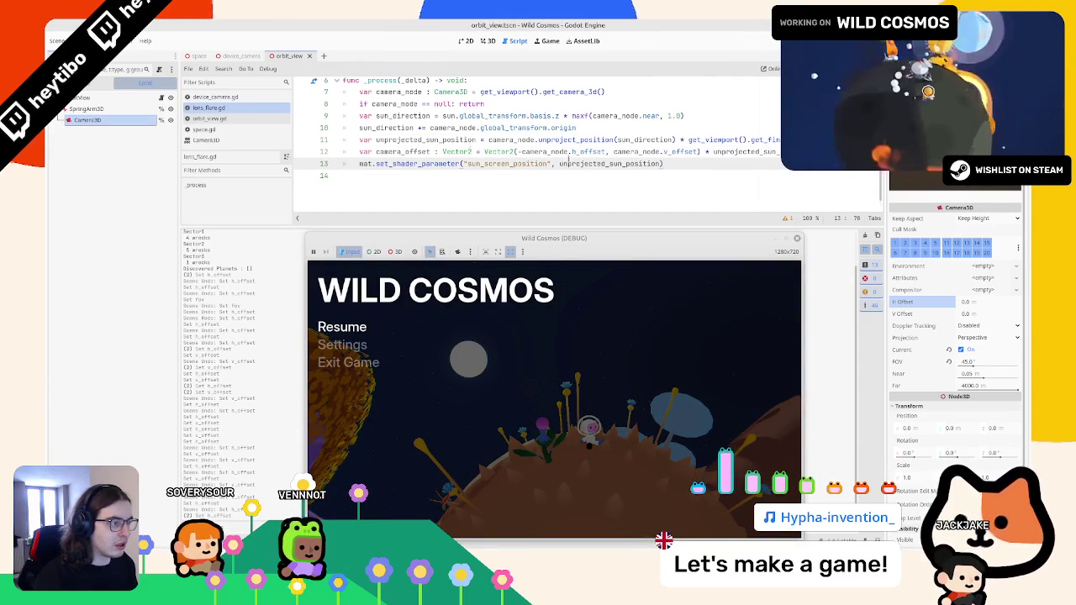
{"action": "double_click", "coordinate": [425, 139]}
{"action": "left_click", "coordinate": [661, 164]}
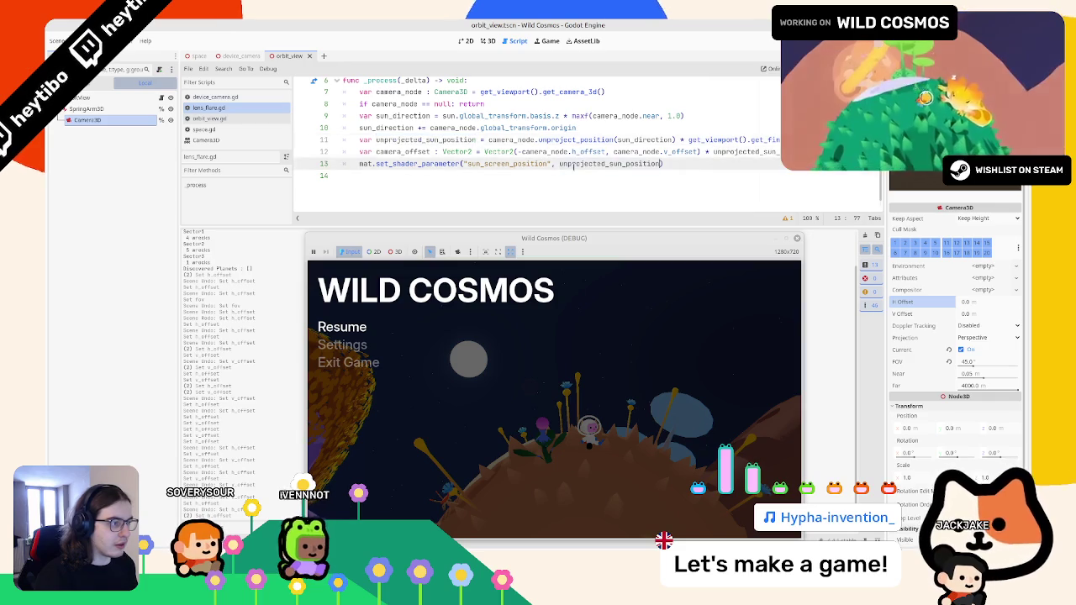
{"action": "left_click", "coordinate": [406, 152]}
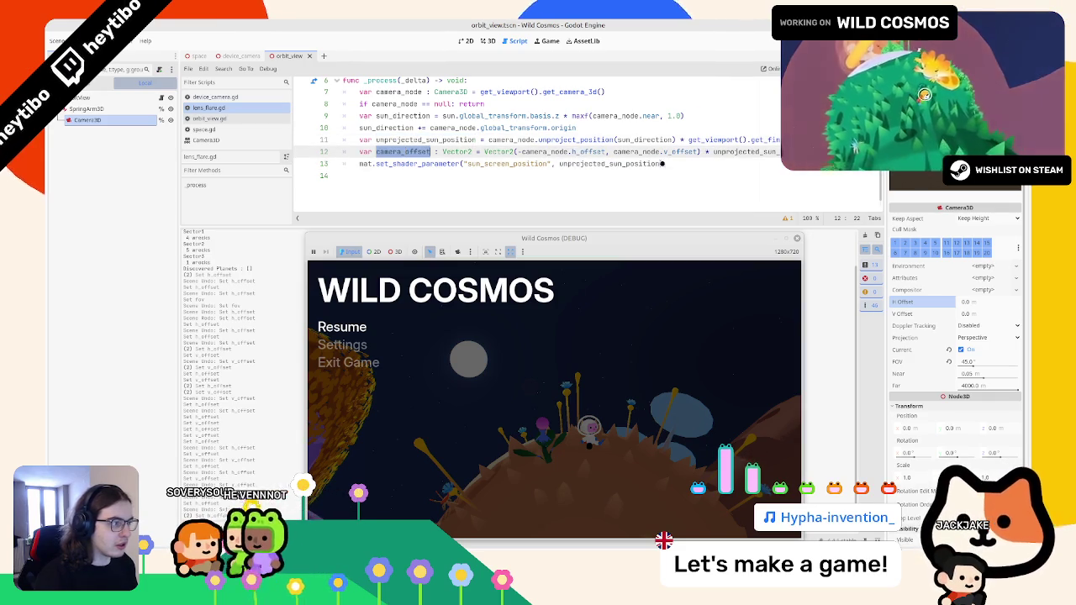
{"action": "left_click", "coordinate": [661, 163]}
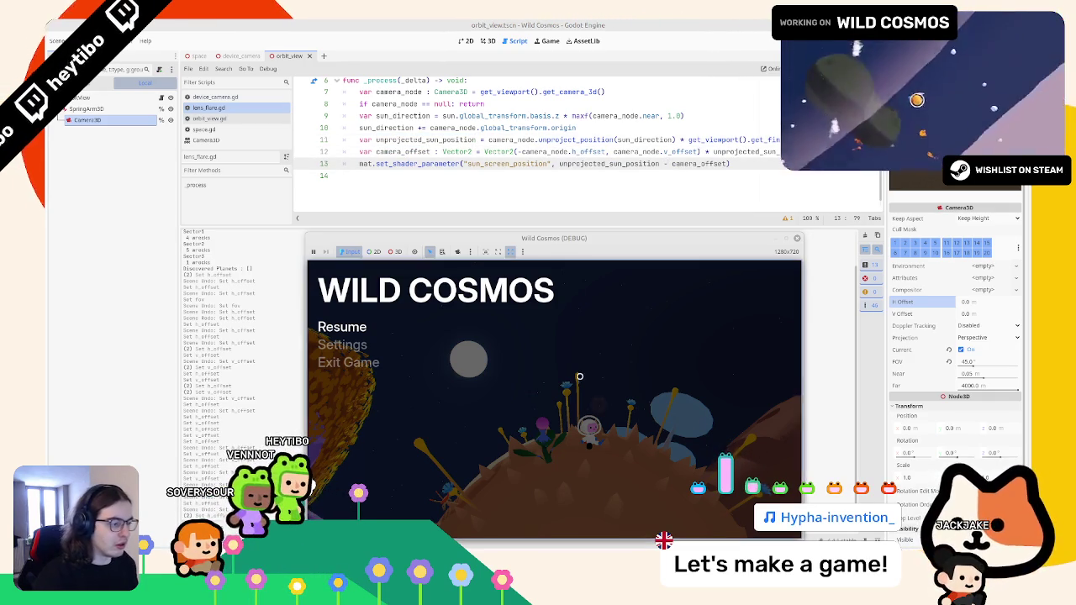
{"action": "key", "text": "Escape"}
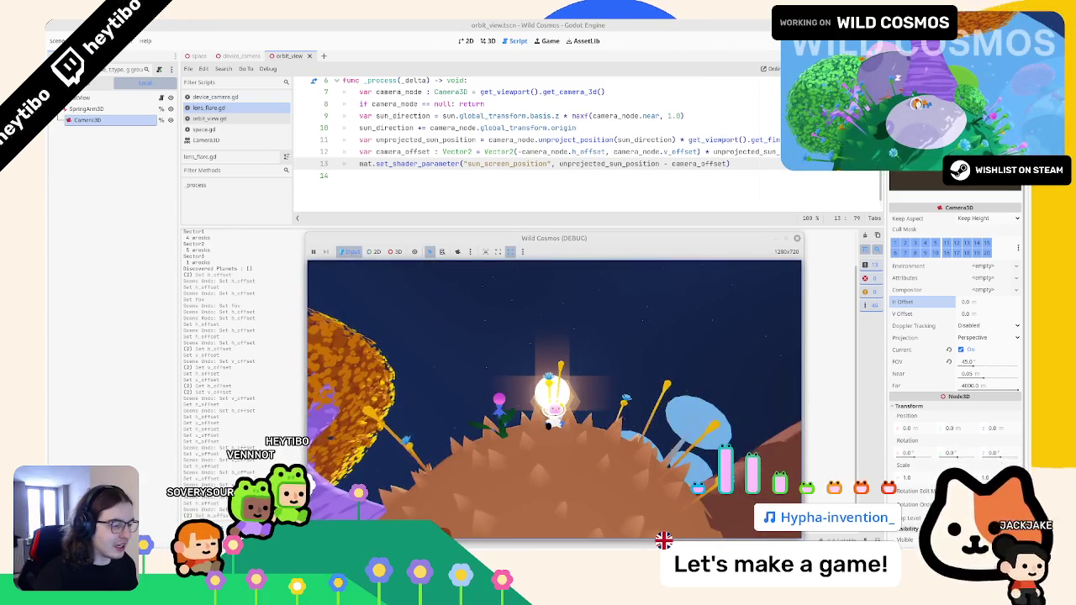
Pause the game and keep the minus sign before camera_node.h_offset inside Vector2(
{"action": "key", "text": "Escape"}
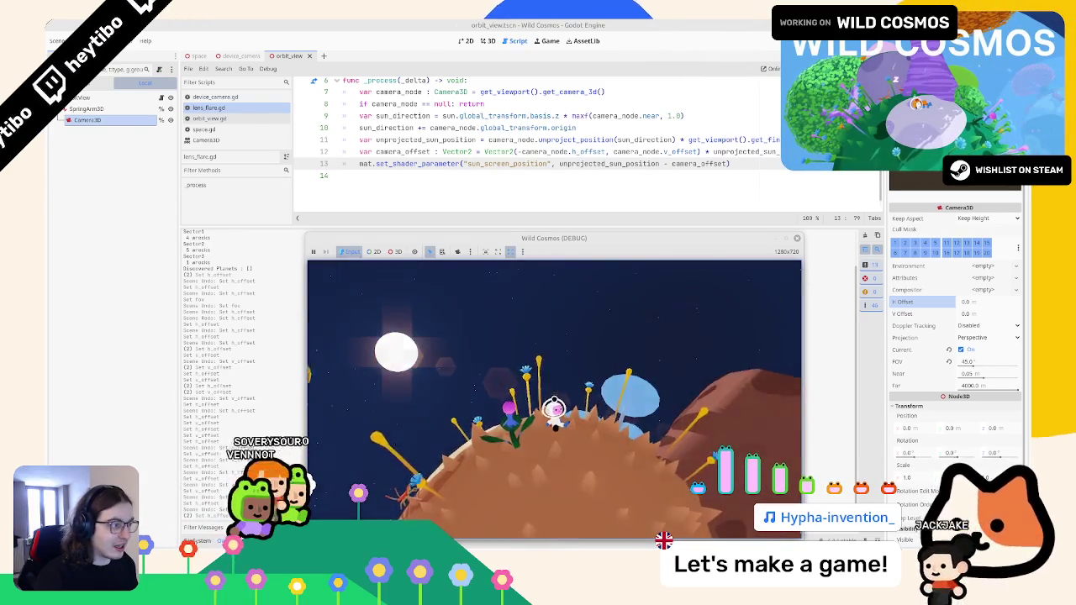
{"action": "left_click", "coordinate": [518, 151]}
{"action": "key", "text": "BackSpace"}
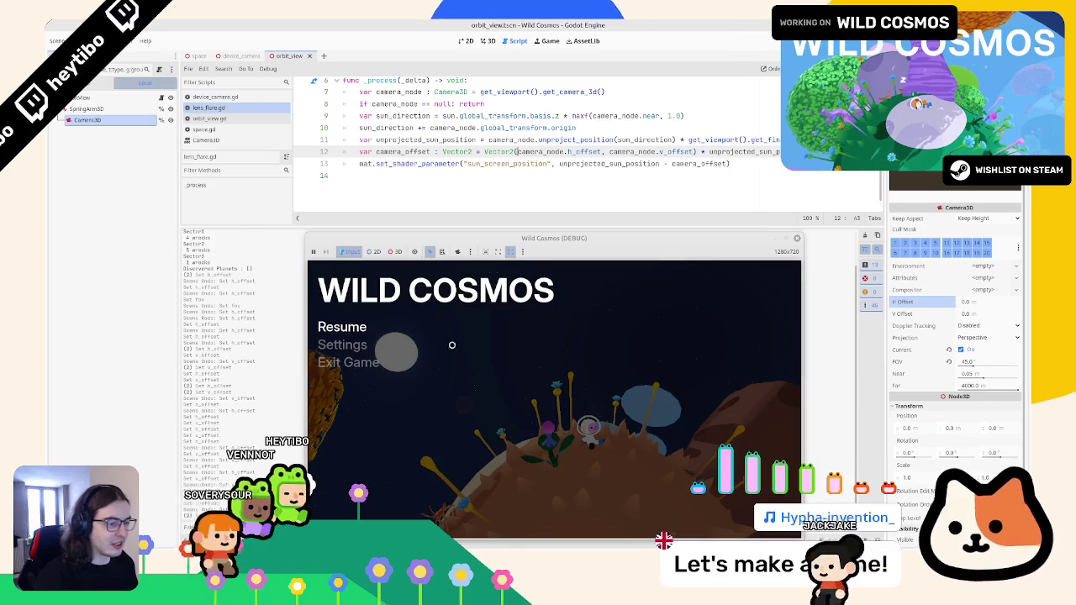
{"action": "left_click", "coordinate": [615, 328]}
{"action": "left_click", "coordinate": [353, 175]}
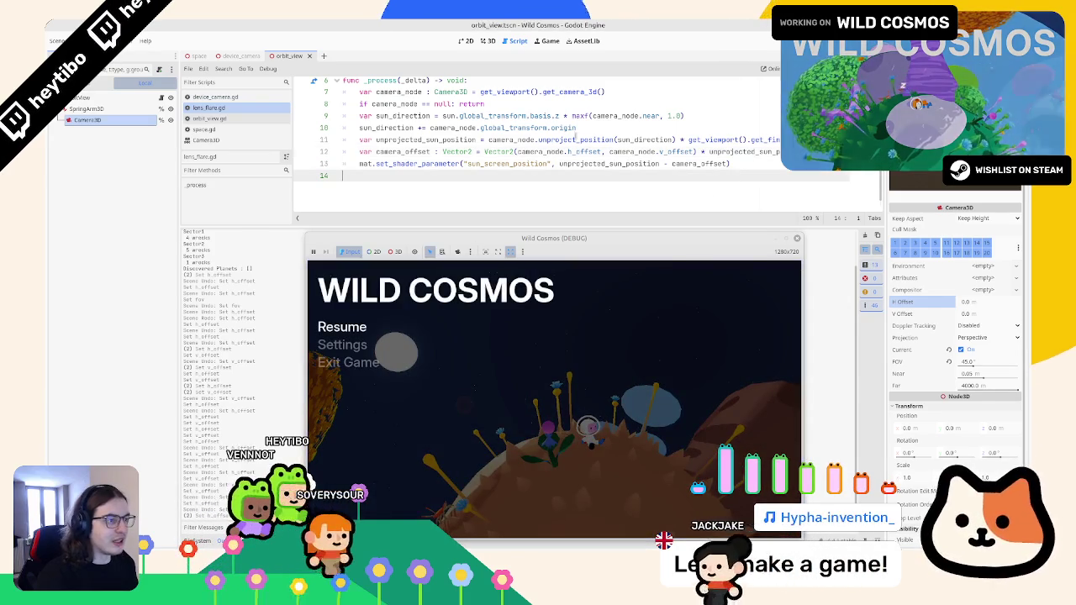
{"action": "double_click", "coordinate": [425, 140]}
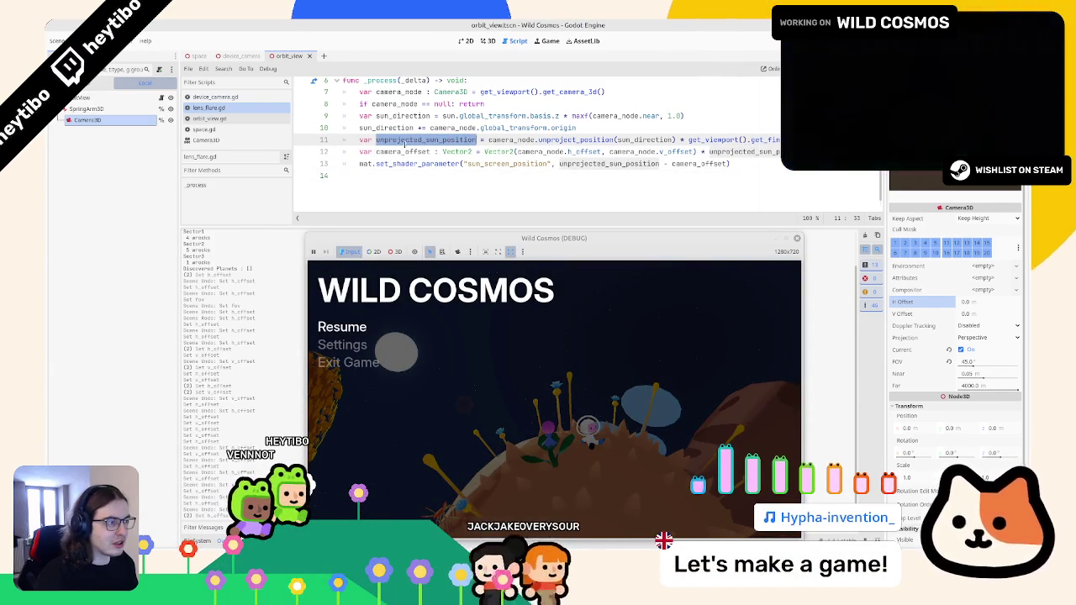
{"action": "left_click", "coordinate": [401, 152]}
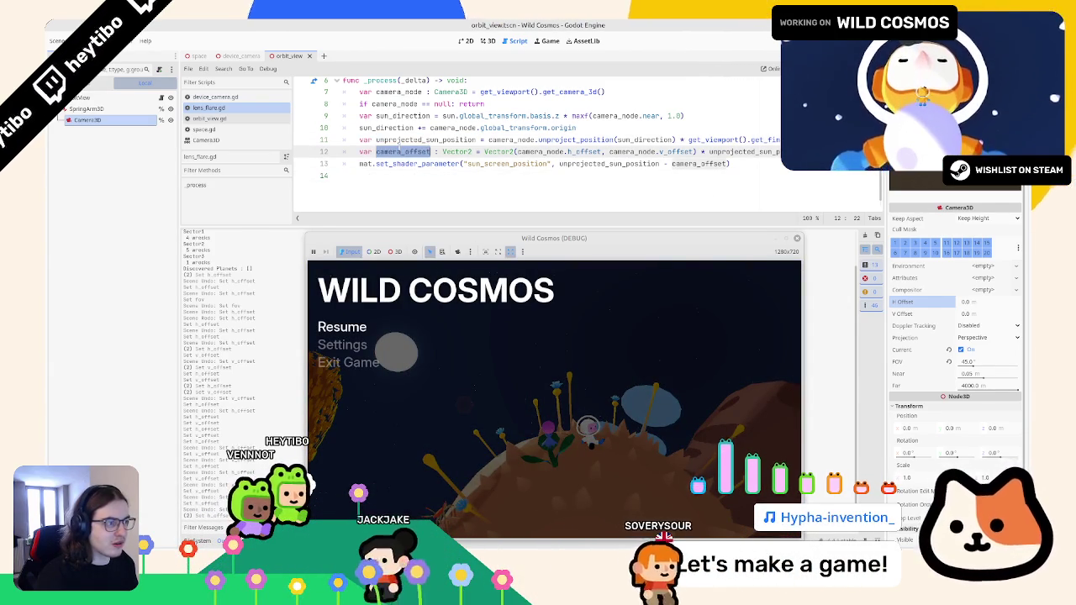
{"action": "left_click", "coordinate": [516, 151]}
{"action": "type", "text": "-"}
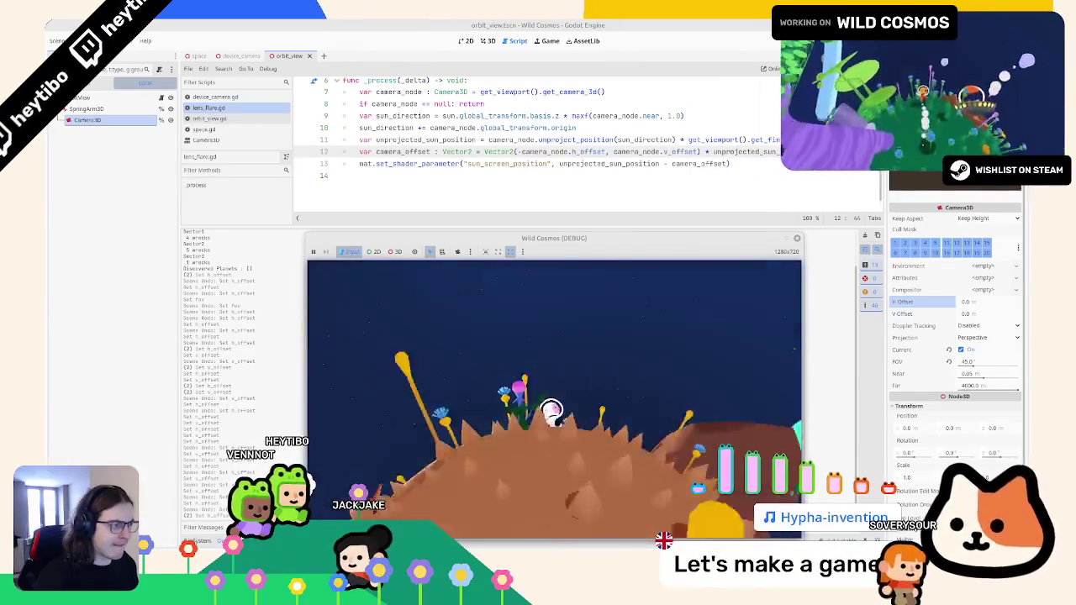
Restore line 13's camera_offset subtraction, save, and delete the trailing unprojected_sun_position multiplier
{"action": "left_click", "coordinate": [665, 163]}
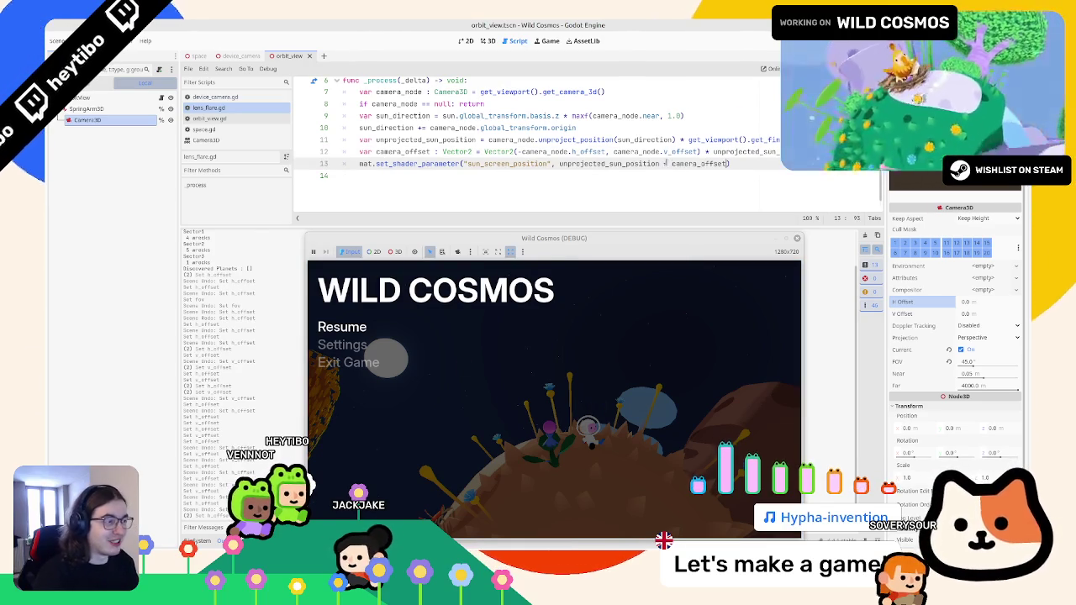
{"action": "left_click", "coordinate": [676, 139]}
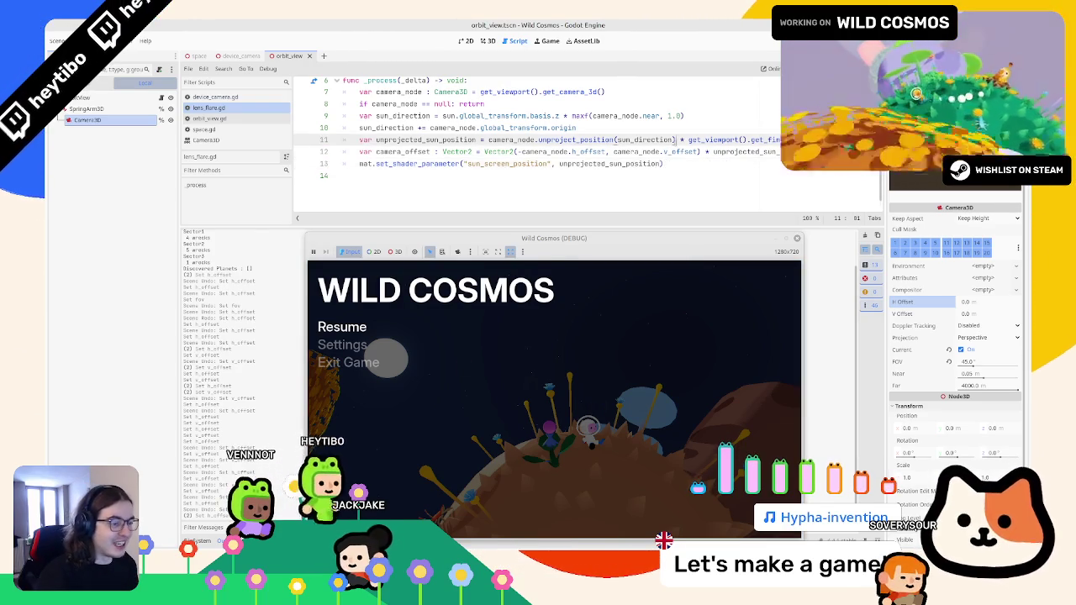
{"action": "key", "text": "ctrl+z"}
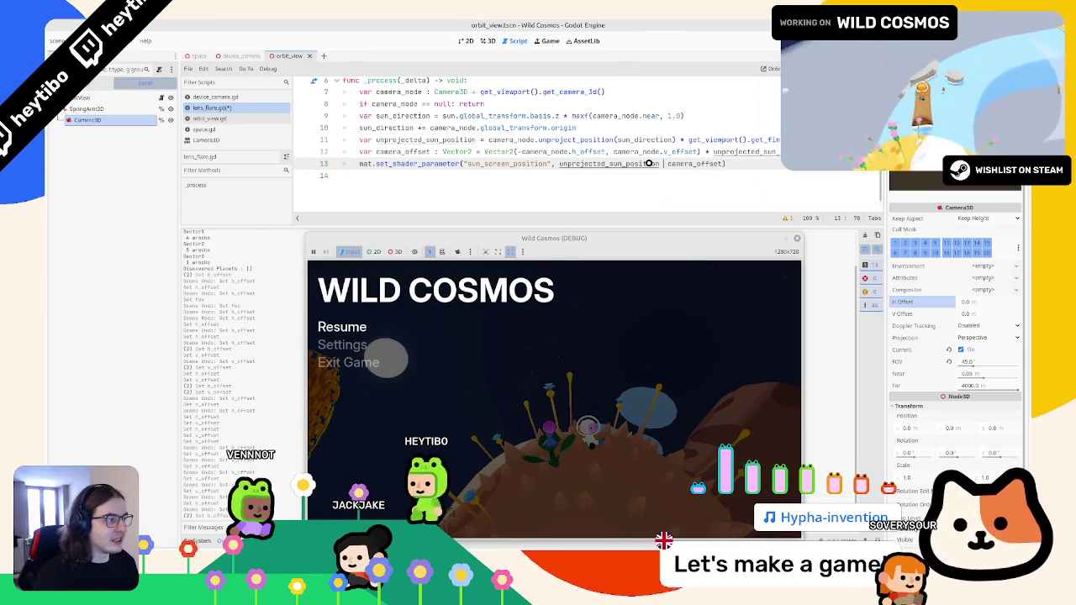
{"action": "type", "text": "-"}
{"action": "left_click", "coordinate": [639, 151]}
{"action": "key", "text": "ctrl+s"}
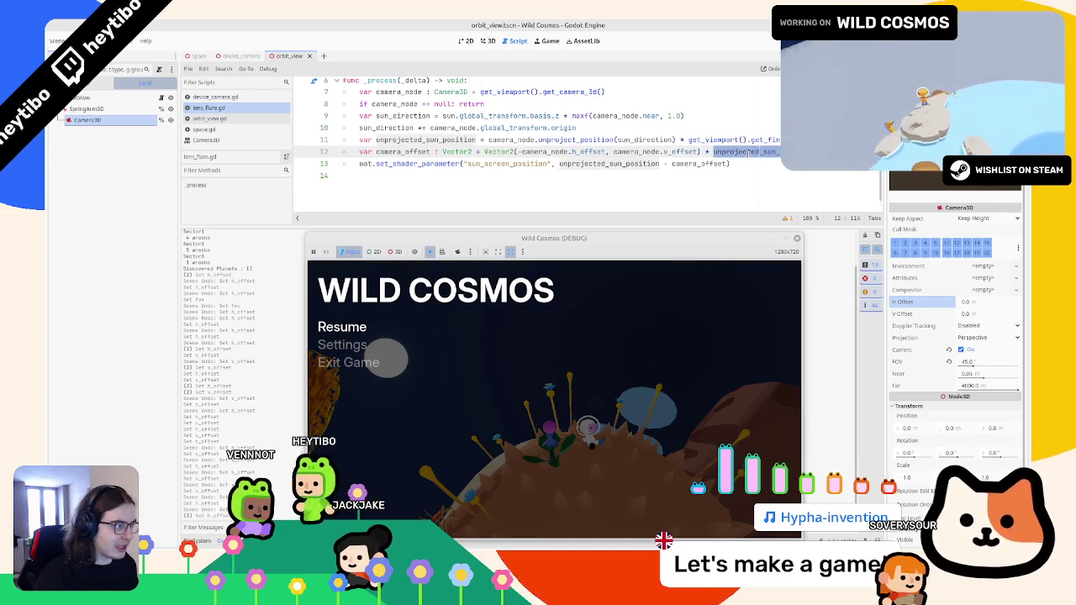
{"action": "key", "text": "shift+End"}
{"action": "key", "text": "BackSpace"}
{"action": "key", "text": "ctrl+BackSpace"}
{"action": "key", "text": "ctrl+BackSpace"}
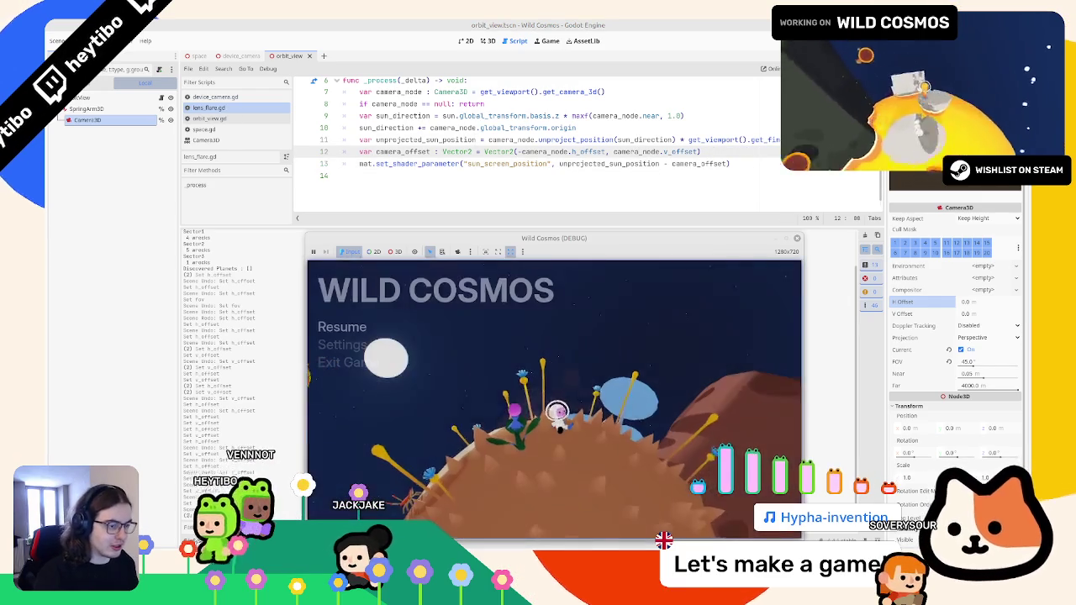
Resume the game to check the flare with camera_offset * 1000.0, then pause it again
{"action": "left_click", "coordinate": [728, 140]}
{"action": "left_click", "coordinate": [722, 150]}
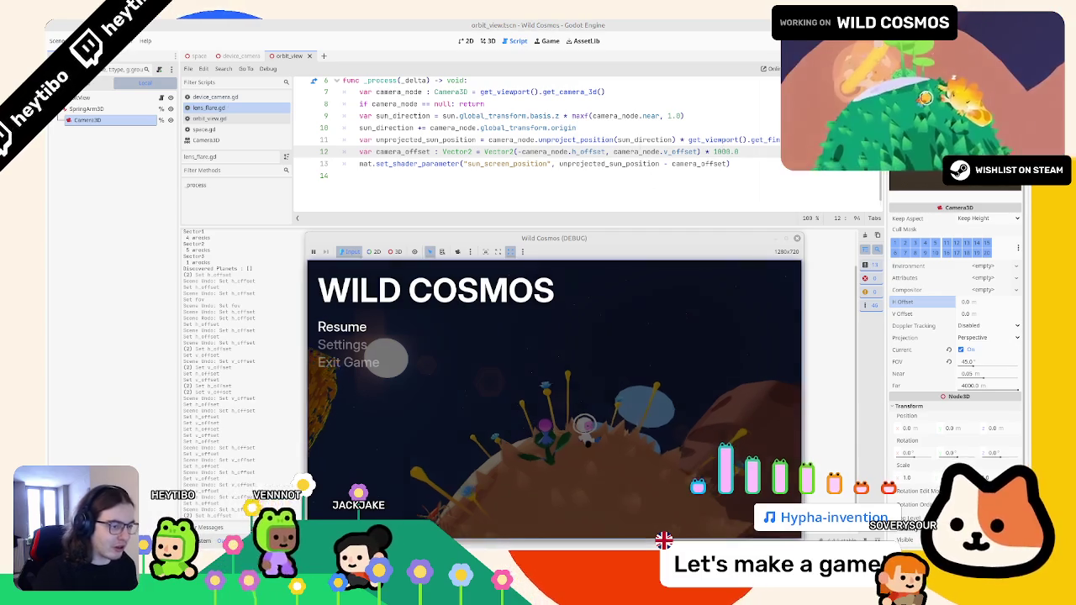
{"action": "key", "text": "Escape"}
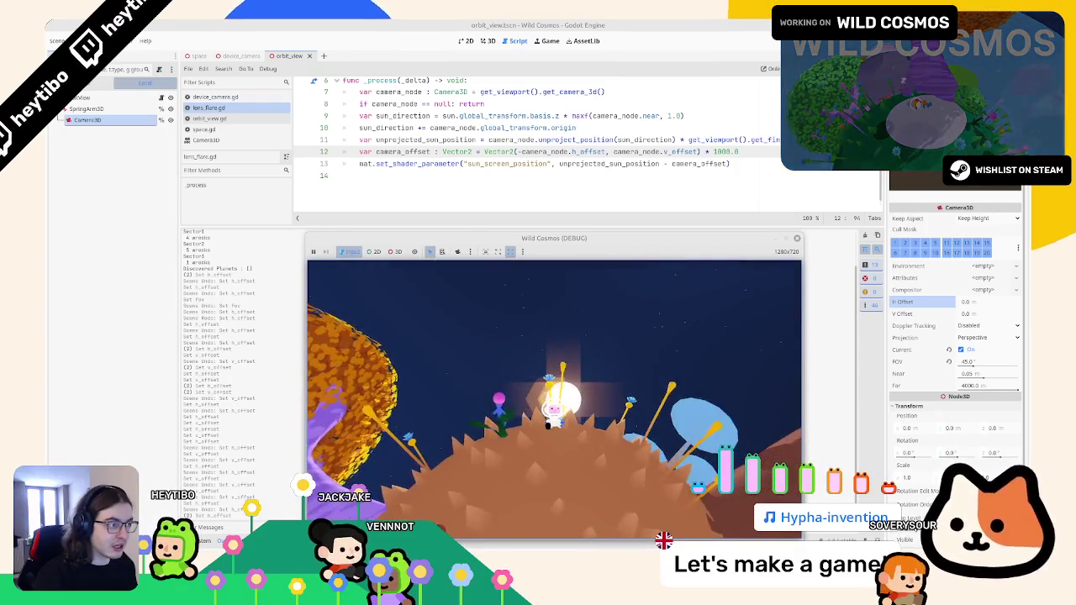
{"action": "key", "text": "Escape"}
{"action": "key", "text": "Escape"}
{"action": "key", "text": "Escape"}
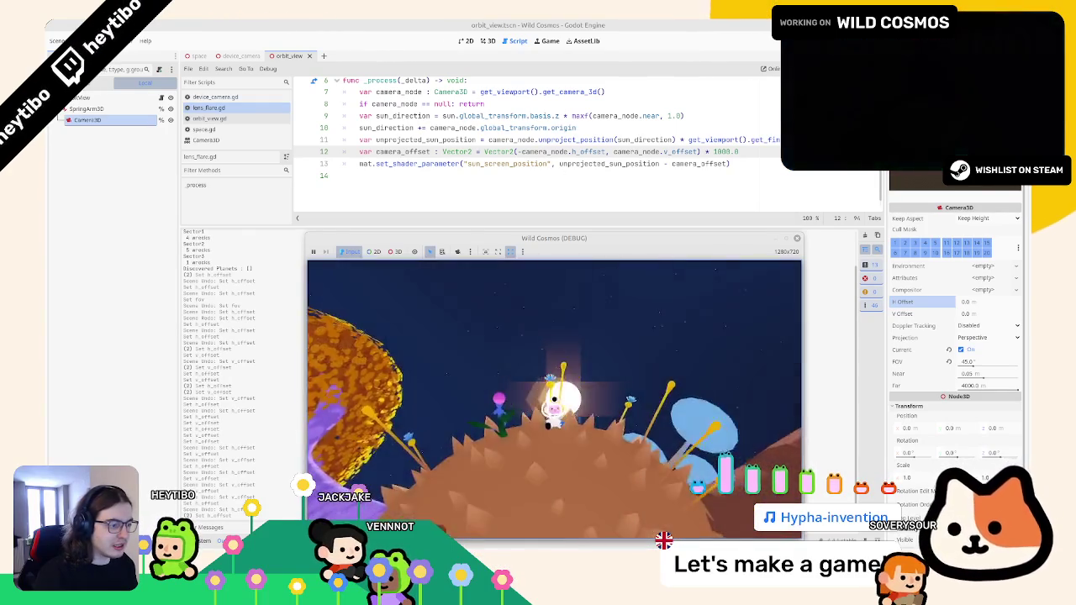
{"action": "key", "text": "Escape"}
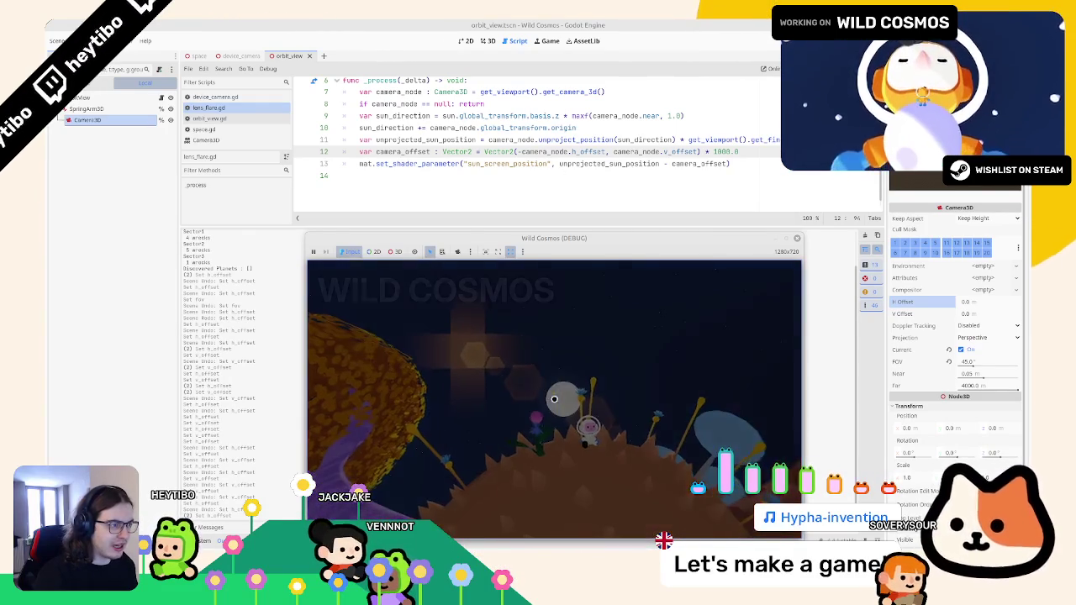
{"action": "double_click", "coordinate": [426, 140]}
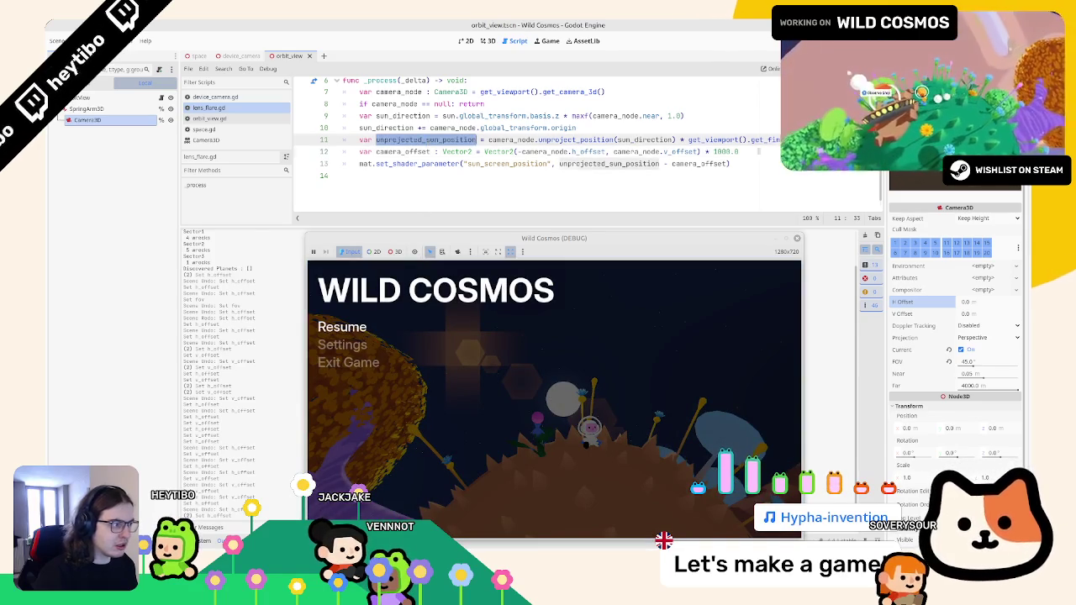
Try a .length() term in place of 1000.0 on line 12, save, and test it in game
{"action": "double_click", "coordinate": [726, 151]}
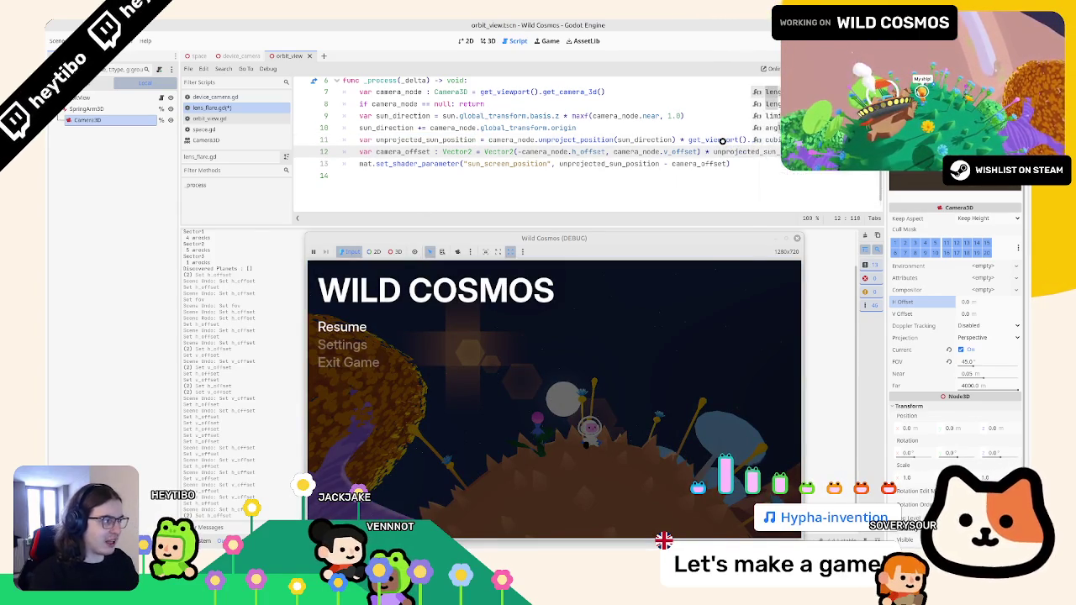
{"action": "type", "text": "position.length()"}
{"action": "key", "text": "ctrl+s"}
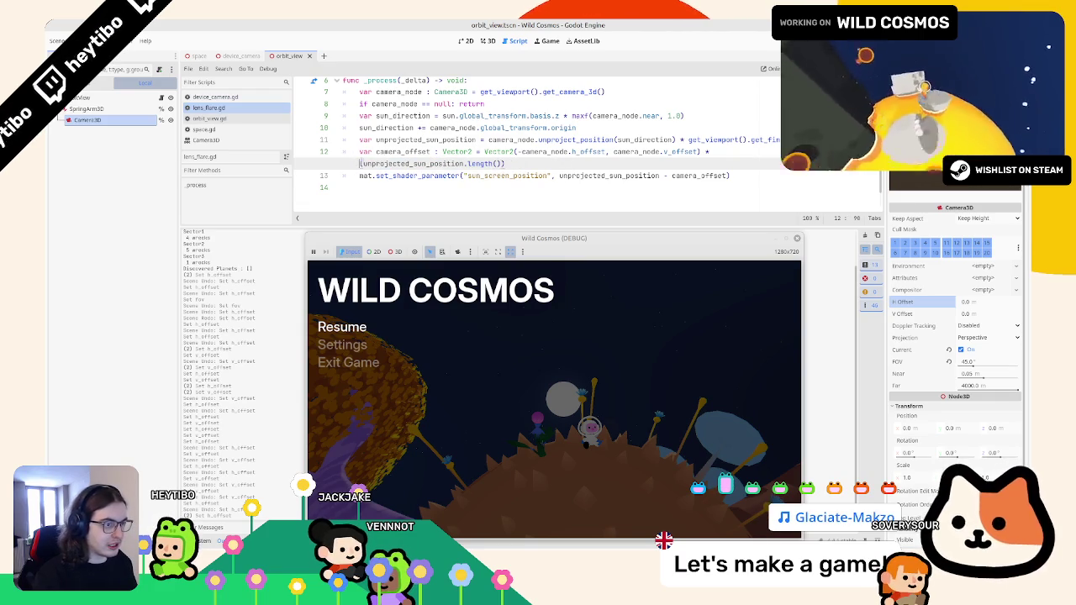
{"action": "key", "text": "ctrl+z"}
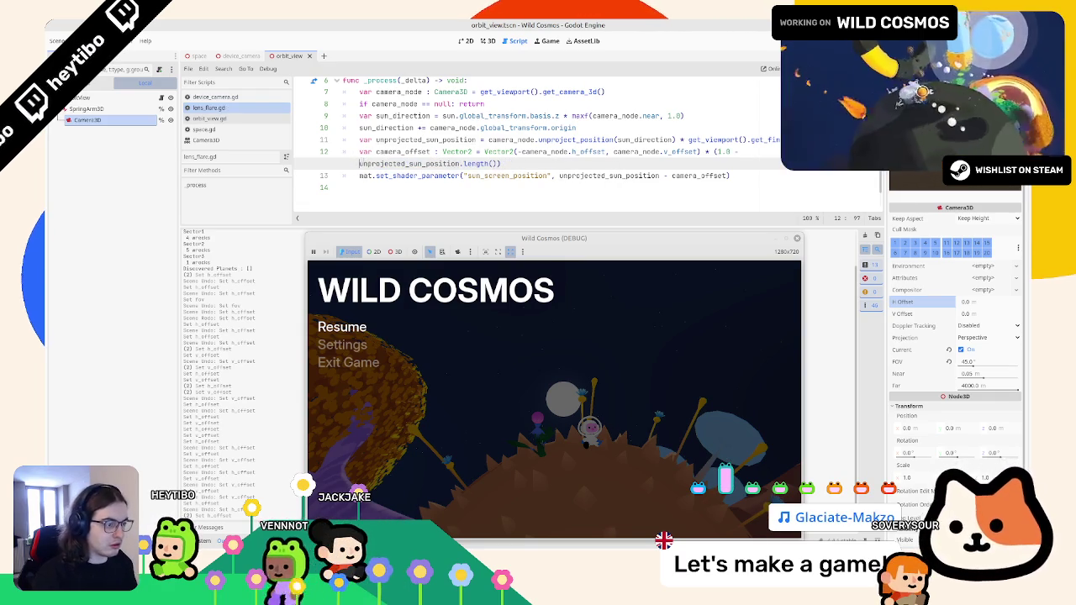
{"action": "key", "text": "Escape"}
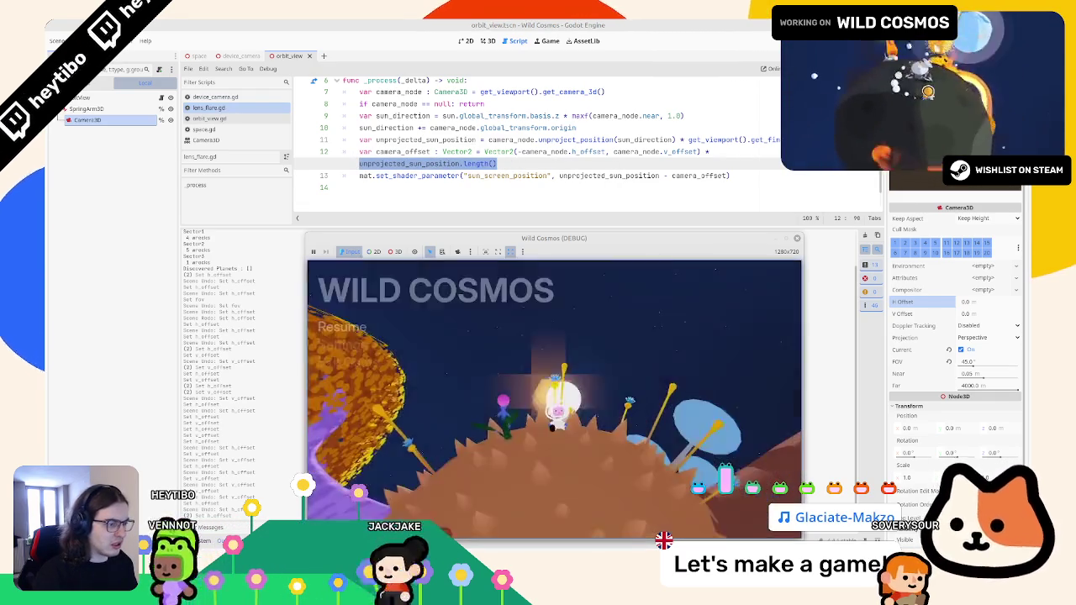
{"action": "key", "text": "w"}
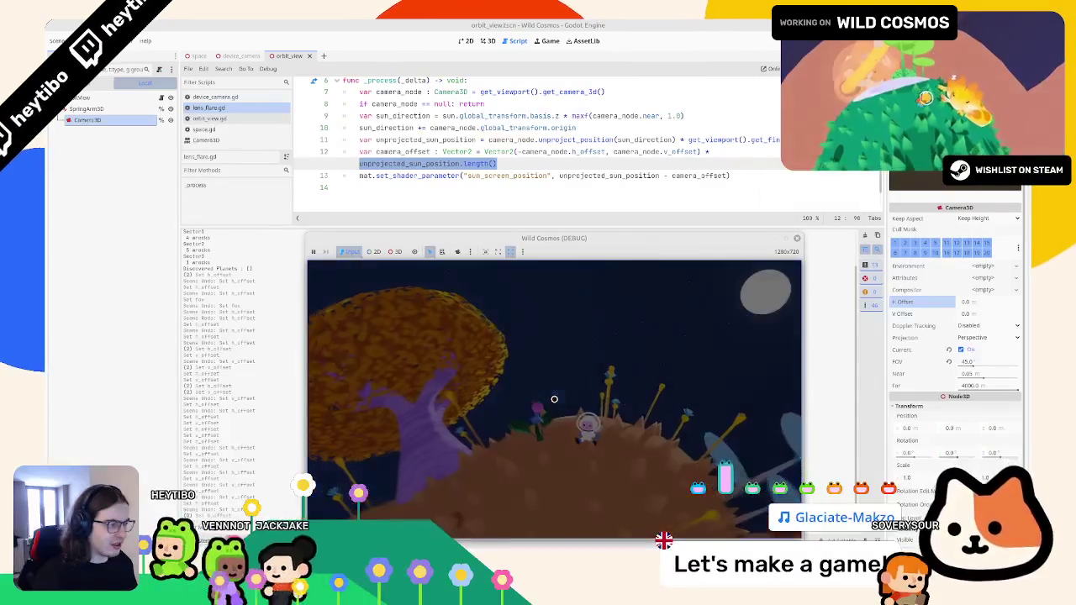
{"action": "key", "text": "Escape"}
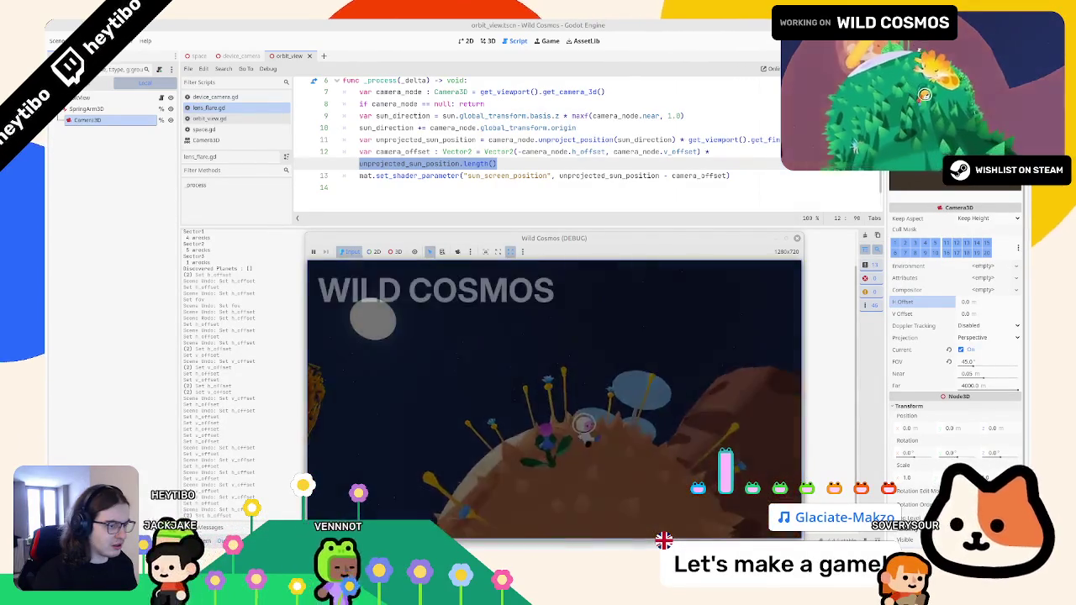
Rewrite line 12's multiplier as (get_viewport().get_visible_rect().size).length() and save
{"action": "left_click", "coordinate": [536, 165]}
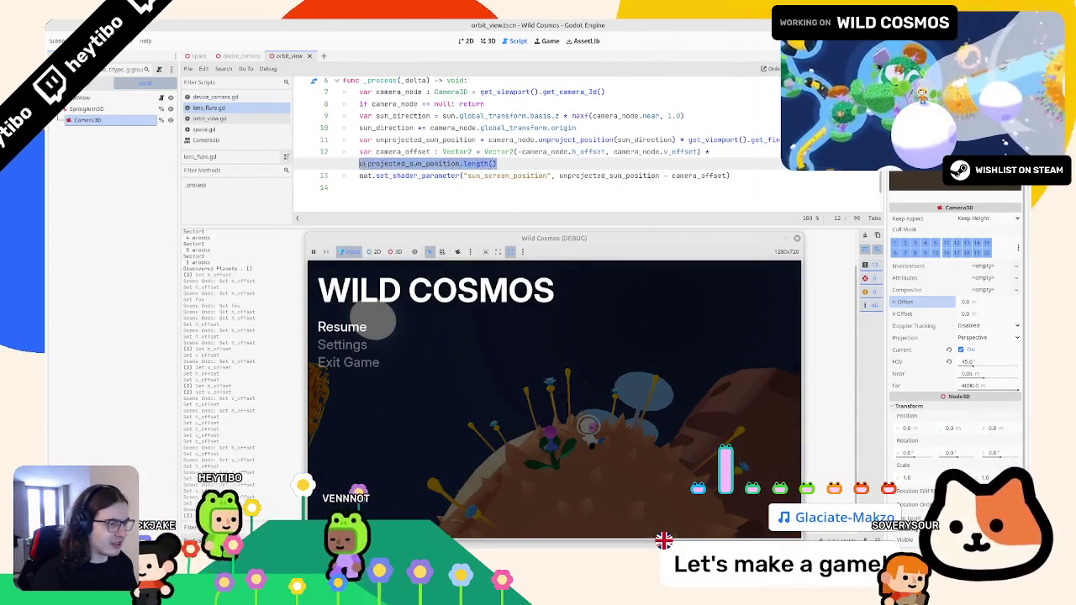
{"action": "key", "text": "shift+Home"}
{"action": "type", "text": "("}
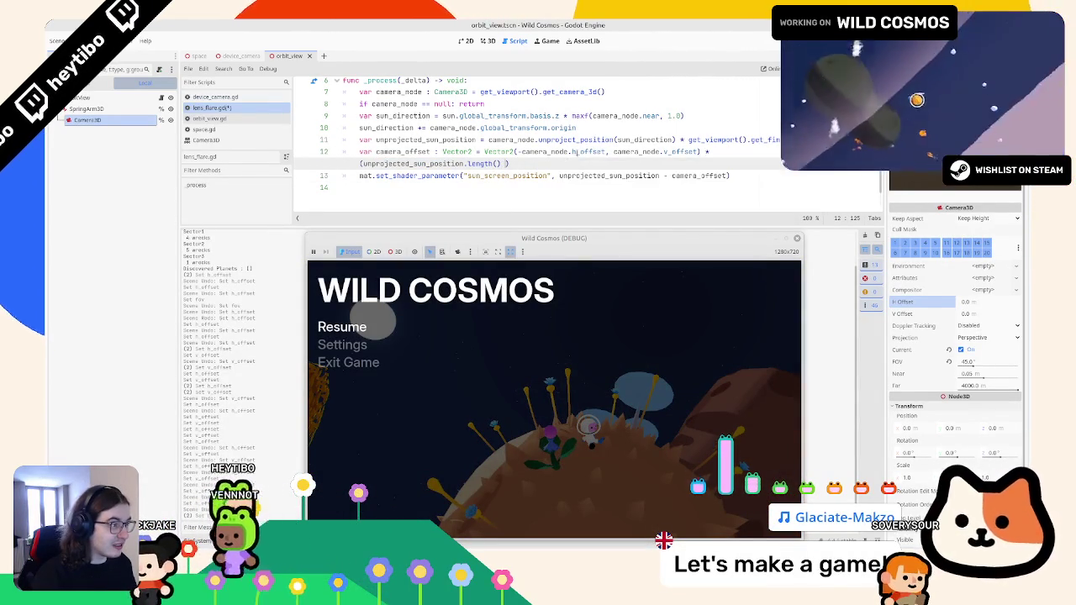
{"action": "key", "text": "BackSpace"}
{"action": "key", "text": "BackSpace"}
{"action": "key", "text": "BackSpace"}
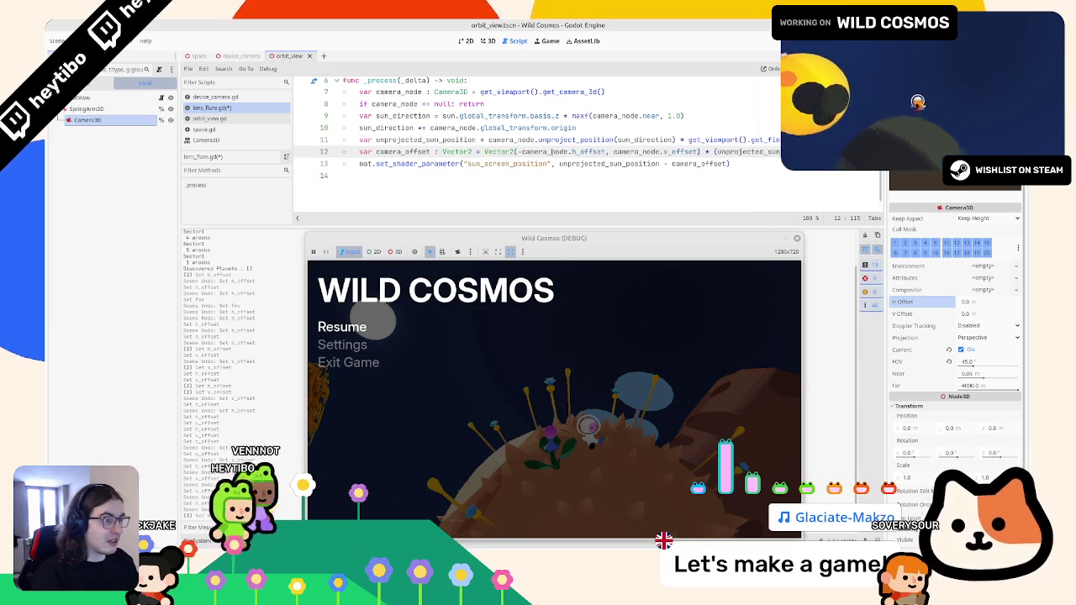
{"action": "type", "text": ".vis"}
{"action": "type", "text": ")"}
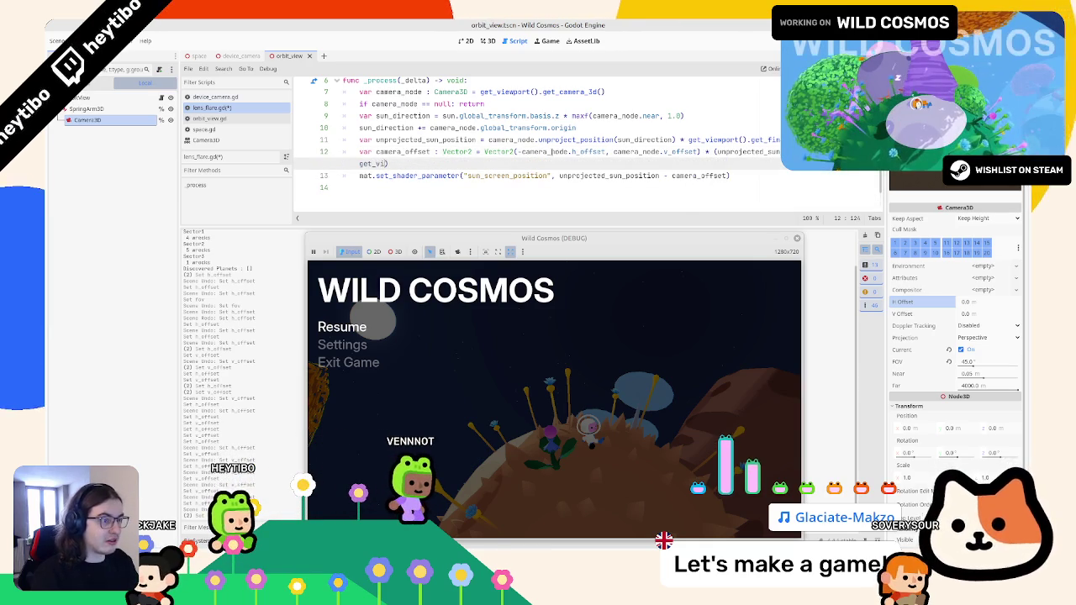
{"action": "type", "text": "i"}
{"action": "key", "text": "Return"}
{"action": "type", "text": ".getc"}
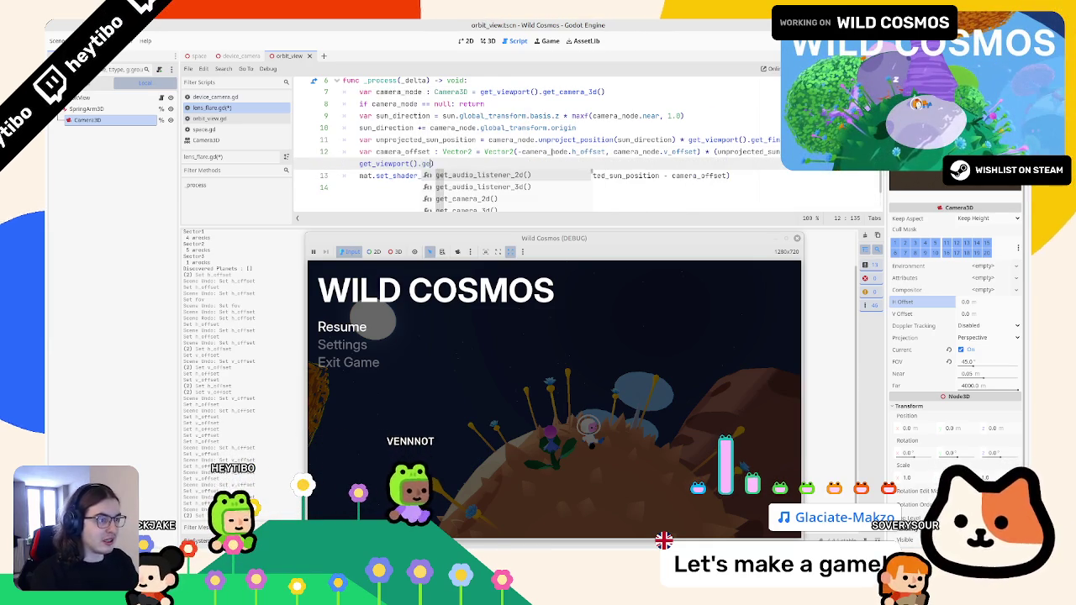
{"action": "key", "text": "BackSpace"}
{"action": "key", "text": "BackSpace"}
{"action": "key", "text": "BackSpace"}
{"action": "type", "text": "rect_s"}
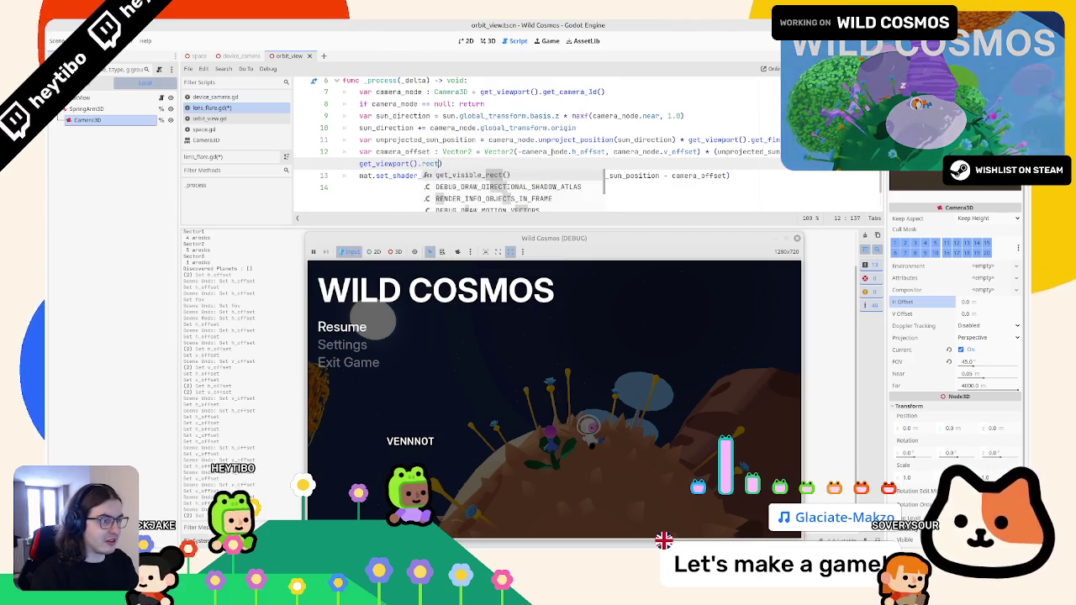
{"action": "key", "text": "Return"}
{"action": "type", "text": ".size)"}
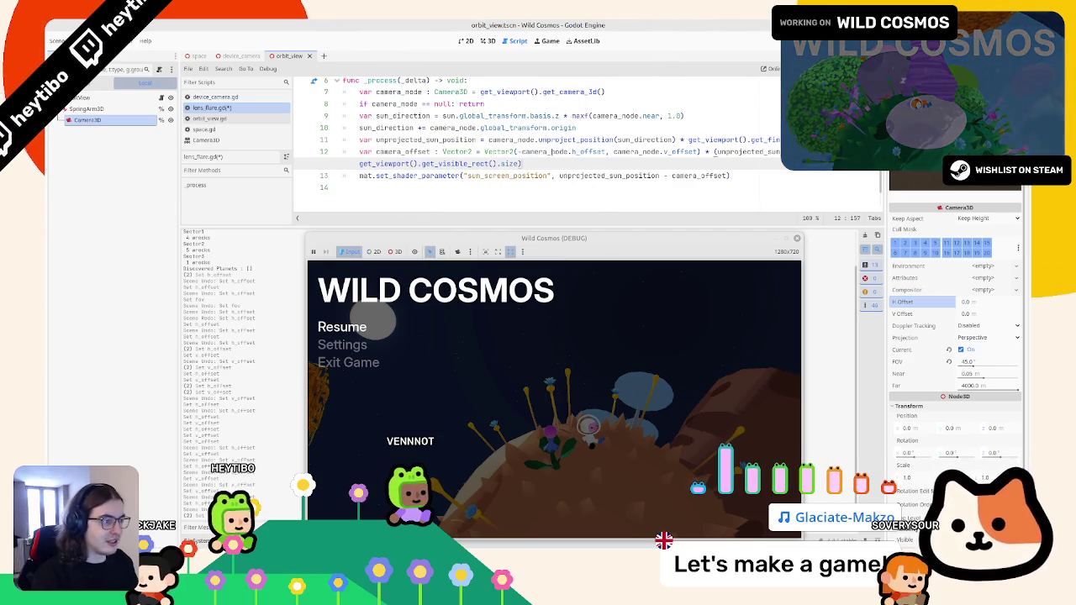
{"action": "type", "text": ".length()"}
{"action": "key", "text": "ctrl+s"}
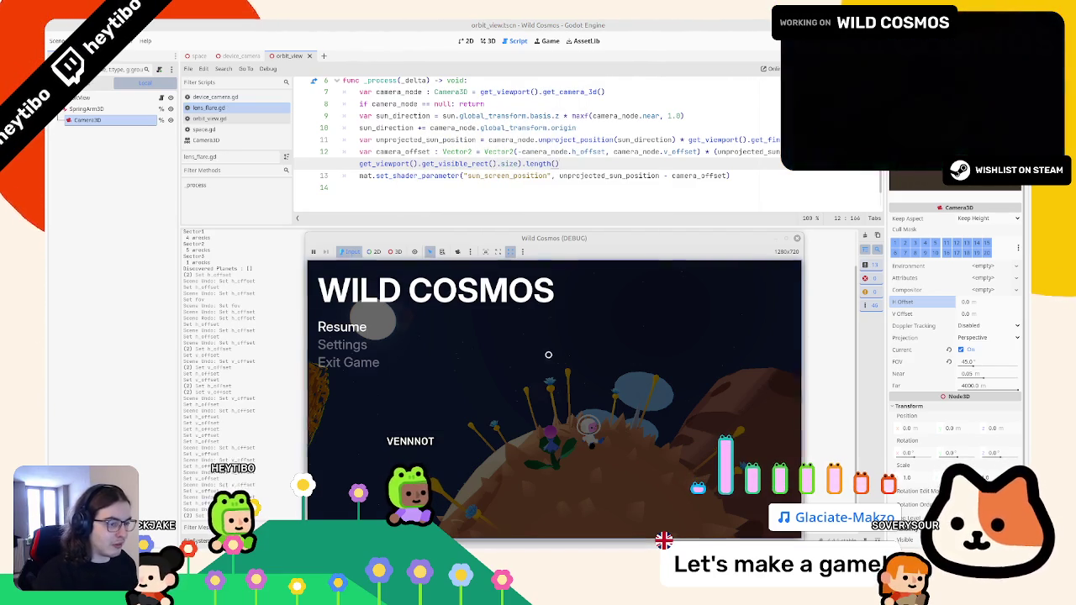
{"action": "left_click", "coordinate": [342, 327]}
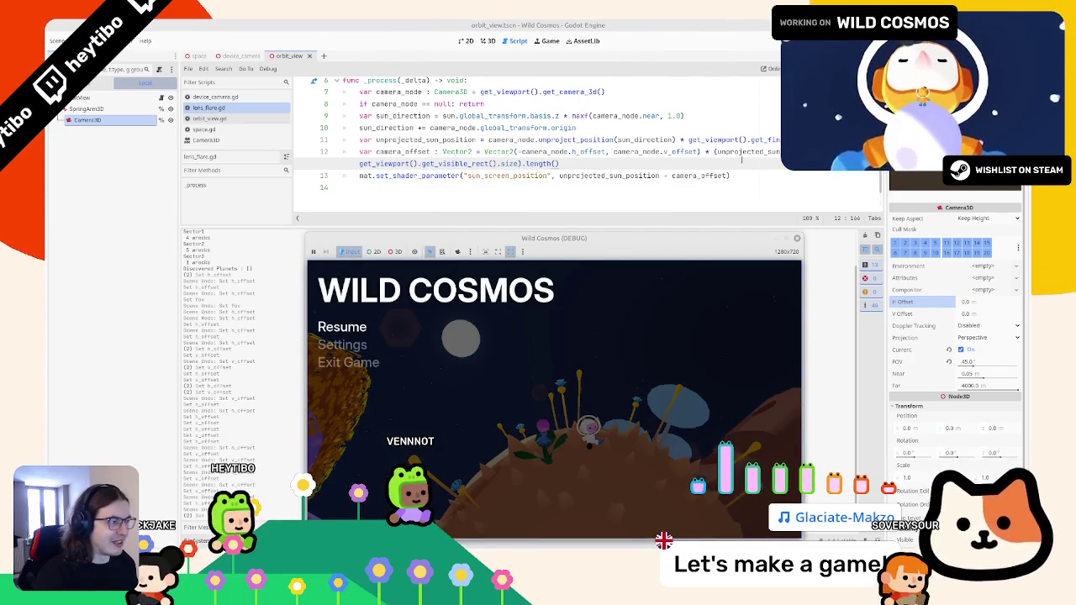
Adjust the length call at the end of line 12 and save again
{"action": "double_click", "coordinate": [665, 176]}
{"action": "type", "text": "+"}
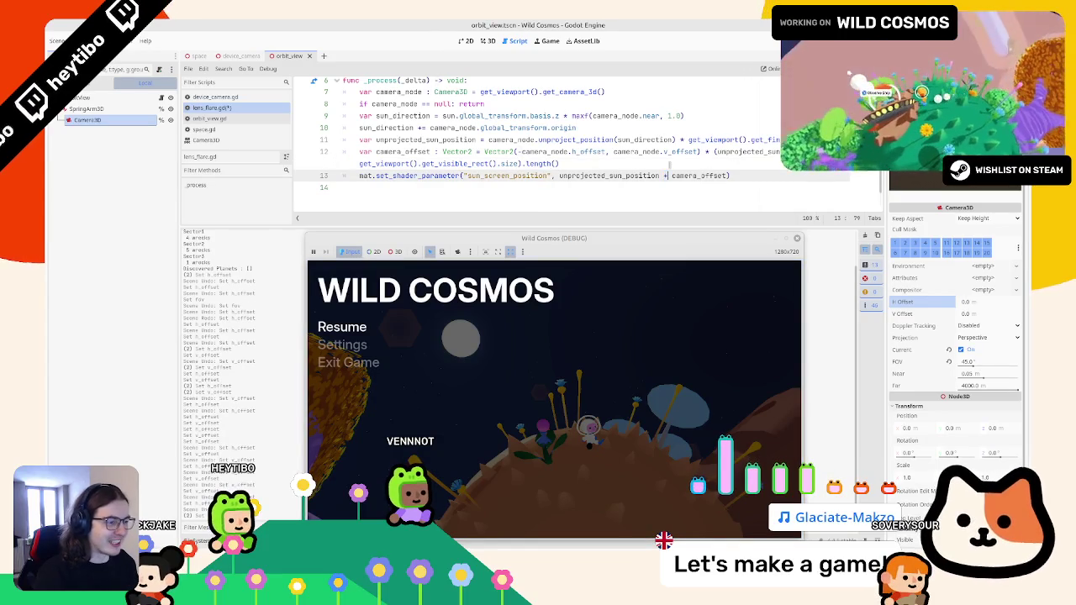
{"action": "key", "text": "ctrl+s"}
{"action": "double_click", "coordinate": [665, 176]}
{"action": "key", "text": "Up"}
{"action": "type", "text": ".lo"}
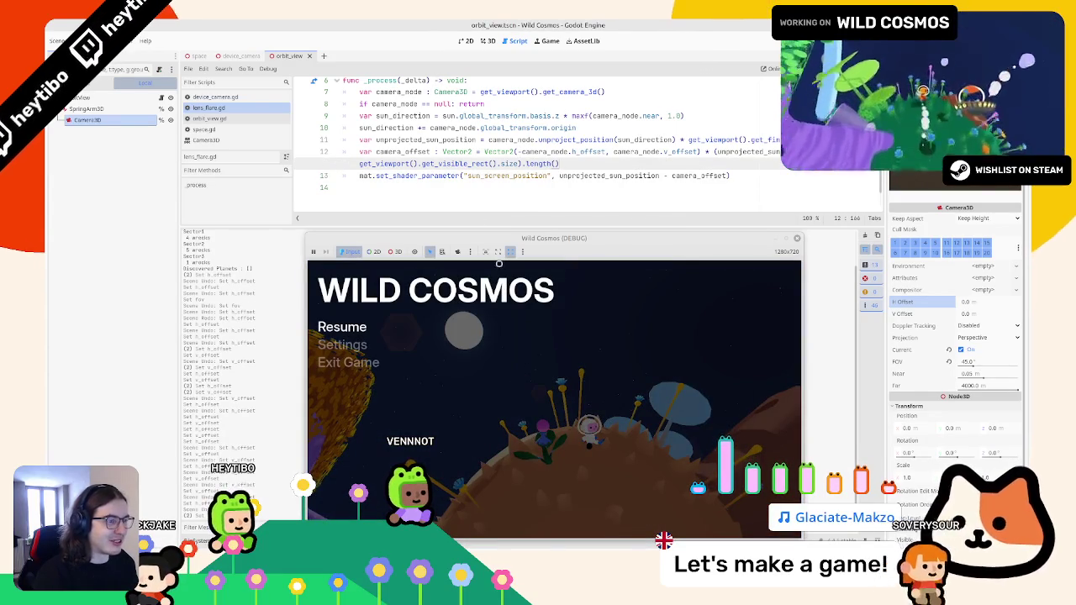
{"action": "key", "text": "ctrl+s"}
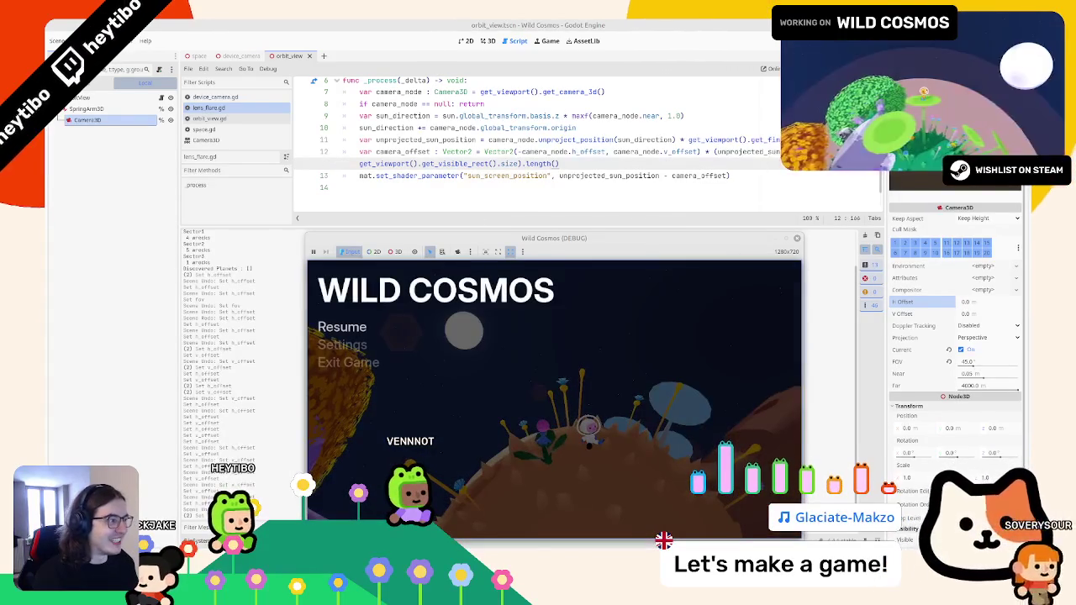
Reorder the term to (get_visible_rect().size - unprojected_sun_position).length() and resume the game to test
{"action": "key", "text": "Home"}
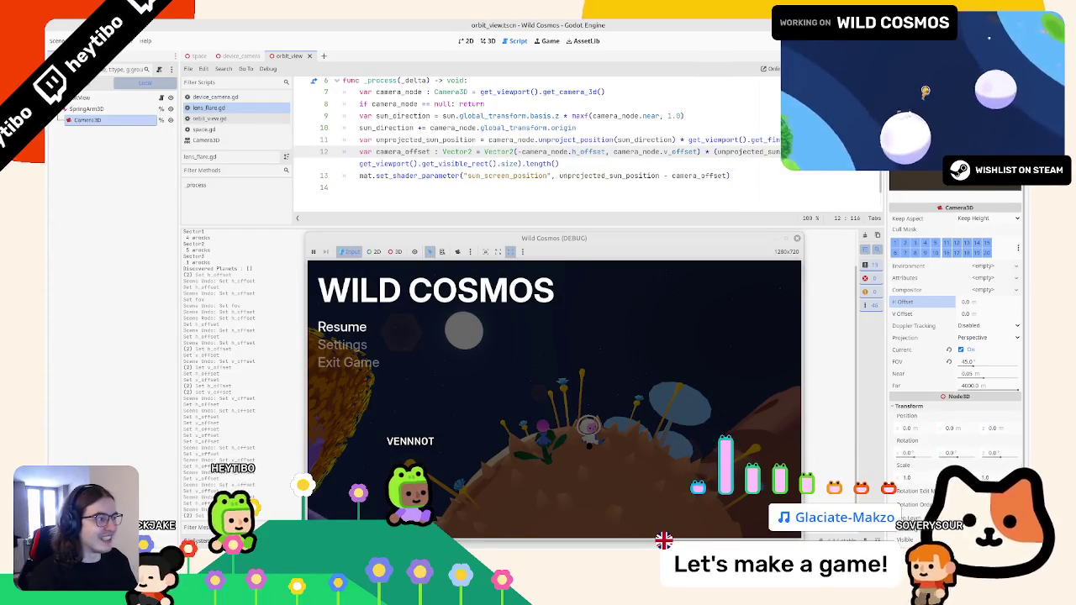
{"action": "left_click_drag", "start_coordinate": [520, 165], "coordinate": [362, 163]}
{"action": "key", "text": "ctrl+c"}
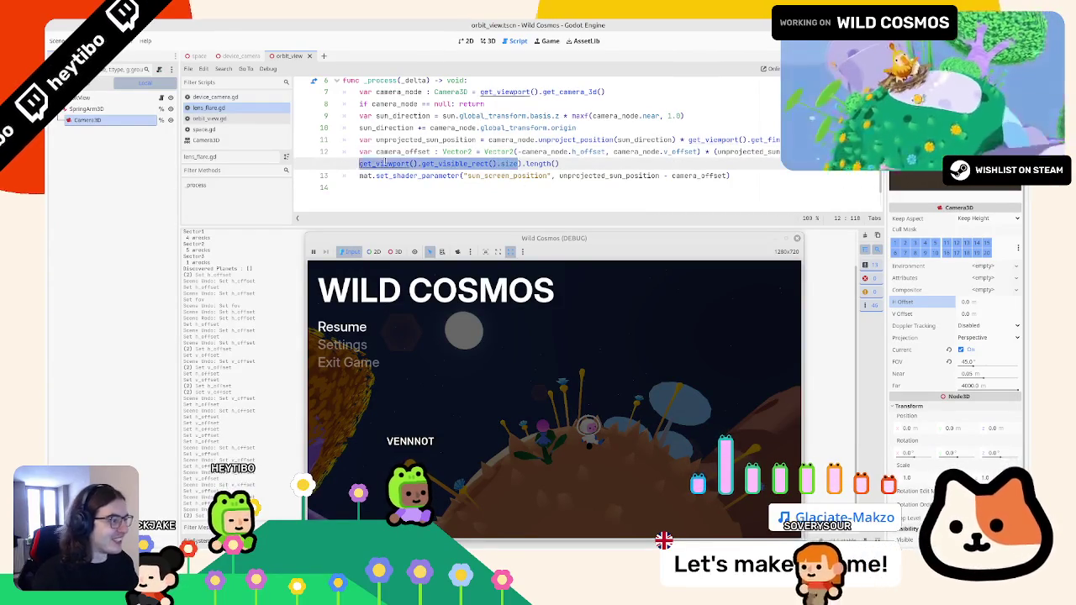
{"action": "key", "text": "BackSpace"}
{"action": "type", "text": "-"}
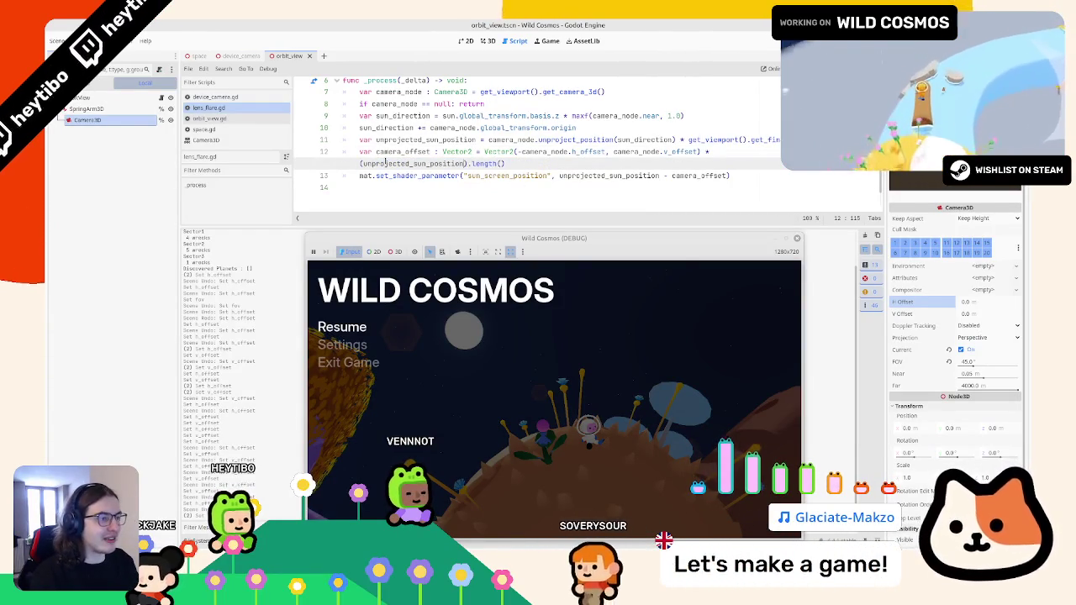
{"action": "key", "text": "BackSpace"}
{"action": "key", "text": "BackSpace"}
{"action": "key", "text": "ctrl+Left"}
{"action": "type", "text": "-"}
{"action": "key", "text": "BackSpace"}
{"action": "key", "text": "ctrl+v"}
{"action": "type", "text": "-"}
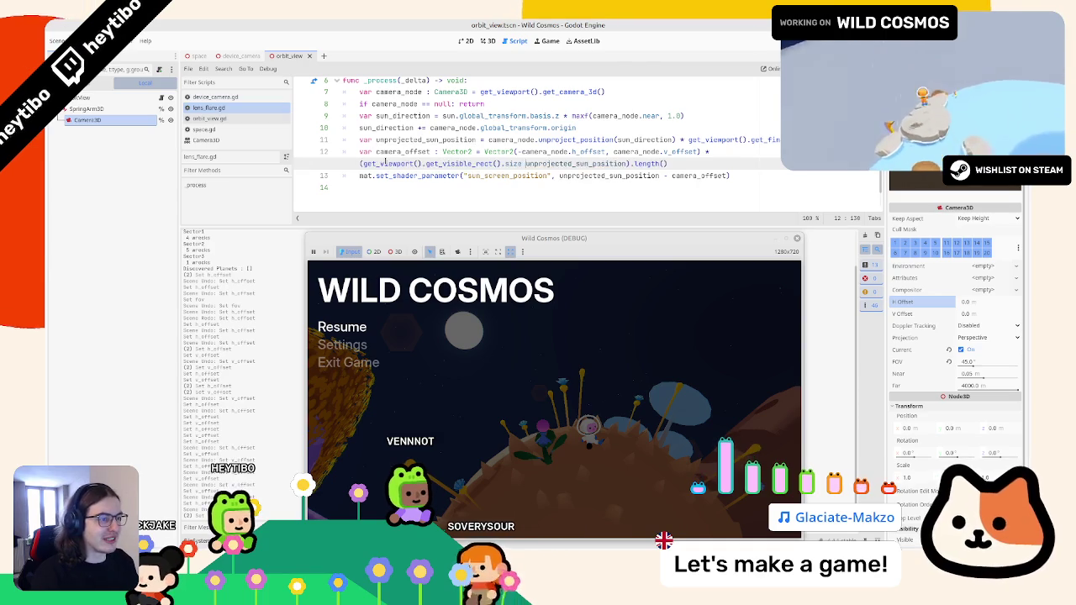
{"action": "key", "text": "Escape"}
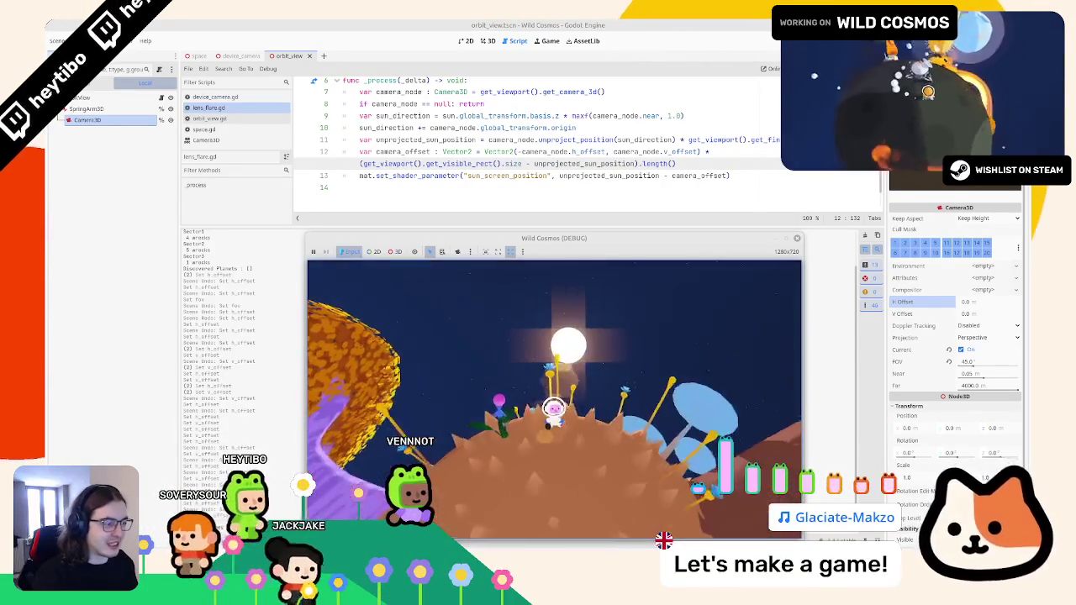
{"action": "key", "text": "shift+Home"}
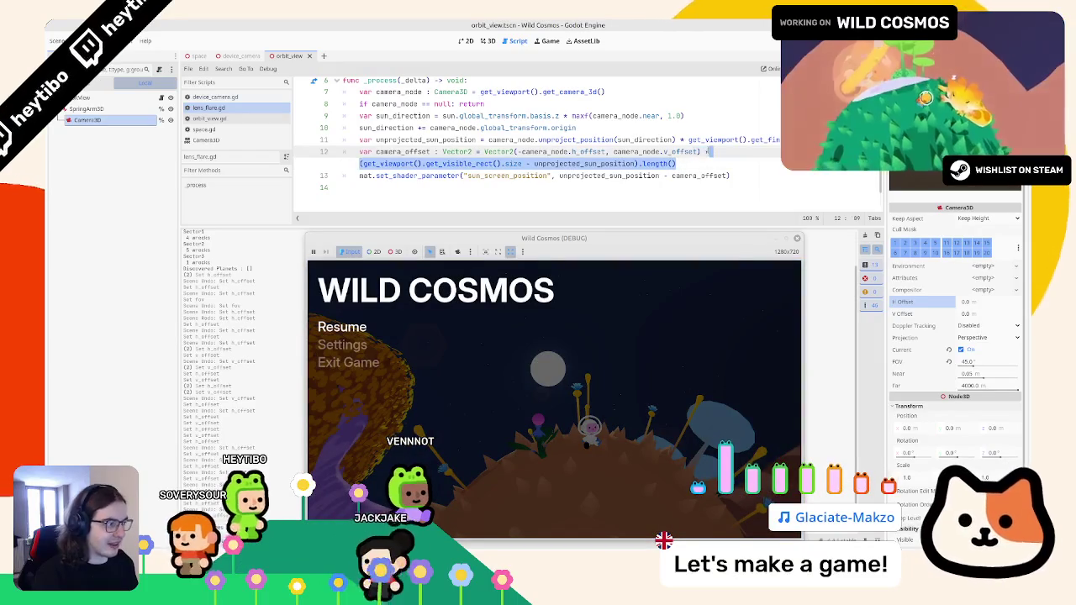
Replace the length-based scaling term with a constant multiplier and test it in game
{"action": "key", "text": "BackSpace"}
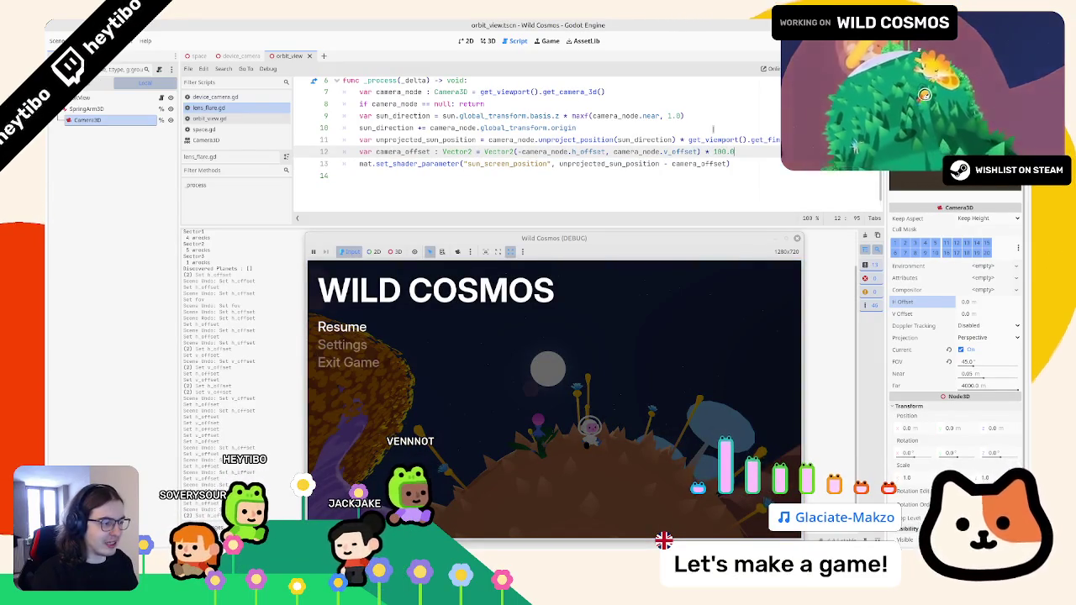
{"action": "type", "text": "0"}
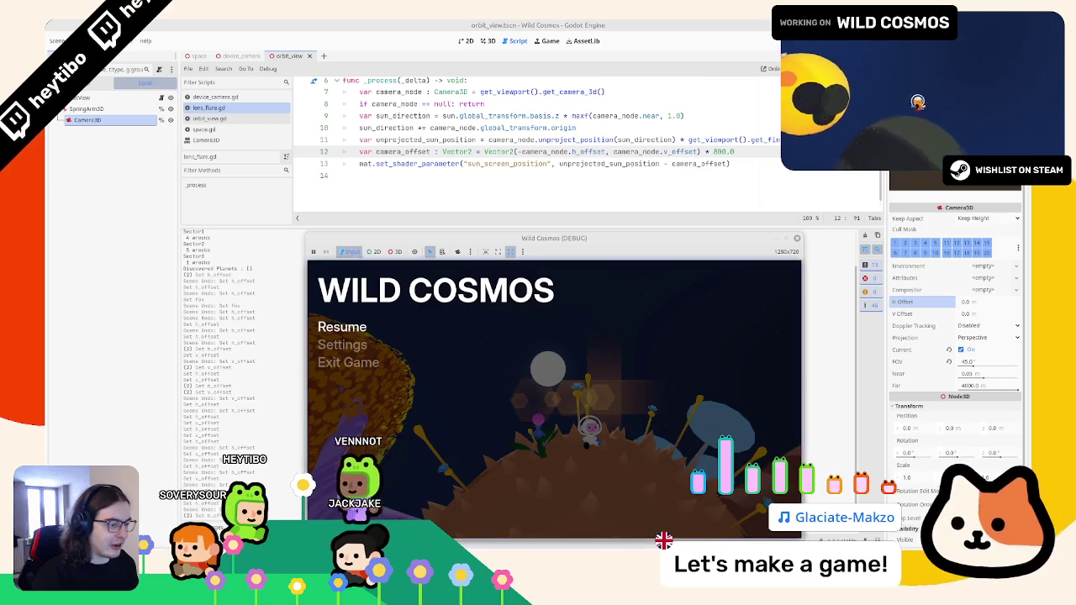
{"action": "key", "text": "Escape"}
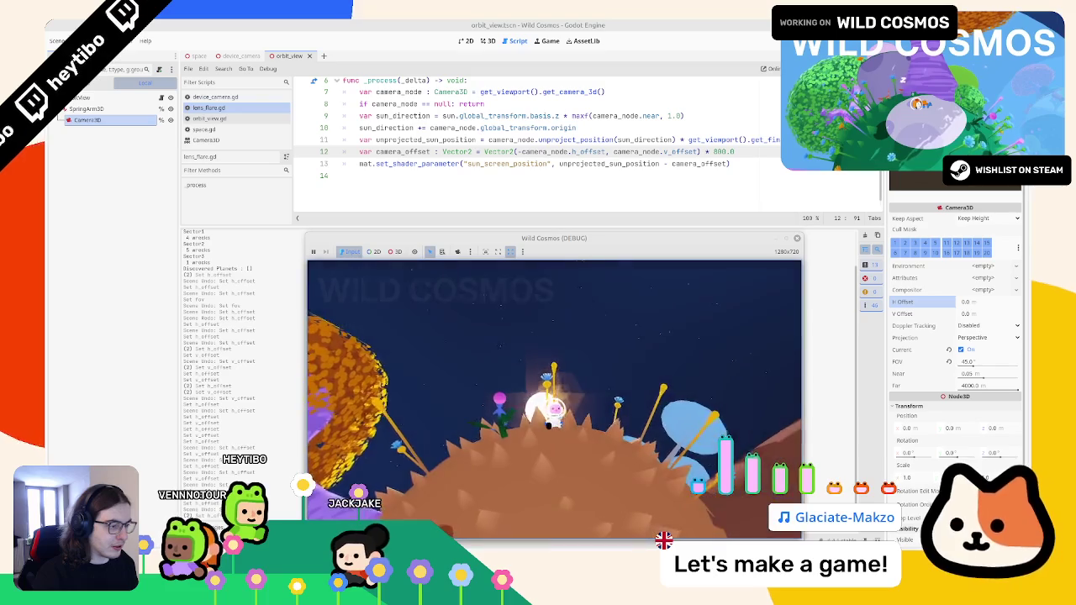
{"action": "key", "text": "Escape"}
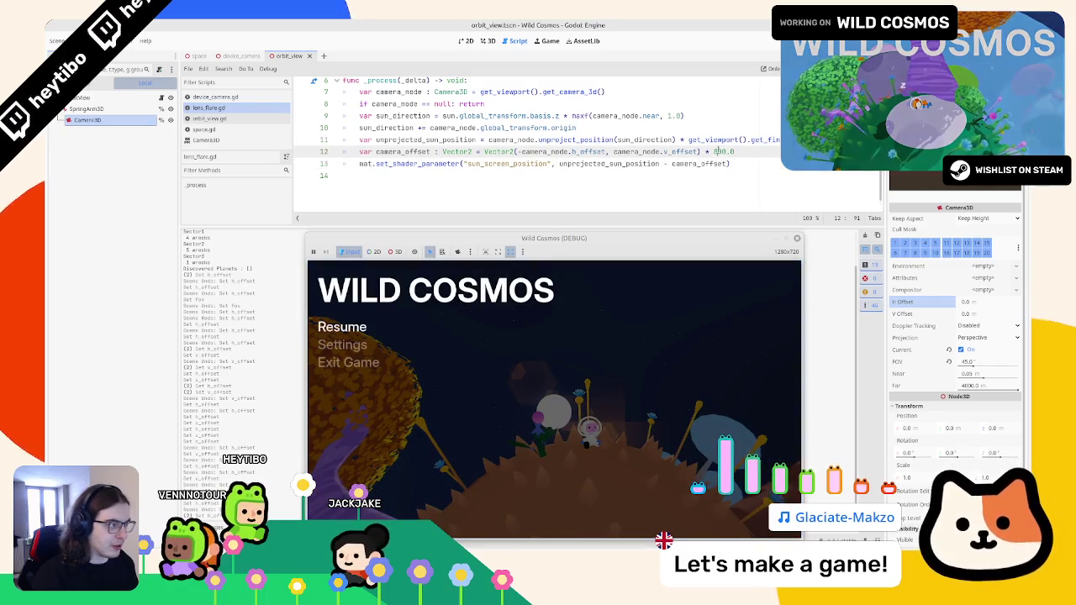
Set the line 12 multiplier back to 1000.0 and toggle the game's pause to check the flare
{"action": "type", "text": "9"}
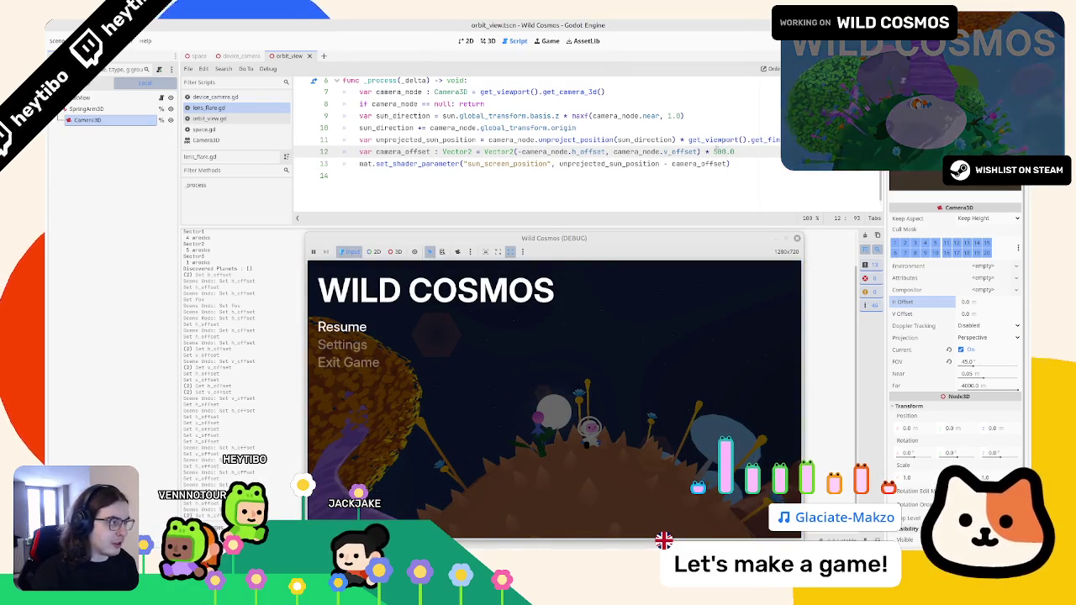
{"action": "key", "text": "BackSpace"}
{"action": "type", "text": "10"}
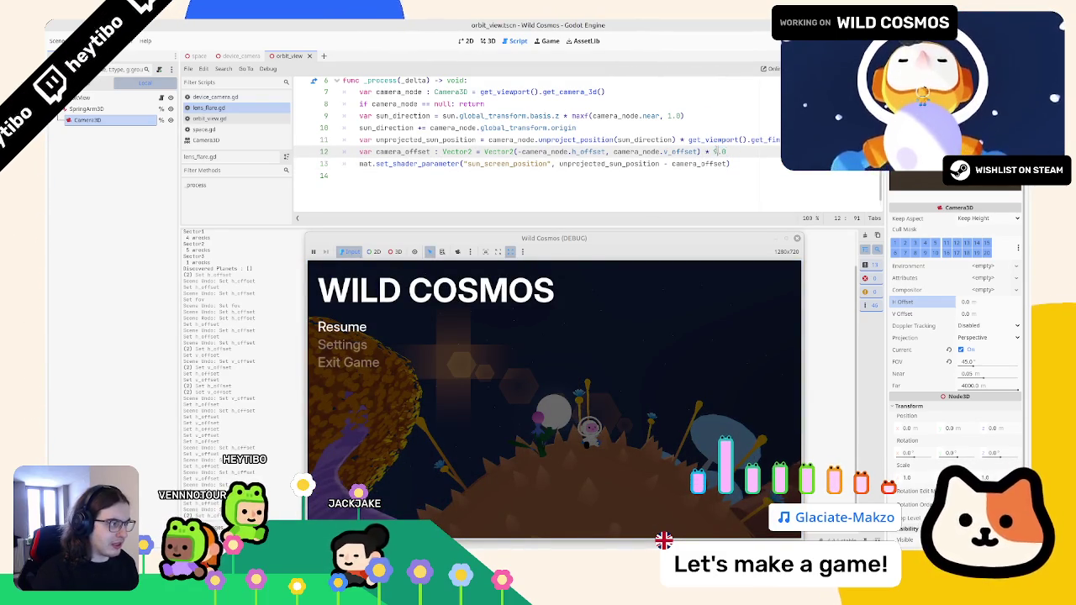
{"action": "type", "text": "45"}
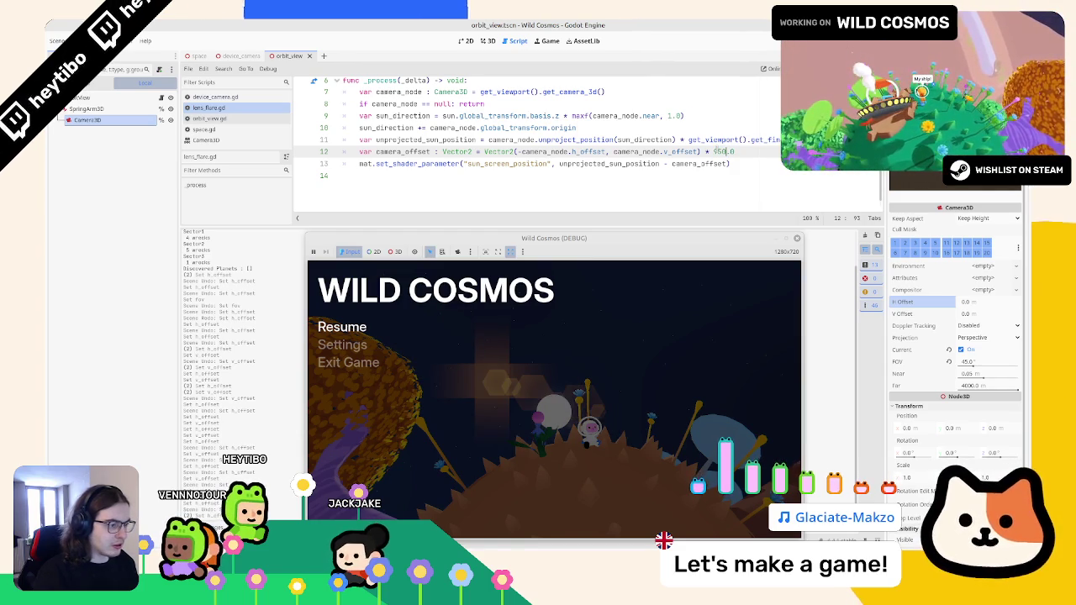
{"action": "type", "text": "650"}
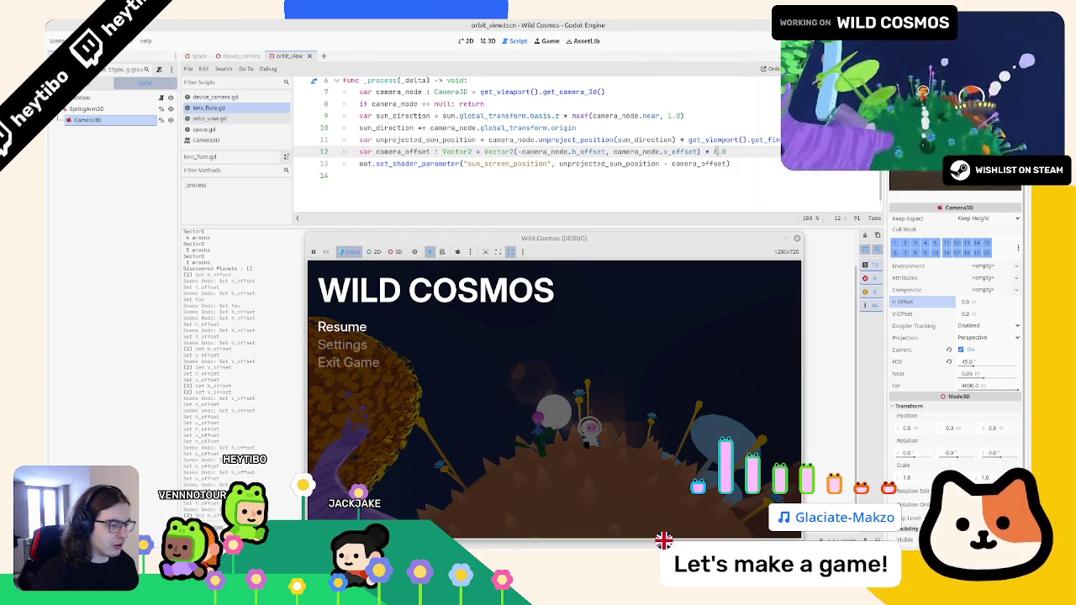
{"action": "key", "text": "Escape"}
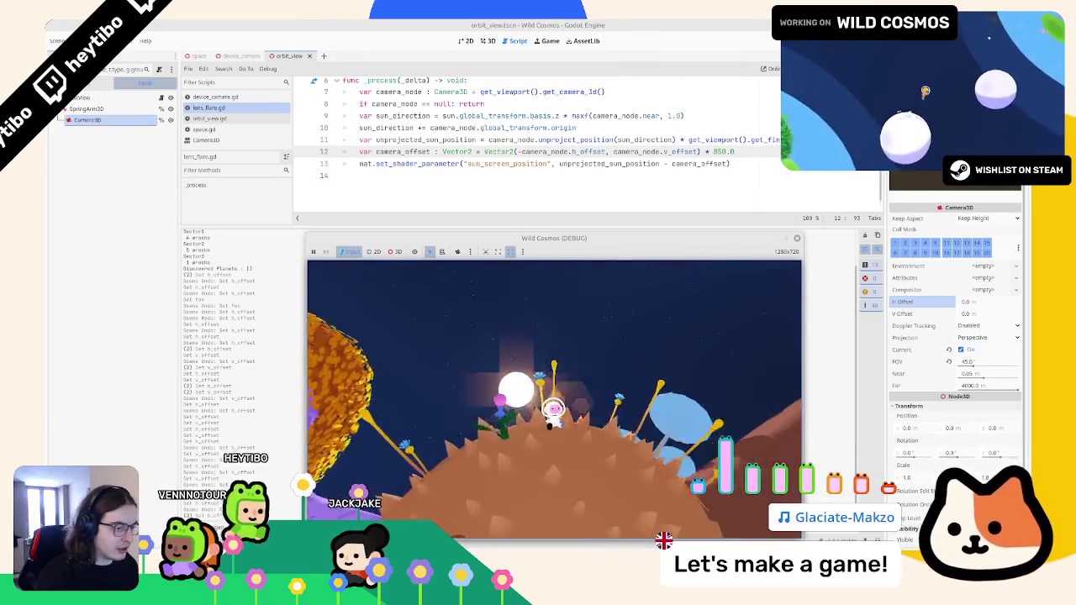
{"action": "key", "text": "Escape"}
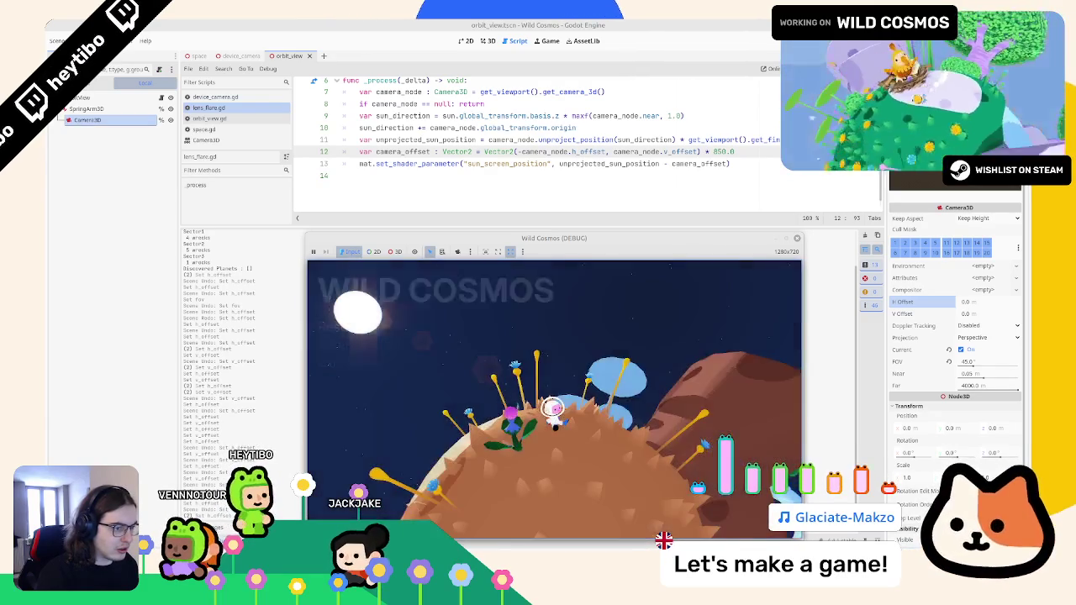
{"action": "left_click", "coordinate": [717, 152]}
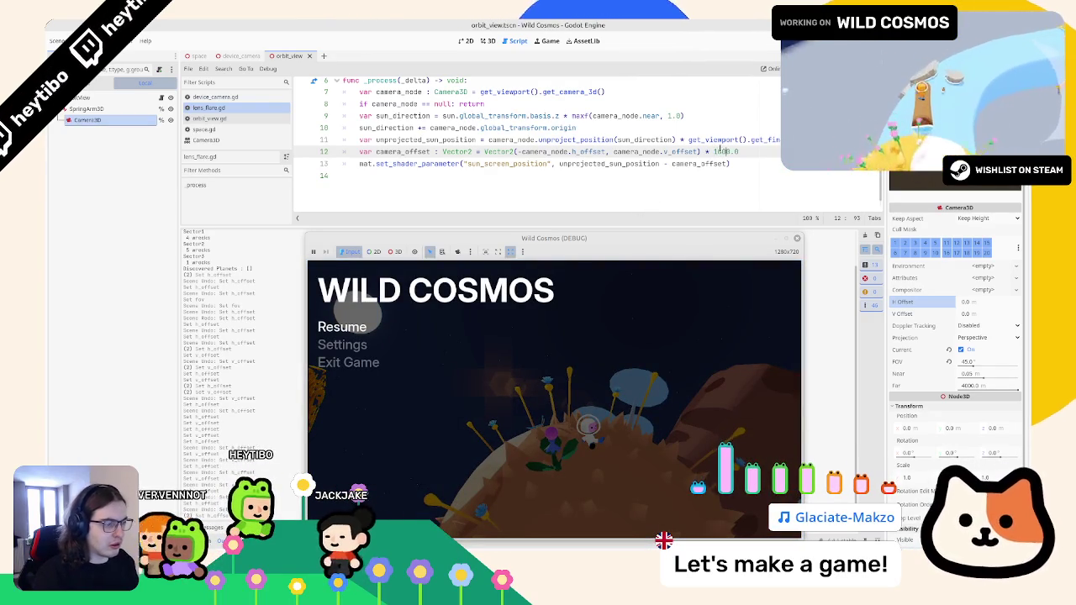
{"action": "key", "text": "Escape"}
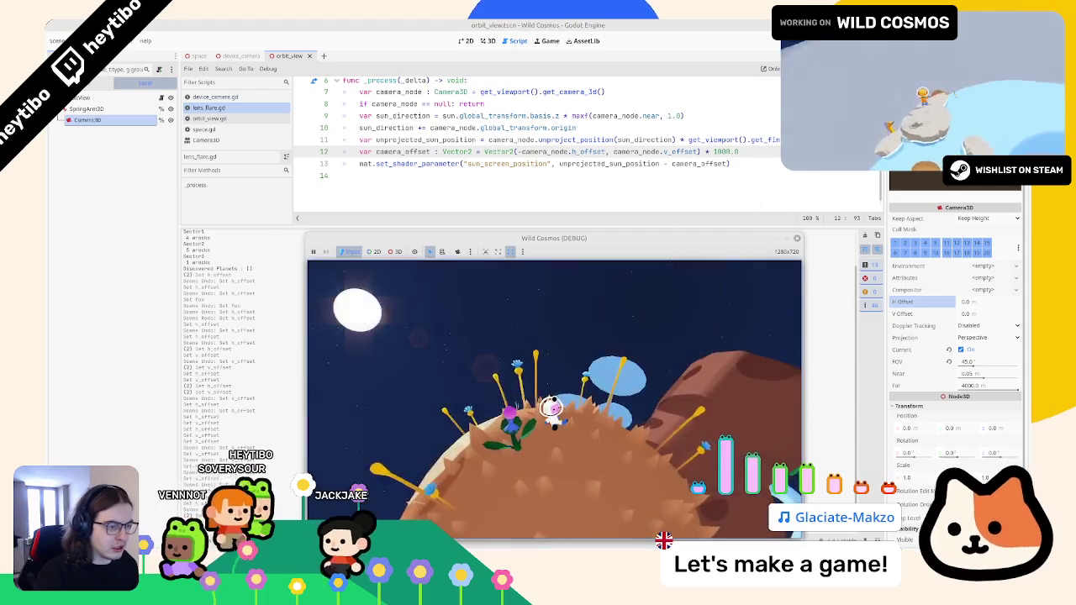
{"action": "key", "text": "Escape"}
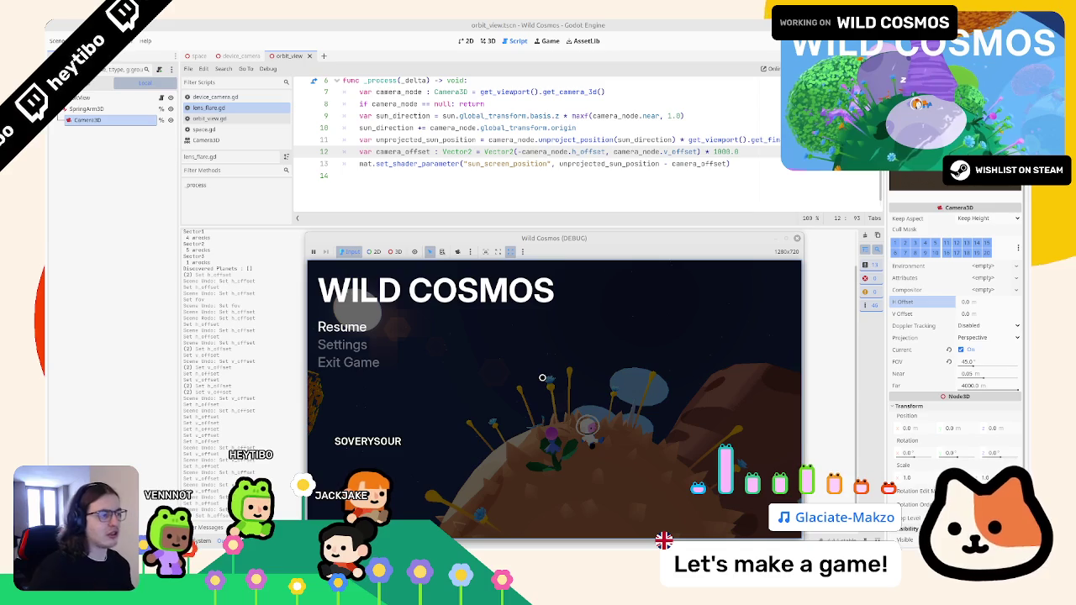
{"action": "left_click_drag", "start_coordinate": [664, 163], "coordinate": [729, 163]}
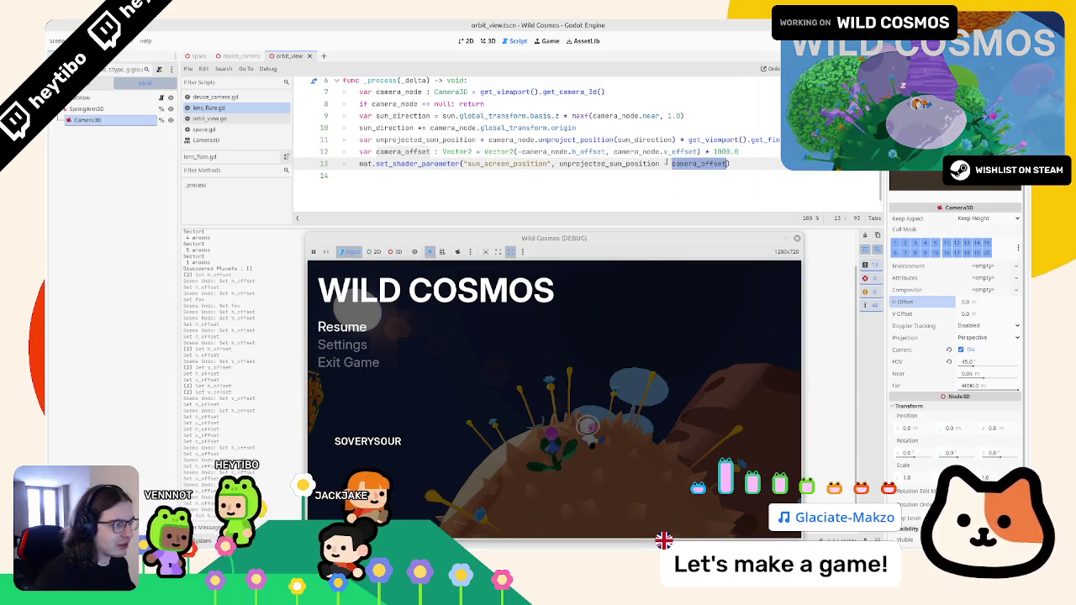
{"action": "key", "text": "BackSpace"}
{"action": "key", "text": "Up"}
{"action": "key", "text": "alt+Up"}
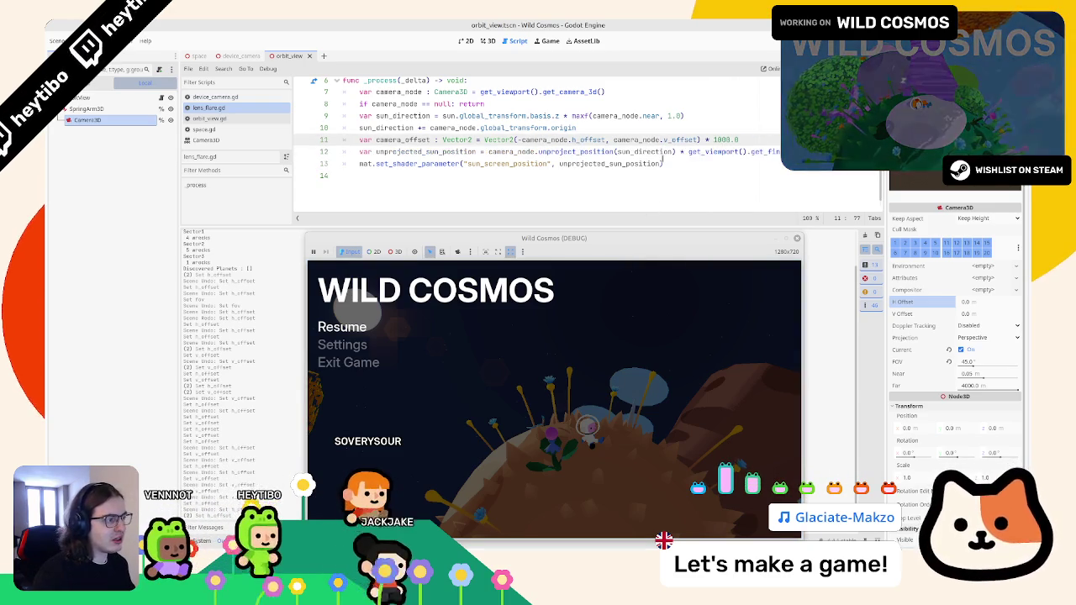
{"action": "scroll", "coordinate": [547, 143], "scroll_direction": "up", "scroll_amount": 3}
{"action": "scroll", "coordinate": [546, 143], "scroll_direction": "down", "scroll_amount": 2}
{"action": "left_click_drag", "start_coordinate": [489, 168], "coordinate": [676, 167]}
{"action": "type", "text": "(sun_direction) - camera_offset"}
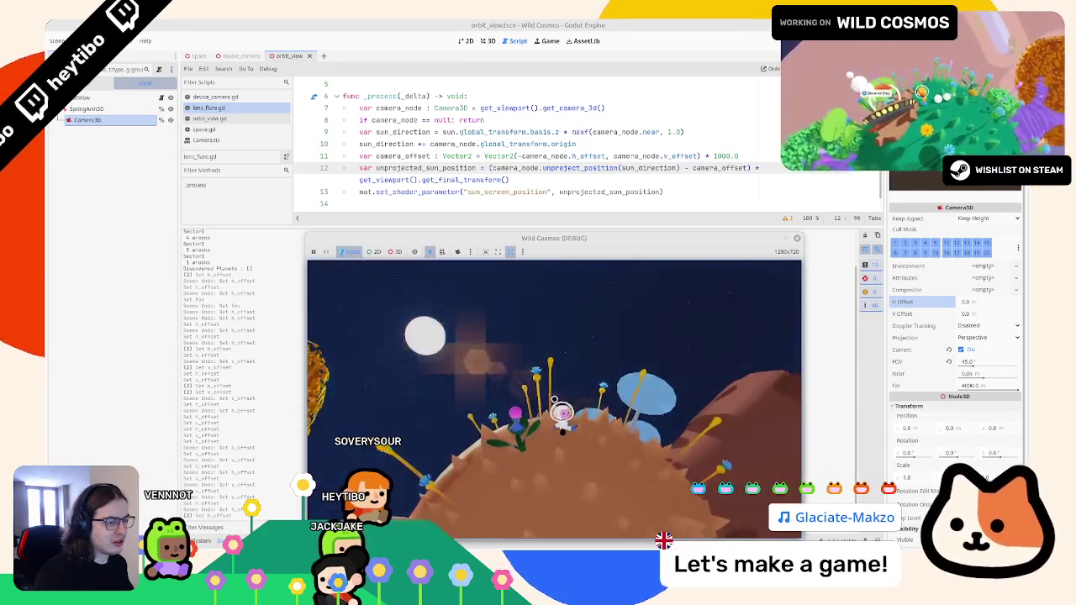
{"action": "double_click", "coordinate": [722, 155]}
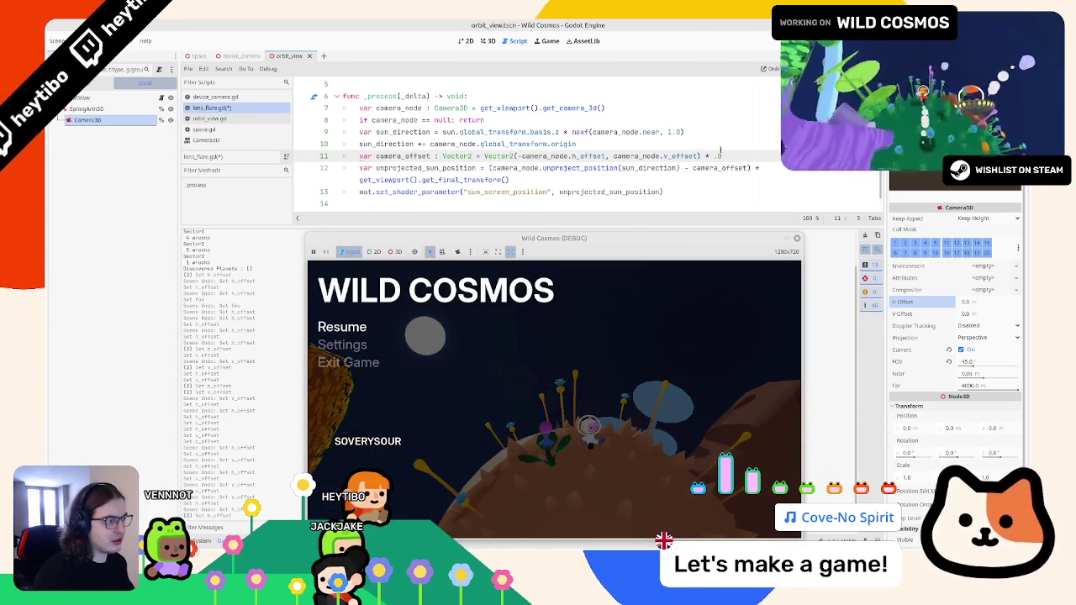
{"action": "left_click_drag", "start_coordinate": [722, 155], "coordinate": [700, 155]}
{"action": "key", "text": "BackSpace"}
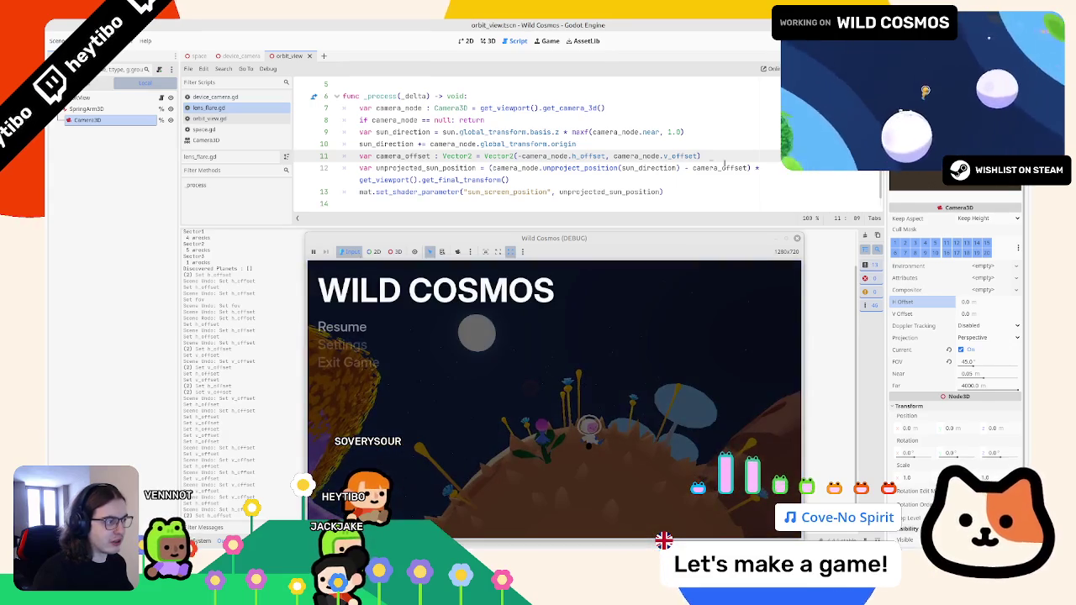
{"action": "type", "text": "0"}
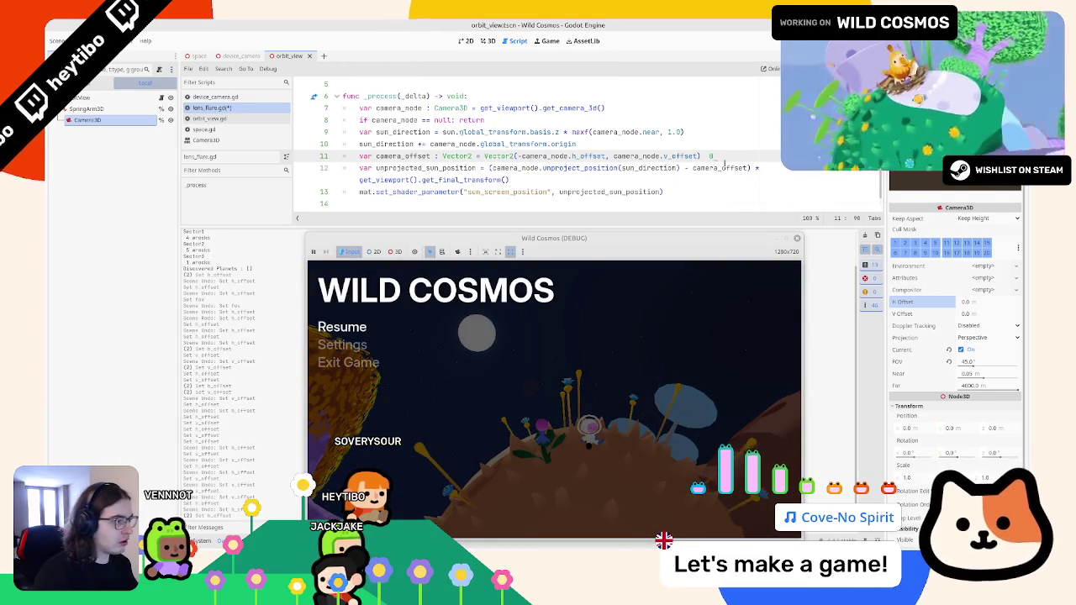
{"action": "key", "text": "BackSpace"}
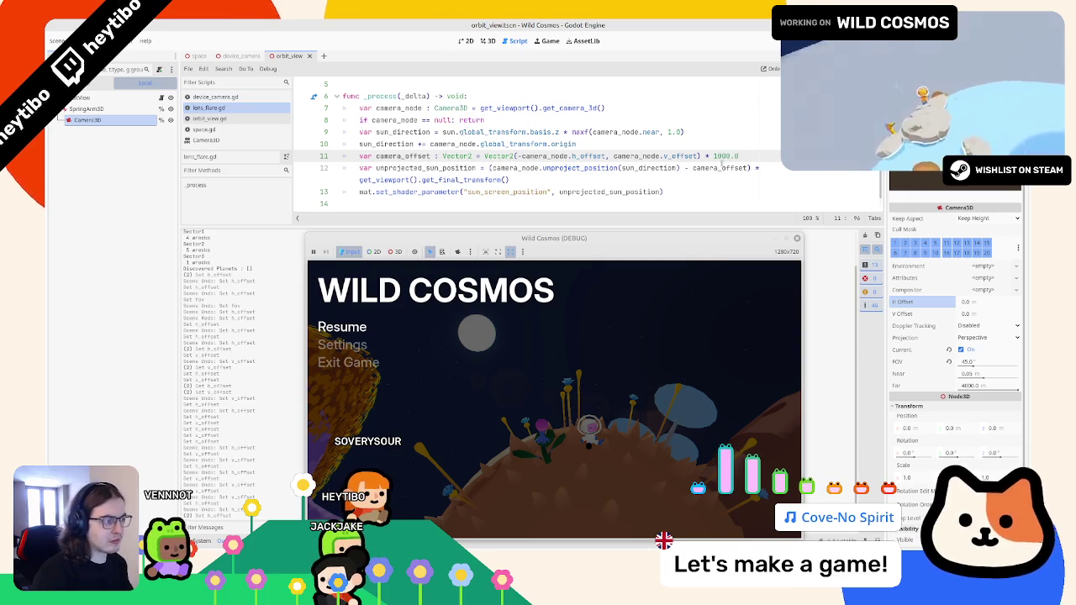
{"action": "type", "text": "0"}
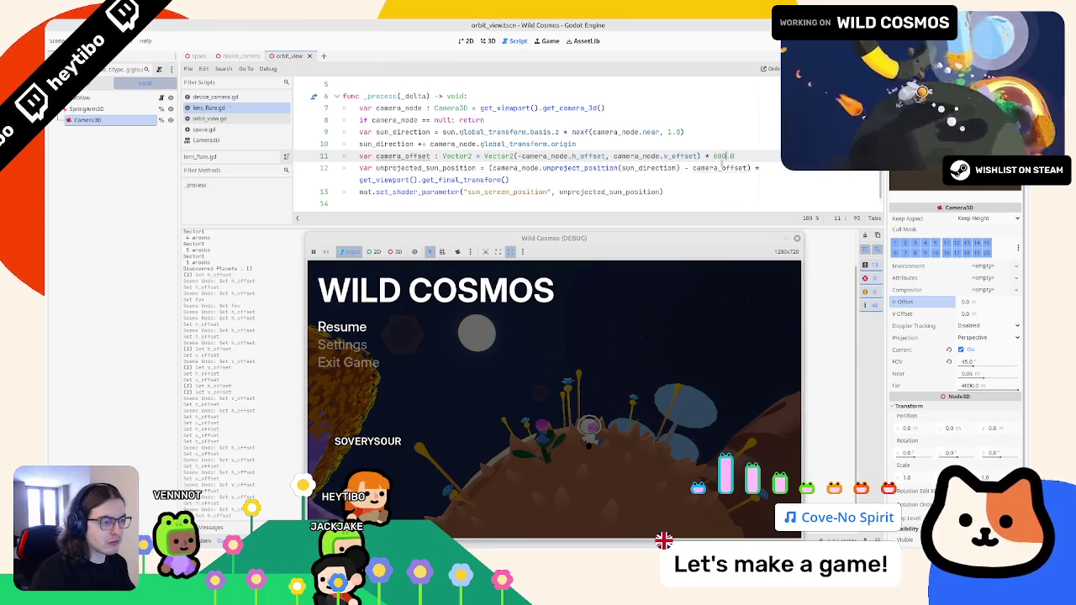
{"action": "key", "text": "BackSpace"}
{"action": "type", "text": "8"}
{"action": "key", "text": "ctrl+s"}
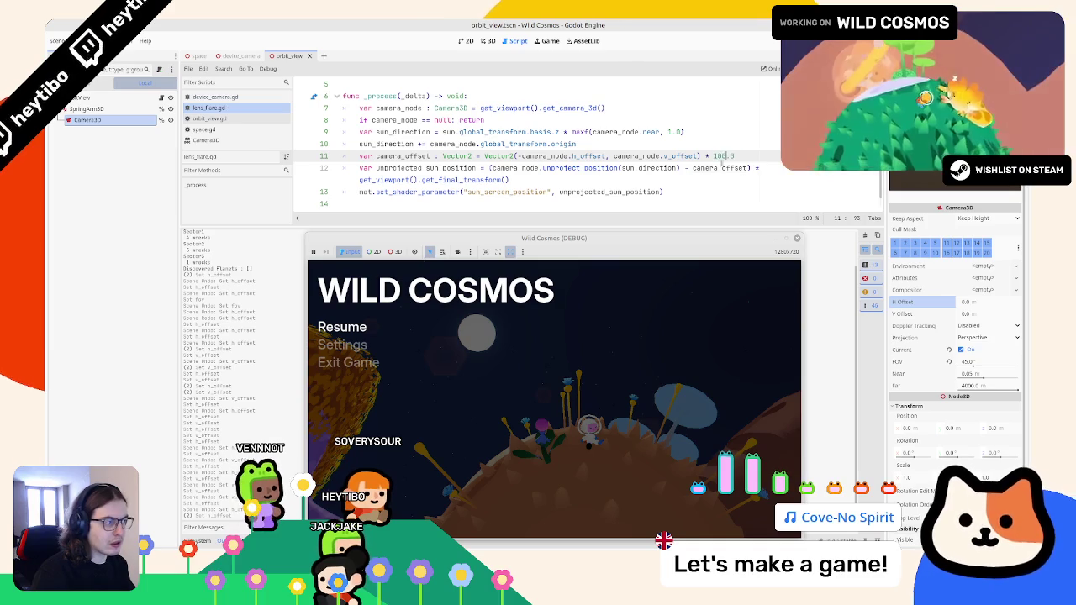
{"action": "key", "text": "Escape"}
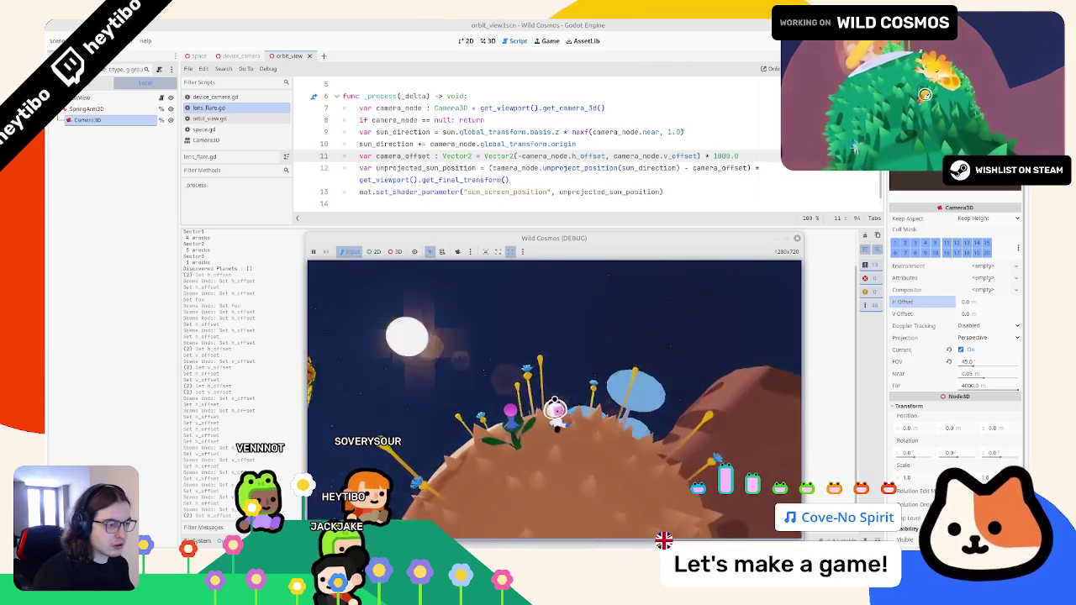
{"action": "key", "text": "Escape"}
{"action": "key", "text": "Escape"}
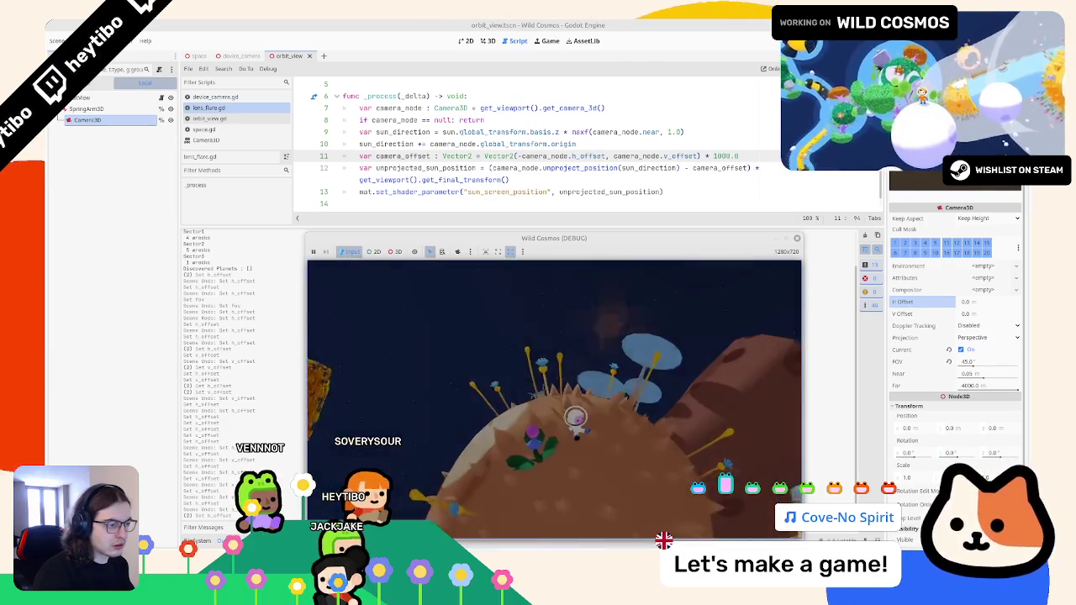
{"action": "left_click_drag", "start_coordinate": [721, 155], "coordinate": [704, 156]}
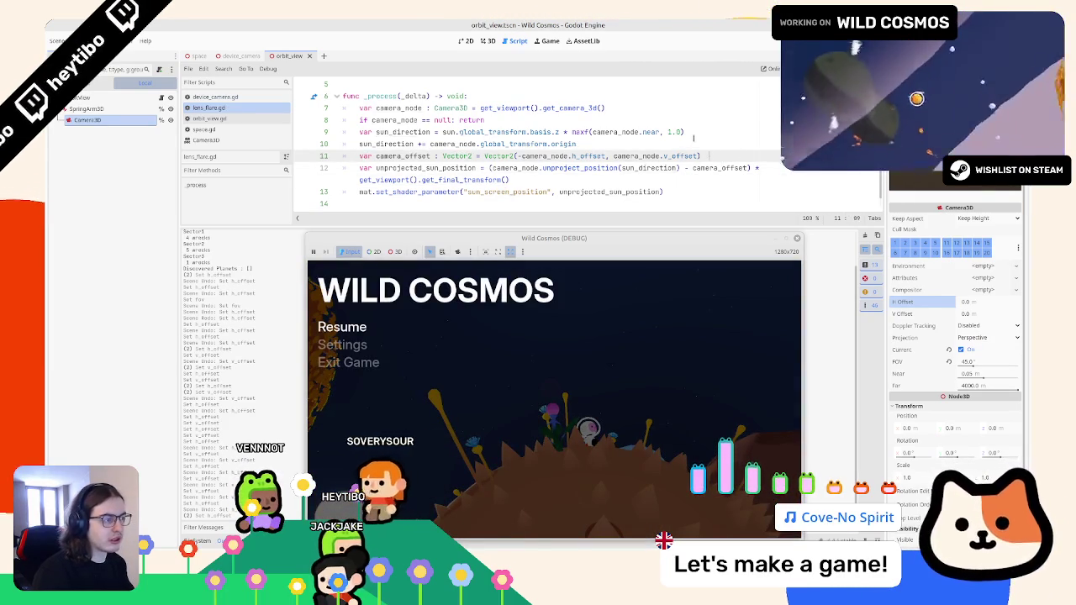
{"action": "key", "text": "ctrl+z"}
{"action": "key", "text": "ctrl+z"}
{"action": "key", "text": "ctrl+z"}
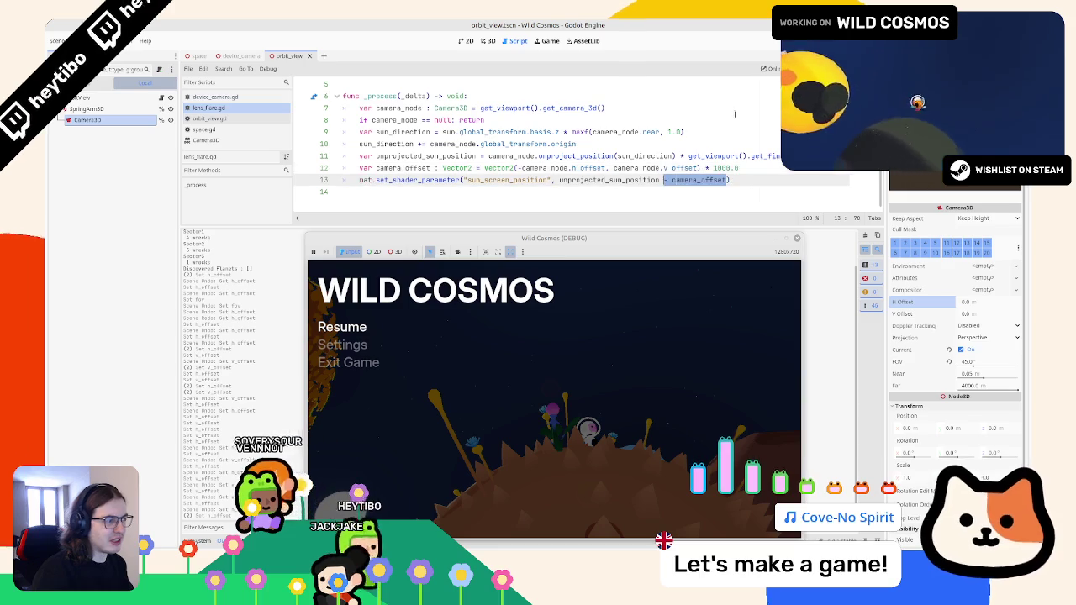
{"action": "key", "text": "ctrl+z"}
{"action": "key", "text": "ctrl+z"}
{"action": "key", "text": "ctrl+z"}
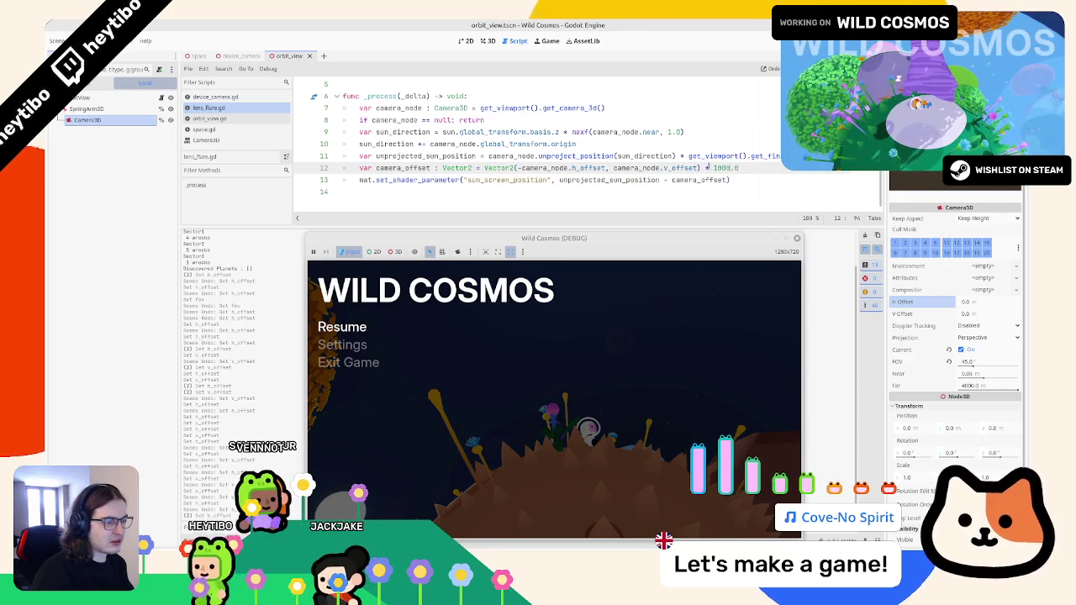
{"action": "key", "text": "Escape"}
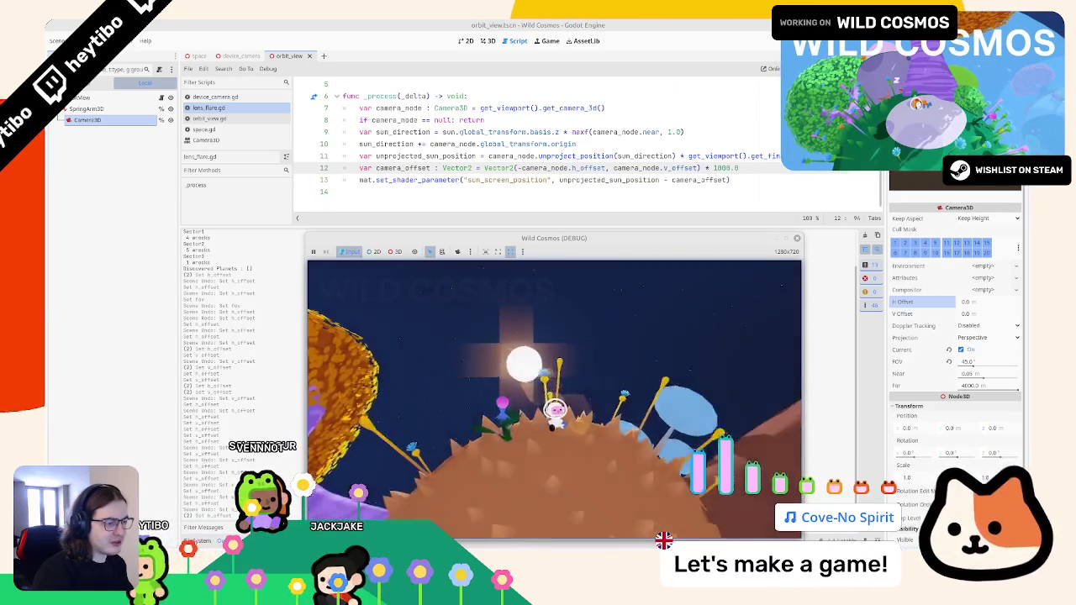
Toggle the game's pause repeatedly to compare the flare with the 1000.0 multiplier
{"action": "key", "text": "Escape"}
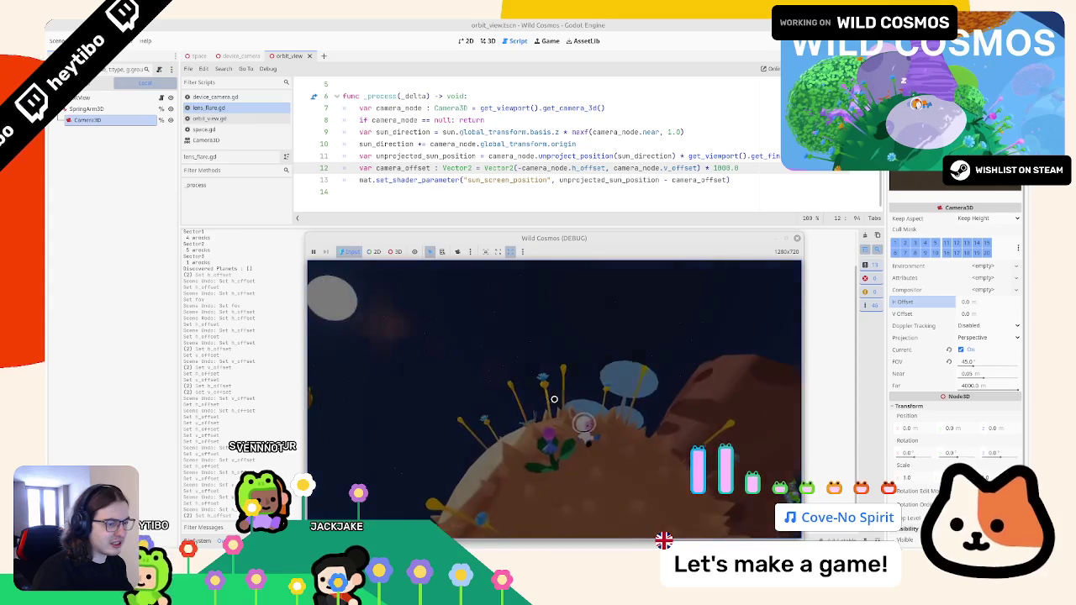
{"action": "key", "text": "Escape"}
{"action": "key", "text": "Escape"}
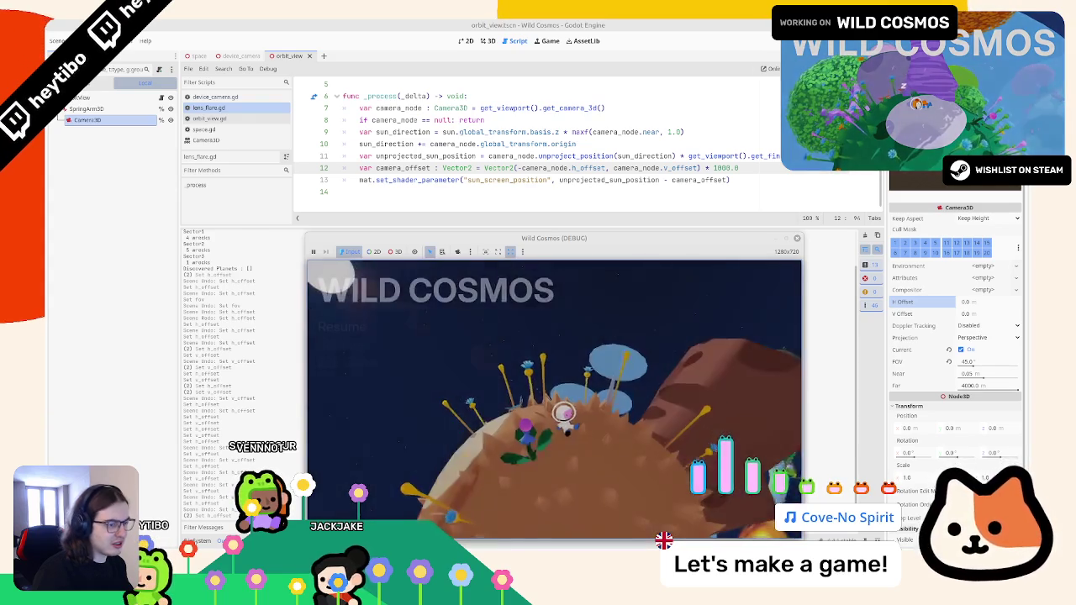
{"action": "key", "text": "Escape"}
{"action": "key", "text": "Escape"}
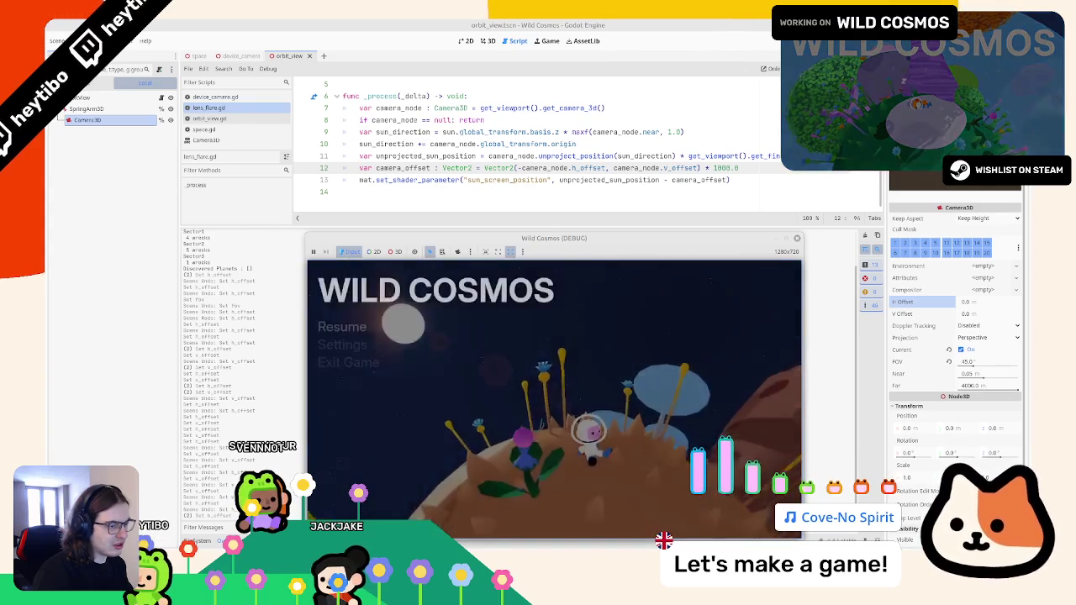
{"action": "key", "text": "Escape"}
{"action": "key", "text": "Escape"}
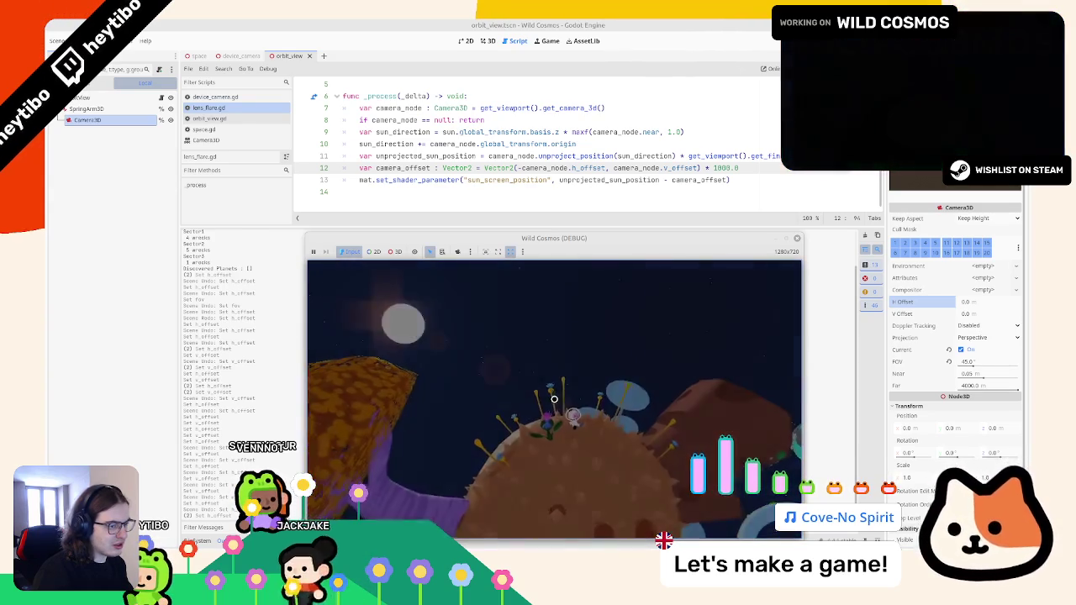
{"action": "key", "text": "Escape"}
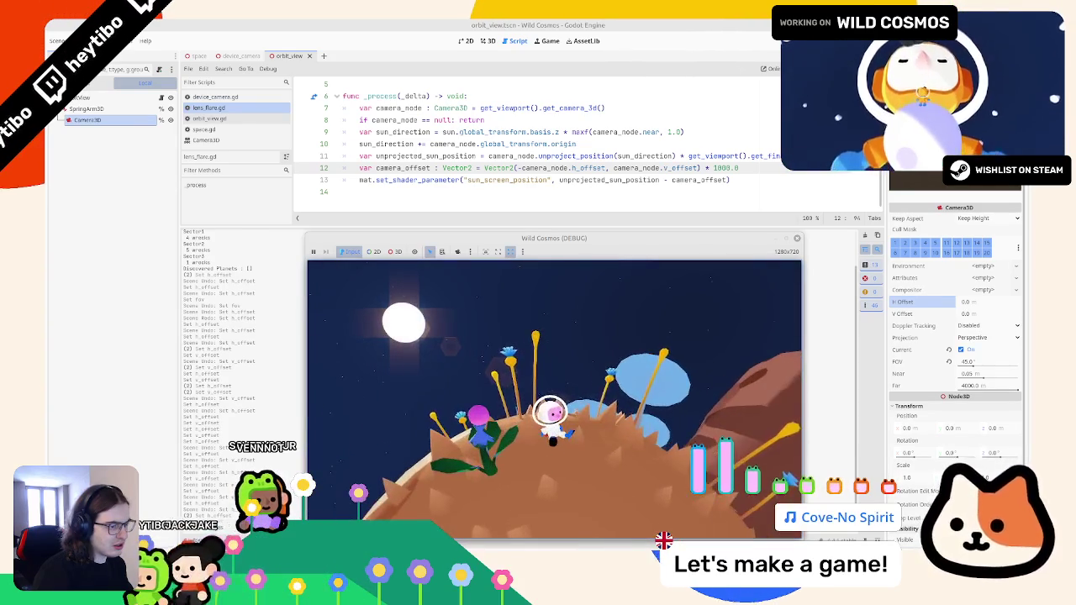
{"action": "key", "text": "Escape"}
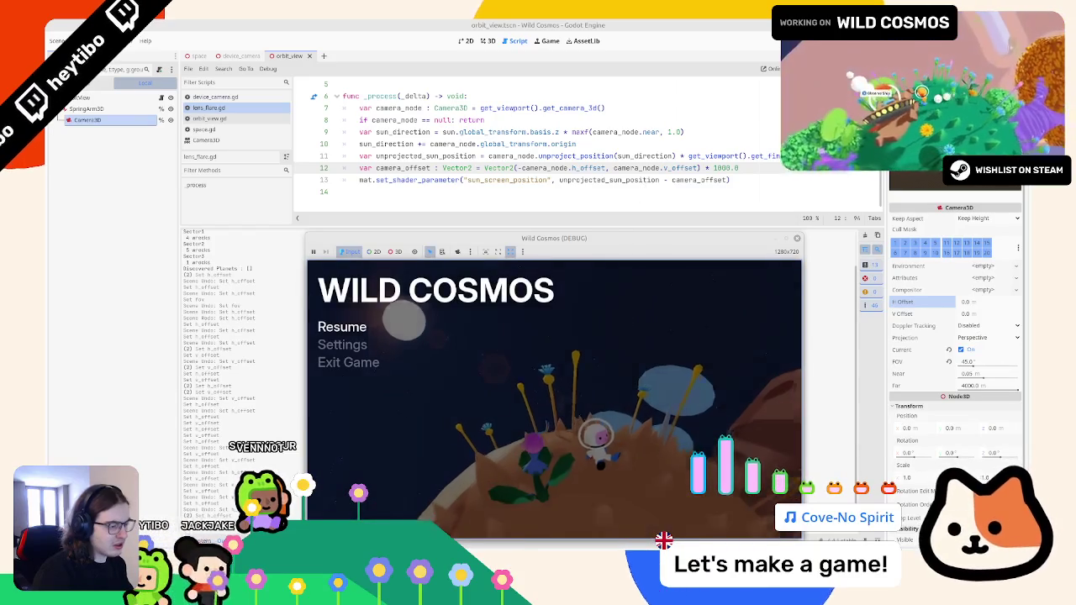
{"action": "key", "text": "Escape"}
{"action": "key", "text": "Escape"}
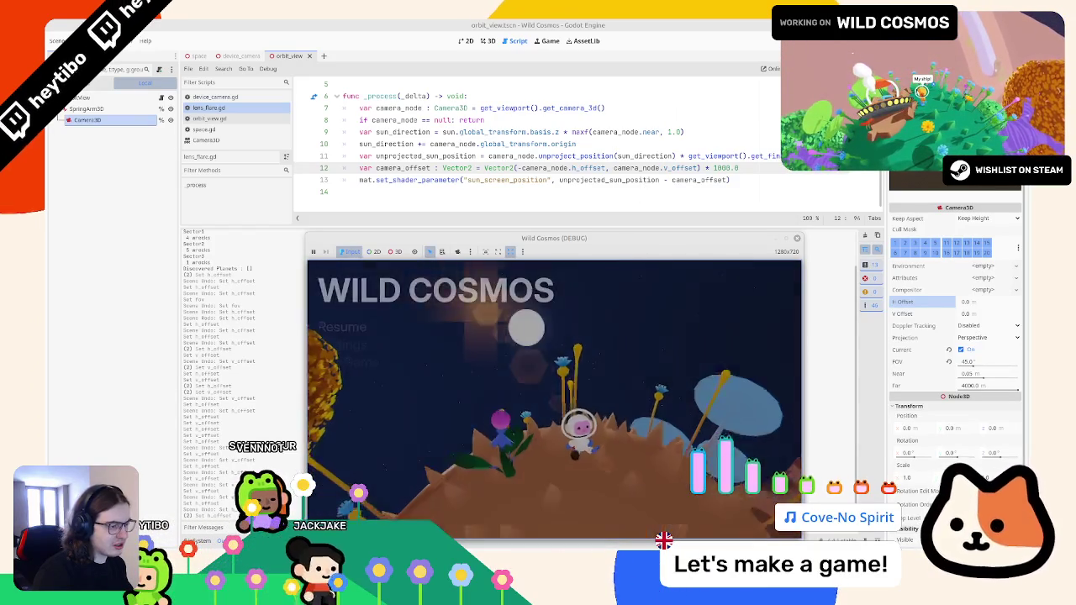
{"action": "key", "text": "Escape"}
{"action": "key", "text": "Escape"}
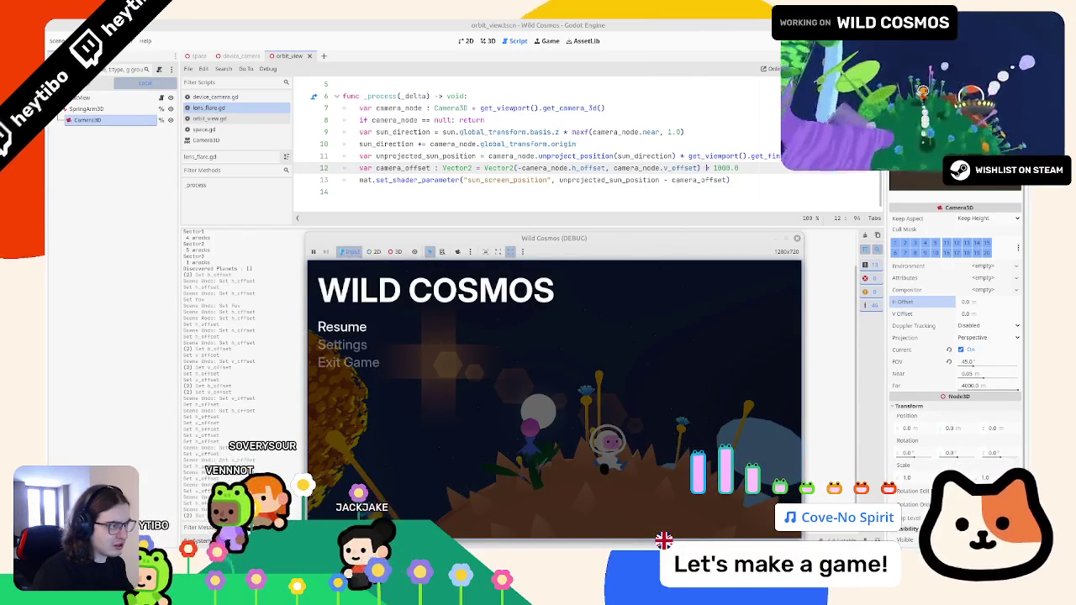
Change the line 12 multiplier from 1000 to 870.0, then unpause and re-pause to compare
{"action": "double_click", "coordinate": [720, 168]}
{"action": "type", "text": "80"}
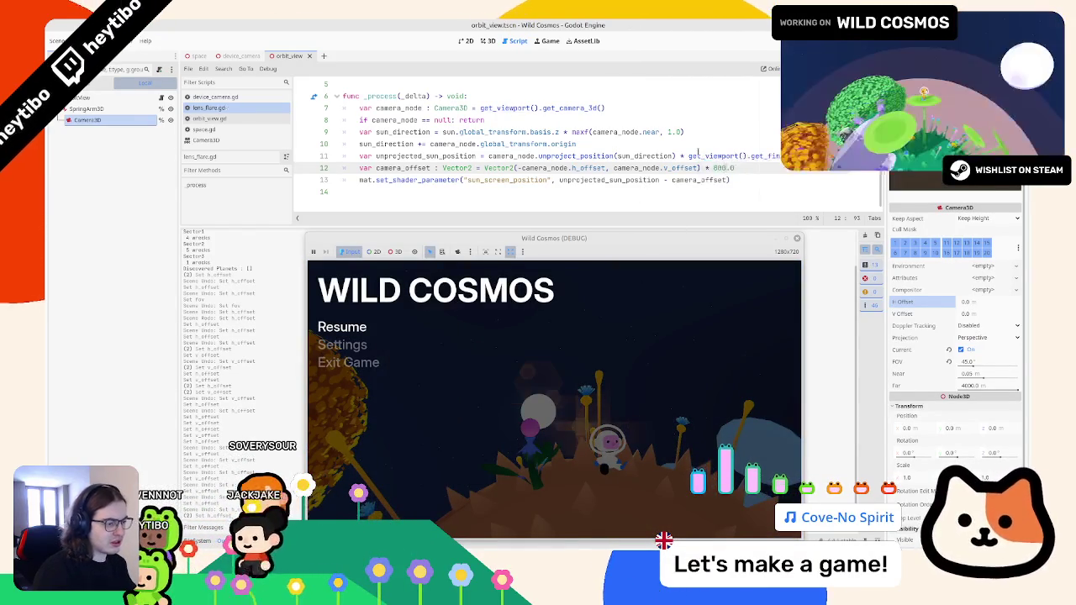
{"action": "type", "text": "0"}
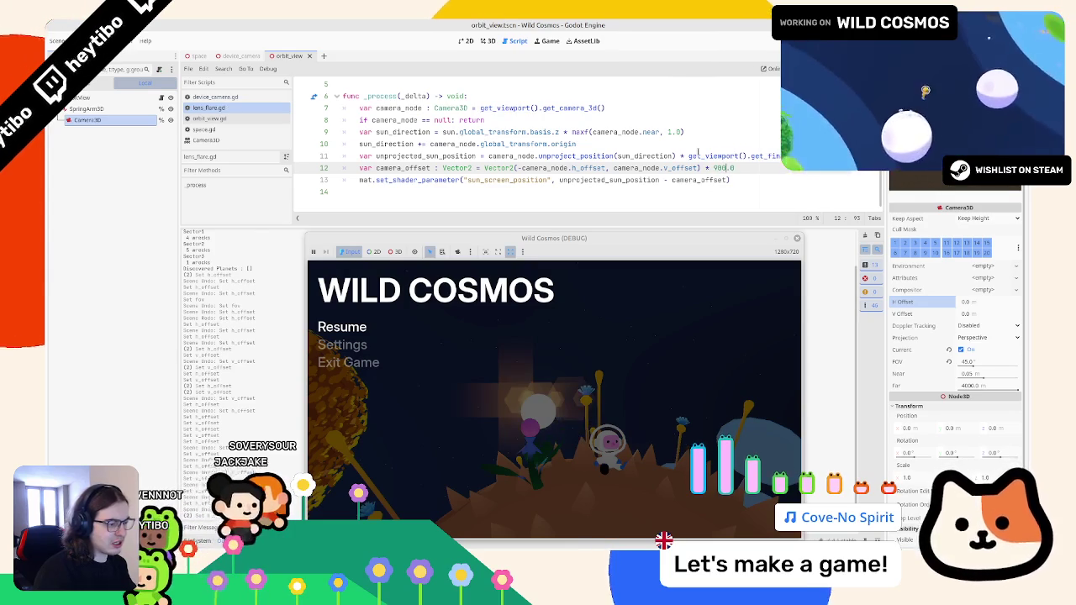
{"action": "key", "text": "ctrl+z"}
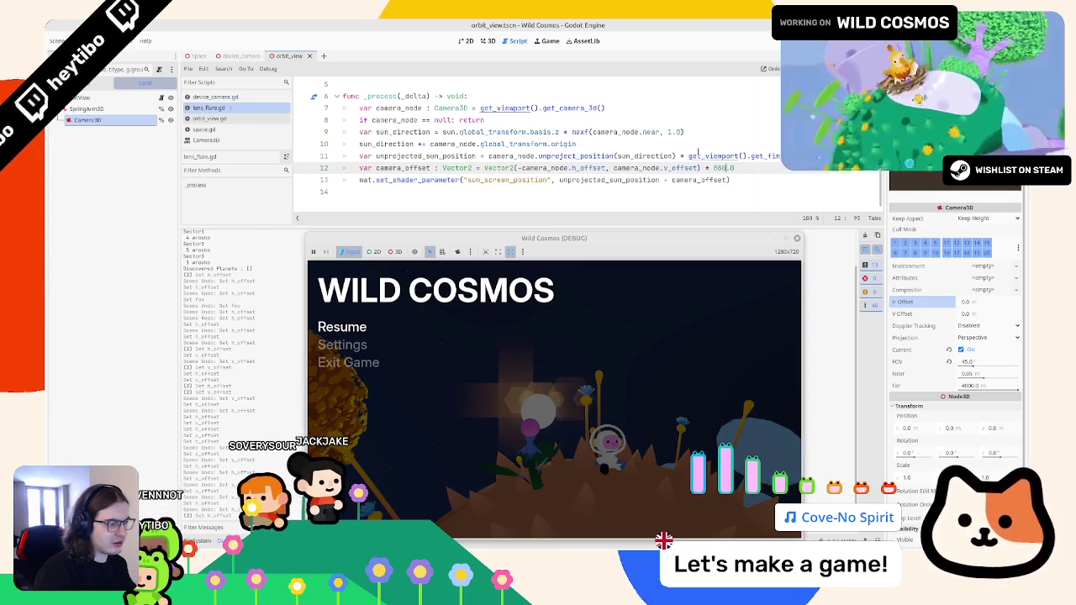
{"action": "key", "text": "BackSpace"}
{"action": "key", "text": "BackSpace"}
{"action": "type", "text": "60"}
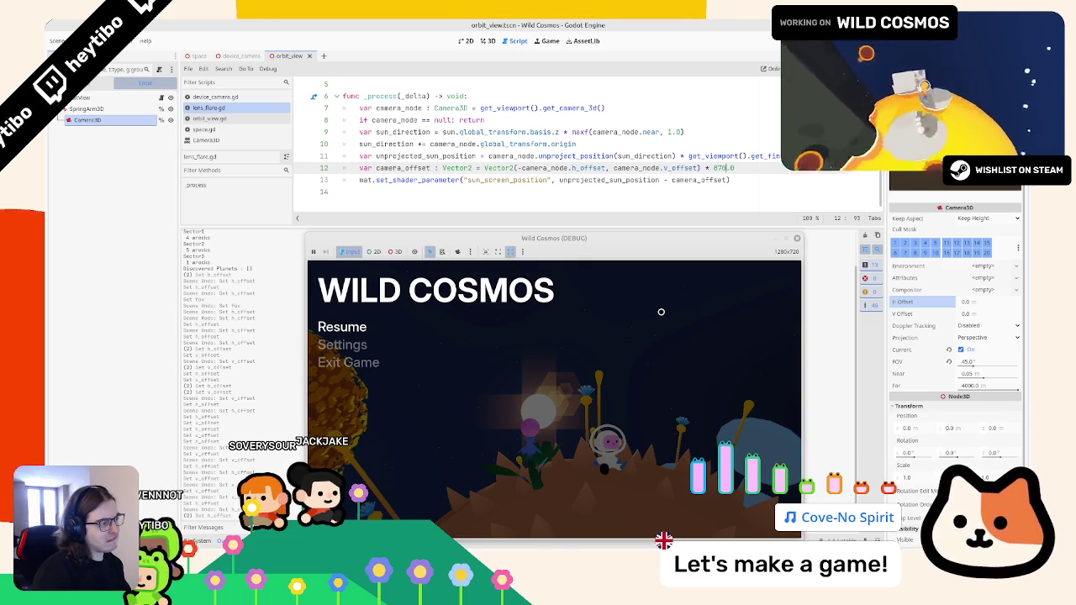
{"action": "key", "text": "Escape"}
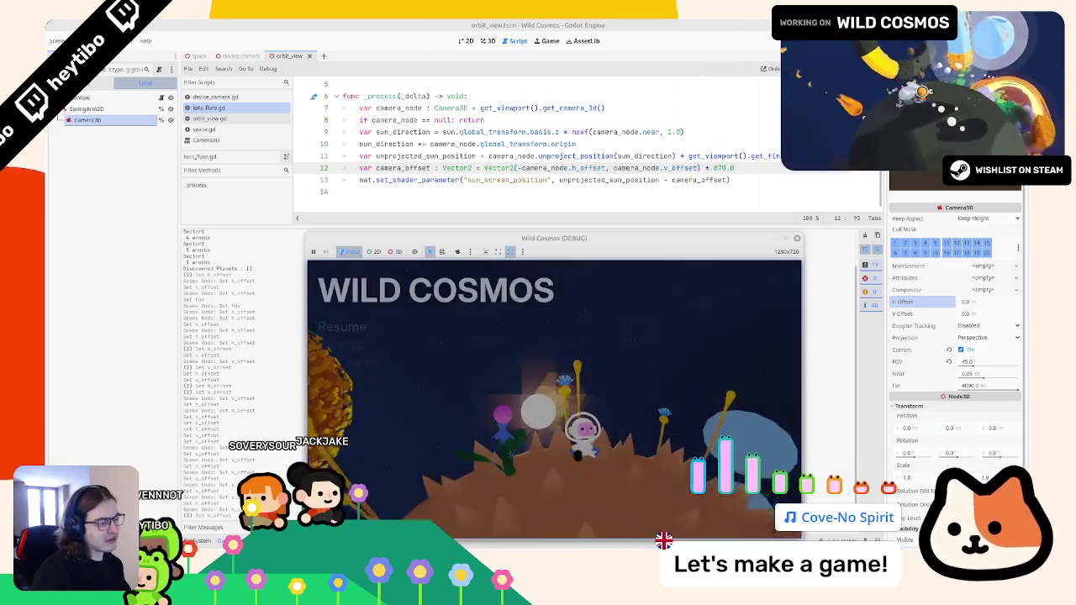
{"action": "key", "text": "Escape"}
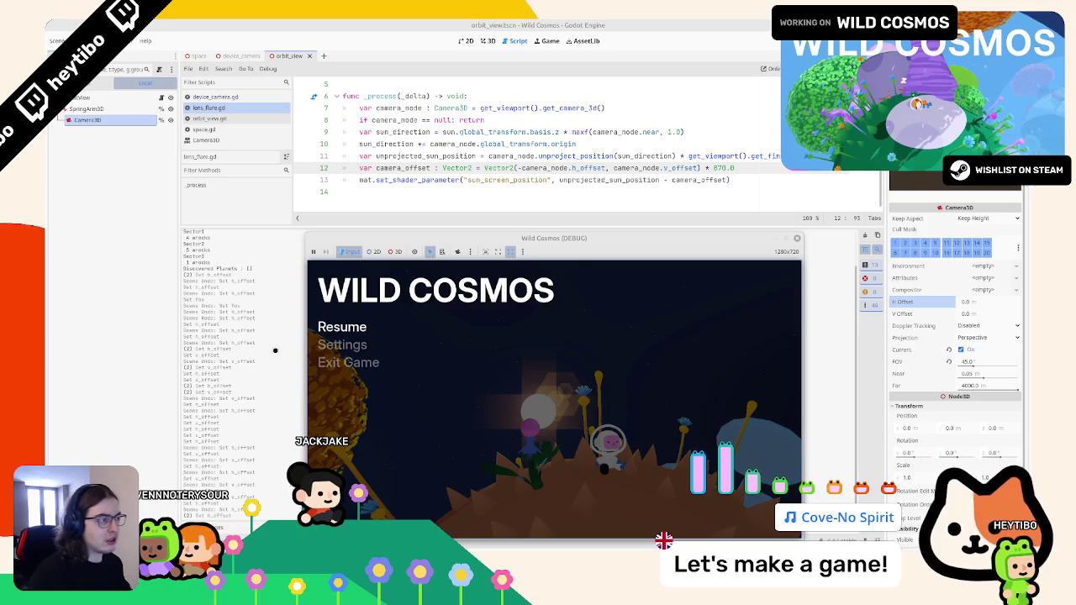
Add a new line 'var sun_p : Vector2 =' followed by the pasted unproject_position(sun_direction) call
{"action": "left_click_drag", "start_coordinate": [488, 156], "coordinate": [672, 156]}
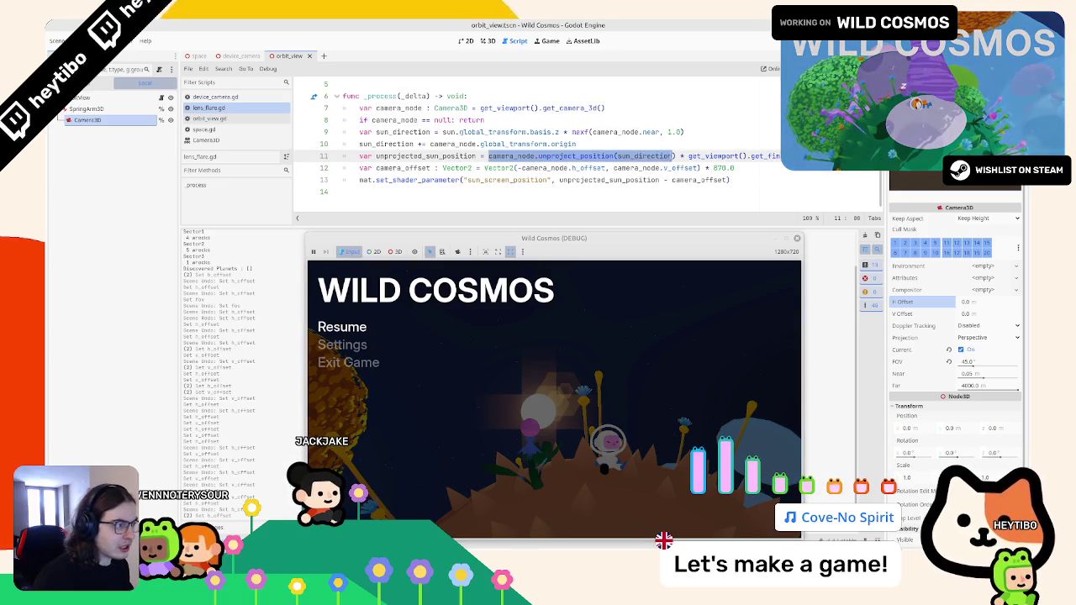
{"action": "left_click", "coordinate": [673, 143]}
{"action": "key", "text": "Return"}
{"action": "type", "text": "var sun_p :"}
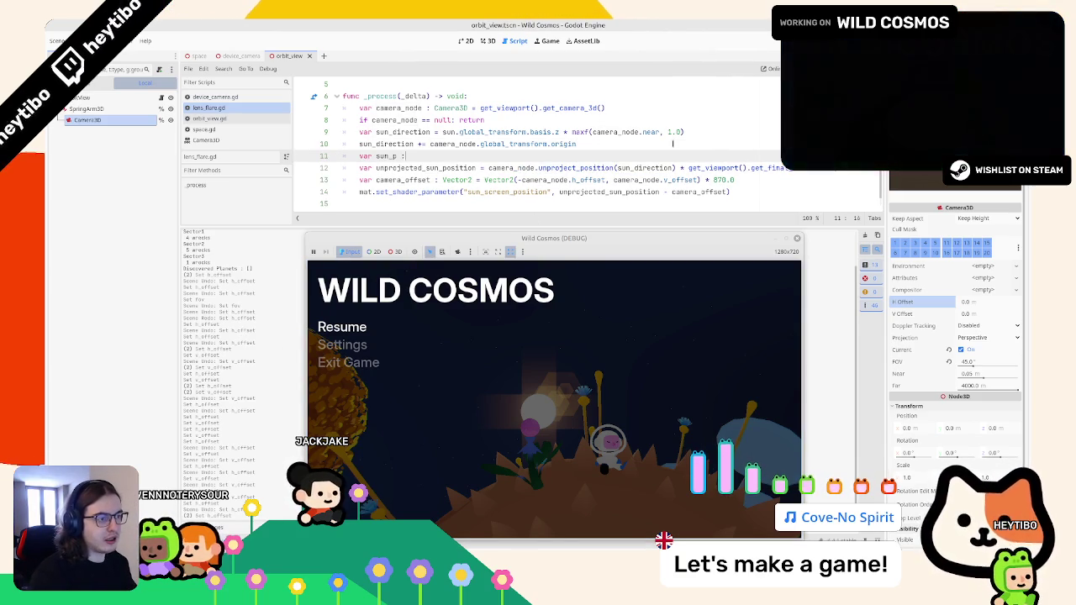
{"action": "type", "text": " Vector2 ="}
{"action": "type", "text": "camera_node.unproject_position(sun_direction)"}
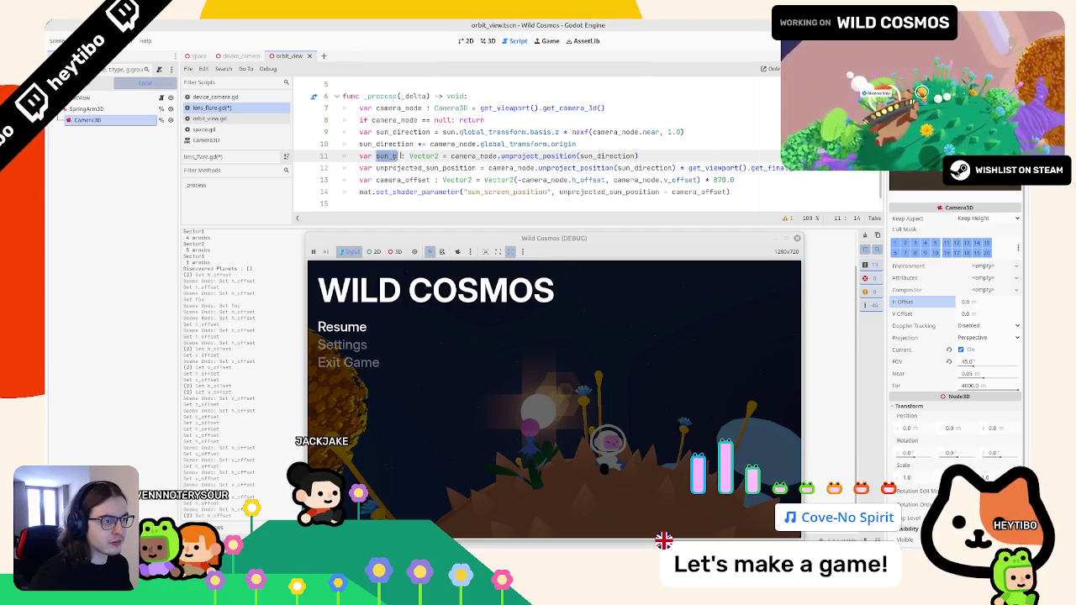
Rename both unprojected_sun_position uses to sun_screen_position and sun_p to sun_unprojected_position
{"action": "double_click", "coordinate": [400, 168]}
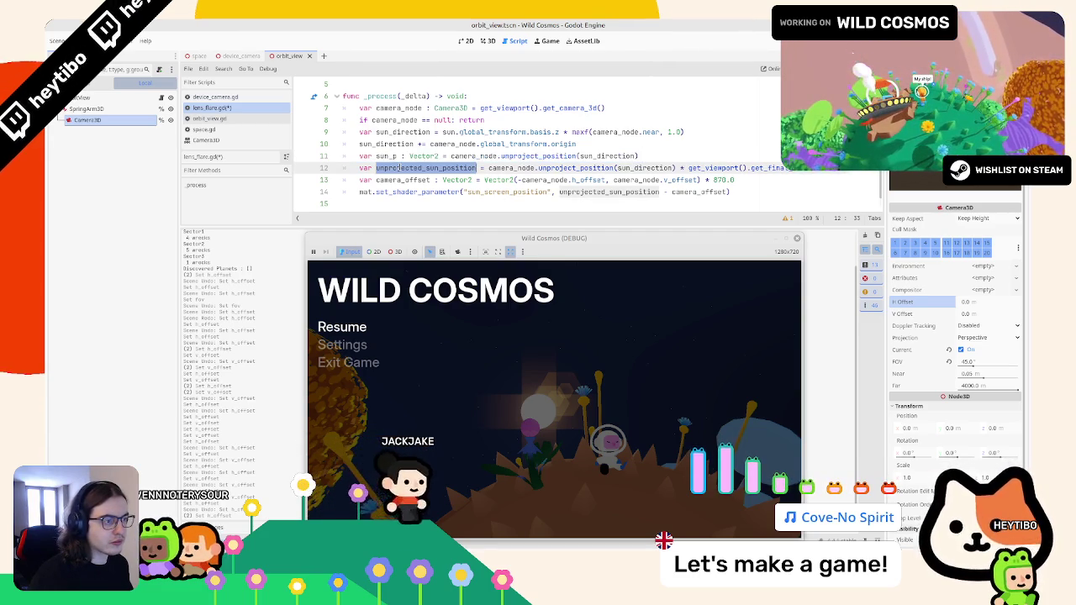
{"action": "key", "text": "ctrl+d"}
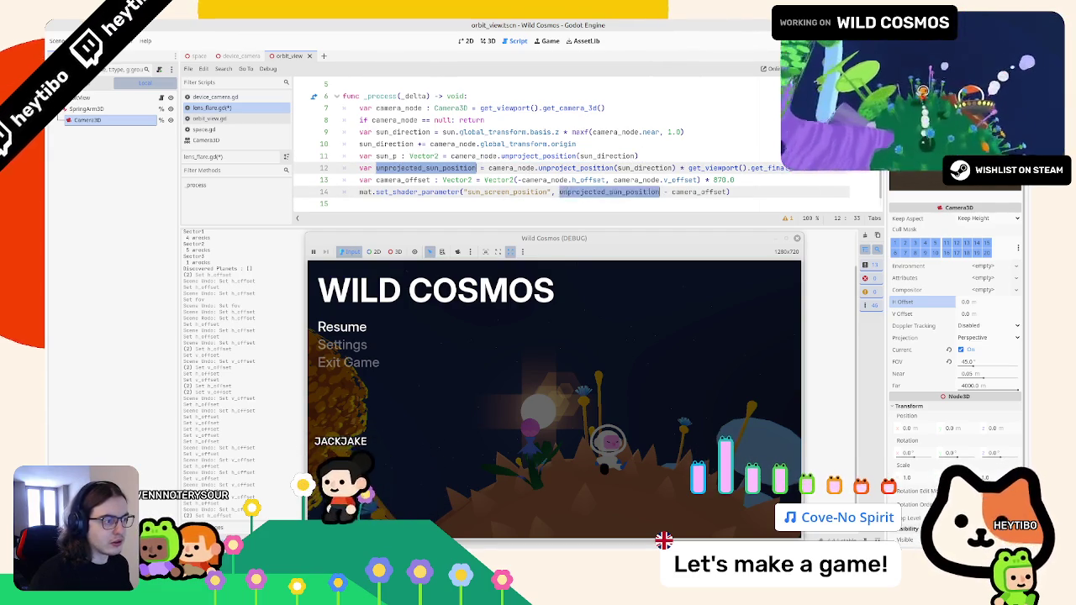
{"action": "type", "text": "sun_screen_posit"}
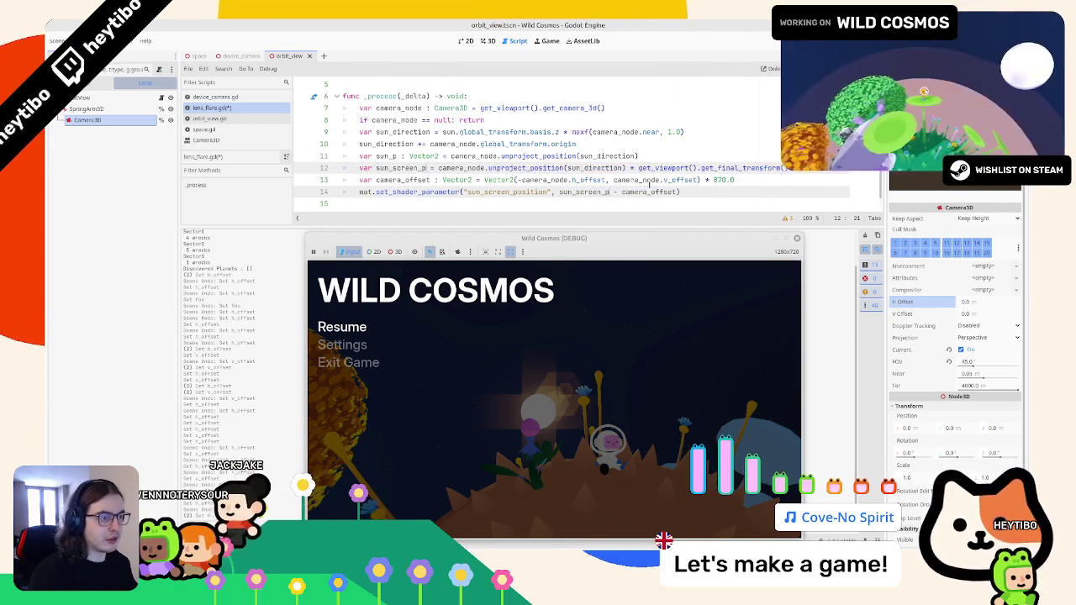
{"action": "type", "text": "ion"}
{"action": "double_click", "coordinate": [386, 155]}
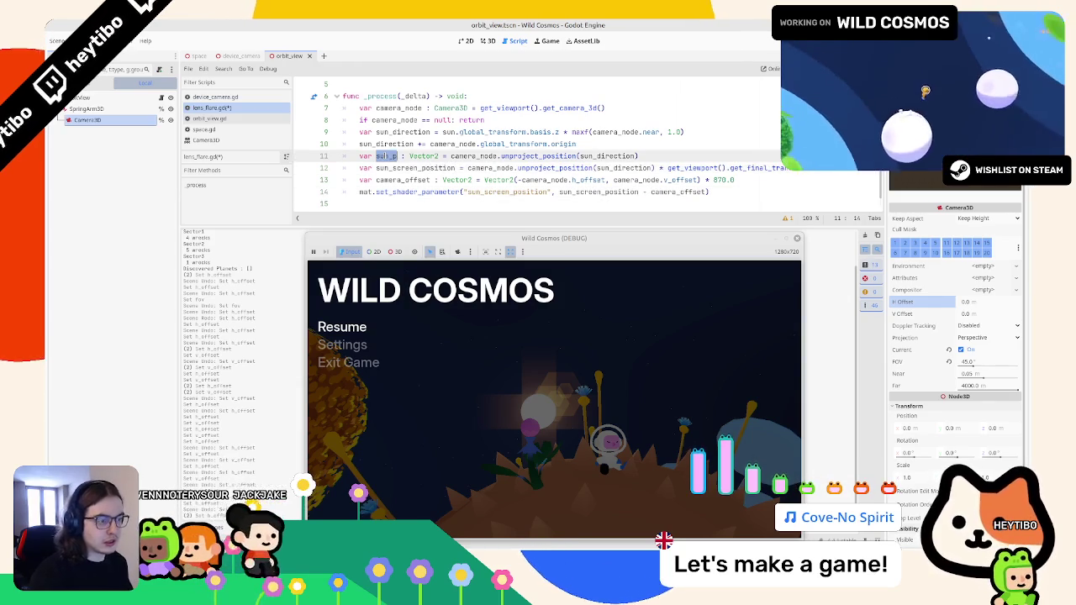
{"action": "type", "text": "sun_unprojec"}
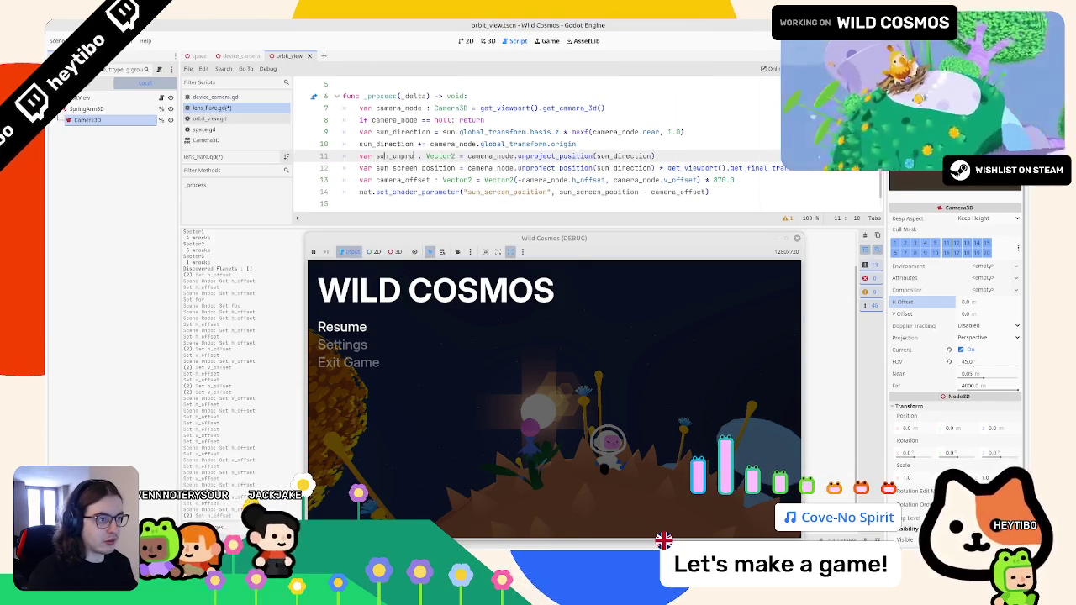
{"action": "type", "text": "ted_position"}
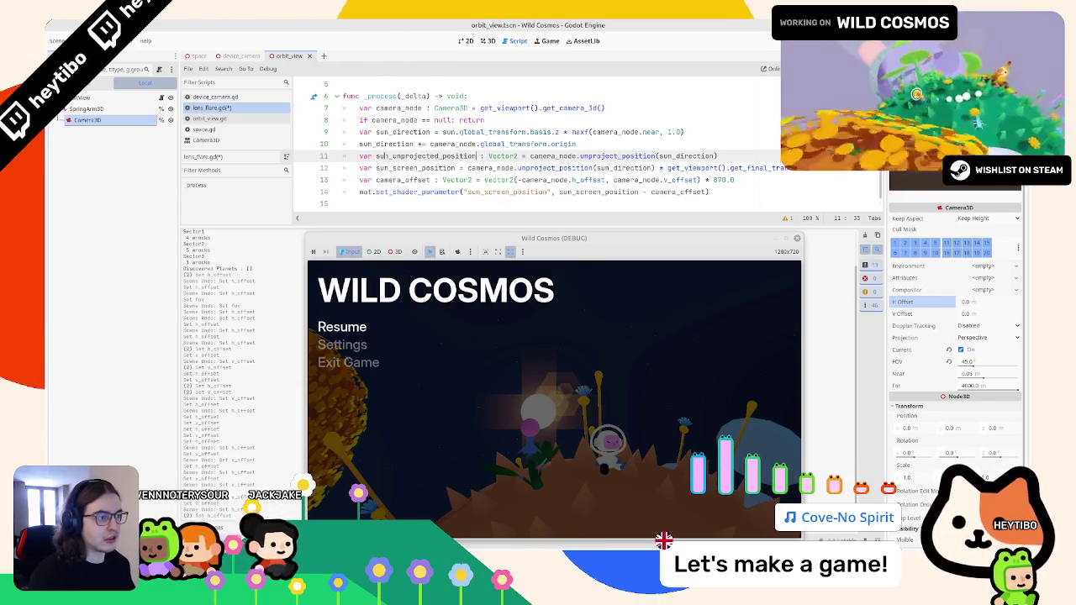
Type sun_screen_position as Vector2 and compute it from sun_unprojected_position instead of the unproject call
{"action": "double_click", "coordinate": [502, 155]}
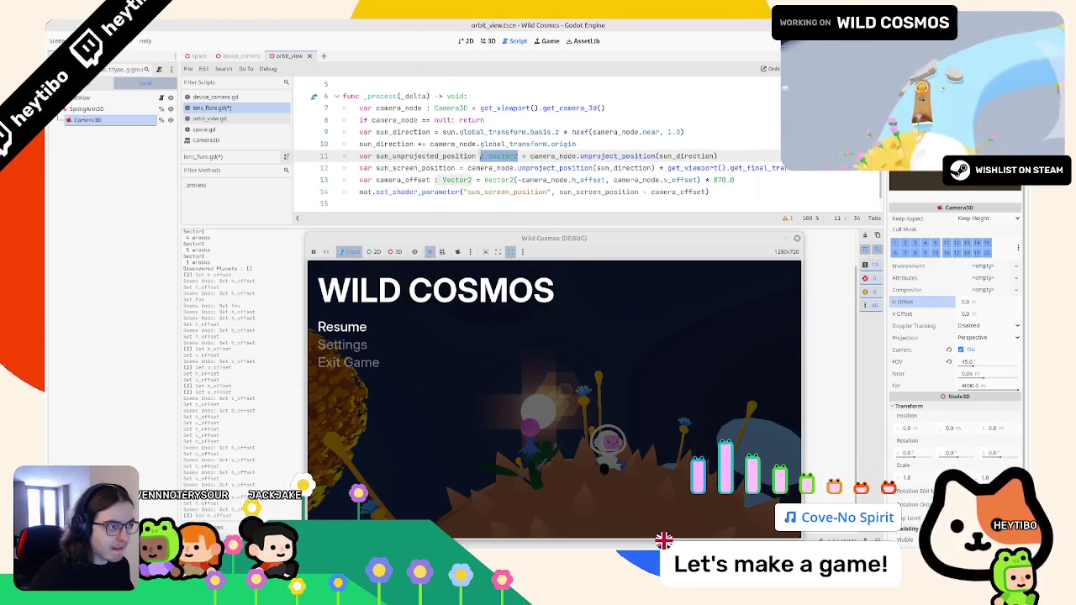
{"action": "key", "text": "ctrl+c"}
{"action": "left_click", "coordinate": [456, 168]}
{"action": "key", "text": "ctrl+v"}
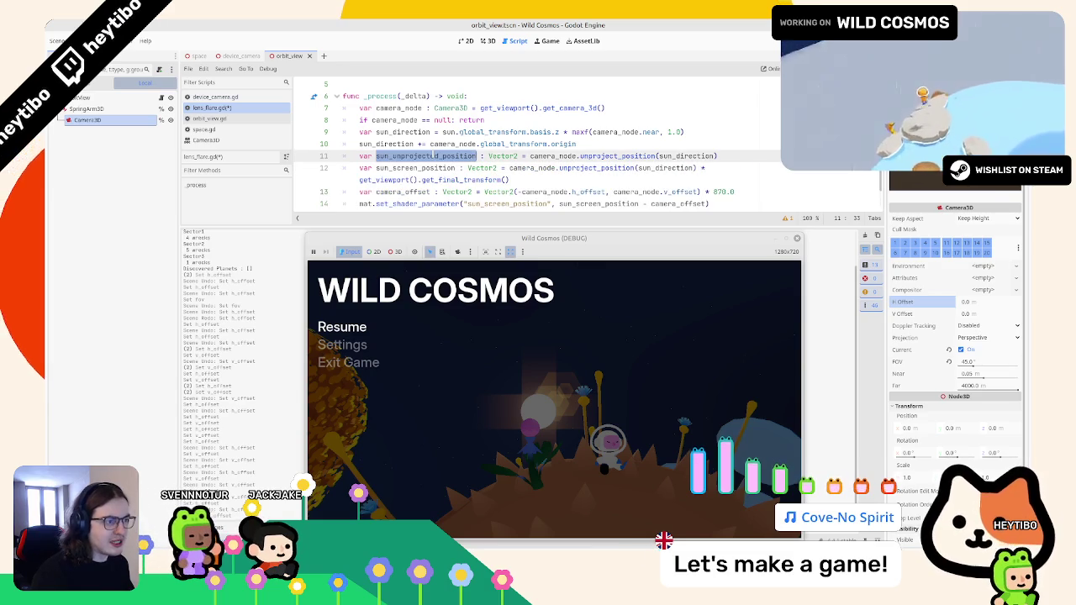
{"action": "double_click", "coordinate": [424, 132]}
{"action": "left_click_drag", "start_coordinate": [510, 144], "coordinate": [697, 144]}
{"action": "key", "text": "ctrl+v"}
Try '* 0.5' in place of the 870.0 multiplier on line 13, then undo it
{"action": "double_click", "coordinate": [424, 144]}
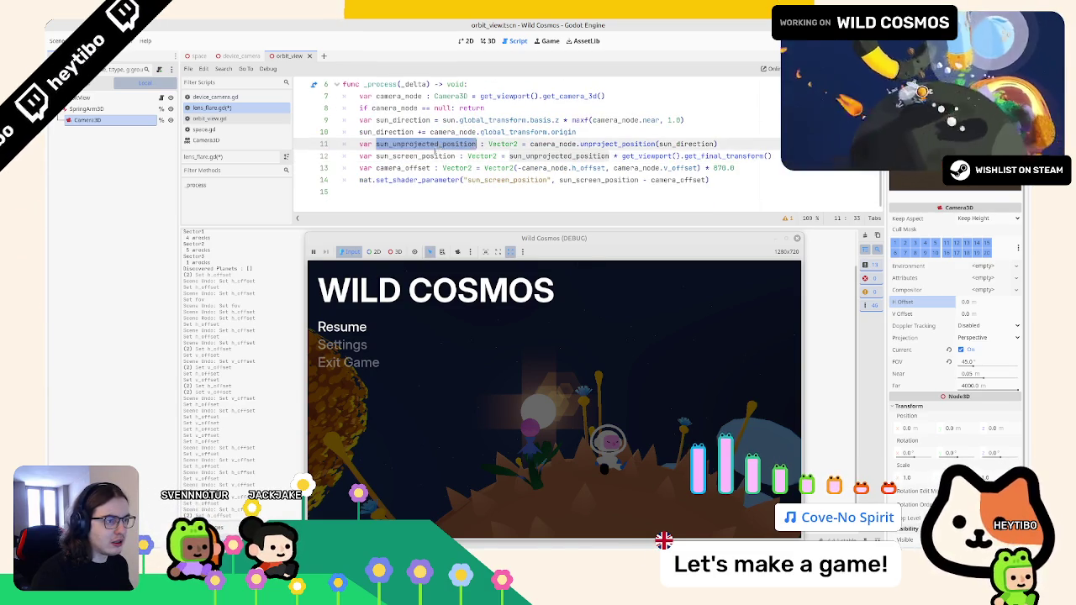
{"action": "double_click", "coordinate": [415, 156]}
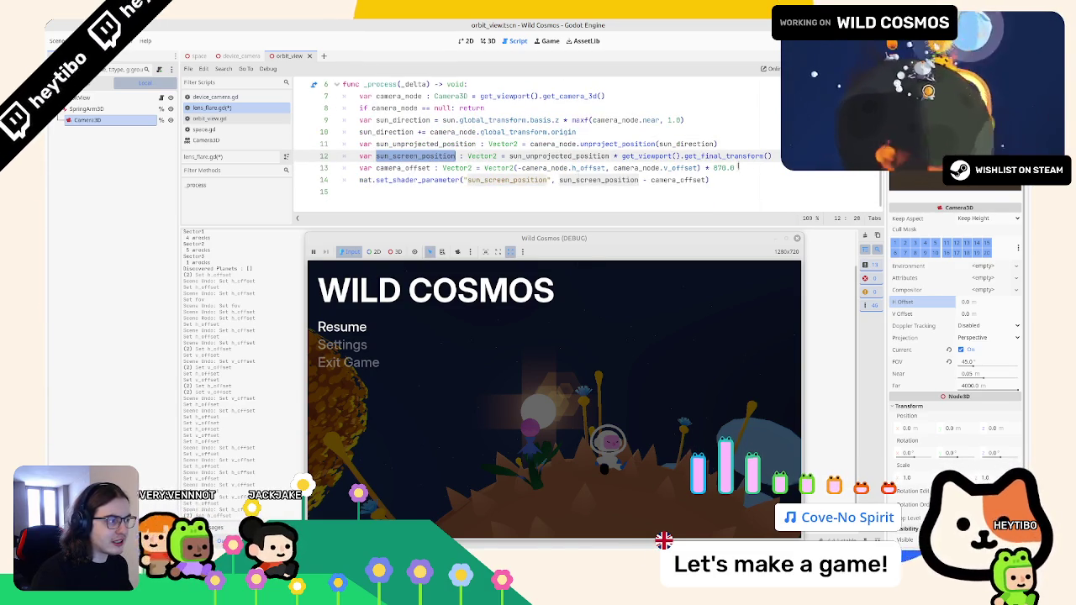
{"action": "double_click", "coordinate": [723, 167]}
{"action": "type", "text": "* "}
{"action": "type", "text": "0.5"}
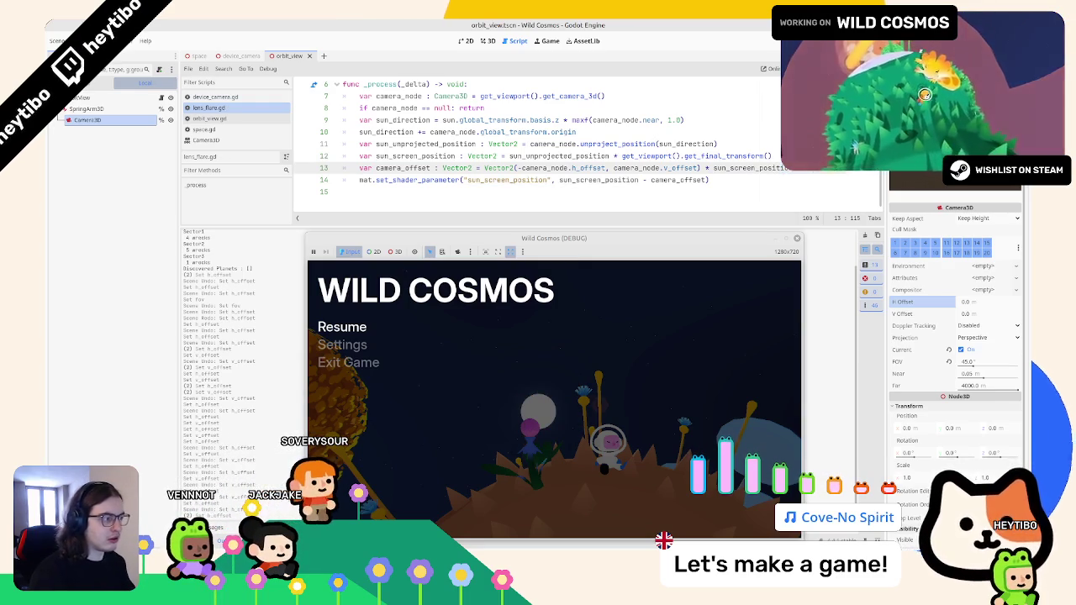
{"action": "key", "text": "ctrl+z"}
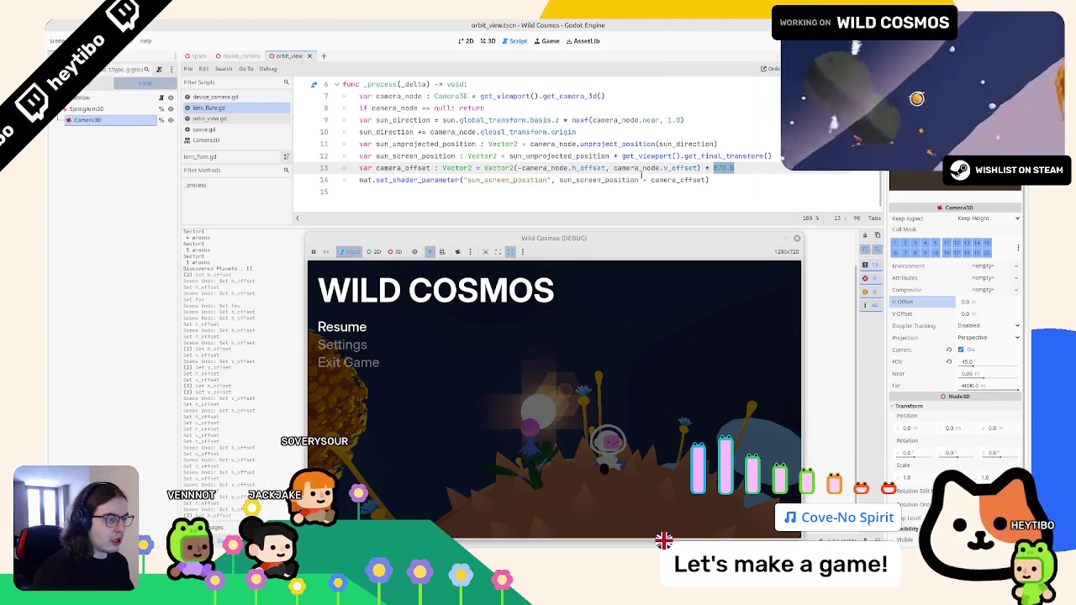
{"action": "double_click", "coordinate": [427, 155]}
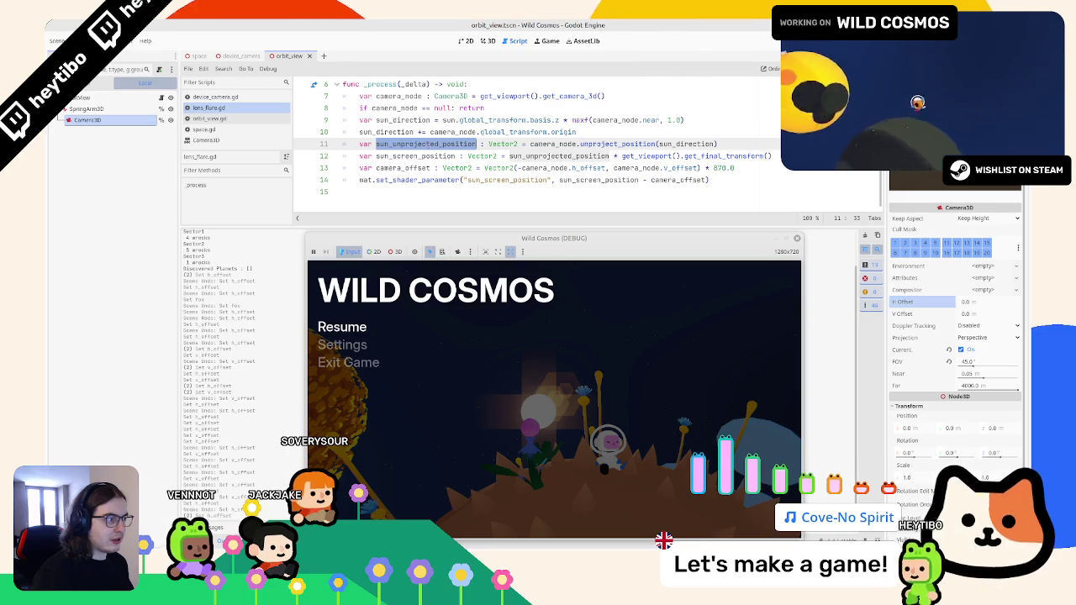
Add a print(sun_unprojected_position) line below the sun_screen_position line
{"action": "key", "text": "Down"}
{"action": "key", "text": "End"}
{"action": "key", "text": "Return"}
{"action": "type", "text": "print("}
{"action": "key", "text": "ctrl+v"}
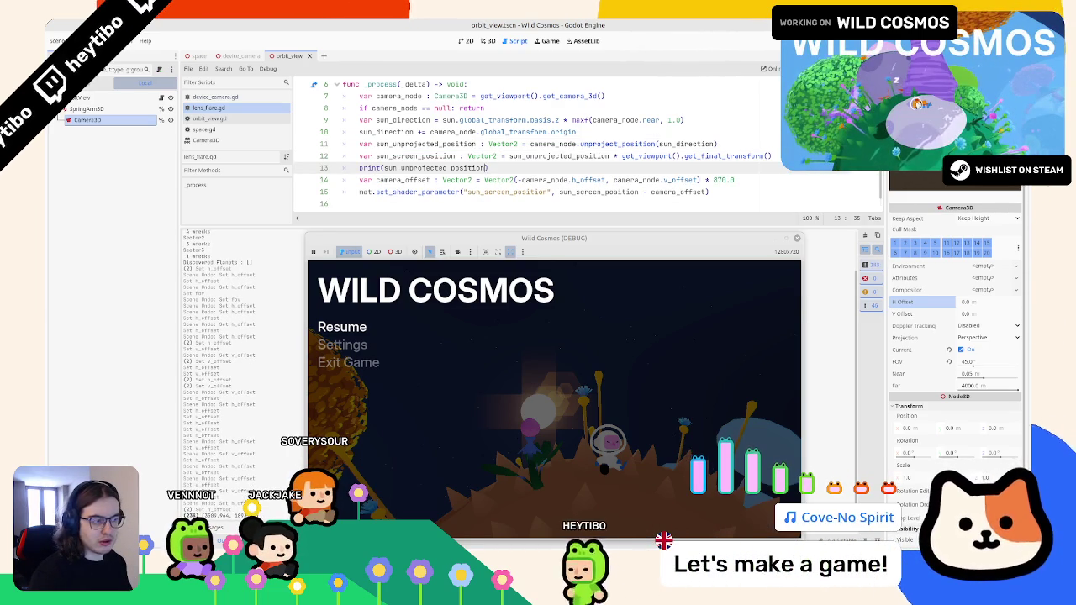
{"action": "double_click", "coordinate": [415, 156]}
{"action": "double_click", "coordinate": [426, 168]}
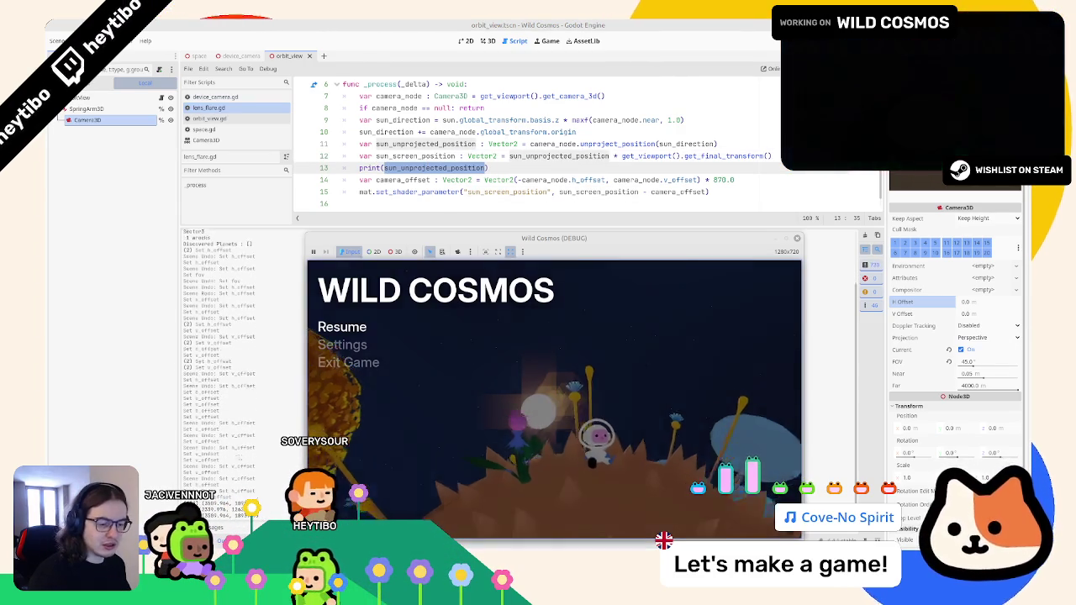
Run the game, move the astronaut with D, and watch sun_unprojected_position print in the output
{"action": "key", "text": "Escape"}
{"action": "key", "text": "Escape"}
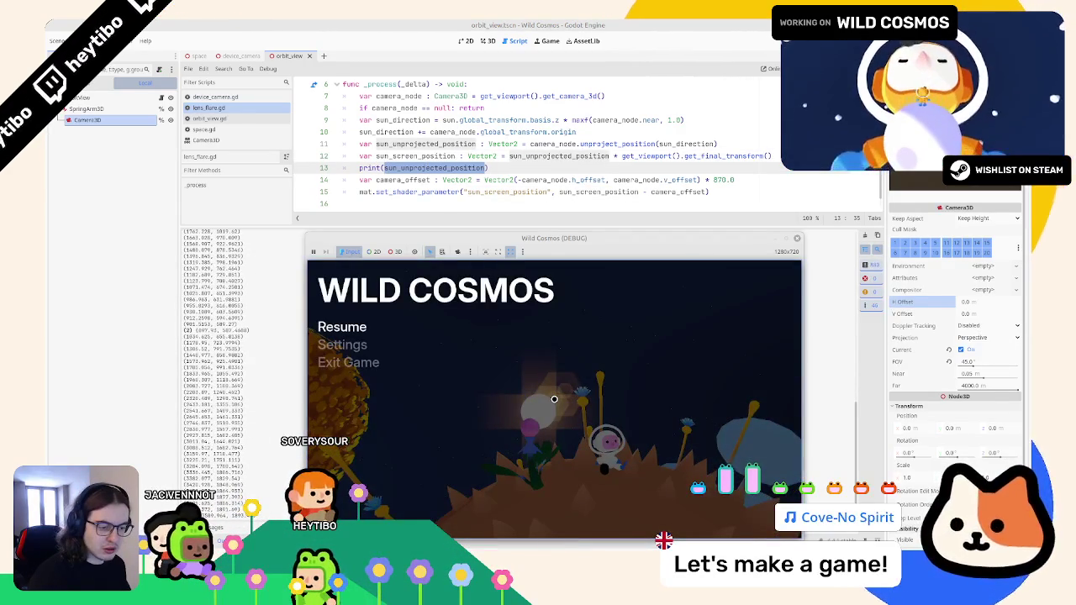
{"action": "key", "text": "Escape"}
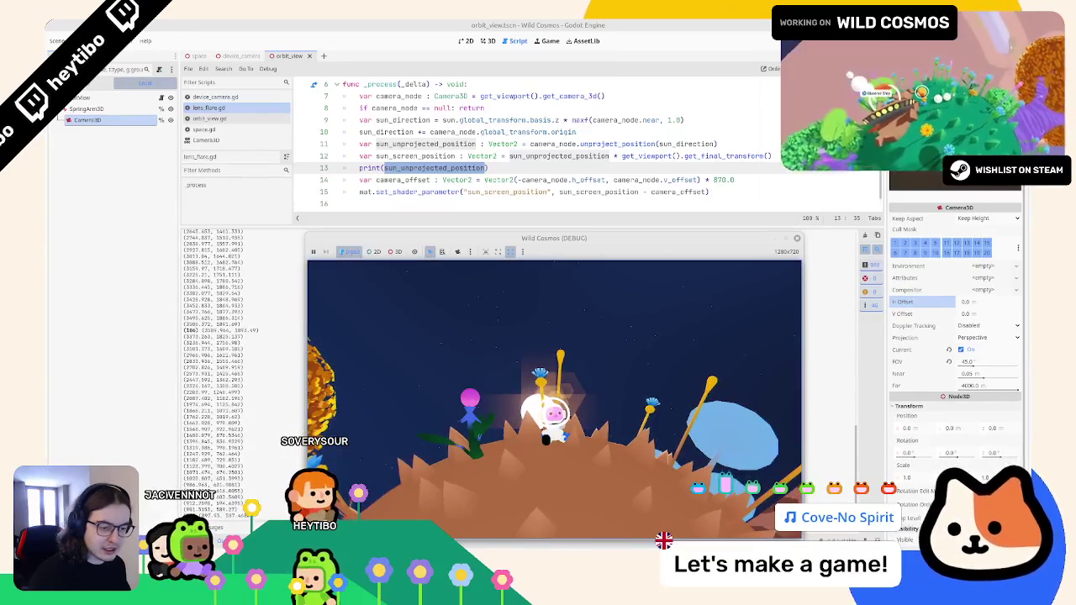
{"action": "key", "text": "Escape"}
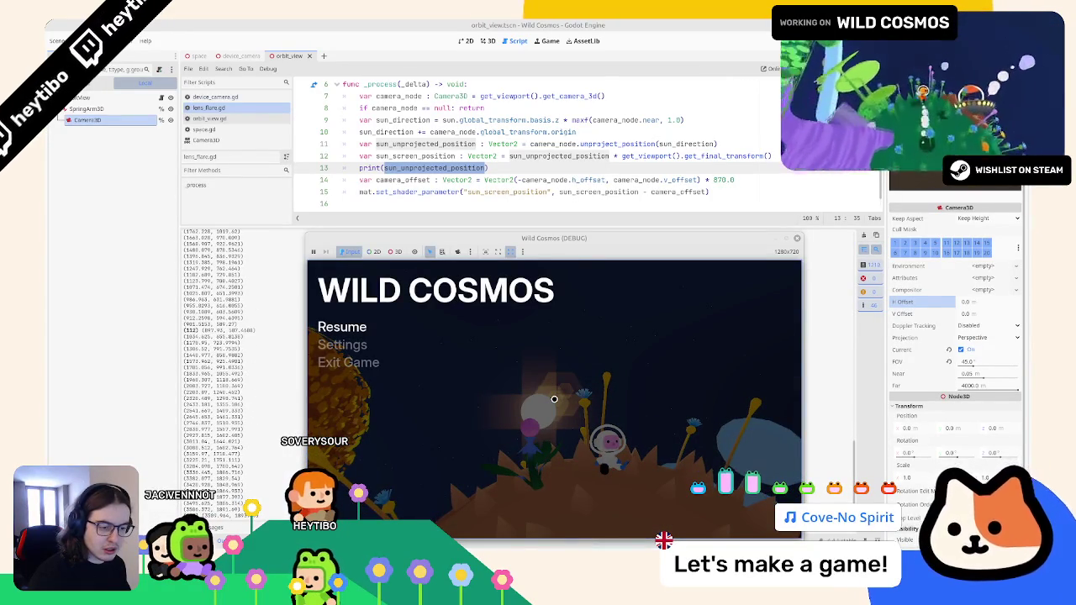
{"action": "key", "text": "Escape"}
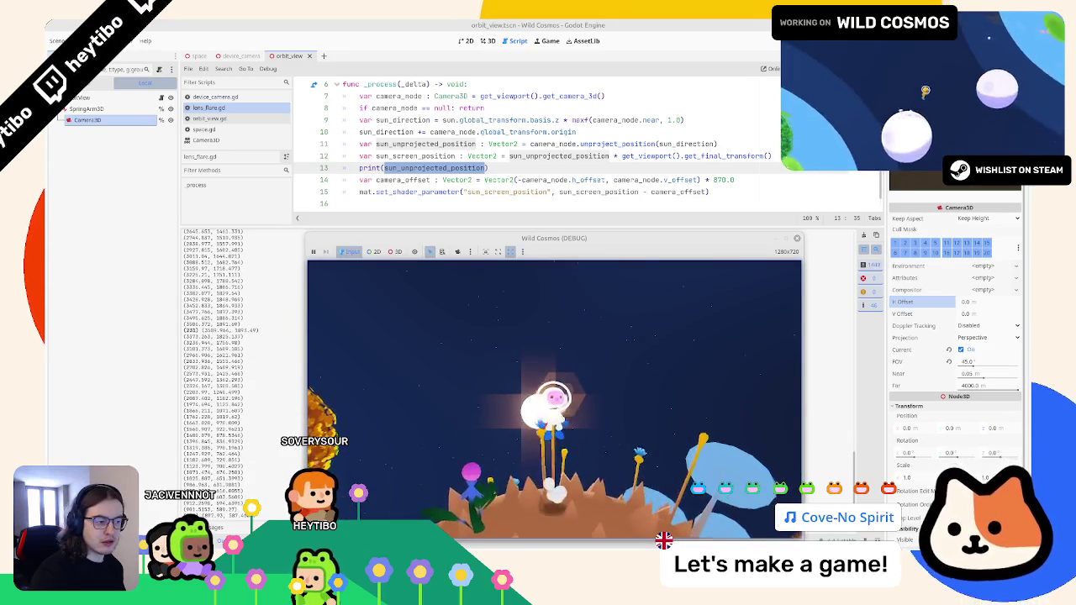
{"action": "key", "text": "d"}
{"action": "key", "text": "Escape"}
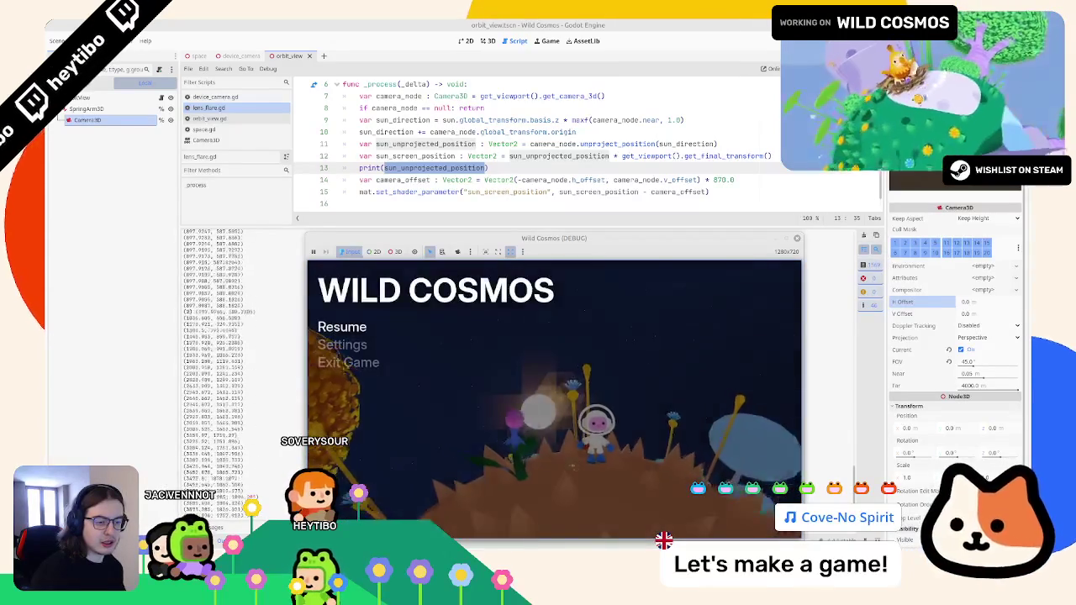
{"action": "key", "text": "Escape"}
{"action": "key", "text": "Escape"}
{"action": "key", "text": "Escape"}
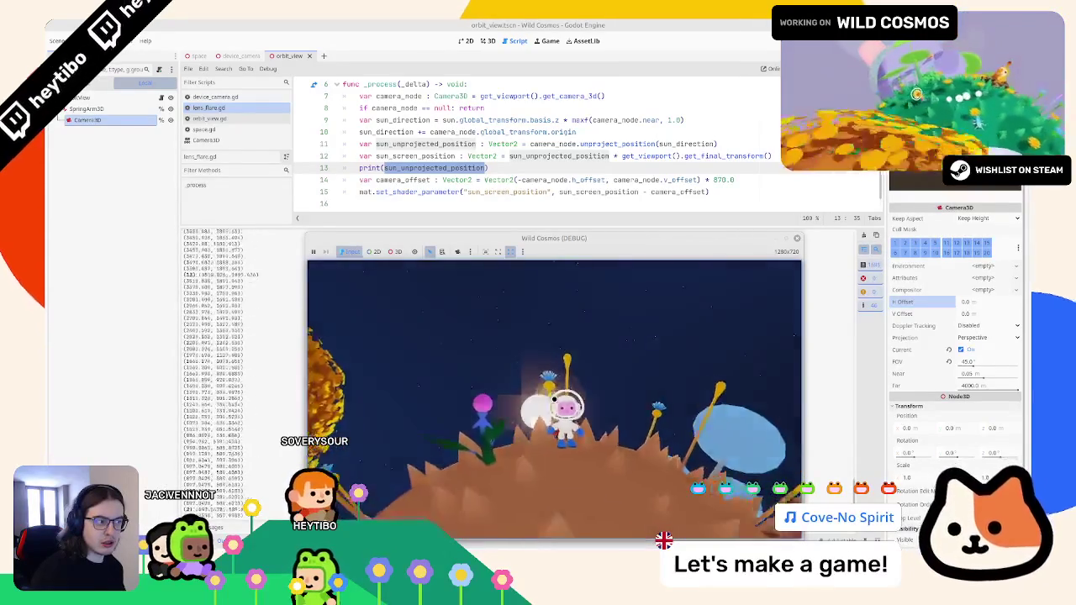
{"action": "key", "text": "Escape"}
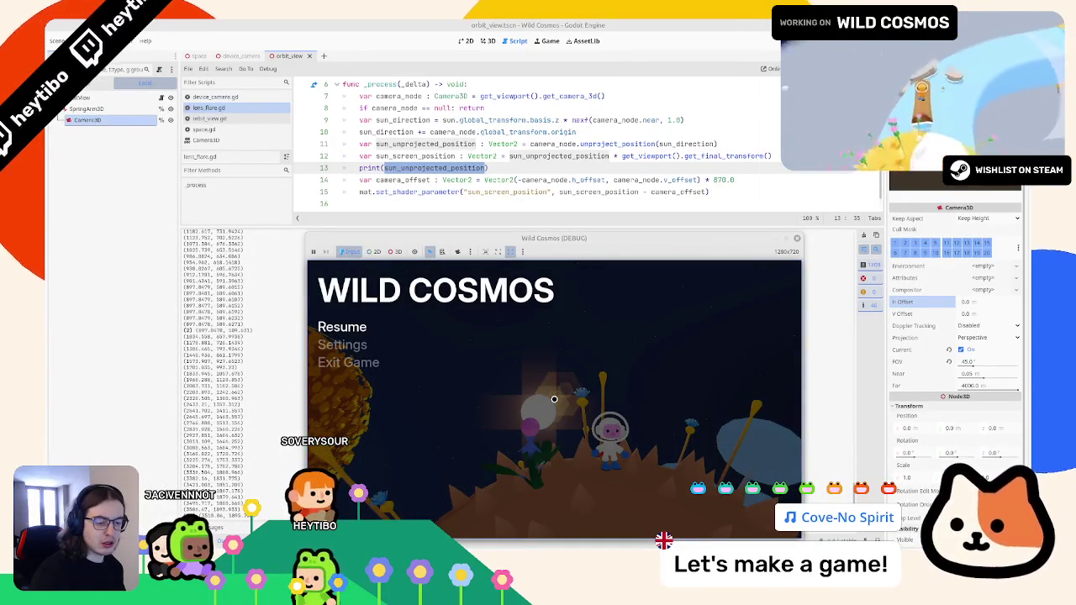
{"action": "key", "text": "Escape"}
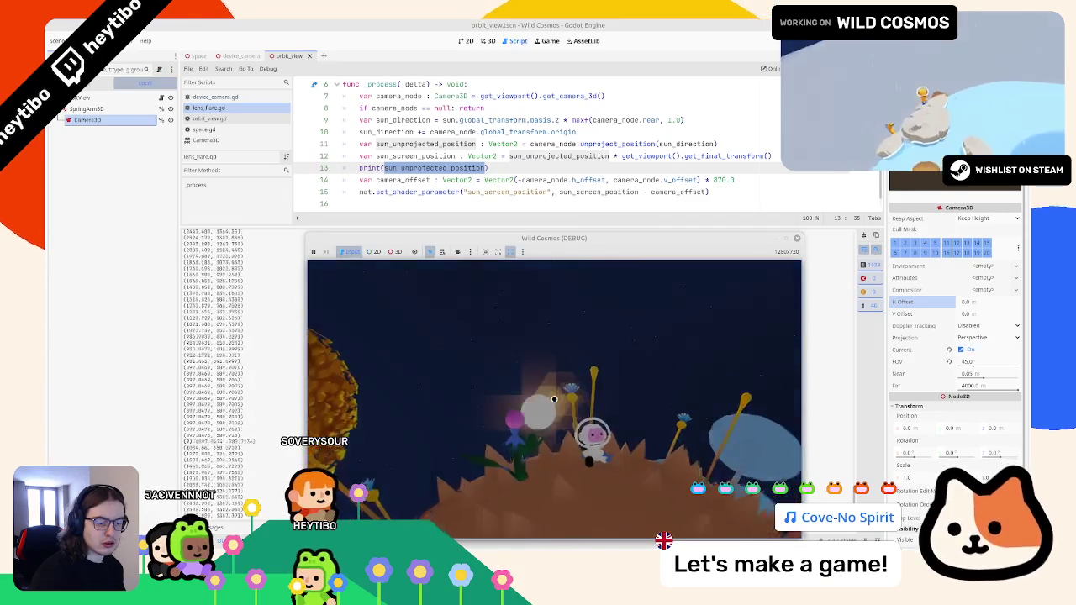
{"action": "key", "text": "Escape"}
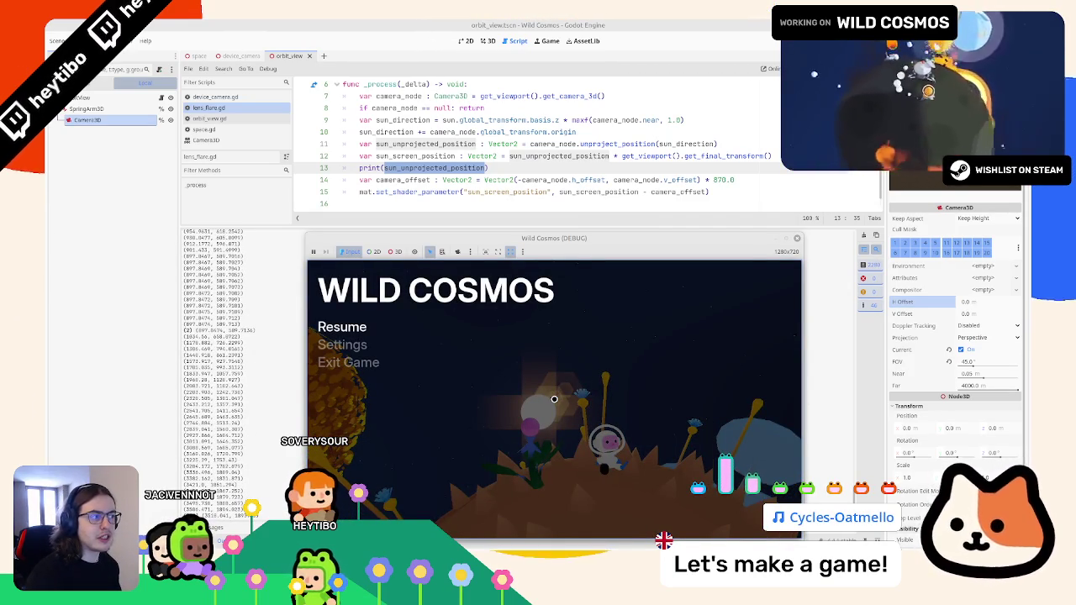
{"action": "key", "text": "Escape"}
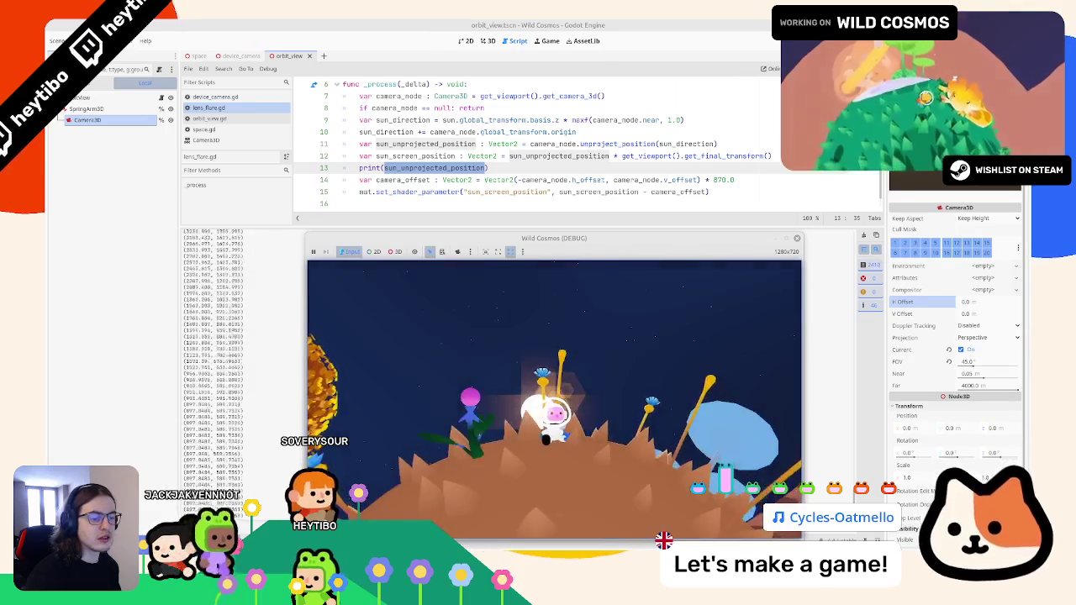
Move the print line below camera_offset and delete its '* 870.0' multiplier
{"action": "key", "text": "Escape"}
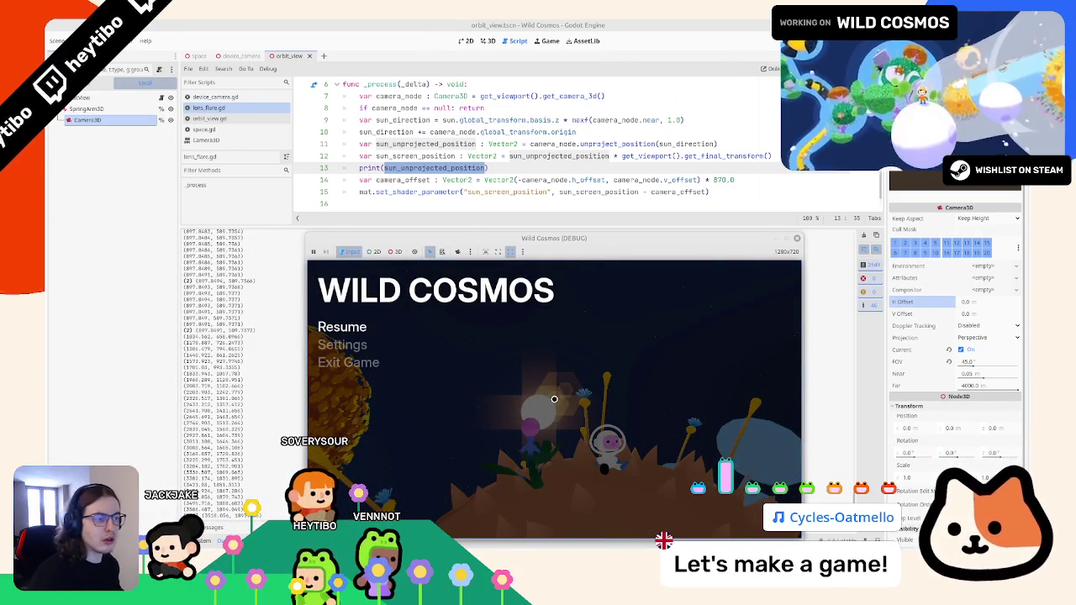
{"action": "left_click", "coordinate": [423, 168]}
{"action": "key", "text": "alt+Down"}
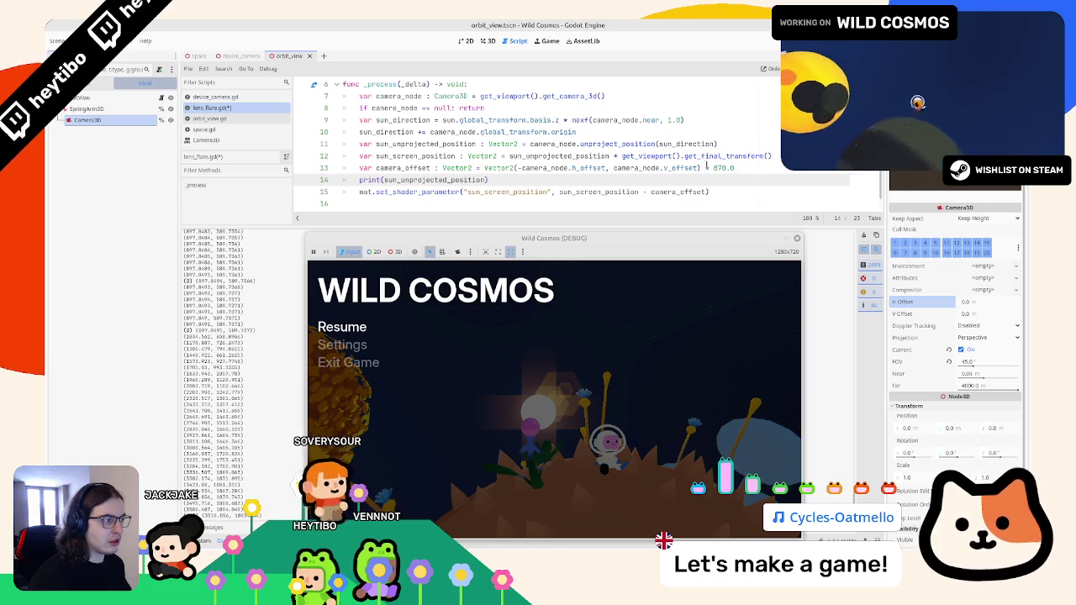
{"action": "double_click", "coordinate": [723, 168]}
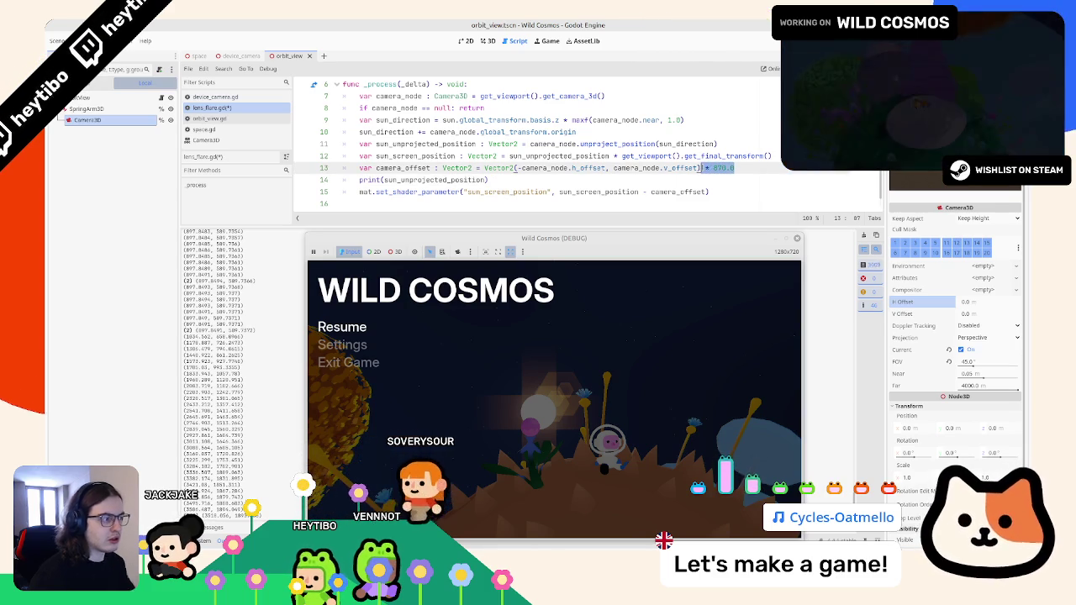
{"action": "key", "text": "BackSpace"}
{"action": "key", "text": "BackSpace"}
{"action": "key", "text": "BackSpace"}
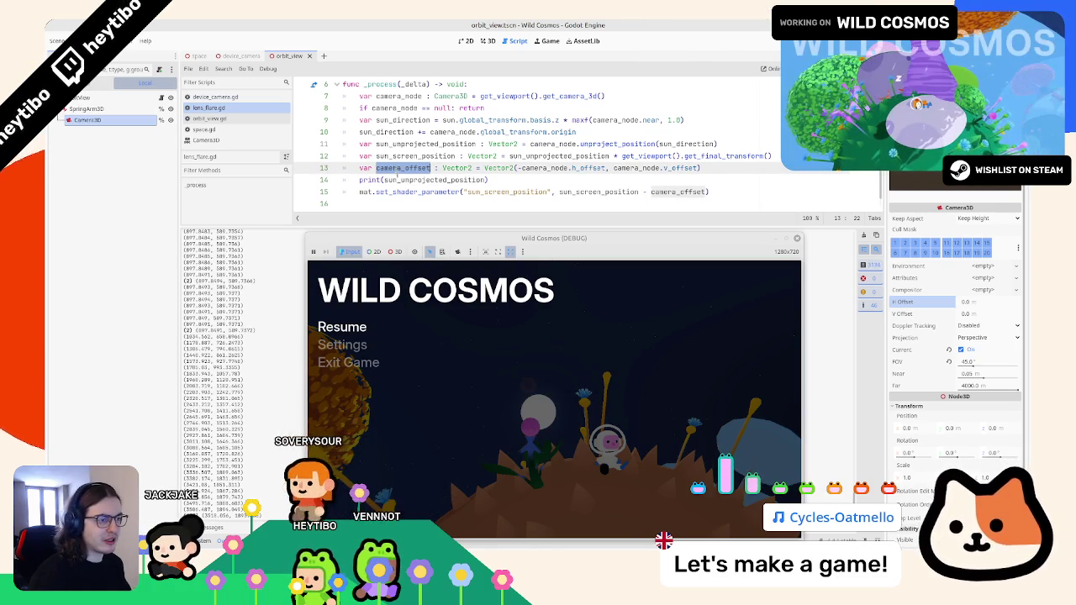
Print camera_offset instead, save, and run the game to log it
{"action": "key", "text": "ctrl+c"}
{"action": "double_click", "coordinate": [403, 179]}
{"action": "key", "text": "ctrl+v"}
{"action": "key", "text": "ctrl+s"}
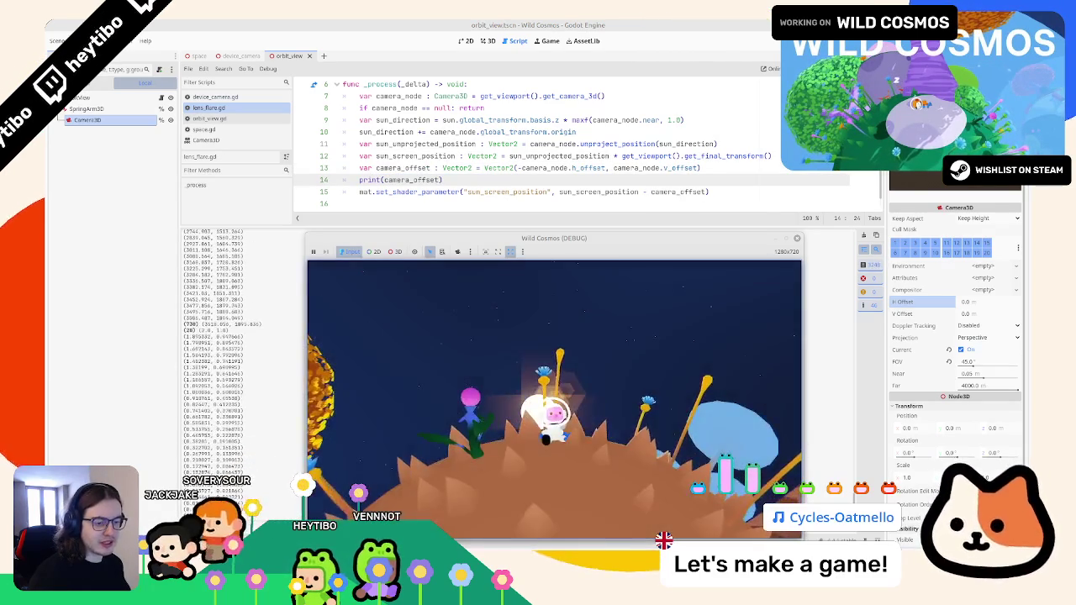
{"action": "key", "text": "Escape"}
{"action": "key", "text": "Escape"}
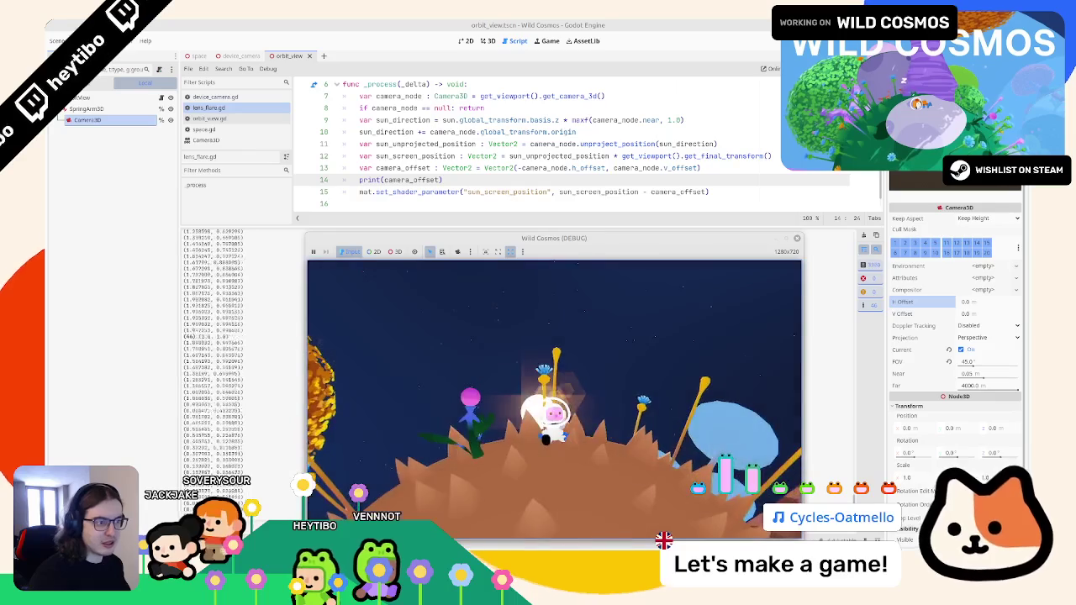
{"action": "key", "text": "Escape"}
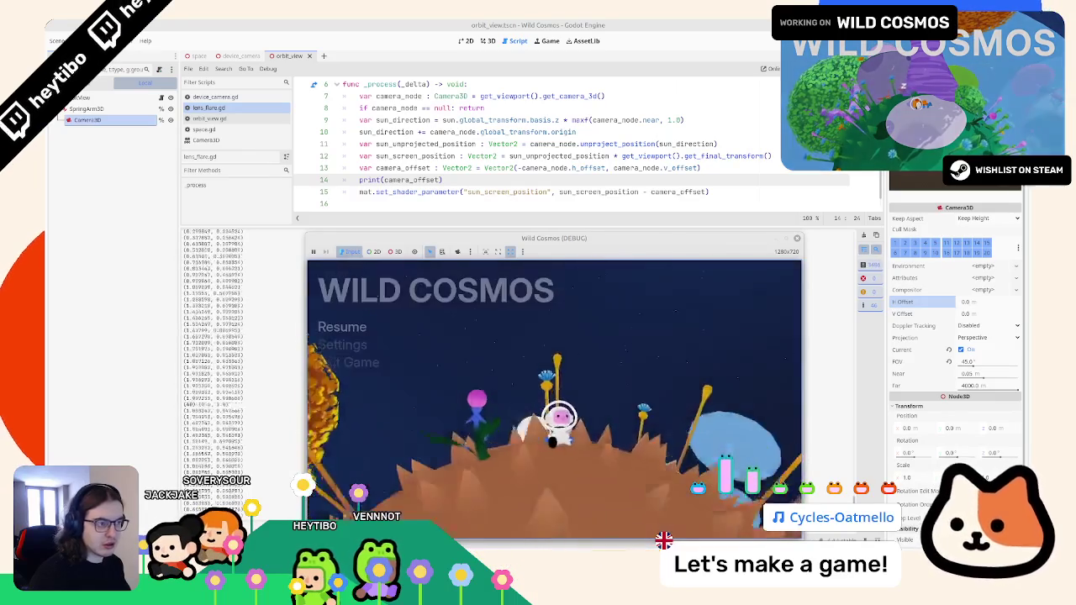
Change the print argument to sun_screen_position
{"action": "double_click", "coordinate": [416, 156]}
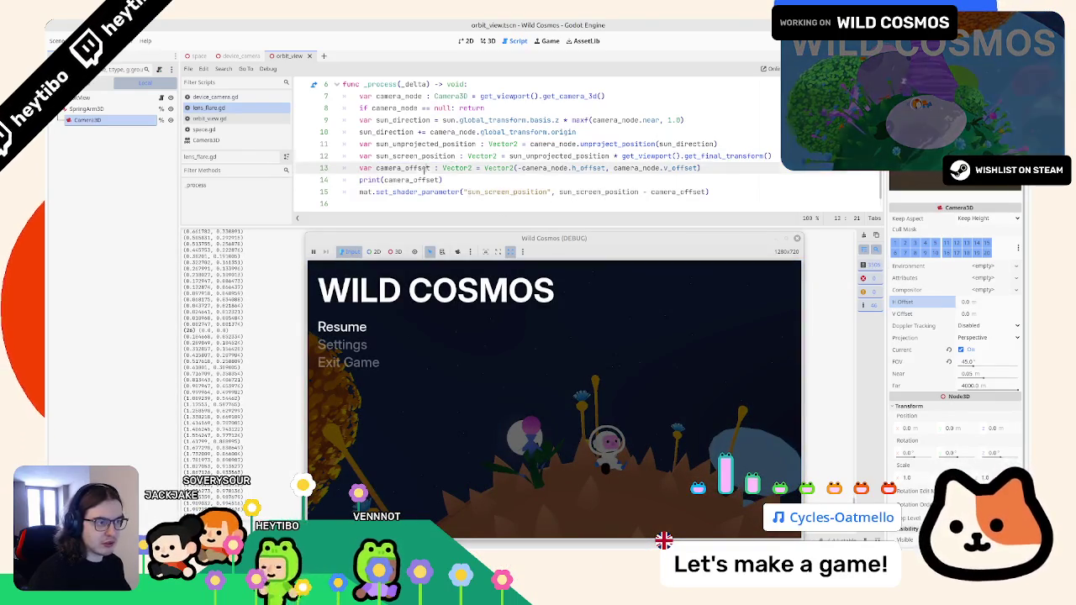
{"action": "key", "text": "ctrl+c"}
{"action": "double_click", "coordinate": [412, 180]}
{"action": "key", "text": "ctrl+v"}
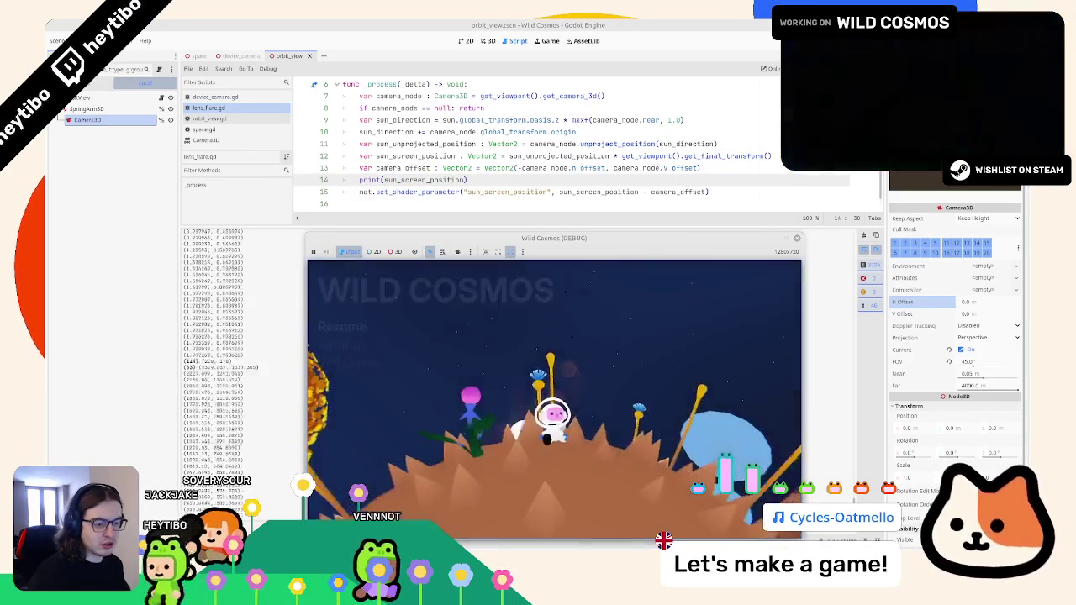
Toggle the game's pause menu to watch the printed sun_screen_position values
{"action": "key", "text": "Escape"}
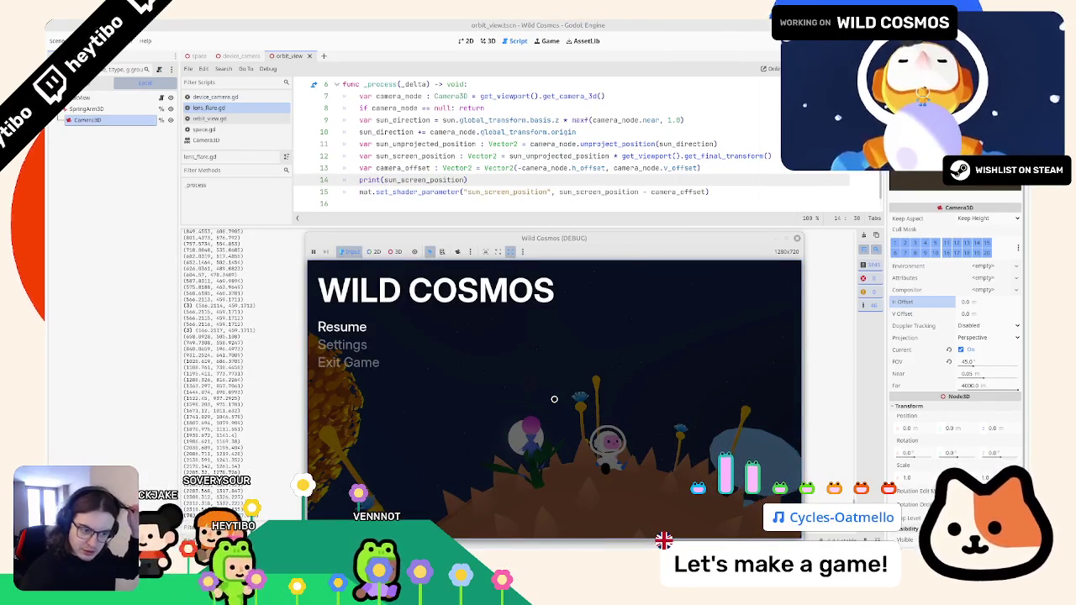
{"action": "key", "text": "Escape"}
{"action": "key", "text": "Escape"}
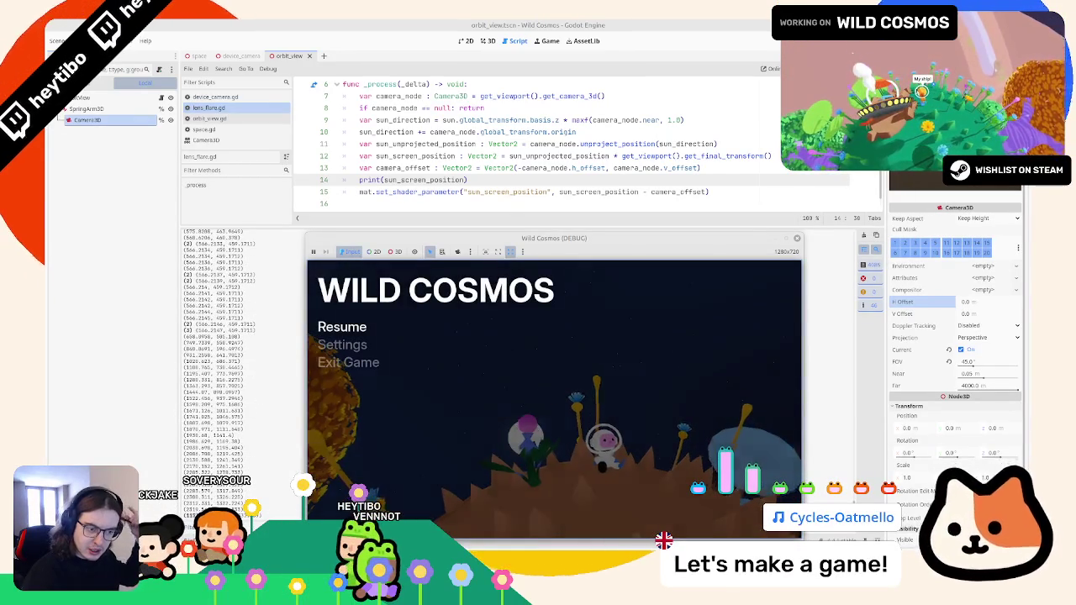
{"action": "key", "text": "Escape"}
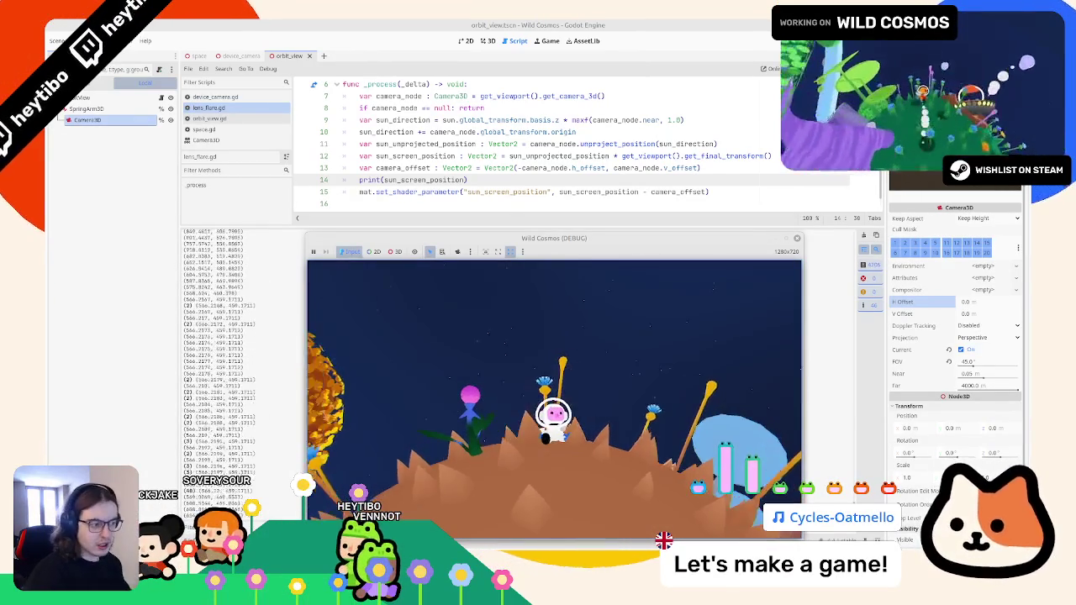
{"action": "key", "text": "Escape"}
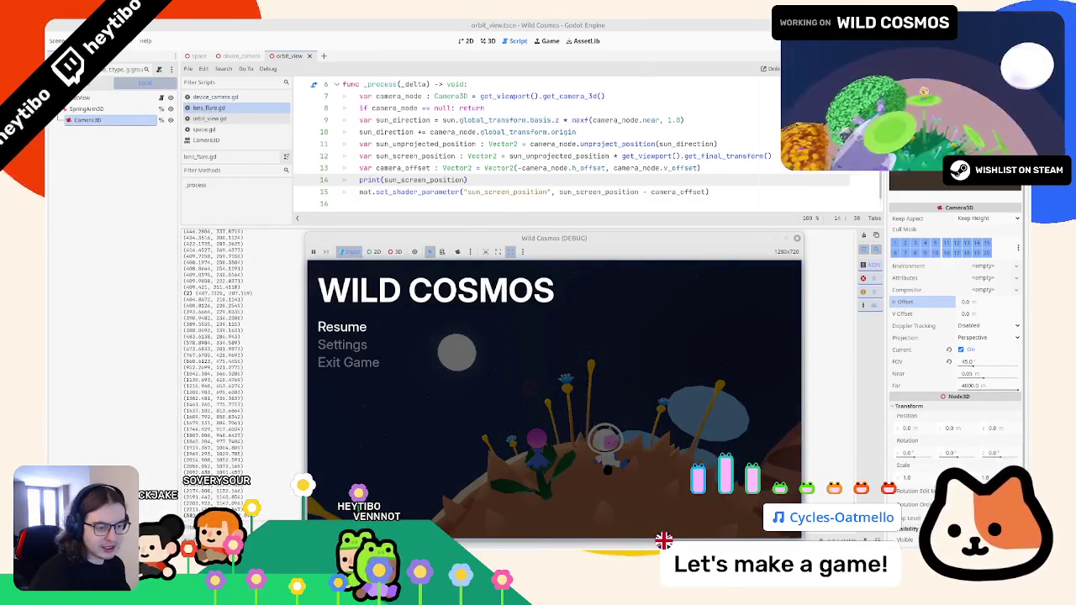
{"action": "key", "text": "Escape"}
{"action": "key", "text": "Escape"}
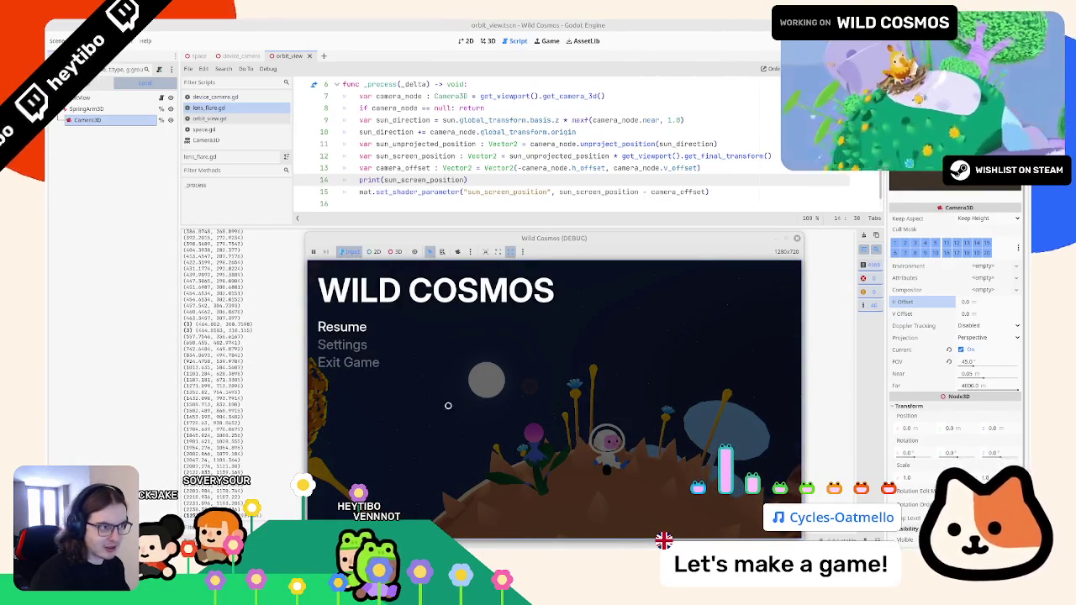
Trace camera_offset, sun_screen_position and sun_unprojected_position uses, then select camera_offset in the shader call
{"action": "double_click", "coordinate": [401, 168]}
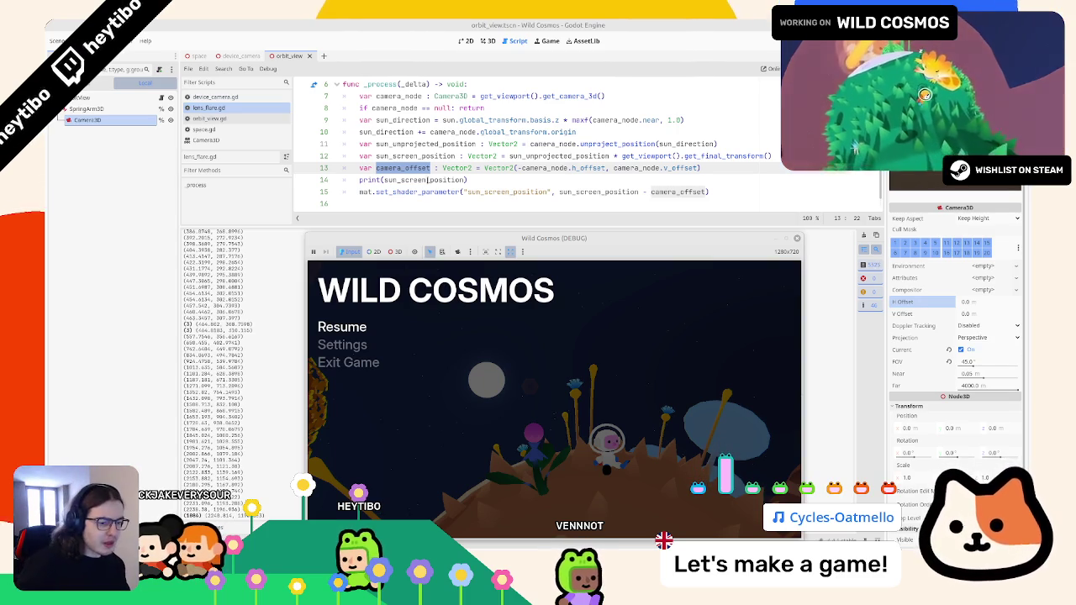
{"action": "double_click", "coordinate": [436, 180]}
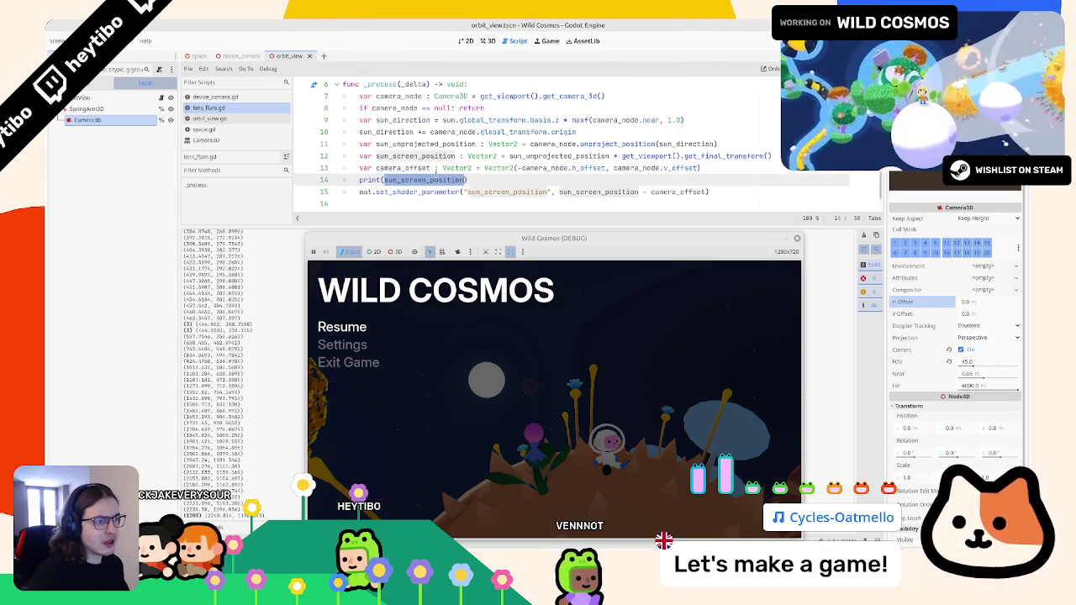
{"action": "double_click", "coordinate": [424, 143]}
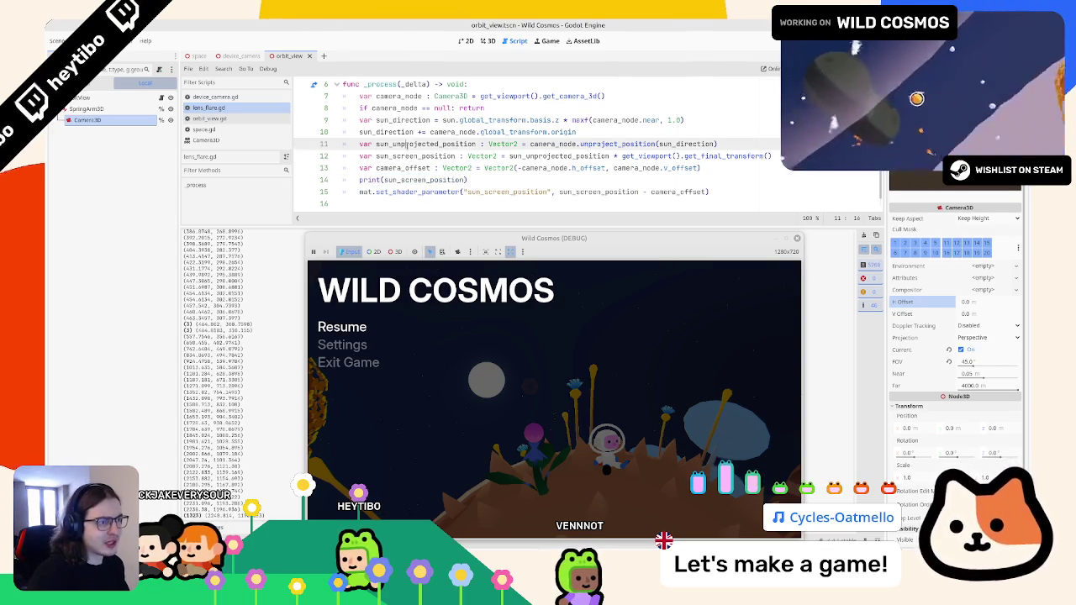
{"action": "double_click", "coordinate": [406, 180]}
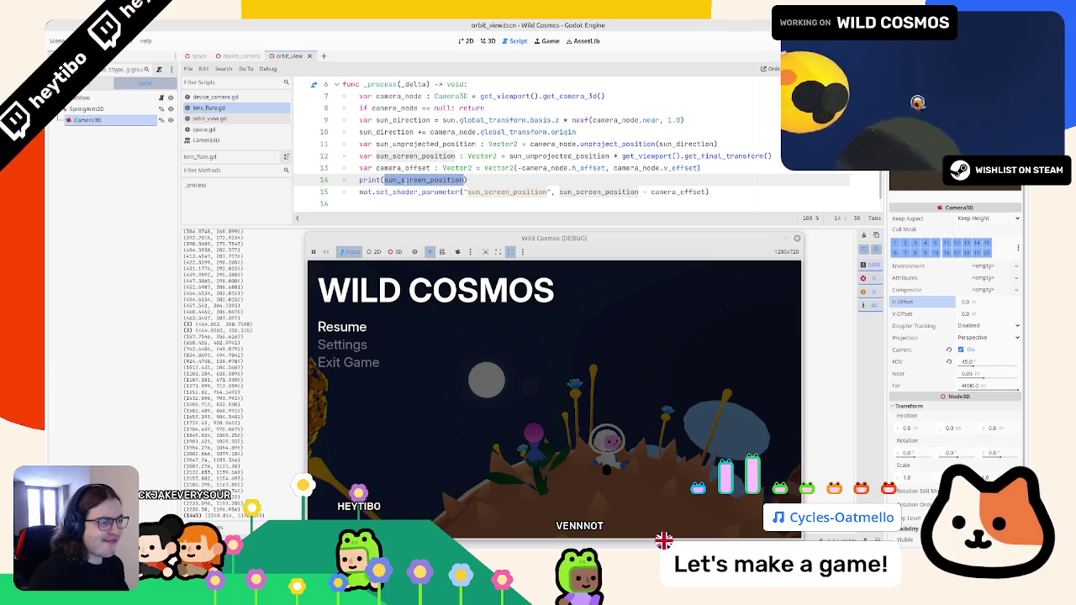
{"action": "double_click", "coordinate": [402, 168]}
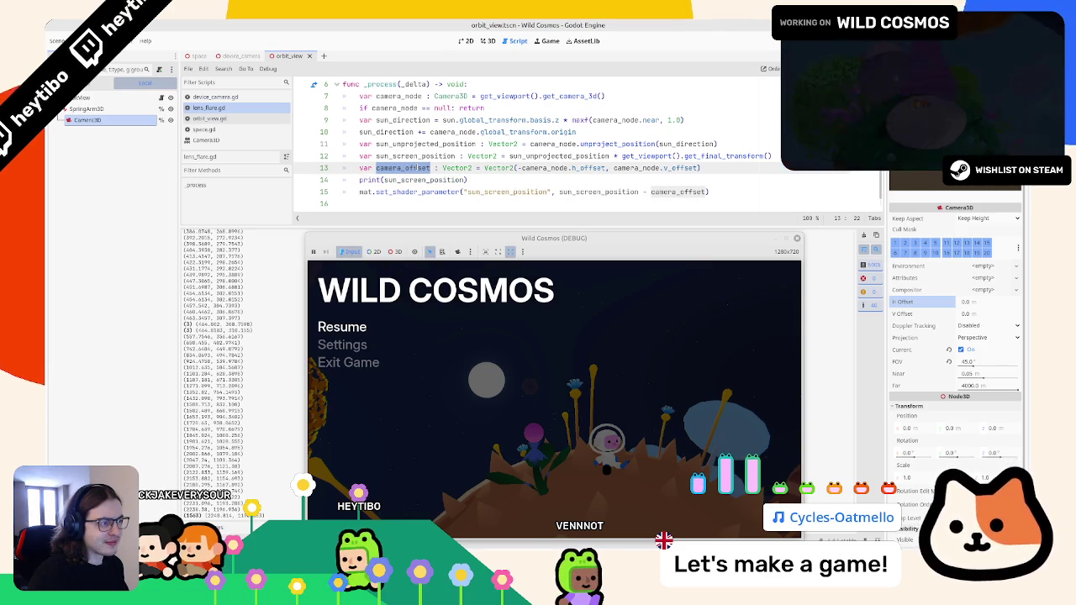
{"action": "double_click", "coordinate": [673, 191]}
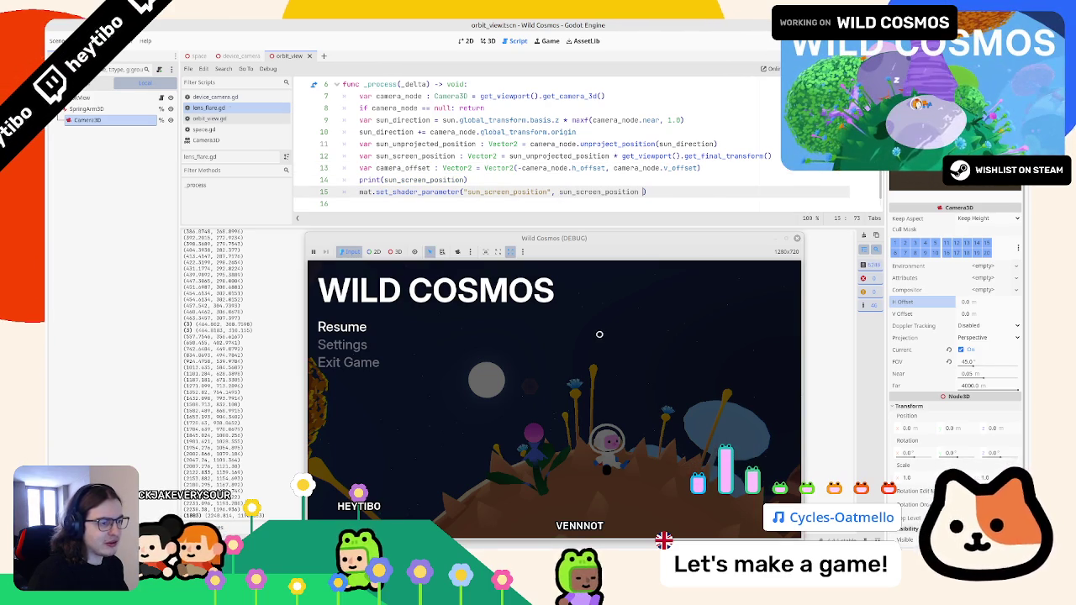
{"action": "key", "text": "Escape"}
{"action": "key", "text": "Escape"}
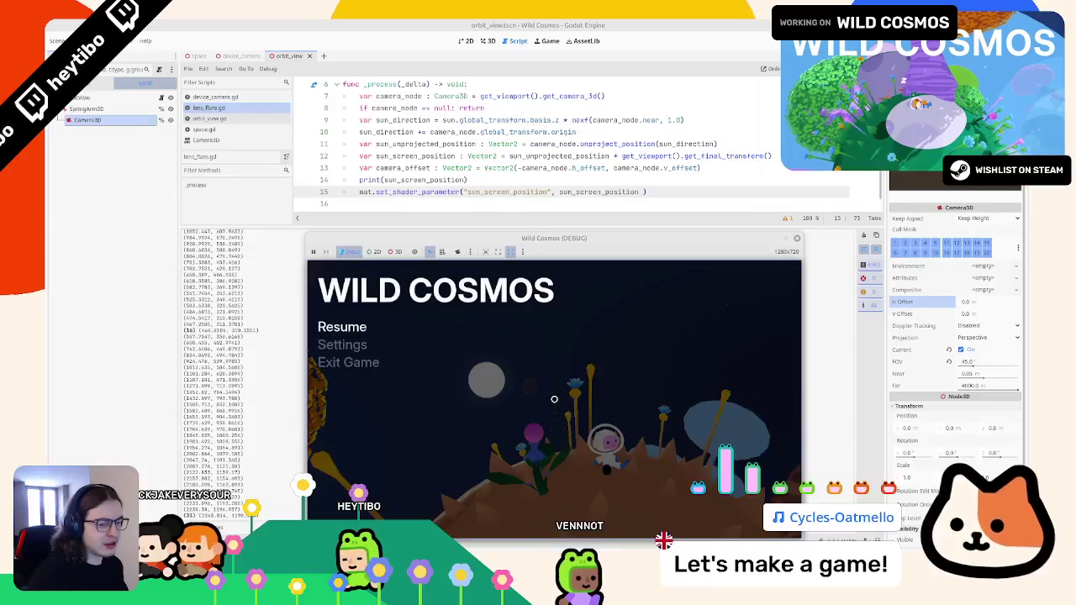
{"action": "key", "text": "Escape"}
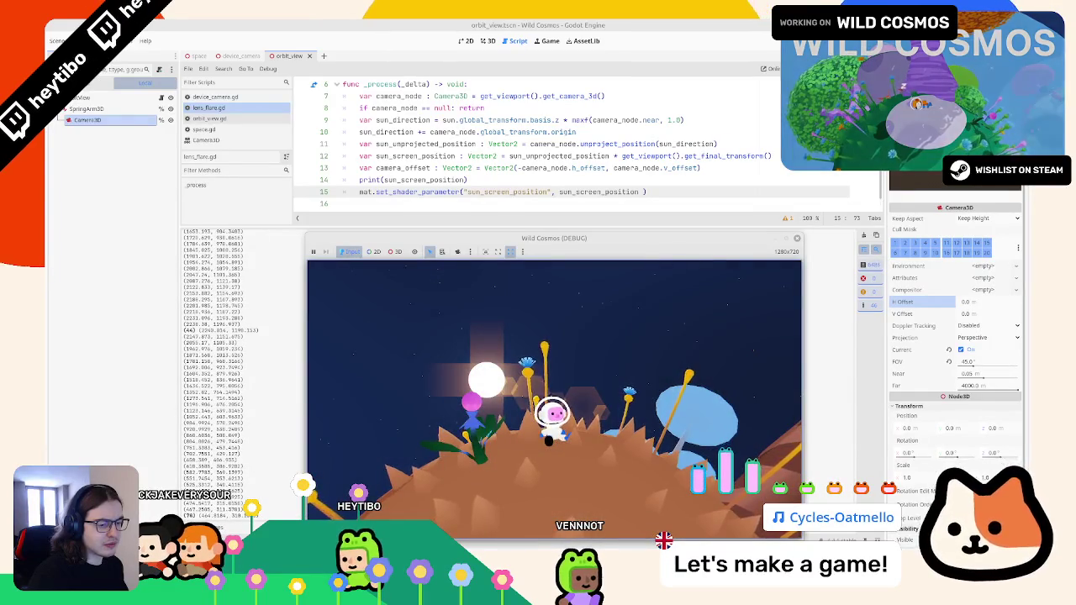
{"action": "key", "text": "Escape"}
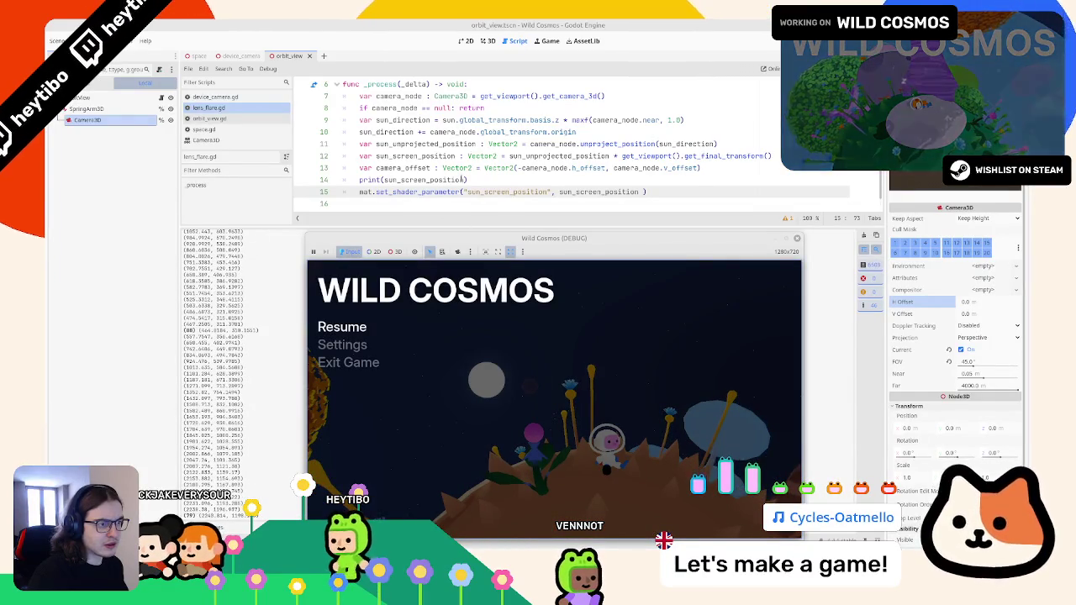
{"action": "key", "text": "Return"}
{"action": "left_click", "coordinate": [488, 175]}
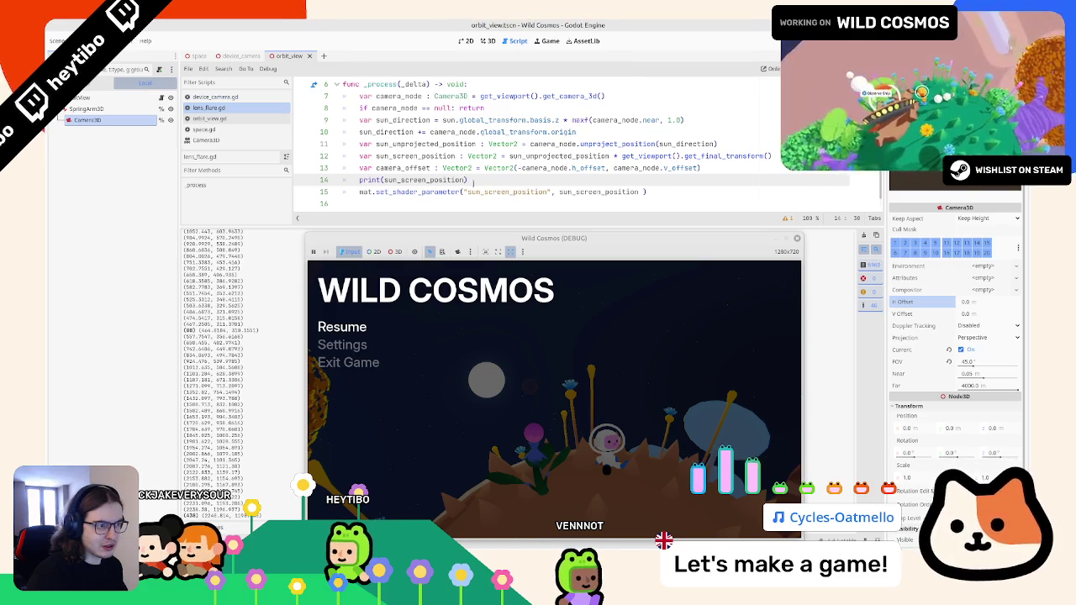
{"action": "double_click", "coordinate": [425, 180]}
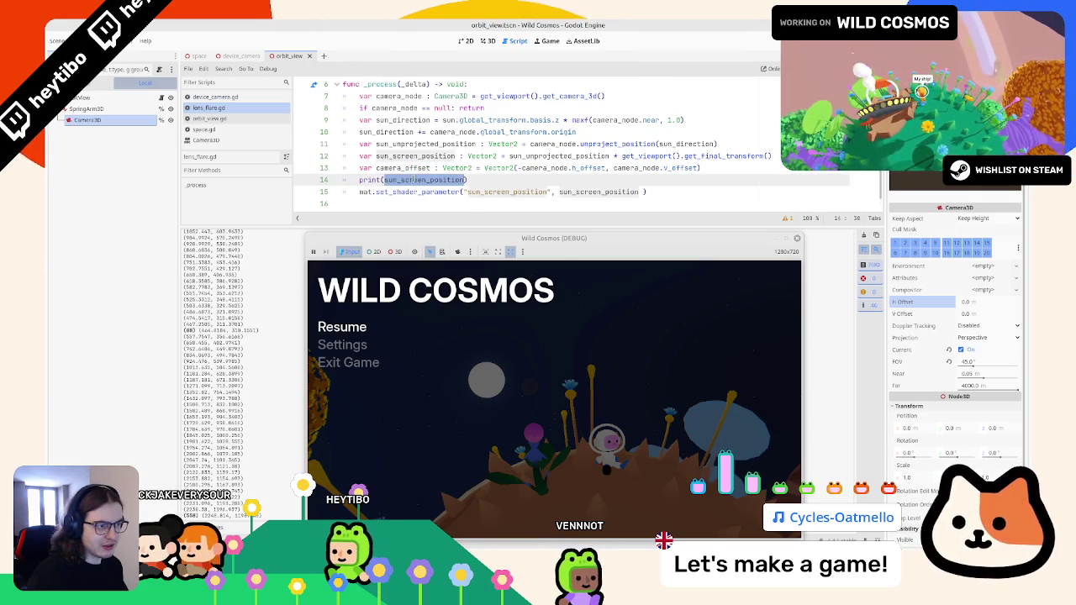
Try printing 1.0 - camera_offset, then undo back to print(sun_screen_position)
{"action": "type", "text": "1.0 - "}
{"action": "type", "text": "camera_offset"}
{"action": "key", "text": "ctrl+s"}
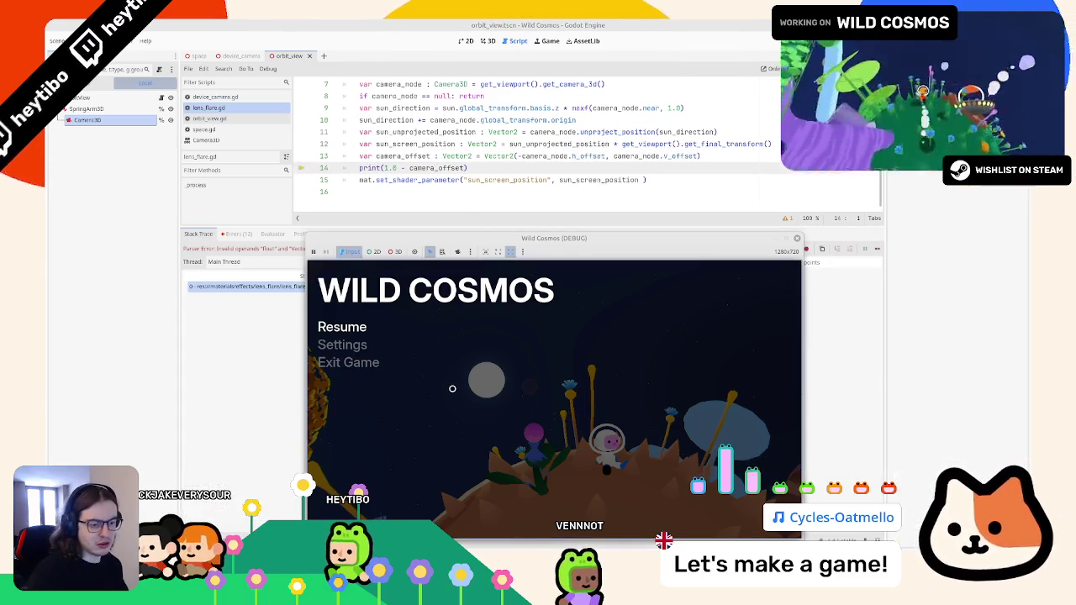
{"action": "key", "text": "ctrl+z"}
{"action": "key", "text": "ctrl+z"}
{"action": "key", "text": "ctrl+z"}
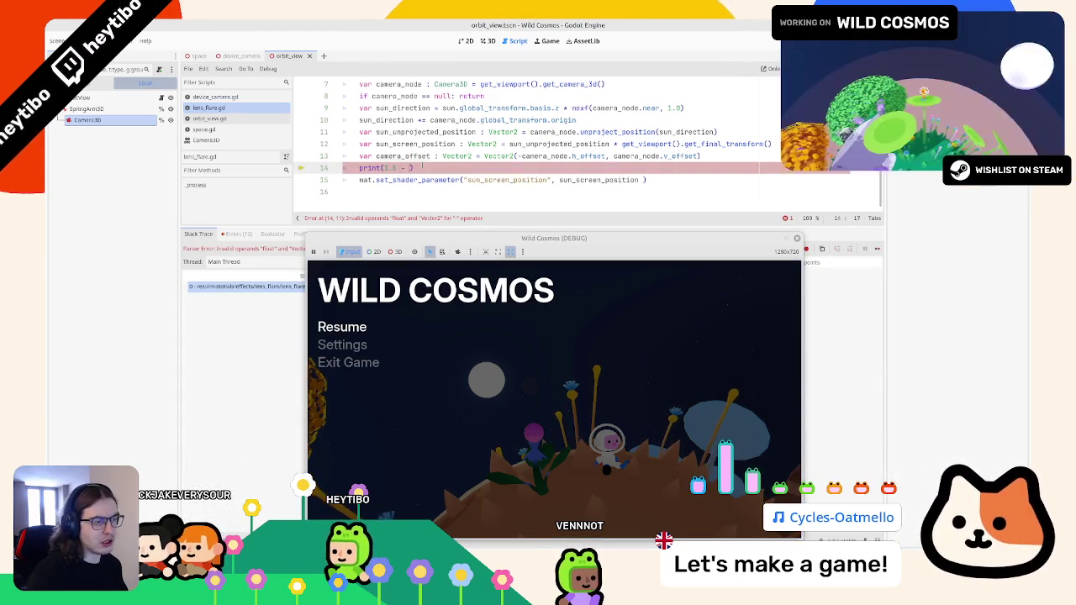
{"action": "key", "text": "ctrl+y"}
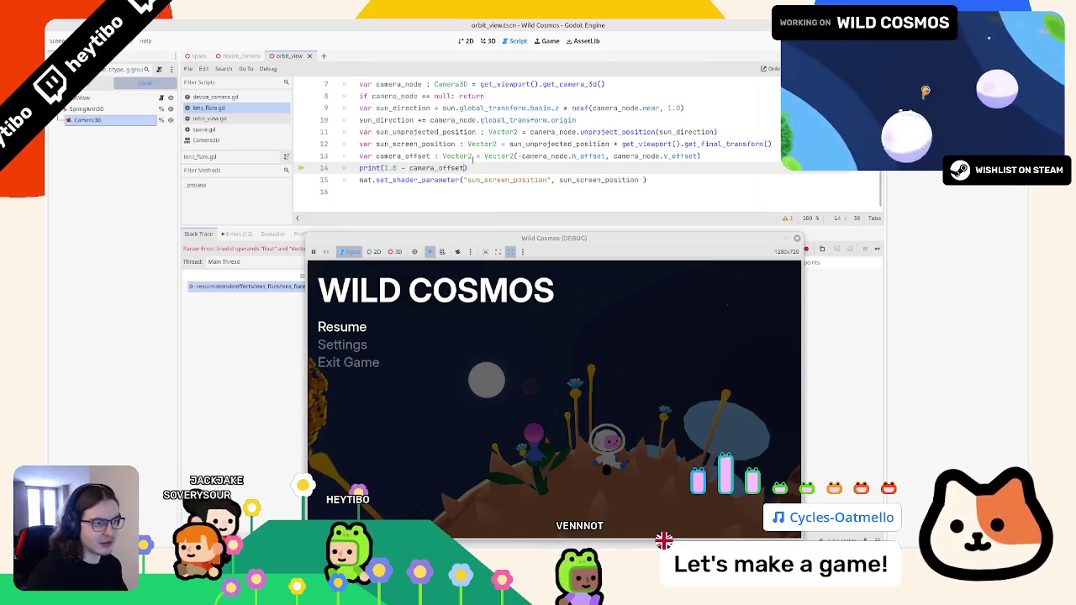
{"action": "key", "text": "ctrl+z"}
{"action": "key", "text": "ctrl+y"}
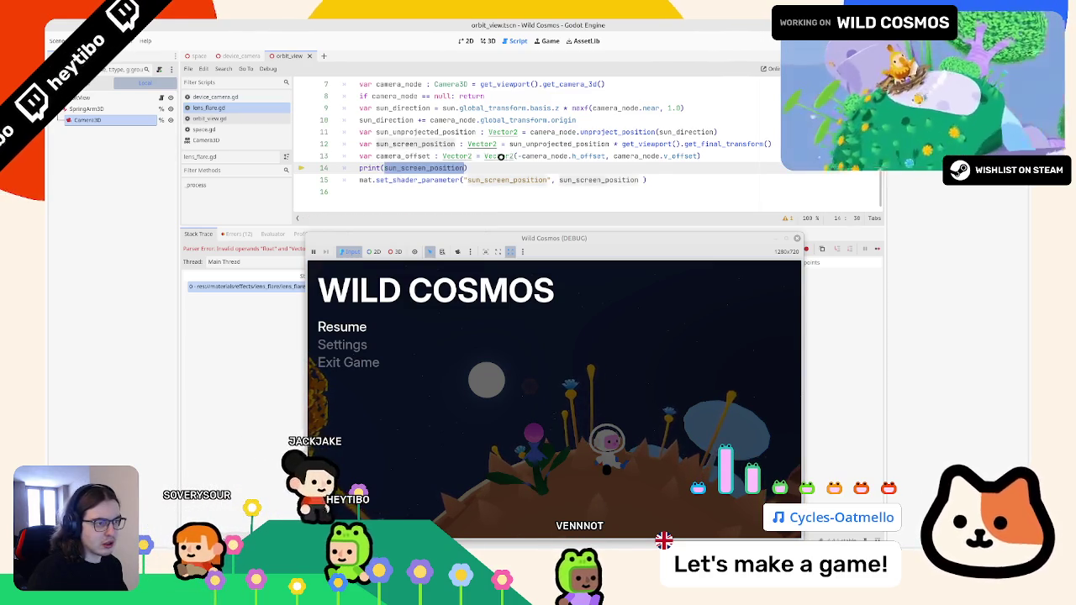
{"action": "key", "text": "ctrl+z"}
Print camera_offset instead and relaunch the project with F5
{"action": "type", "text": "camera_offset"}
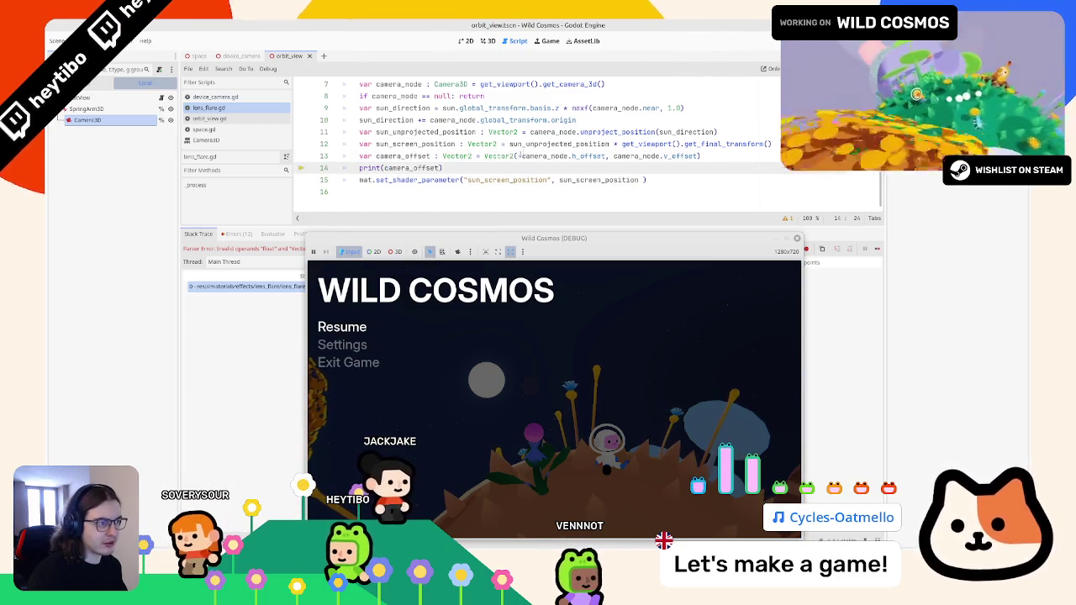
{"action": "left_click", "coordinate": [518, 155]}
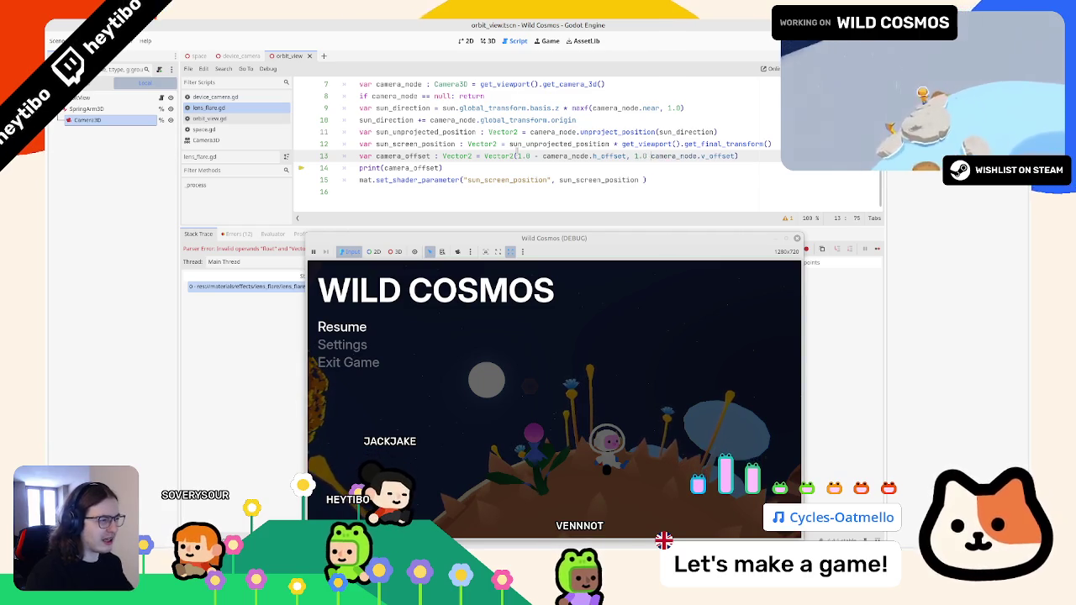
{"action": "key", "text": "F5"}
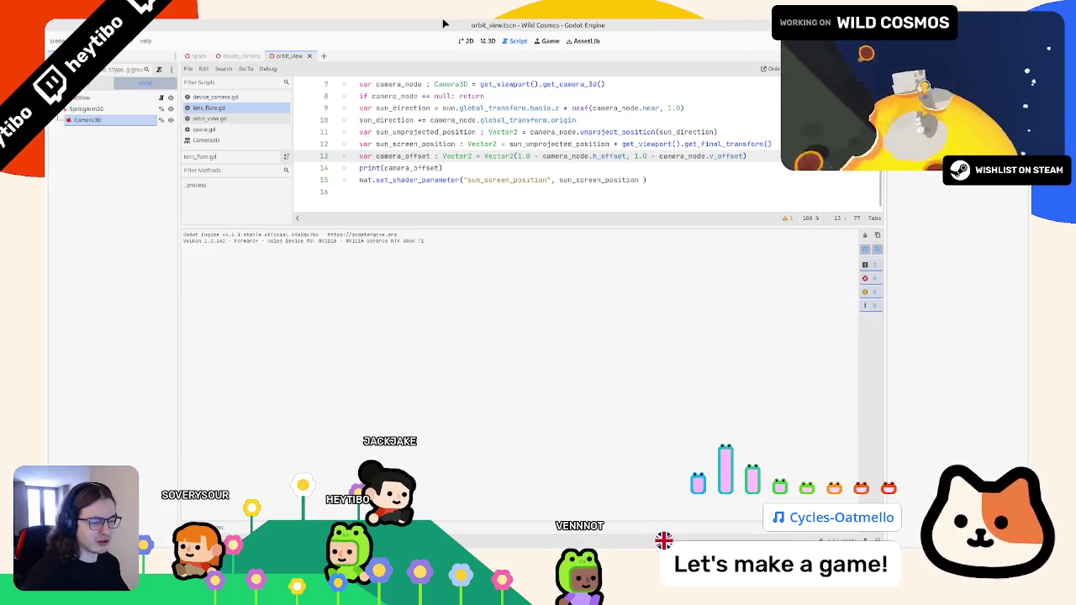
Run main.tscn in the debug game and toggle pause while camera_offset values log
{"action": "key", "text": "ctrl+shift+F5"}
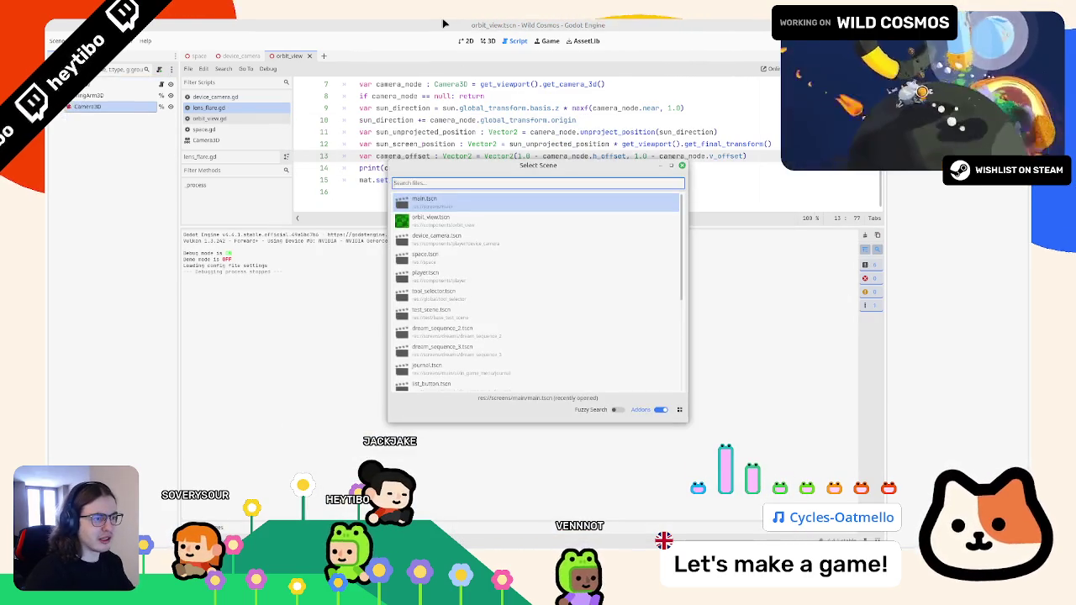
{"action": "key", "text": "Return"}
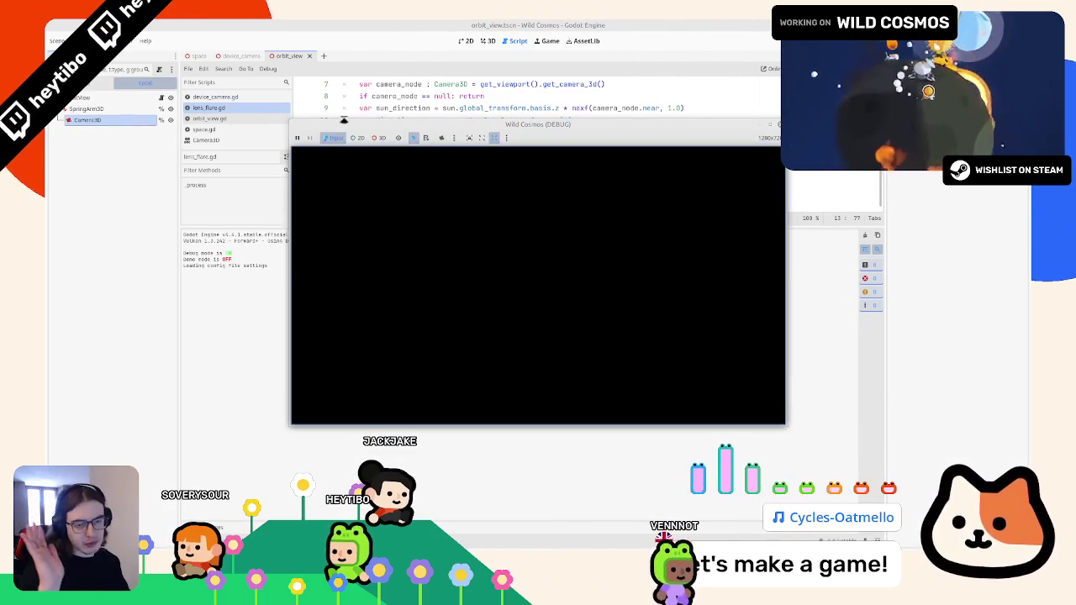
{"action": "key", "text": "alt+space"}
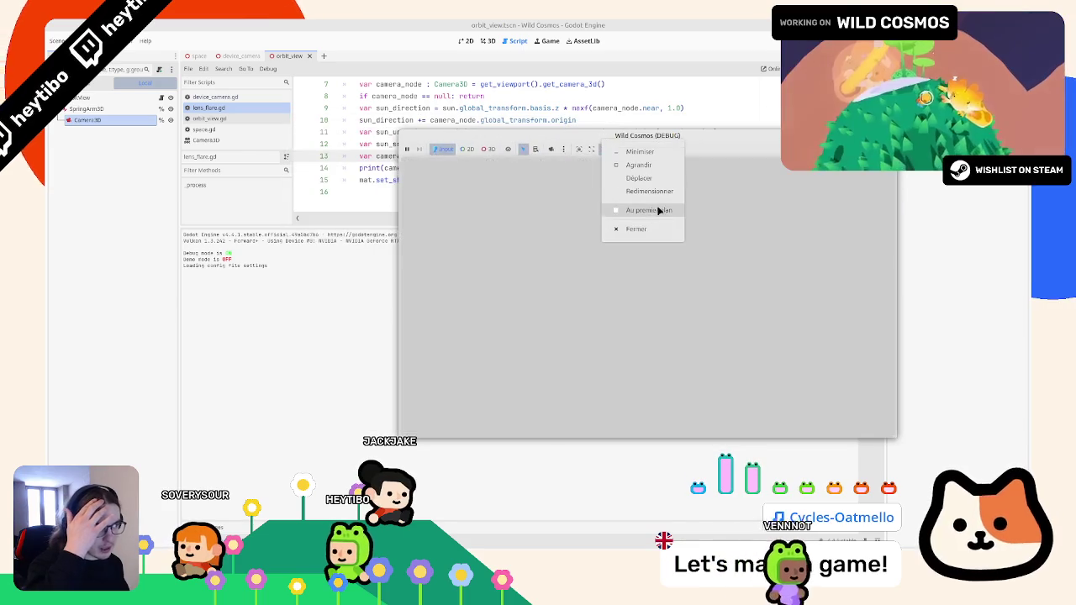
{"action": "key", "text": "Escape"}
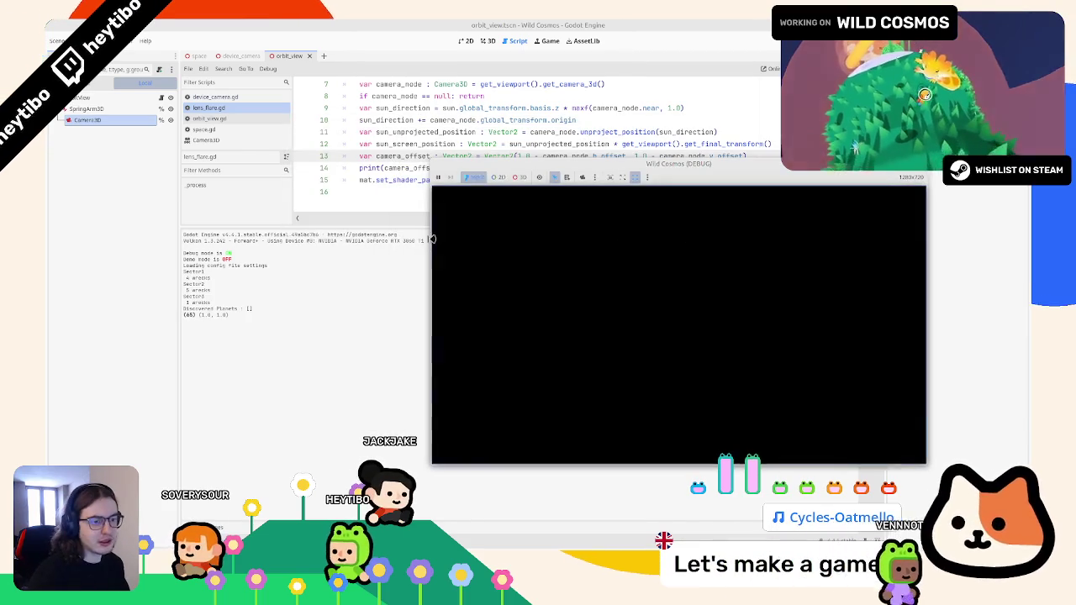
{"action": "key", "text": "Escape"}
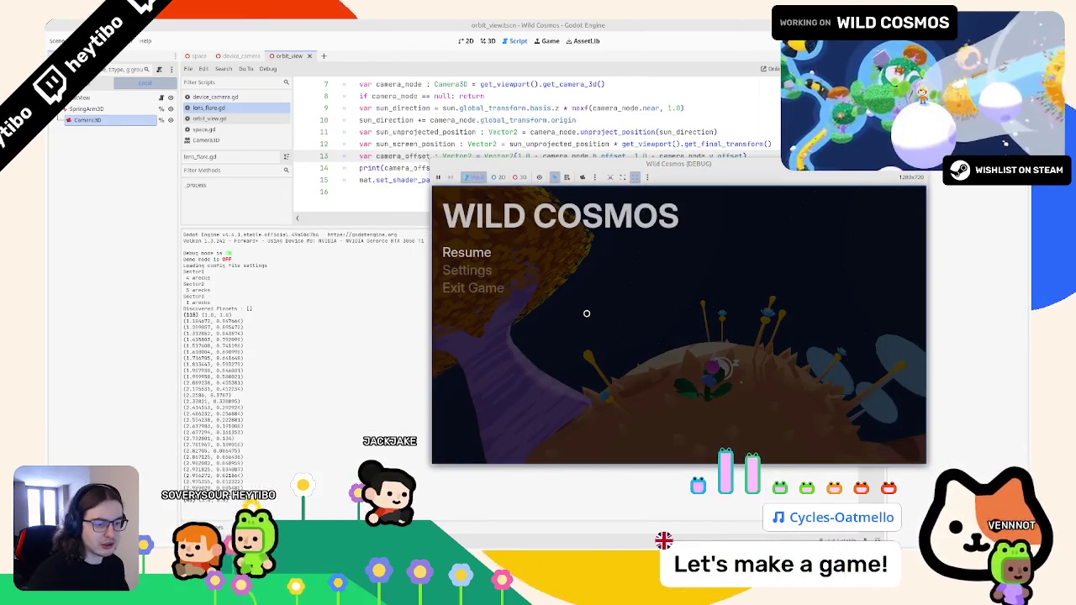
{"action": "key", "text": "Escape"}
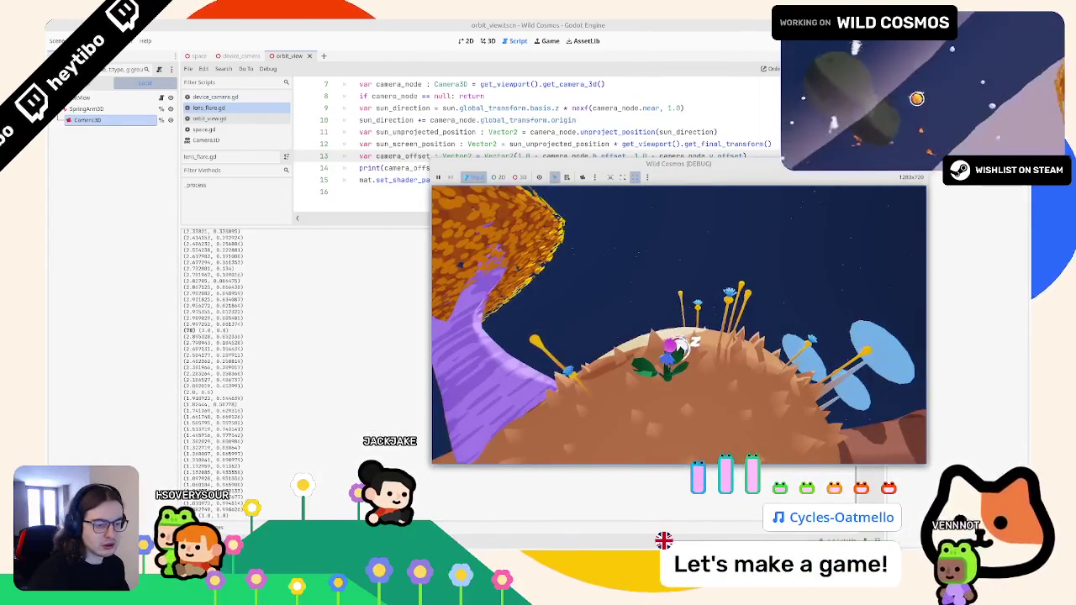
{"action": "key", "text": "Escape"}
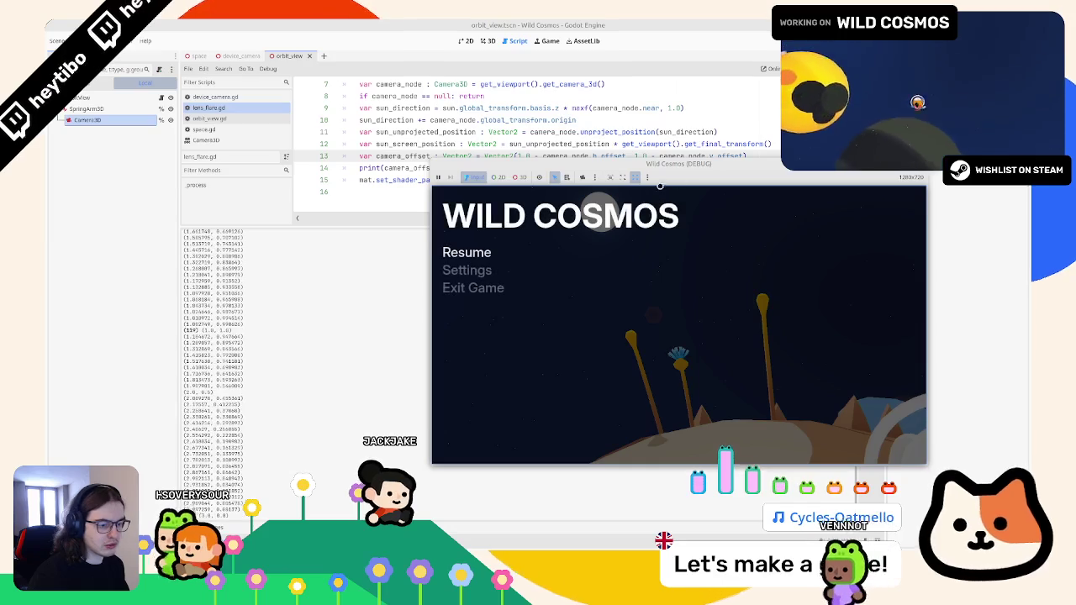
Shift the game window down-left, toggle pause, and select camera_offset in the print call
{"action": "left_click_drag", "start_coordinate": [704, 168], "coordinate": [658, 191]}
{"action": "key", "text": "Escape"}
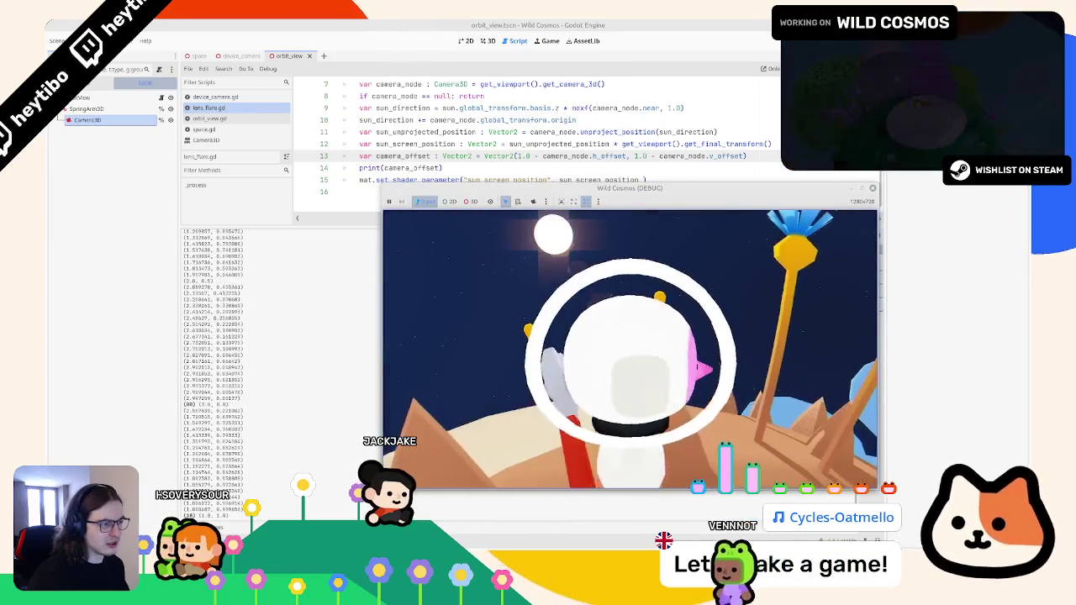
{"action": "key", "text": "Escape"}
{"action": "key", "text": "Escape"}
{"action": "key", "text": "Escape"}
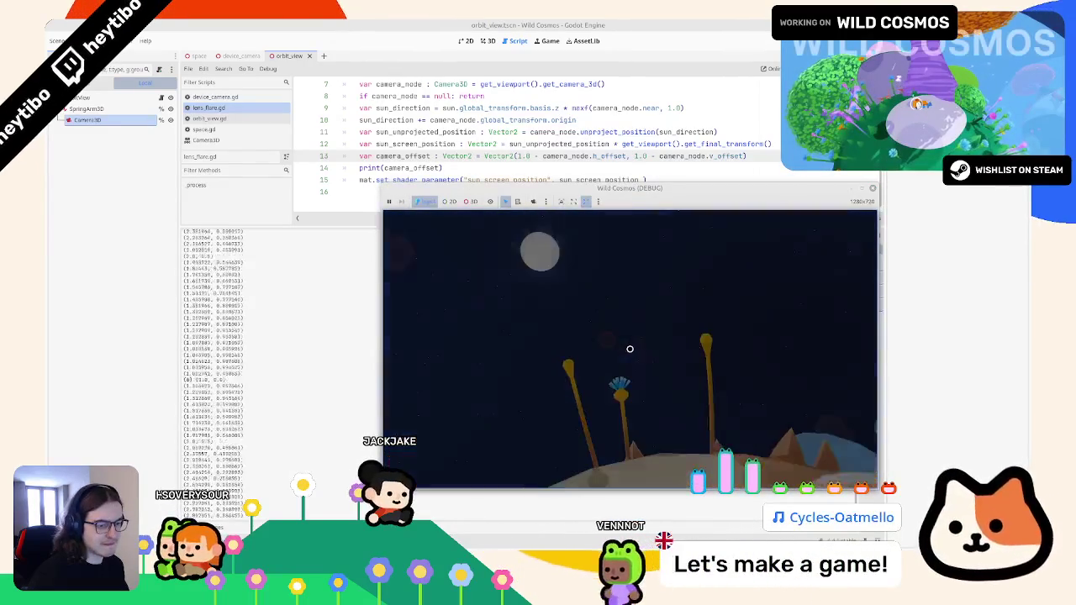
{"action": "left_click", "coordinate": [433, 168]}
{"action": "double_click", "coordinate": [434, 167]}
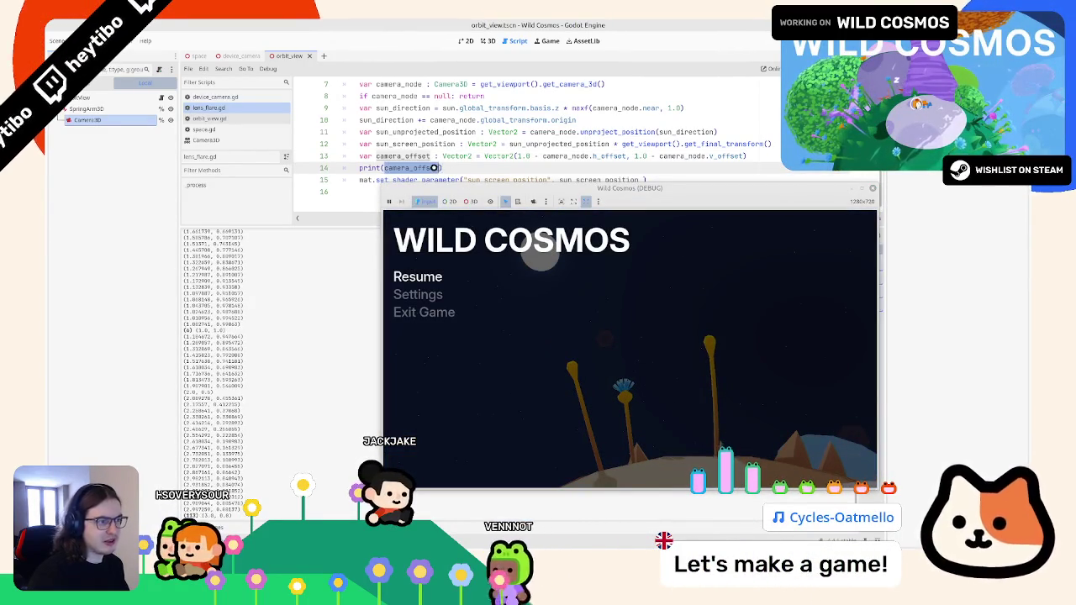
Delete the print(camera_offset) line and place the caret after Vector2( on line 13
{"action": "key", "text": "ctrl+shift+k"}
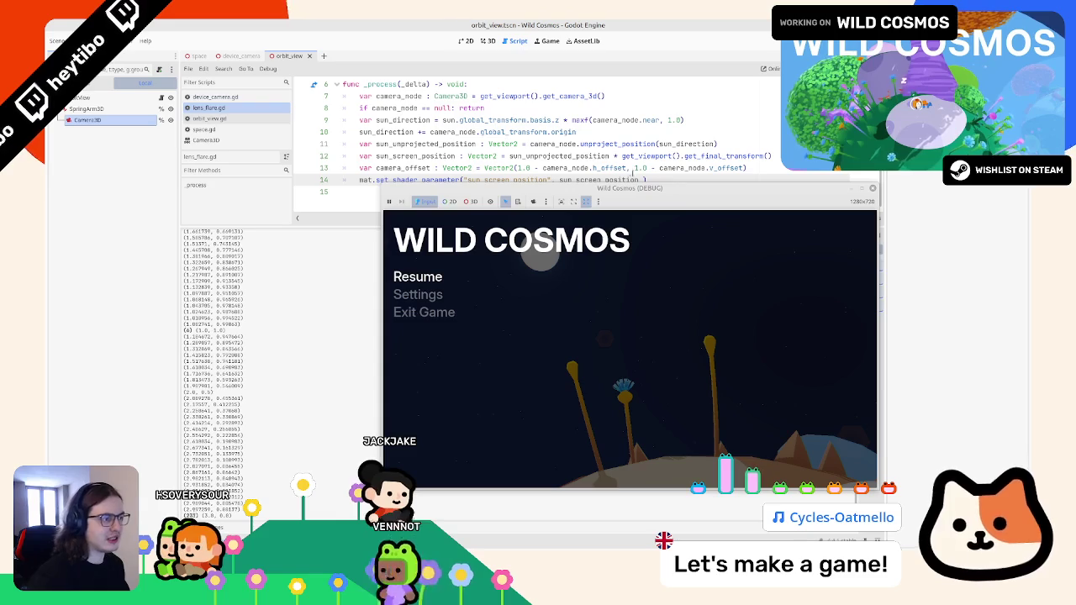
{"action": "left_click", "coordinate": [643, 180]}
{"action": "type", "text": "/ camera_offset"}
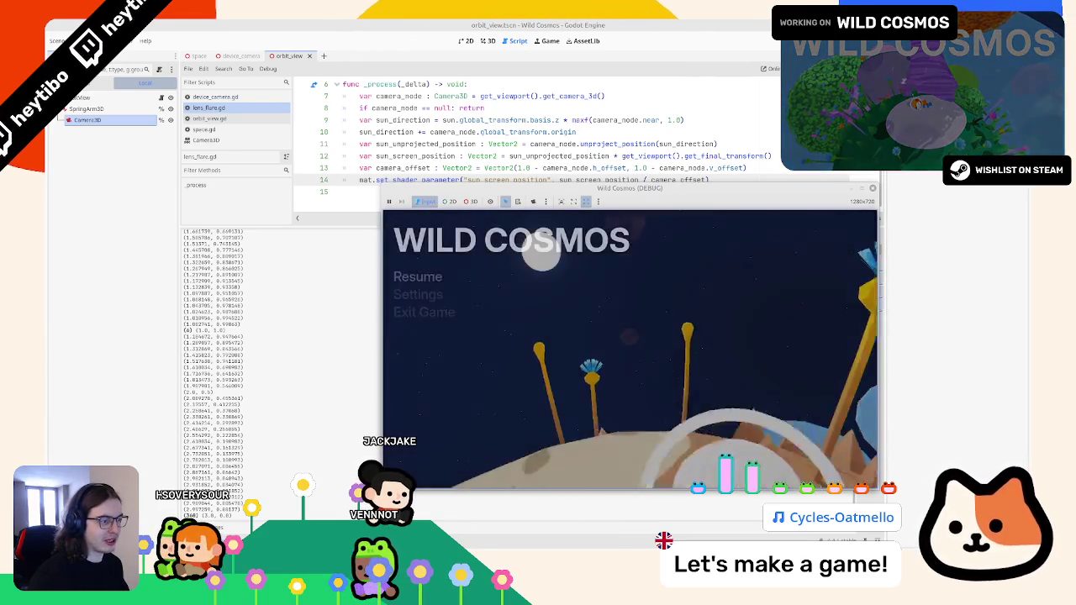
{"action": "left_click", "coordinate": [524, 148]}
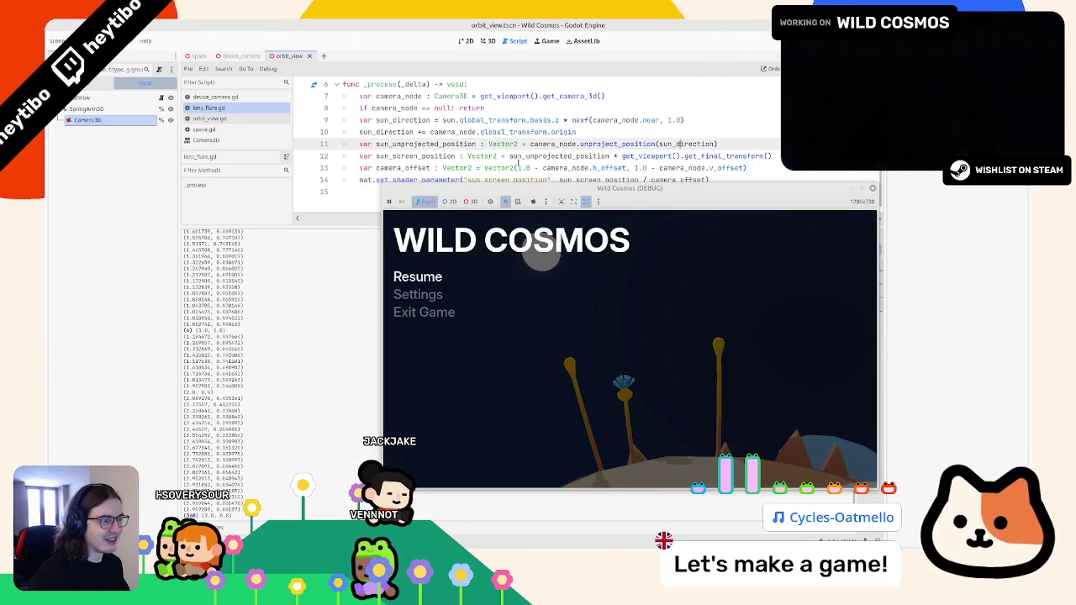
{"action": "left_click", "coordinate": [517, 167]}
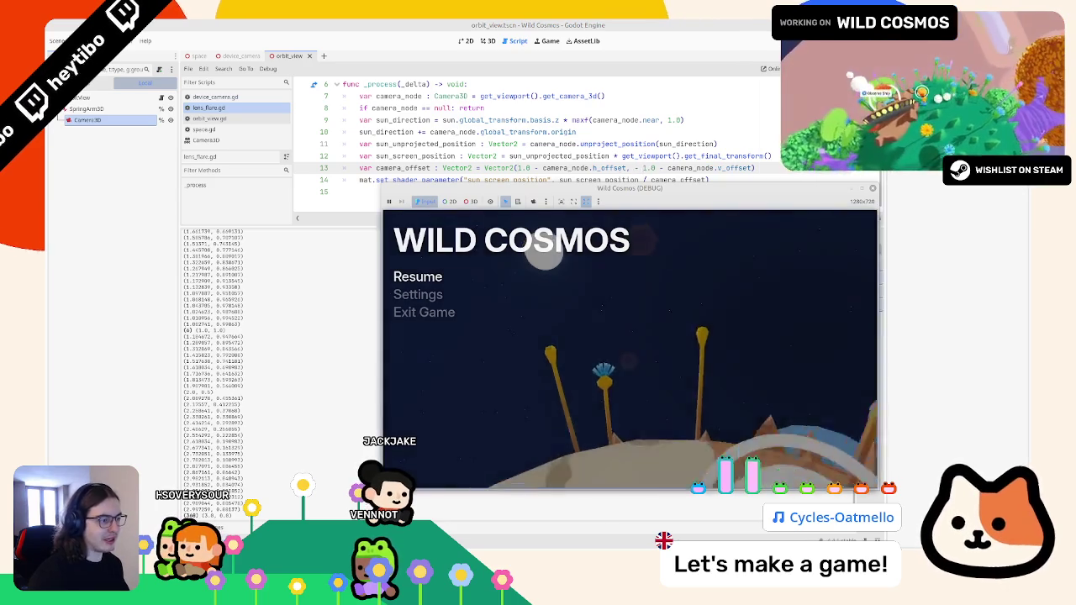
Check the flare in-game, then undo to restore Vector2(-h_offset, v_offset) and print(camera_offset)
{"action": "key", "text": "Escape"}
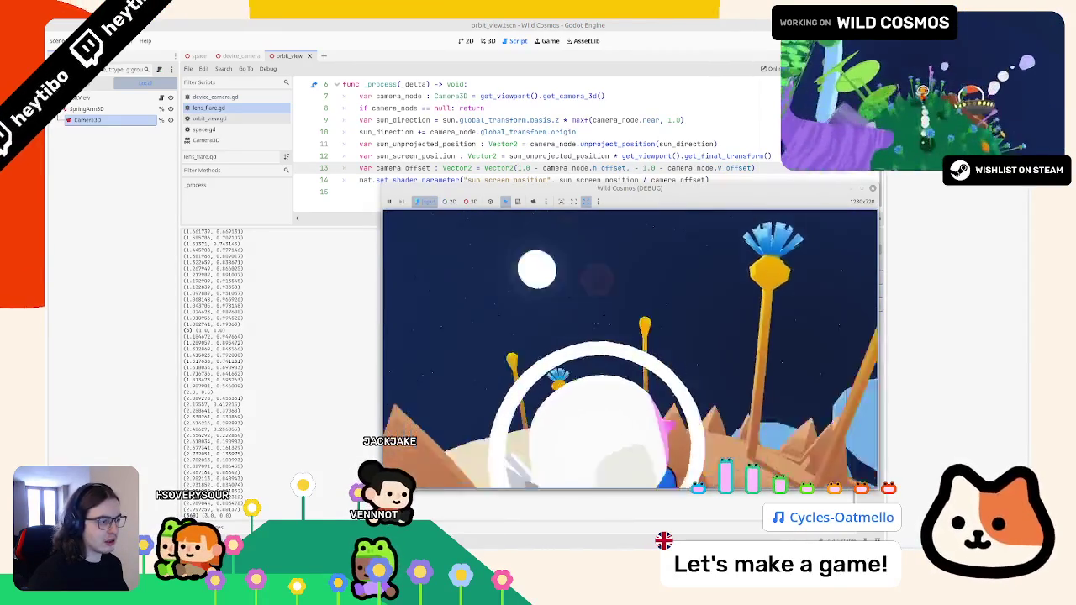
{"action": "key", "text": "Escape"}
{"action": "key", "text": "ctrl+z"}
{"action": "key", "text": "ctrl+z"}
{"action": "key", "text": "ctrl+z"}
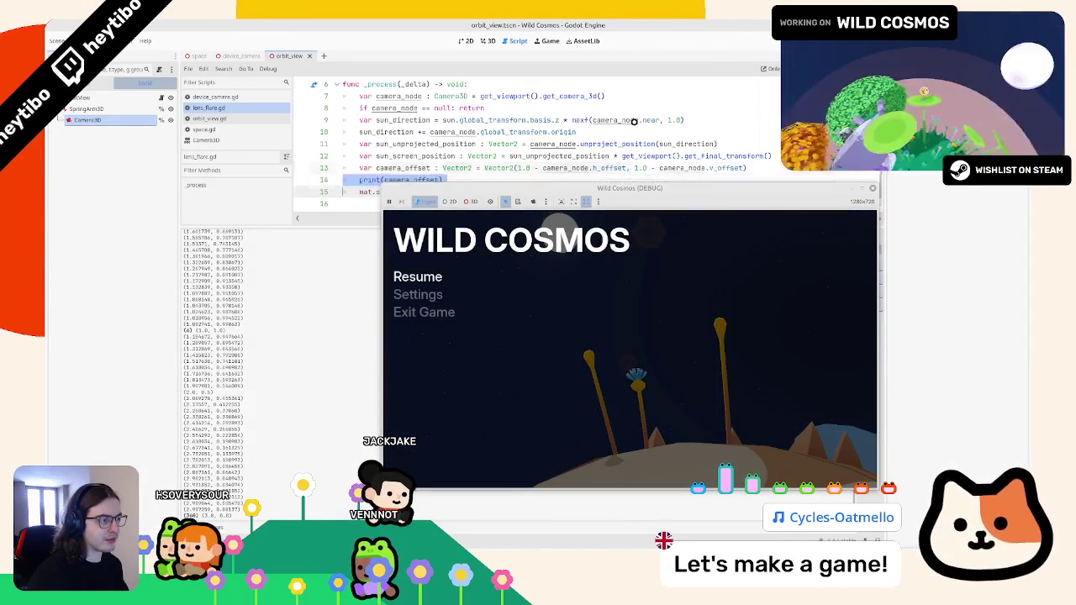
{"action": "key", "text": "ctrl+z"}
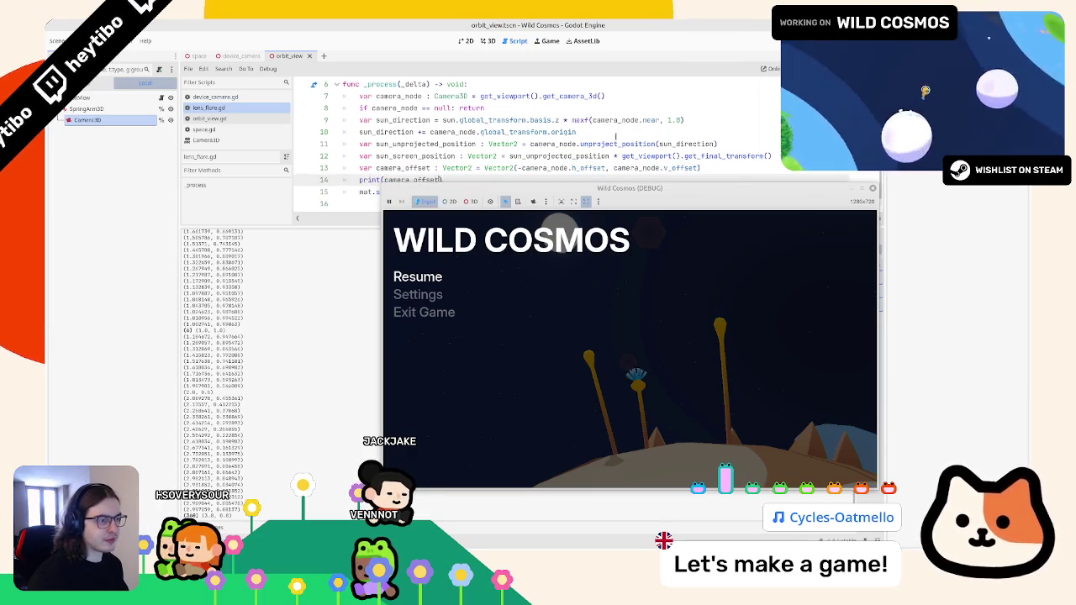
Reposition the game window to view lines 15–16 and set the print to sun_screen_position
{"action": "left_click_drag", "start_coordinate": [634, 190], "coordinate": [616, 270]}
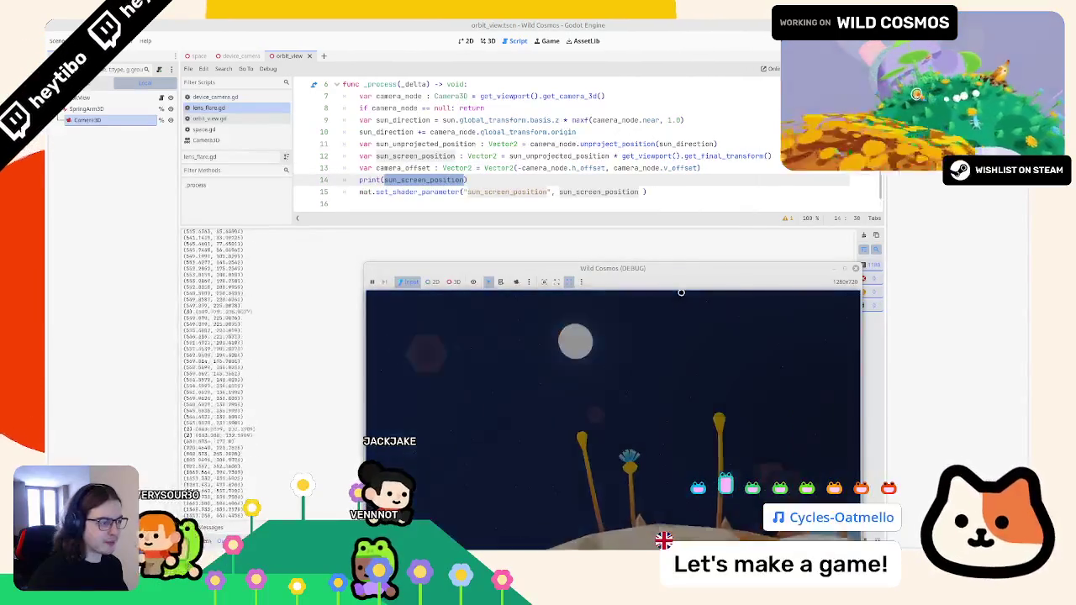
{"action": "left_click_drag", "start_coordinate": [720, 274], "coordinate": [720, 233]}
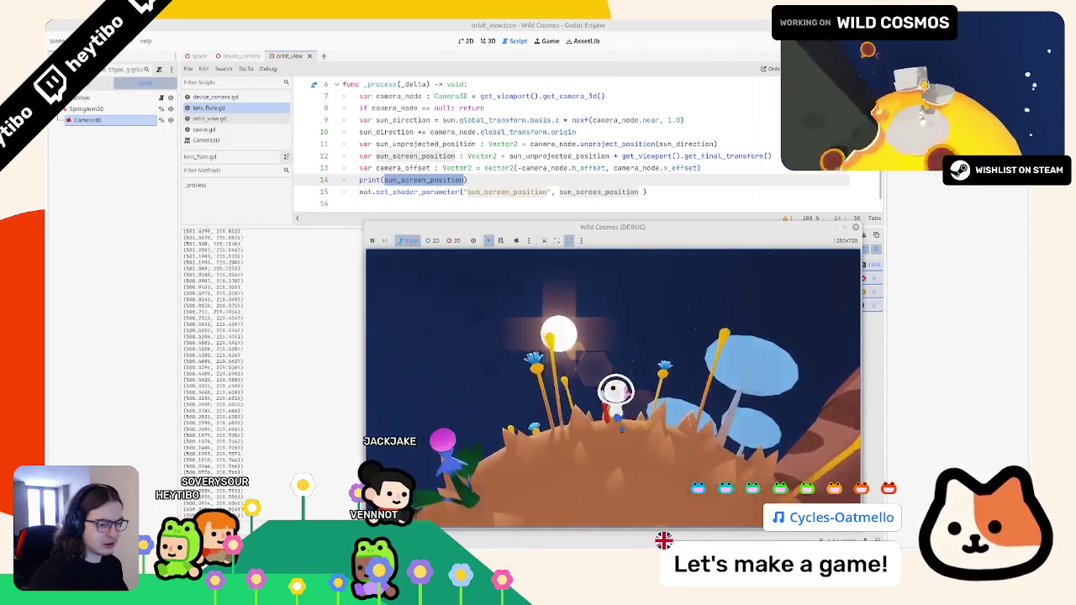
{"action": "key", "text": "Escape"}
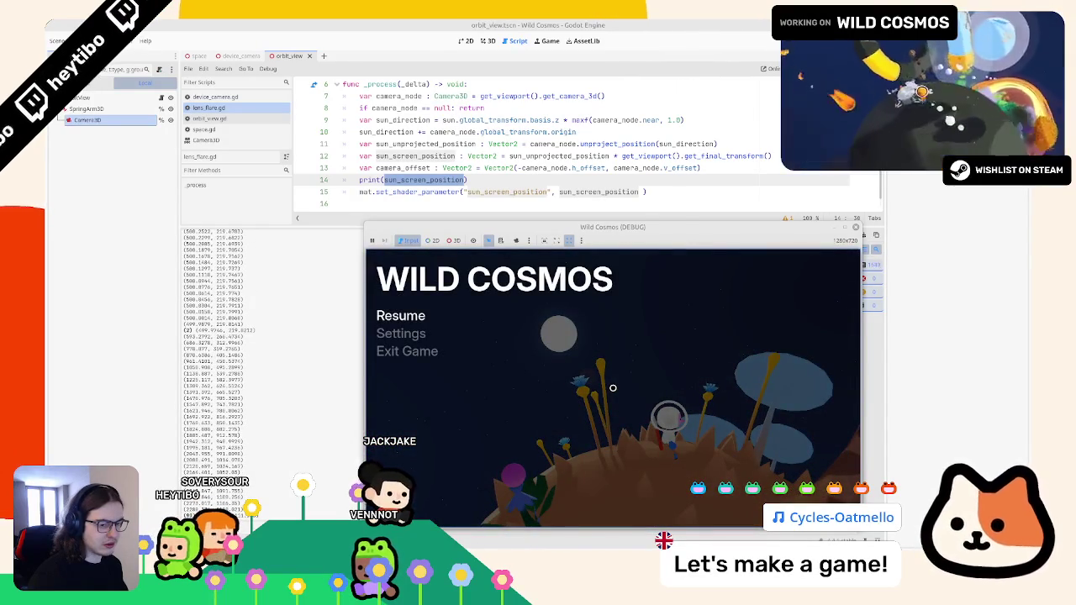
{"action": "key", "text": "Escape"}
{"action": "key", "text": "Escape"}
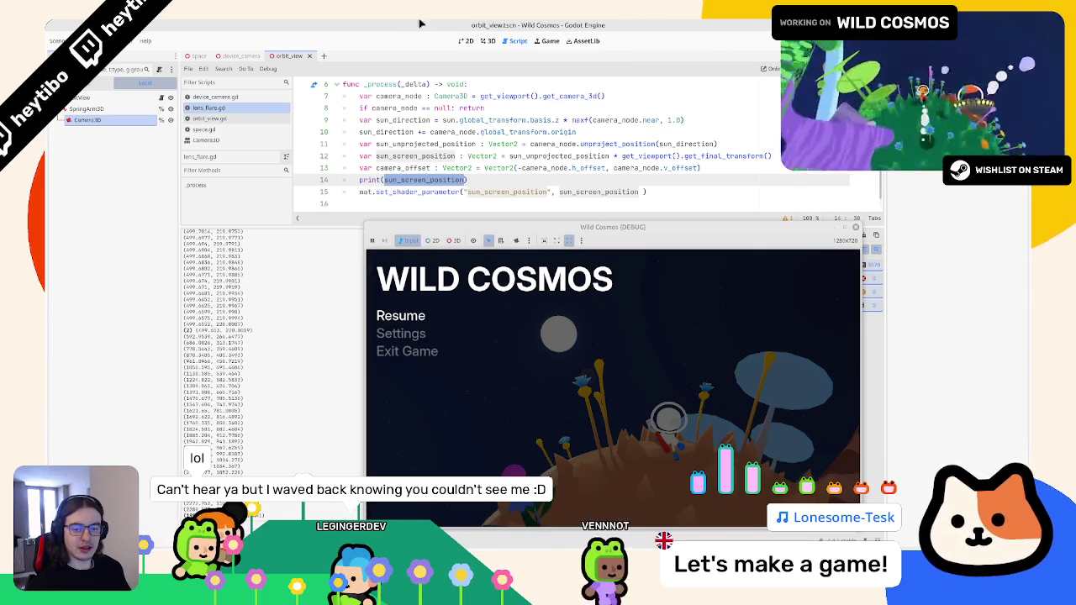
{"action": "left_click", "coordinate": [475, 180]}
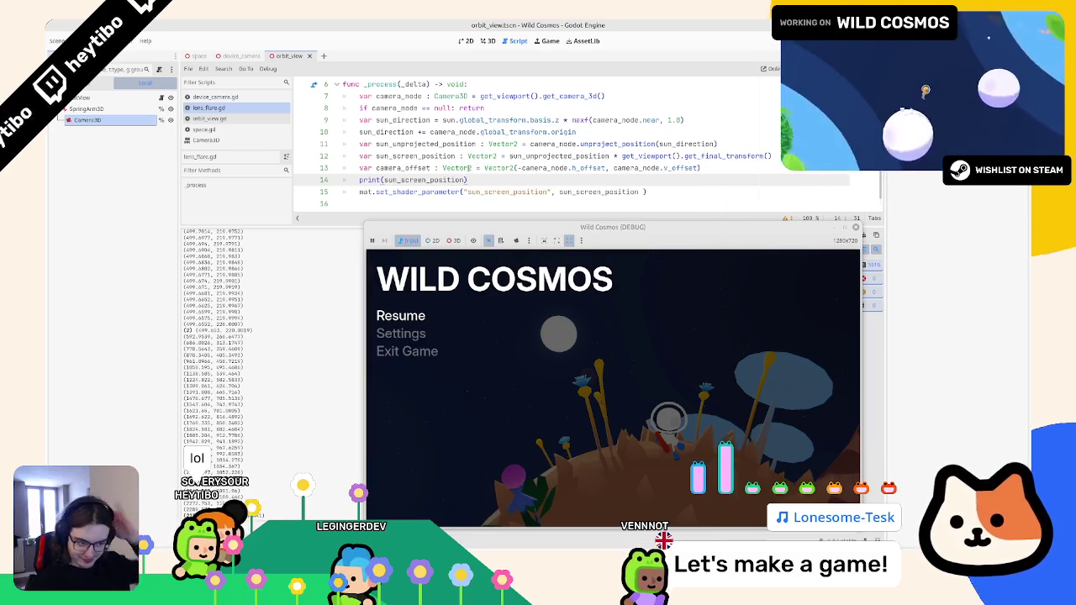
Toggle pause repeatedly to watch sun_screen_position coordinates stream into the output
{"action": "key", "text": "Escape"}
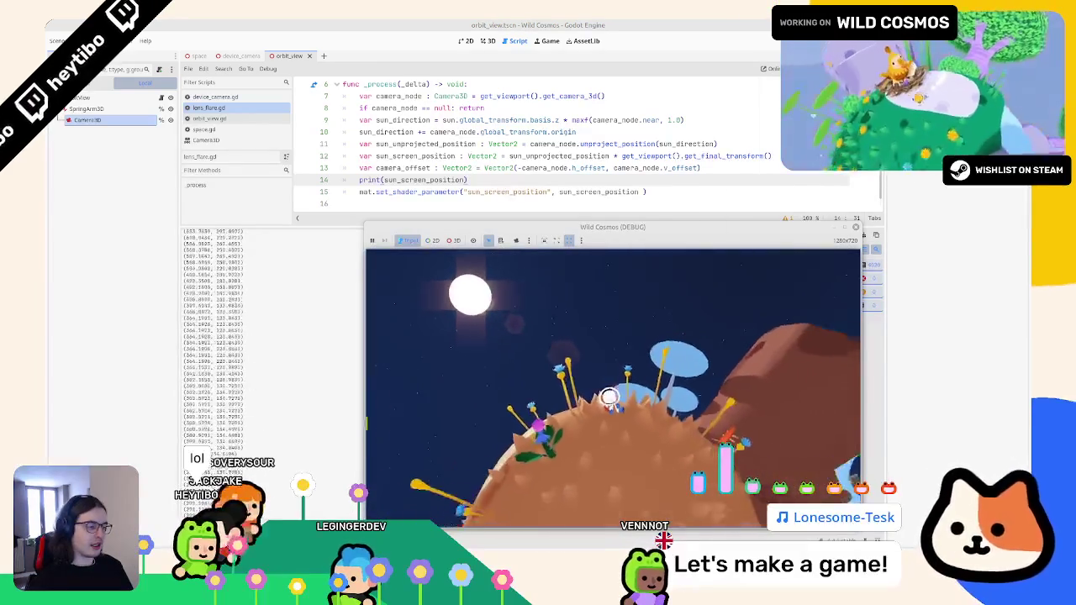
{"action": "key", "text": "Escape"}
{"action": "key", "text": "Escape"}
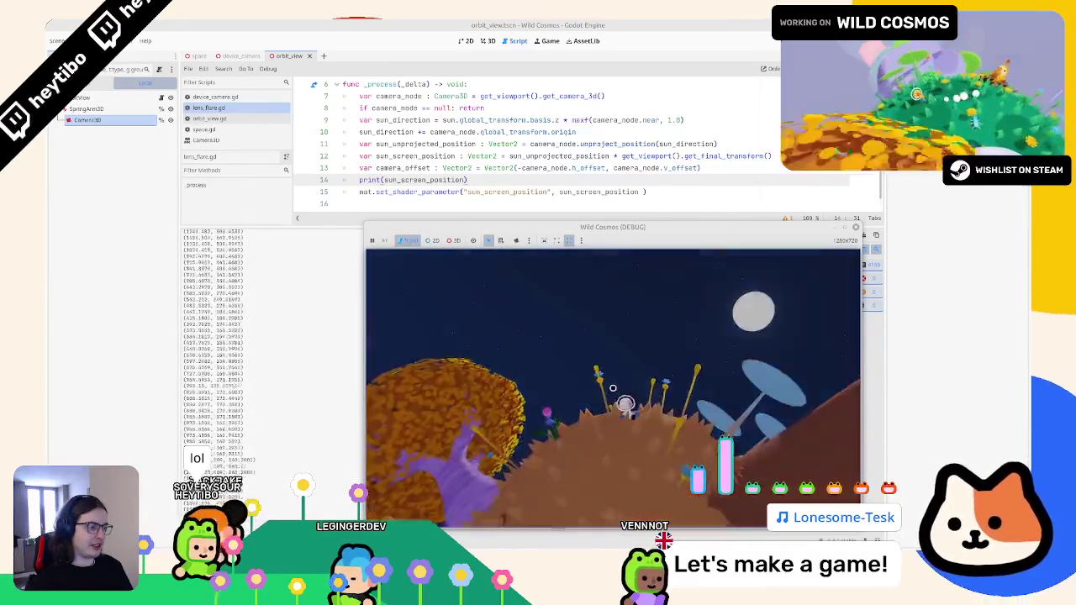
{"action": "key", "text": "Escape"}
{"action": "key", "text": "Escape"}
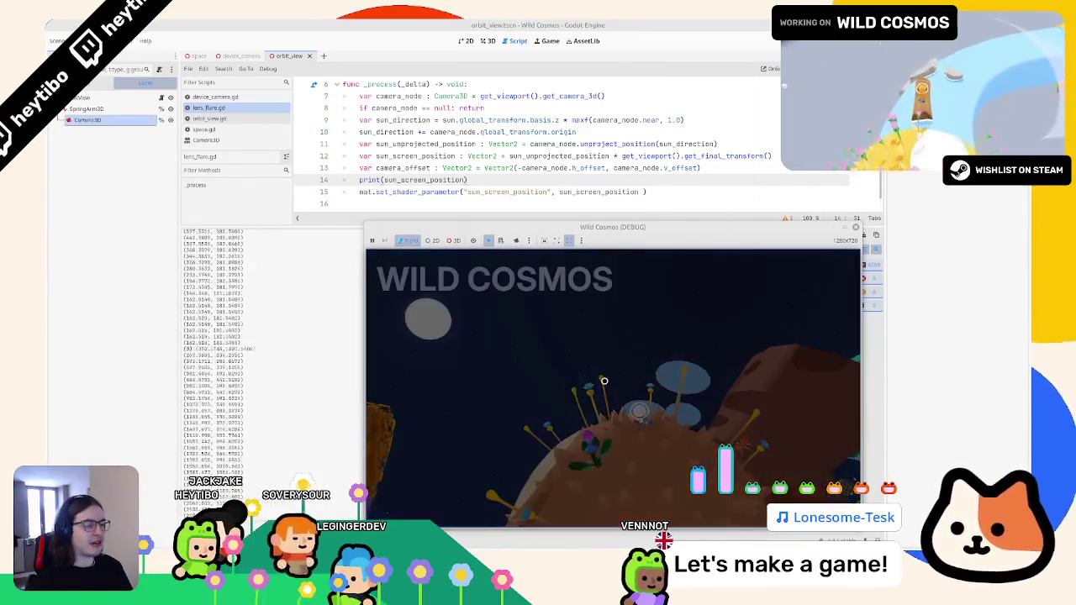
{"action": "key", "text": "Escape"}
{"action": "key", "text": "Escape"}
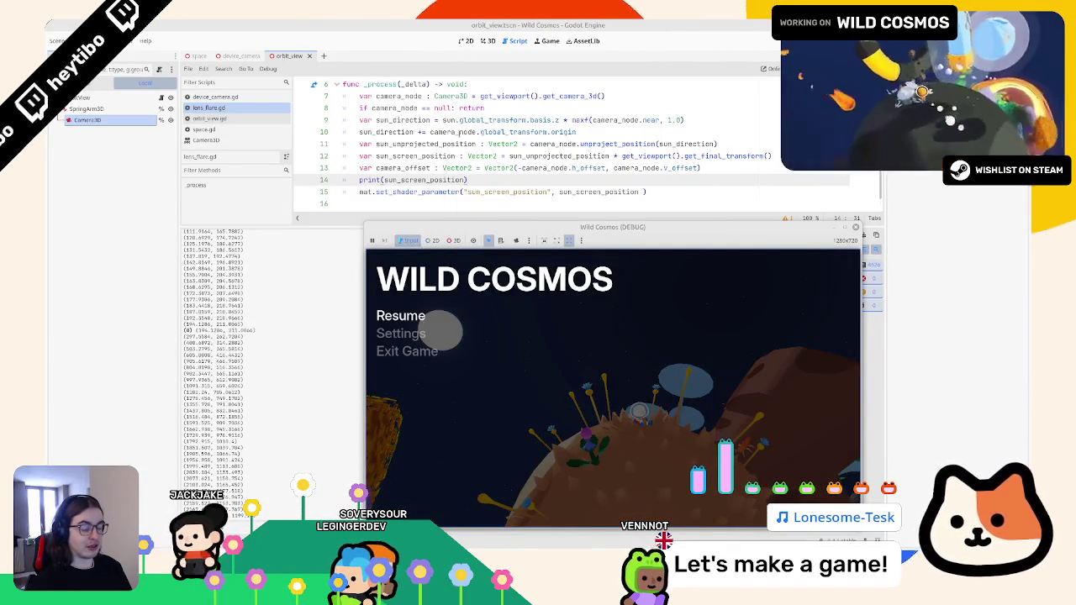
{"action": "key", "text": "Escape"}
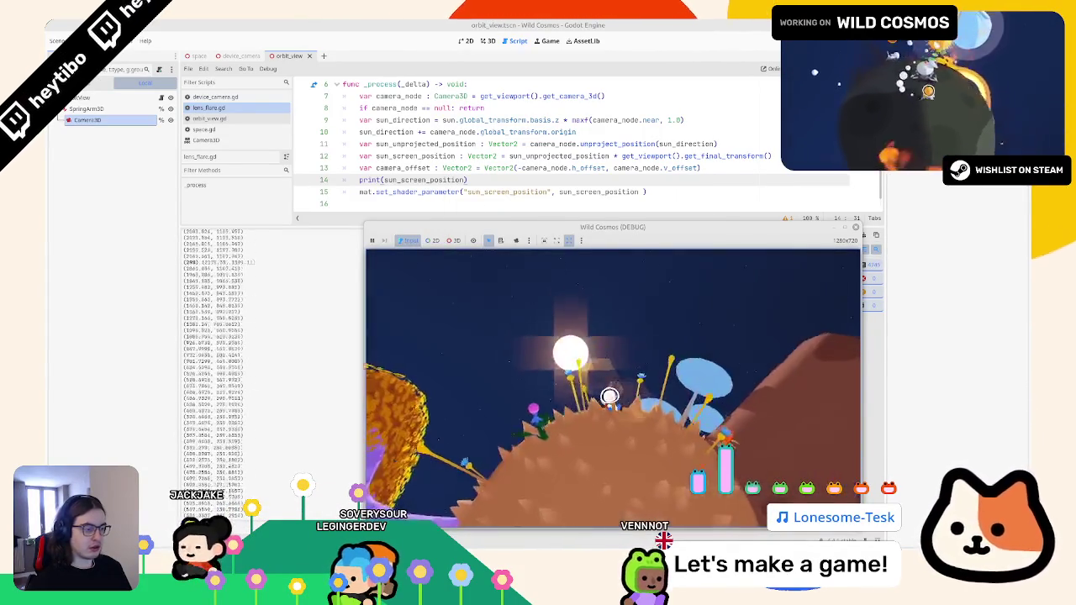
{"action": "key", "text": "Escape"}
{"action": "key", "text": "Escape"}
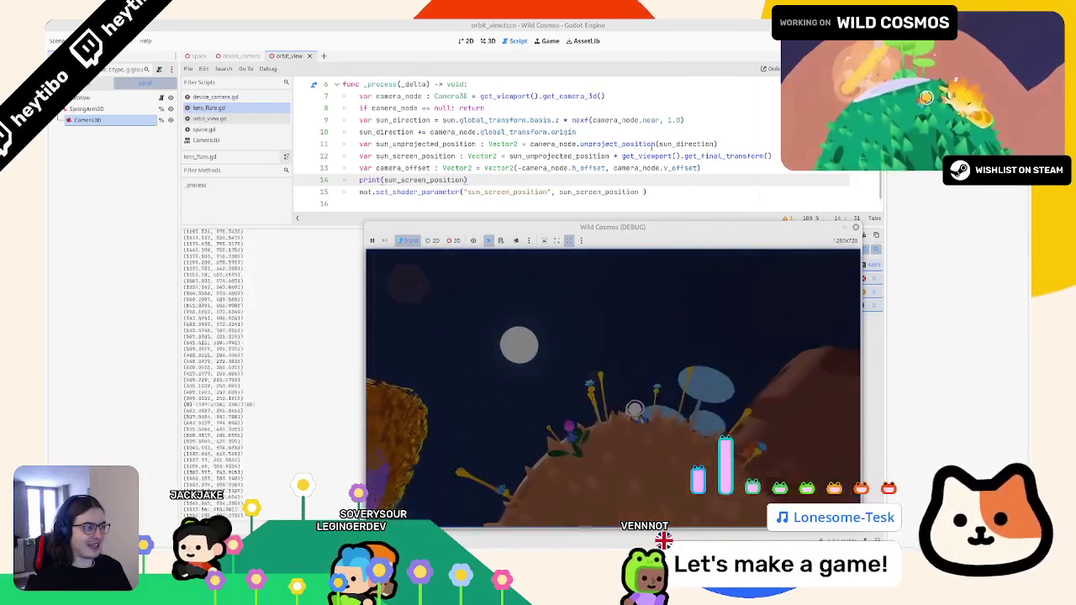
{"action": "left_click", "coordinate": [734, 168]}
Subtract camera_offset from sun_screen_position in the shader call and scale camera_offset by 800
{"action": "double_click", "coordinate": [403, 167]}
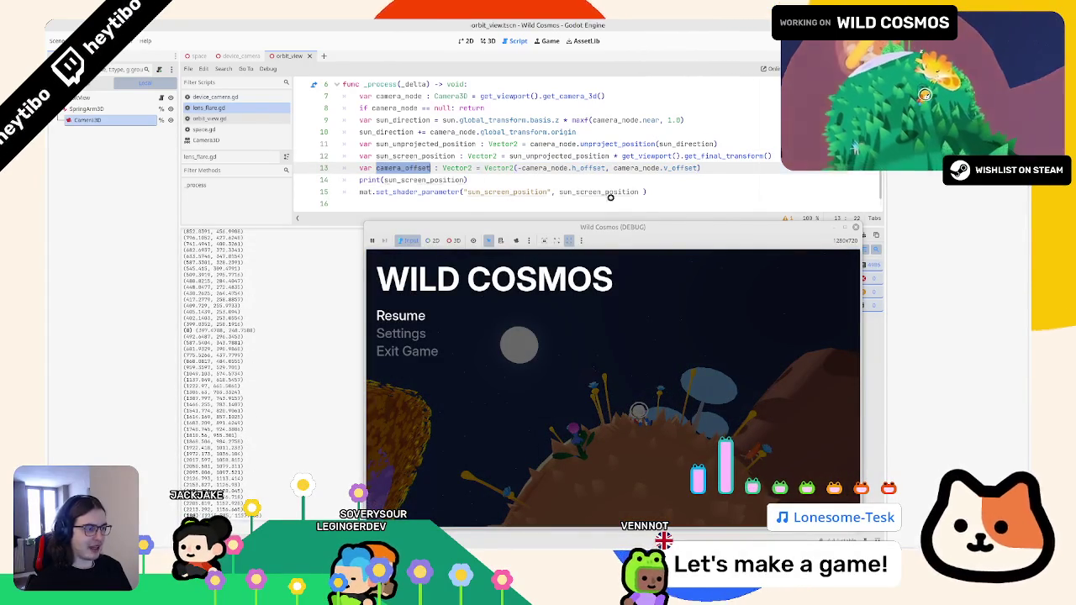
{"action": "middle_click", "coordinate": [645, 192]}
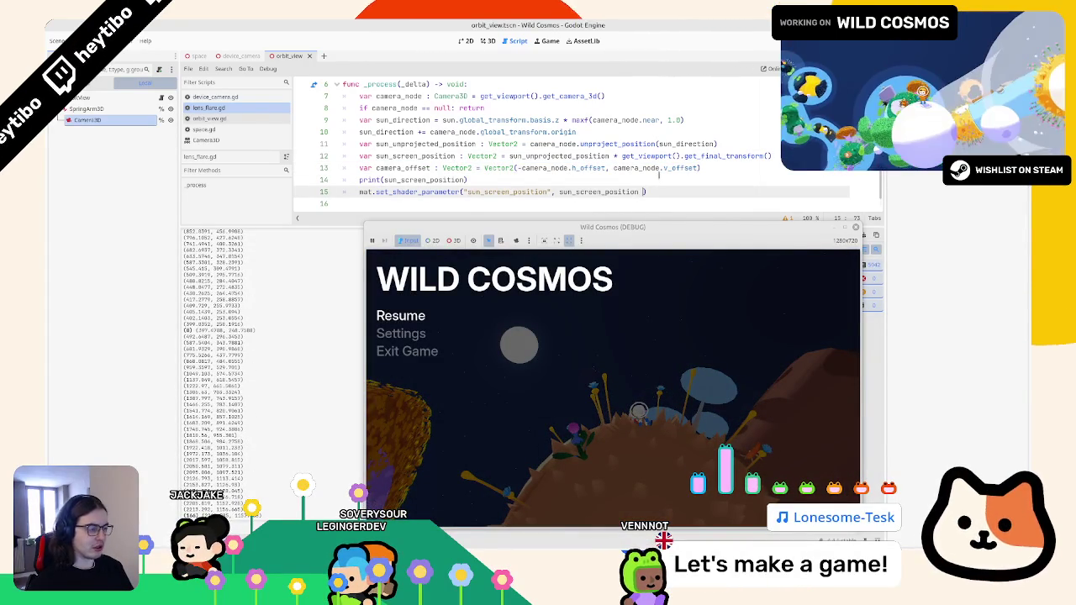
{"action": "left_click", "coordinate": [757, 167]}
{"action": "type", "text": "* 800"}
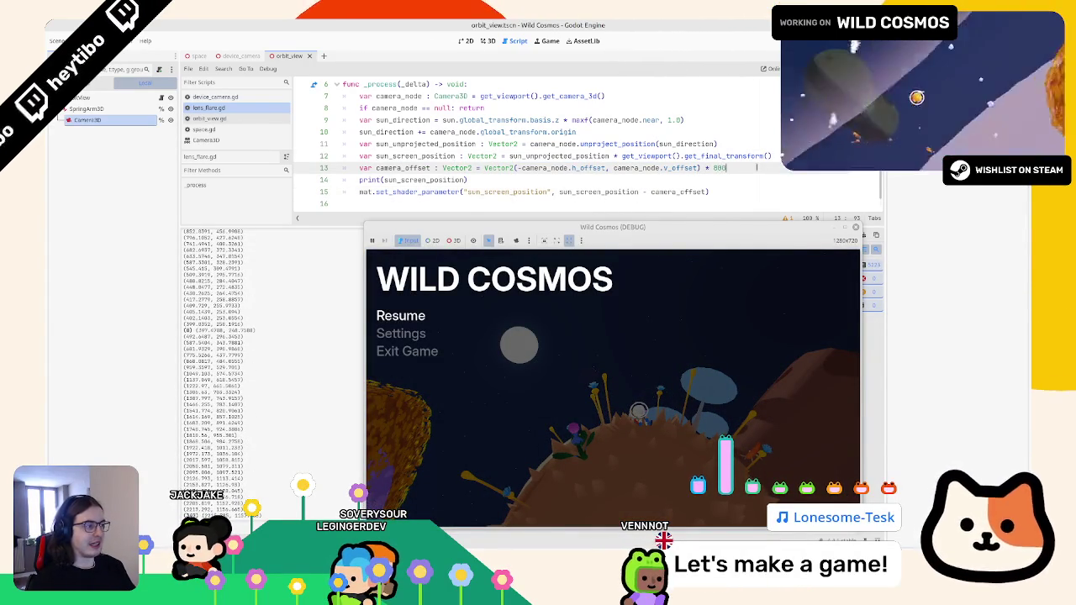
Test the 800.0 scale on the lens flare by toggling the game's pause
{"action": "left_click", "coordinate": [401, 316]}
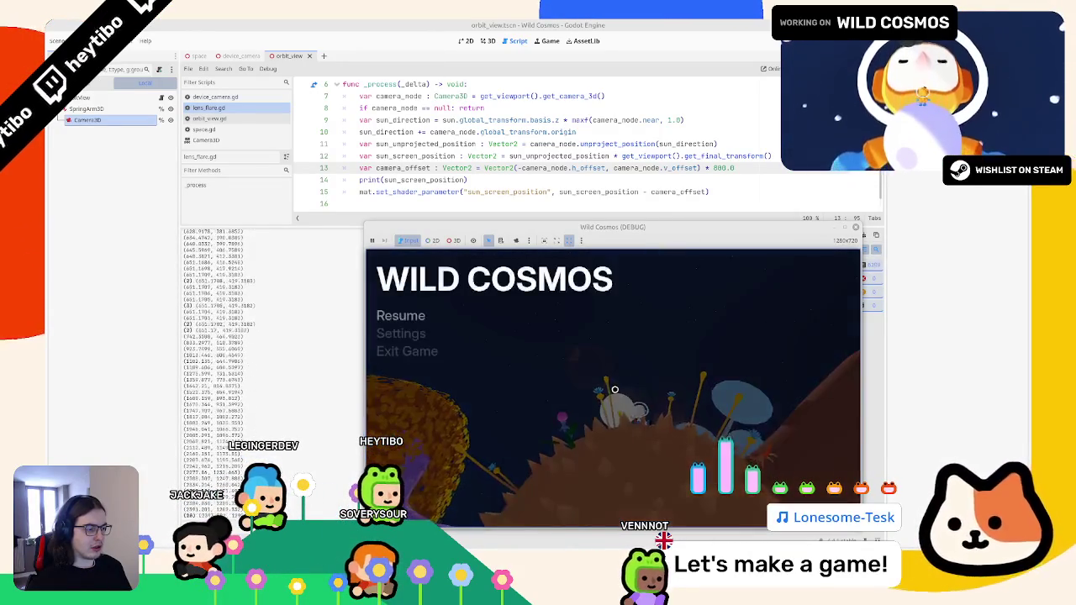
{"action": "key", "text": "Escape"}
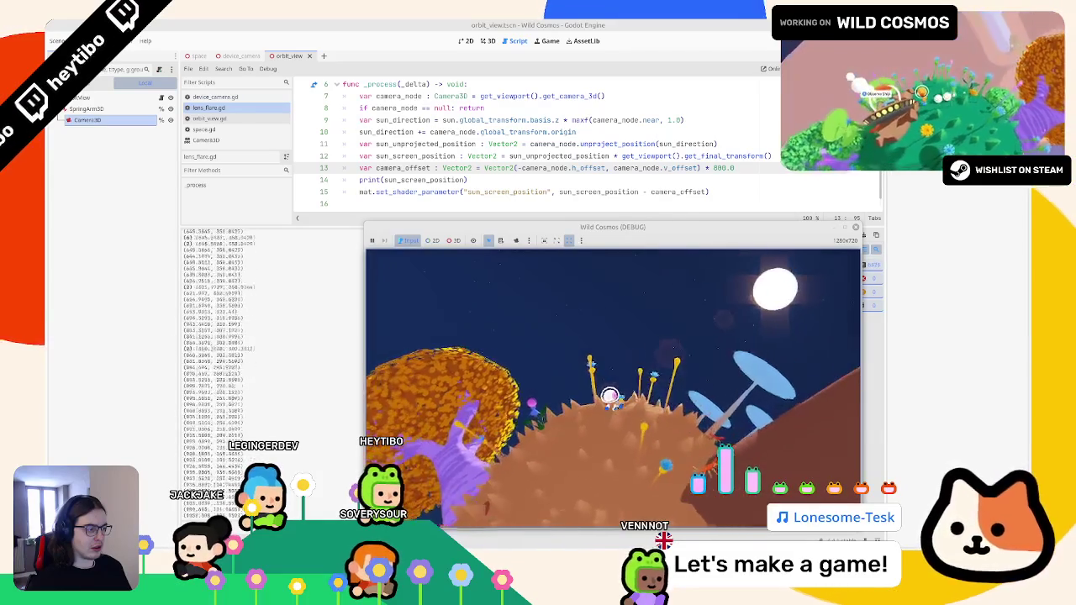
{"action": "key", "text": "Escape"}
{"action": "key", "text": "Escape"}
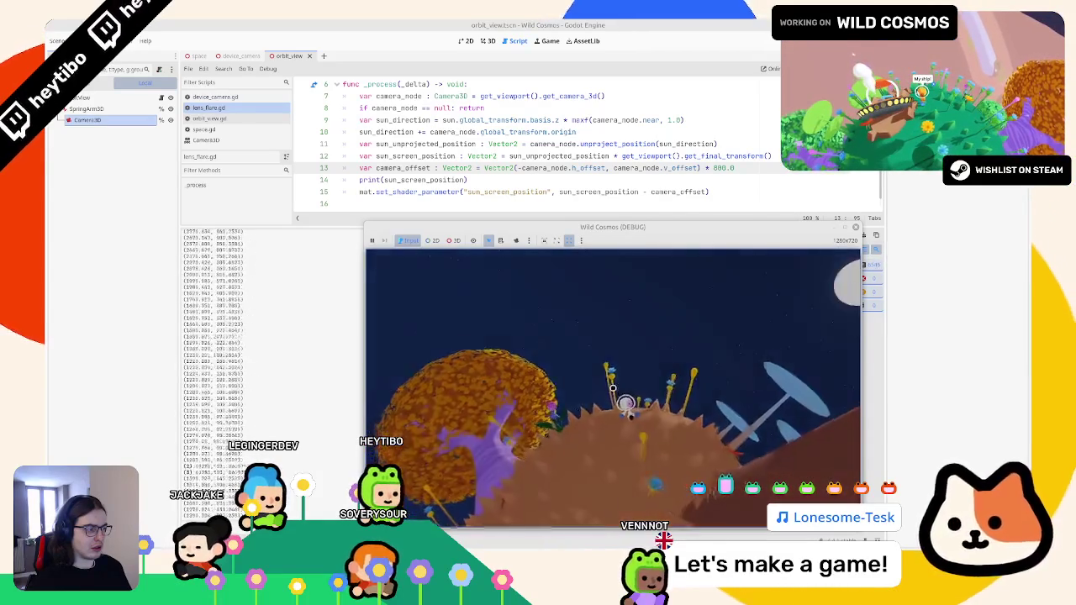
{"action": "key", "text": "Escape"}
{"action": "key", "text": "Escape"}
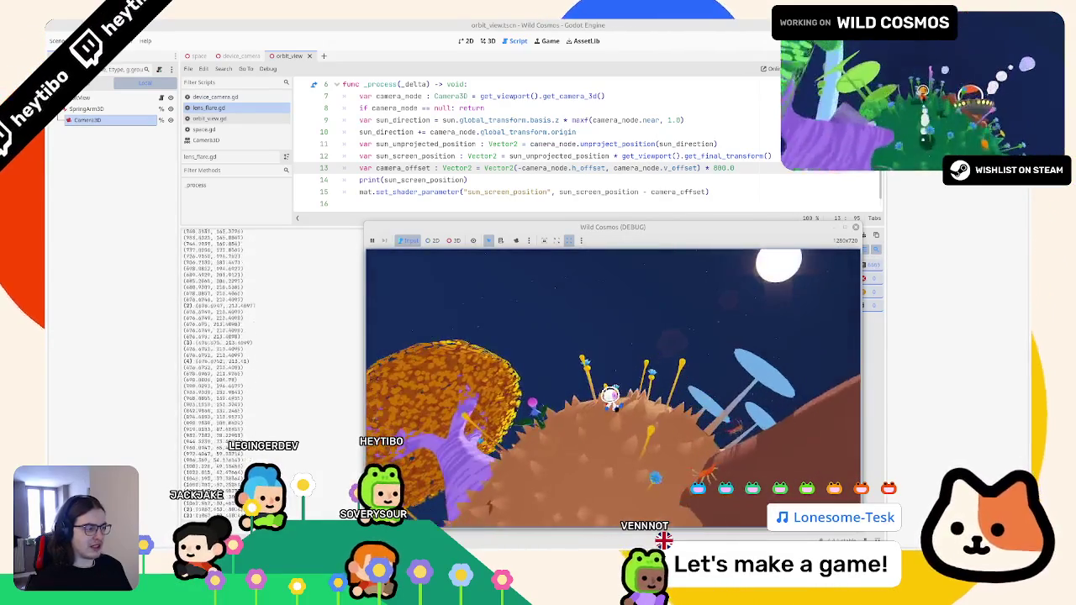
{"action": "key", "text": "Escape"}
{"action": "key", "text": "Escape"}
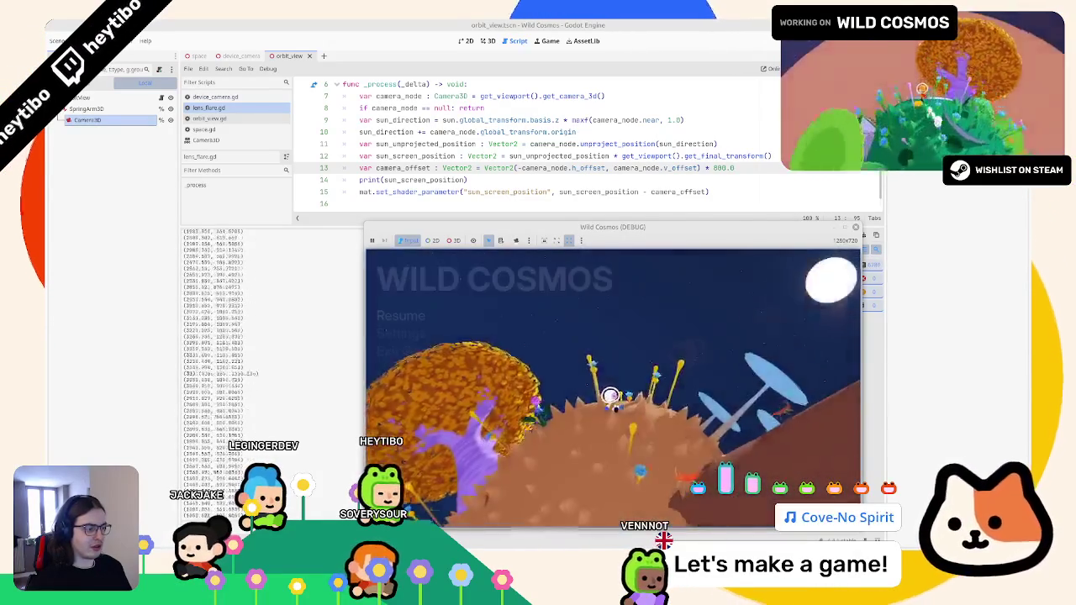
{"action": "key", "text": "Escape"}
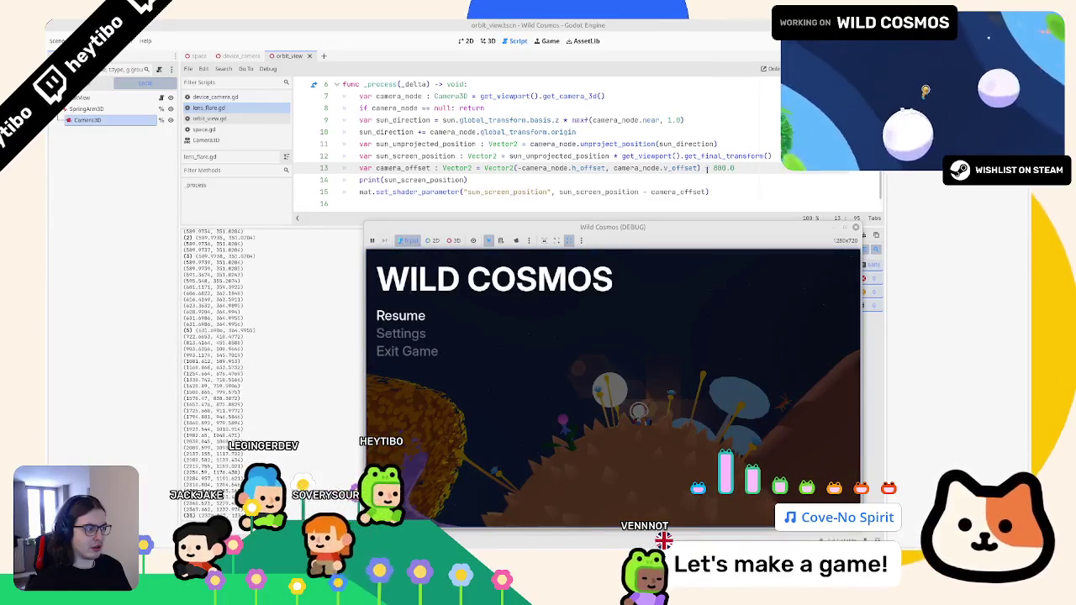
{"action": "double_click", "coordinate": [720, 167]}
Try camera_offset scale factors 820, 850, 890 and 880, testing 880 in-game
{"action": "type", "text": "82"}
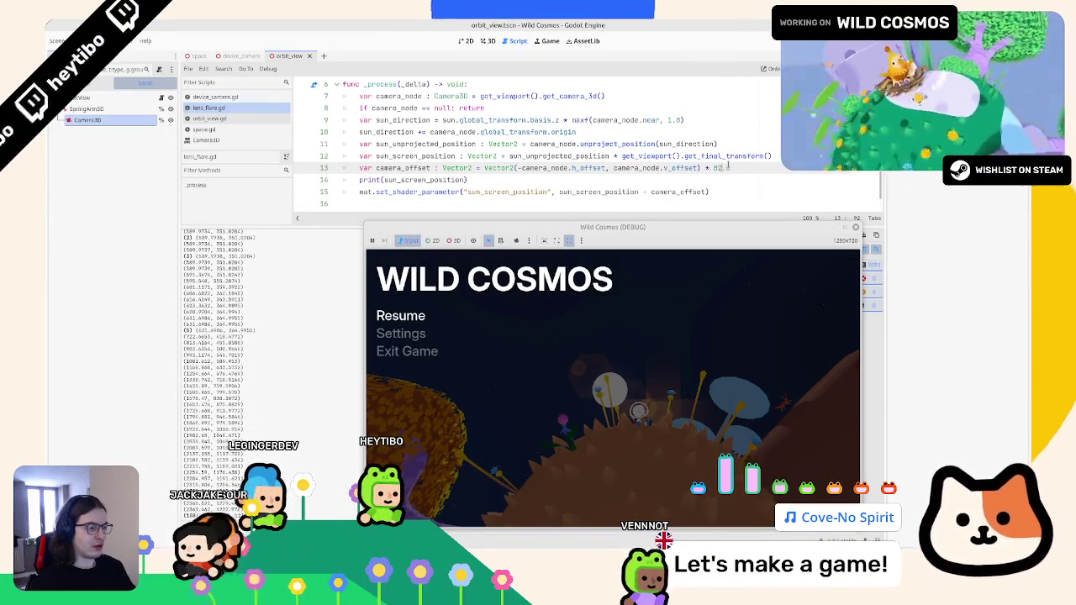
{"action": "type", "text": "0"}
{"action": "key", "text": "BackSpace"}
{"action": "key", "text": "BackSpace"}
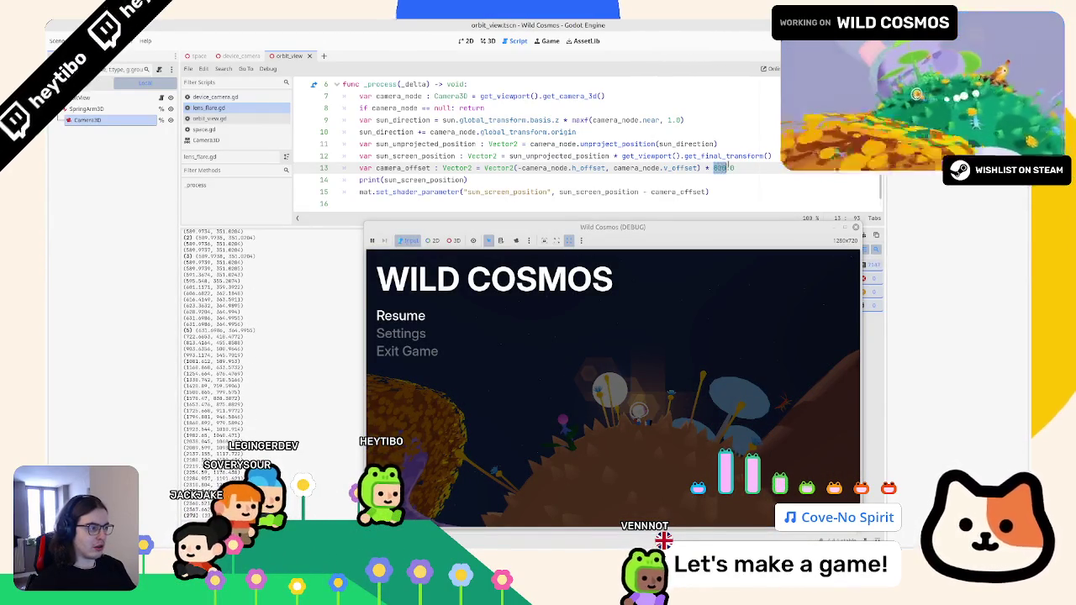
{"action": "type", "text": "50"}
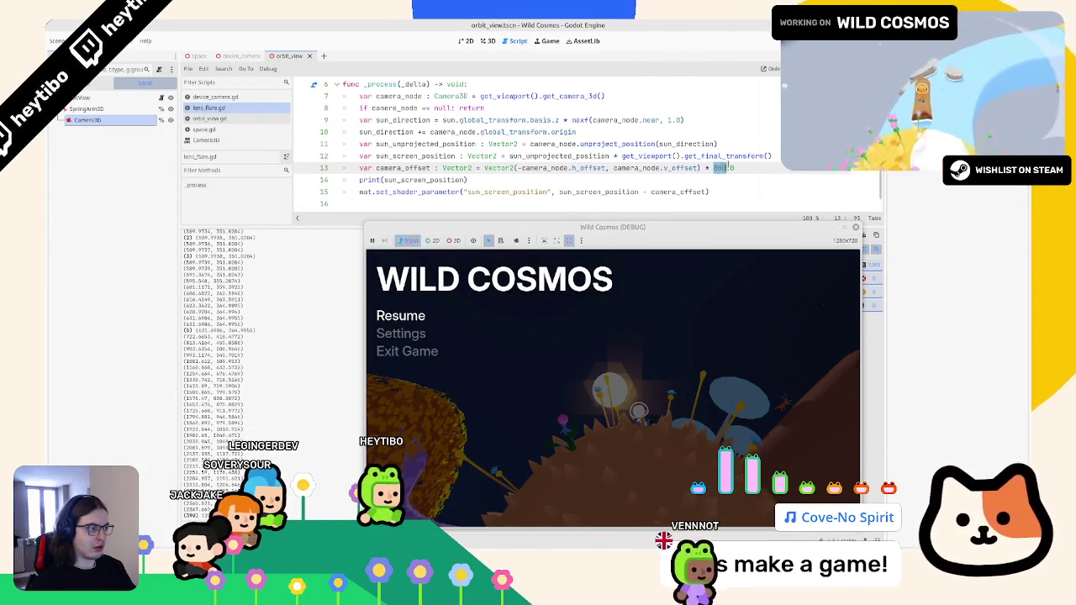
{"action": "key", "text": "BackSpace"}
{"action": "key", "text": "BackSpace"}
{"action": "type", "text": "90"}
{"action": "key", "text": "BackSpace"}
{"action": "key", "text": "BackSpace"}
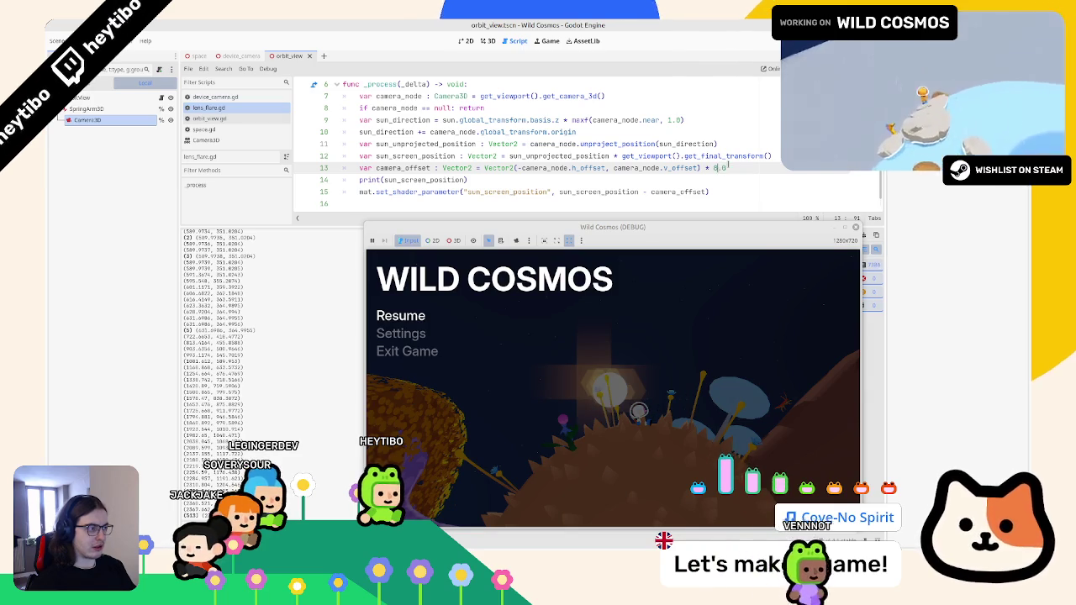
{"action": "type", "text": "80"}
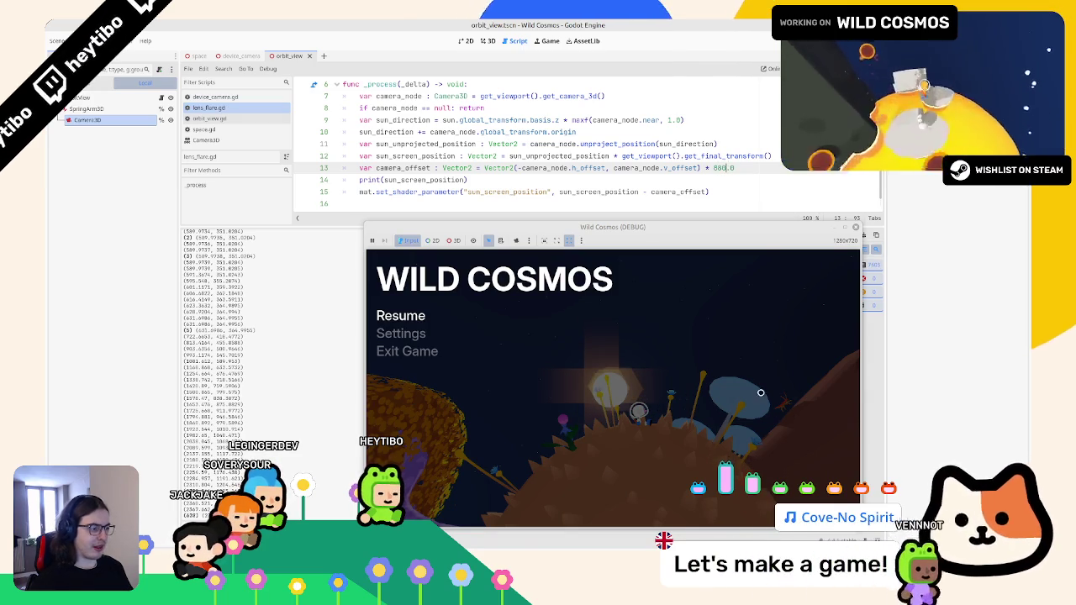
{"action": "key", "text": "Escape"}
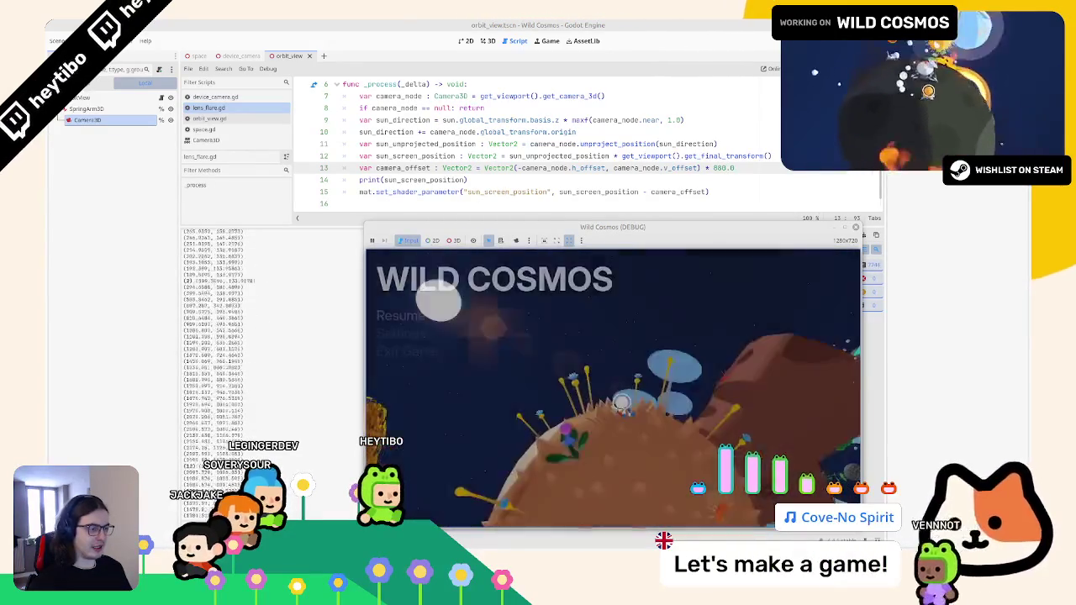
{"action": "key", "text": "Escape"}
{"action": "key", "text": "Escape"}
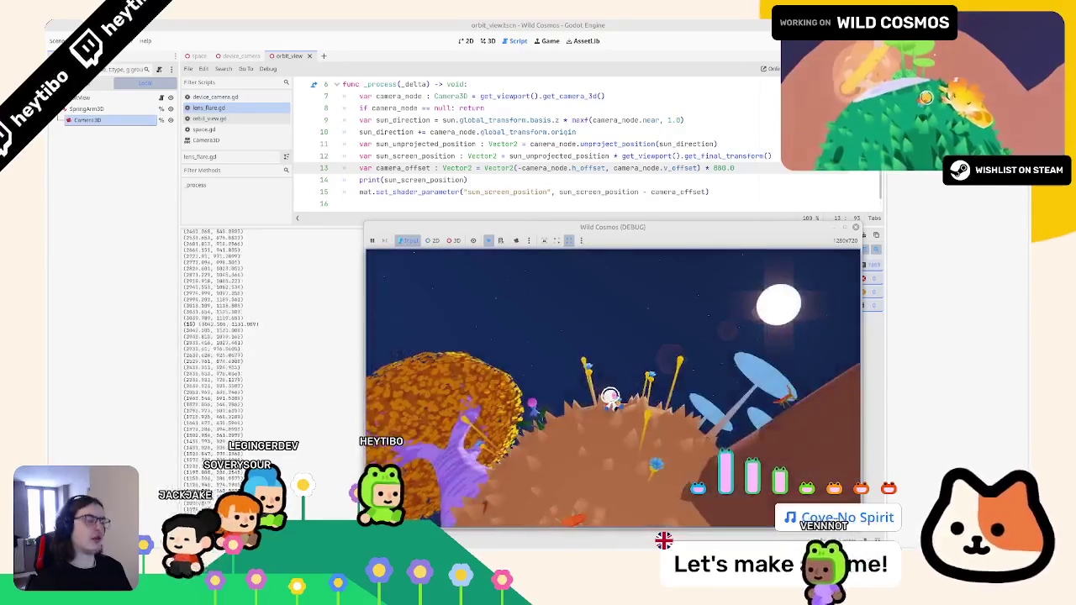
Set the scale factor to 1000.0 and compare the flare by toggling pause
{"action": "double_click", "coordinate": [721, 168]}
{"action": "type", "text": "1000"}
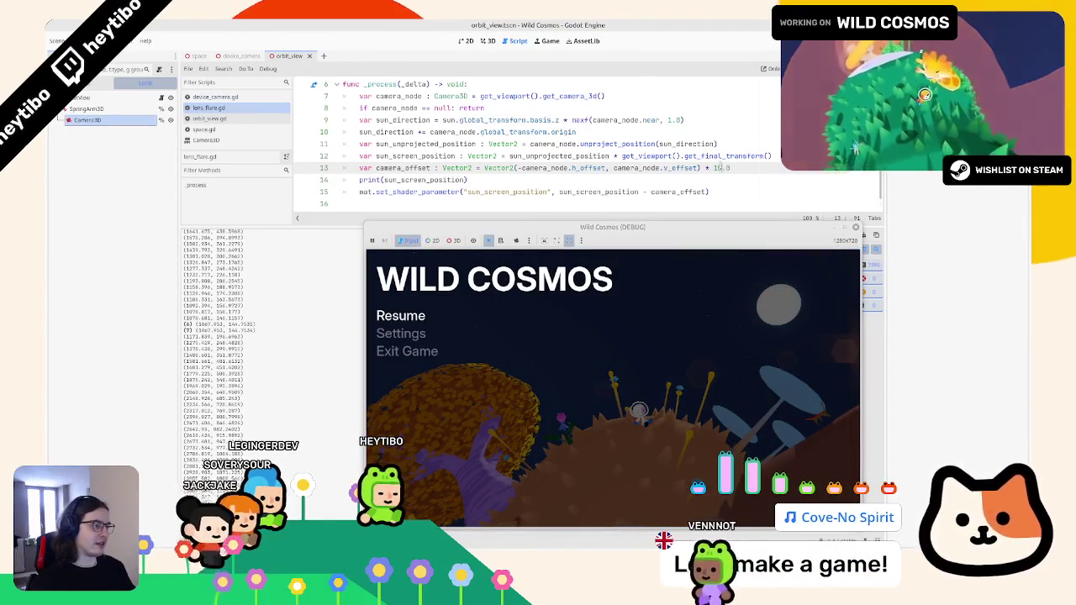
{"action": "key", "text": "Escape"}
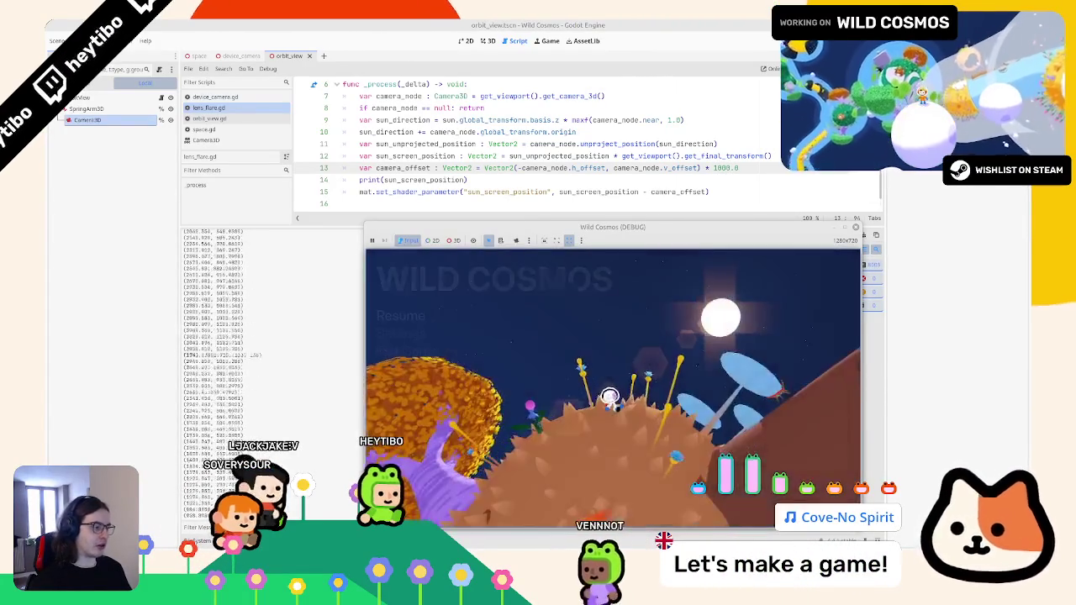
{"action": "key", "text": "Escape"}
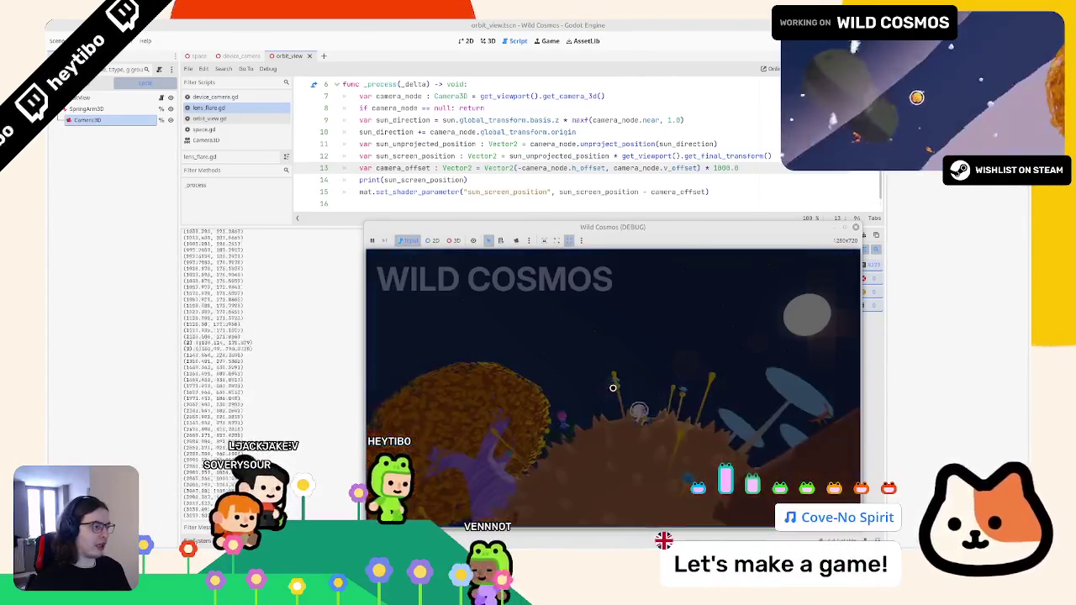
{"action": "key", "text": "Escape"}
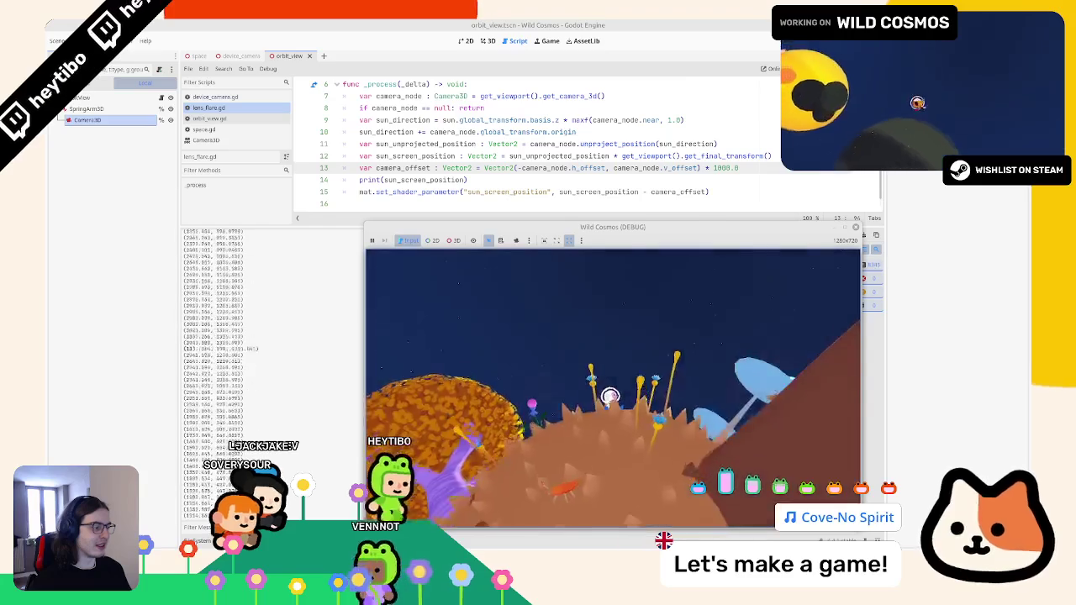
{"action": "key", "text": "Escape"}
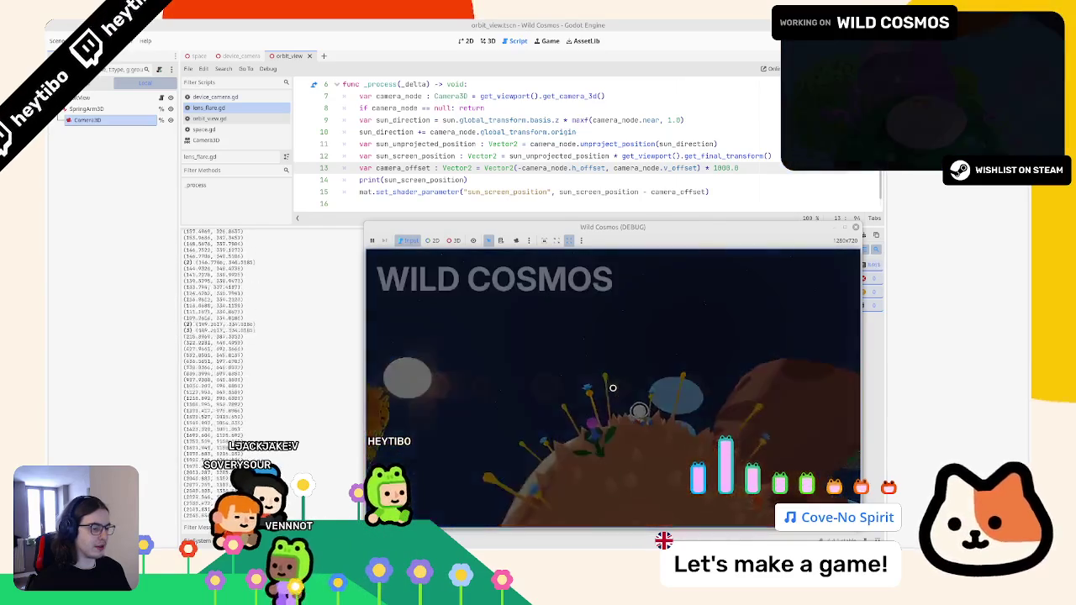
{"action": "key", "text": "Escape"}
{"action": "key", "text": "Escape"}
{"action": "key", "text": "Escape"}
{"action": "key", "text": "Escape"}
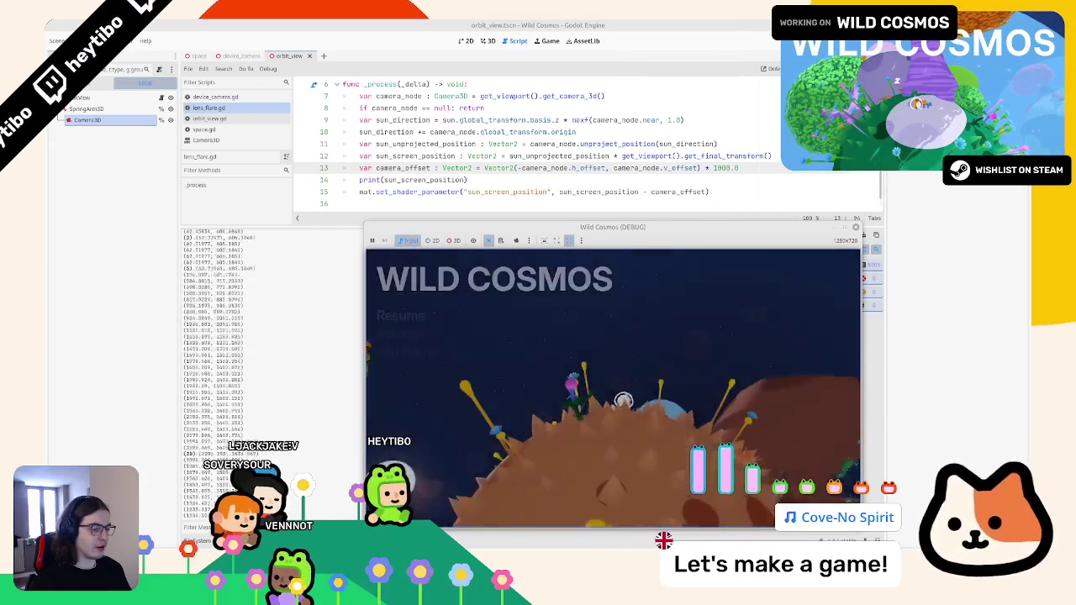
{"action": "key", "text": "Escape"}
{"action": "key", "text": "Escape"}
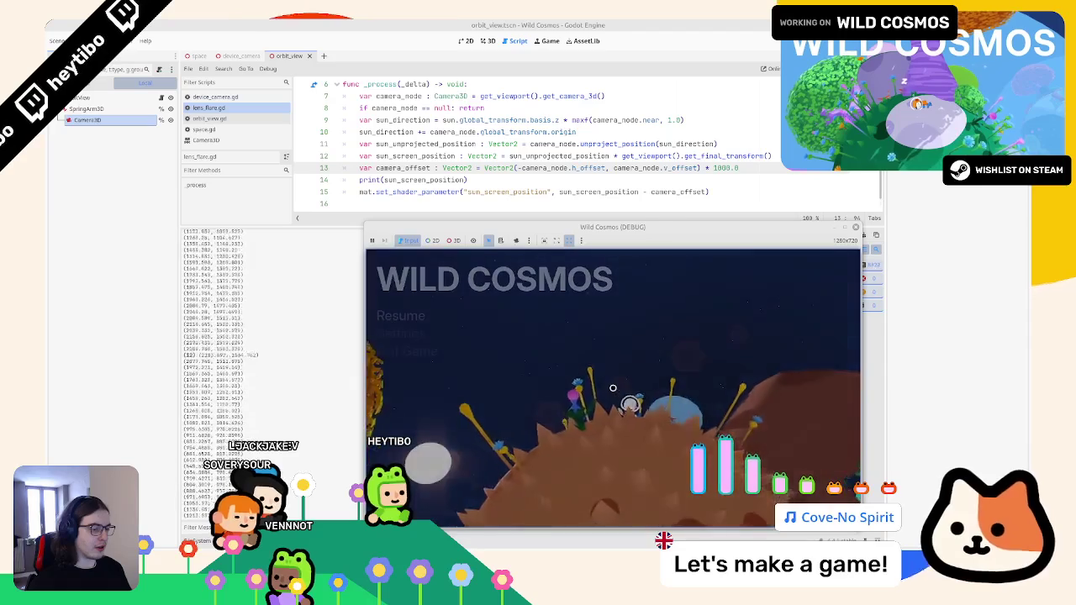
{"action": "key", "text": "Escape"}
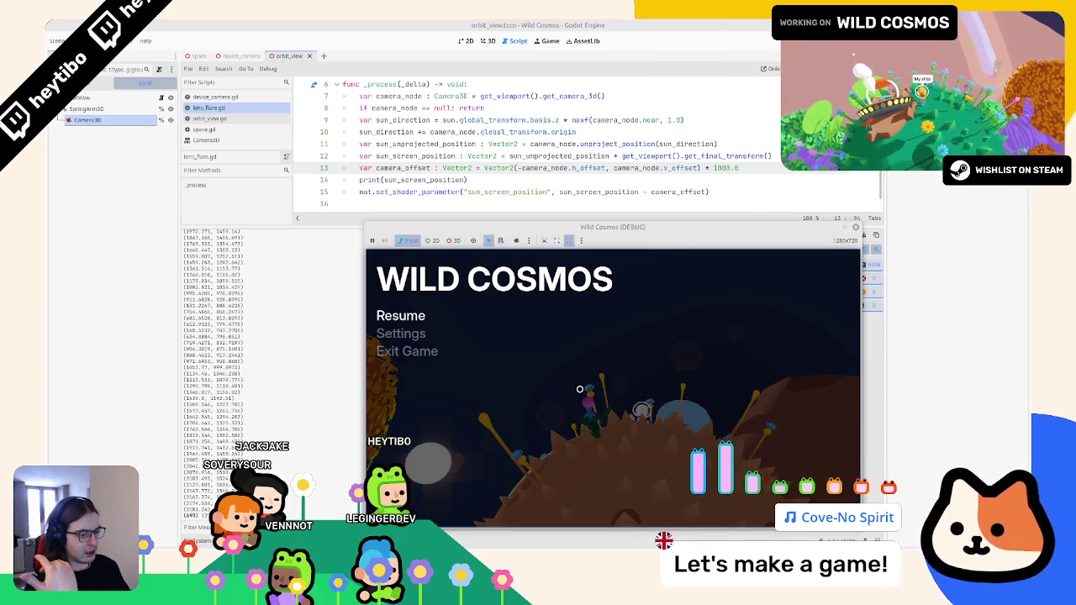
Divide the printed sun_screen_position by 2.0, briefly trying sun_unprojected_position instead
{"action": "left_click", "coordinate": [455, 179]}
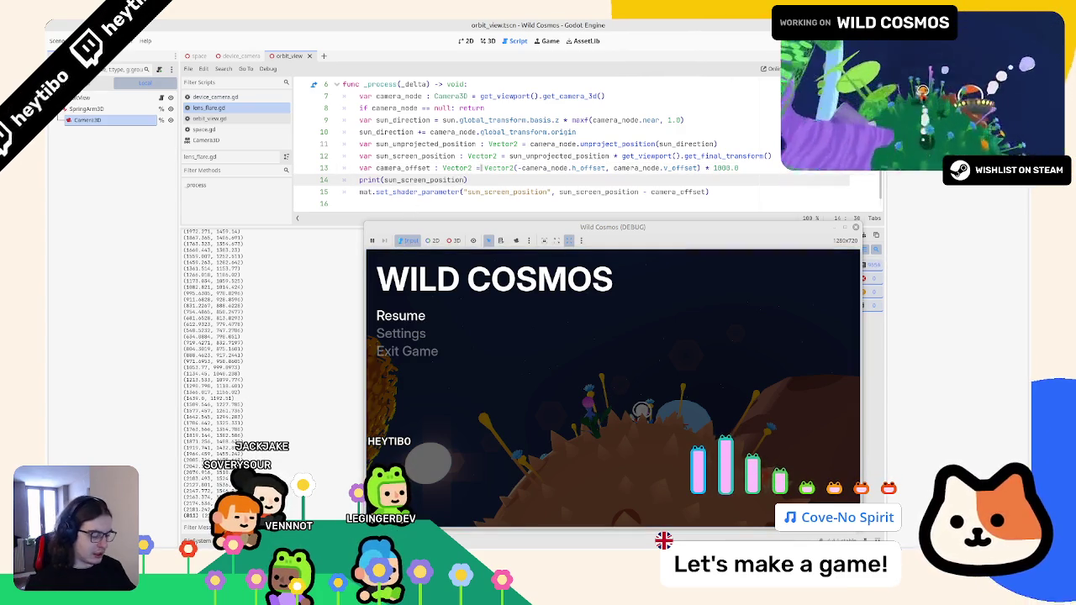
{"action": "type", "text": "/ 12.0"}
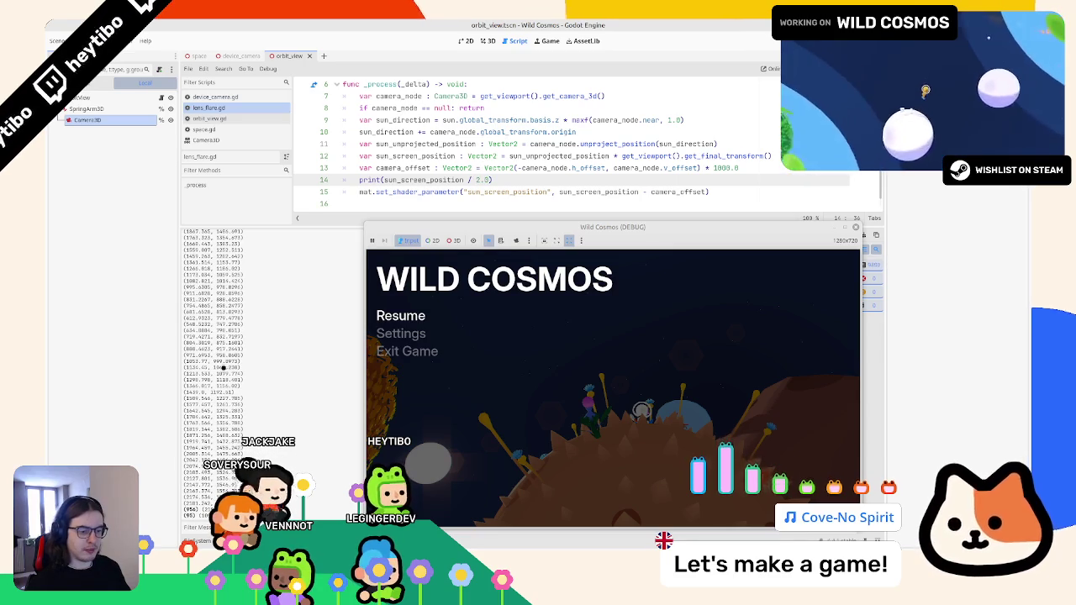
{"action": "double_click", "coordinate": [423, 180]}
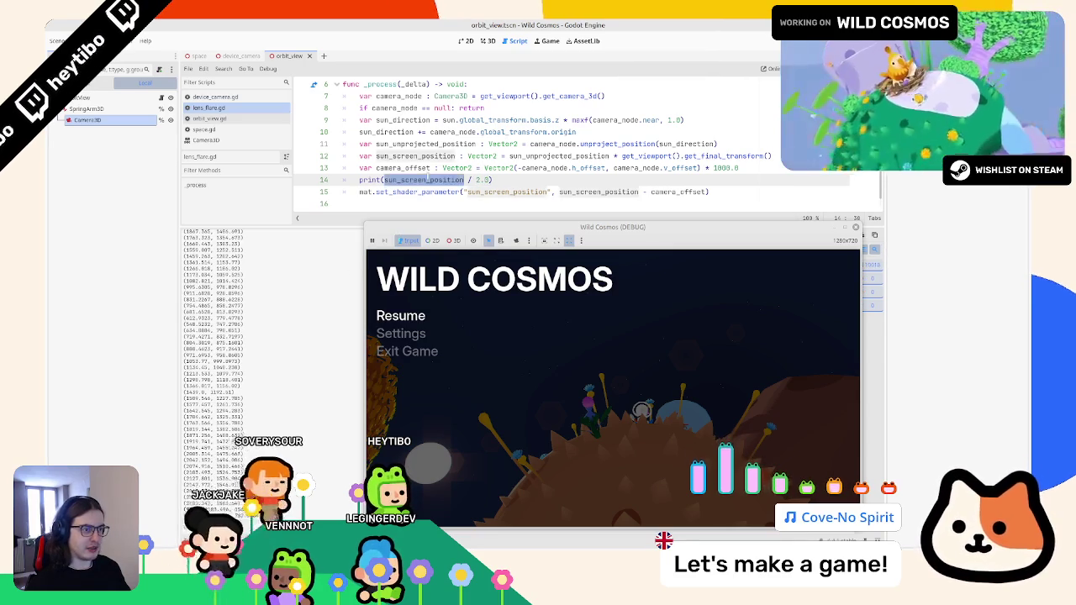
{"action": "double_click", "coordinate": [431, 143]}
{"action": "key", "text": "ctrl+c"}
{"action": "double_click", "coordinate": [421, 180]}
{"action": "key", "text": "ctrl+v"}
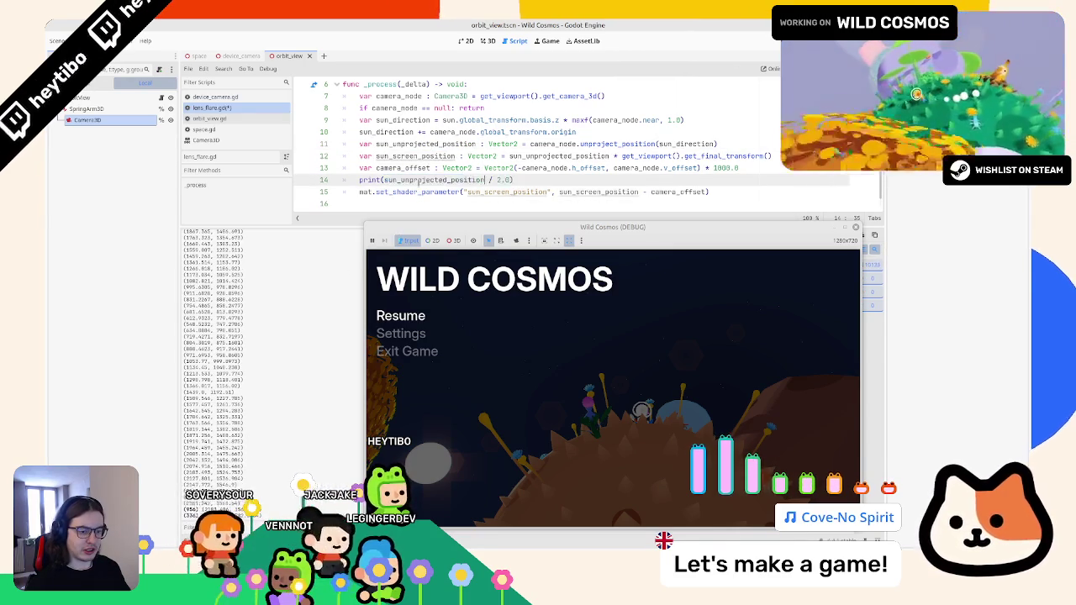
{"action": "key", "text": "ctrl+z"}
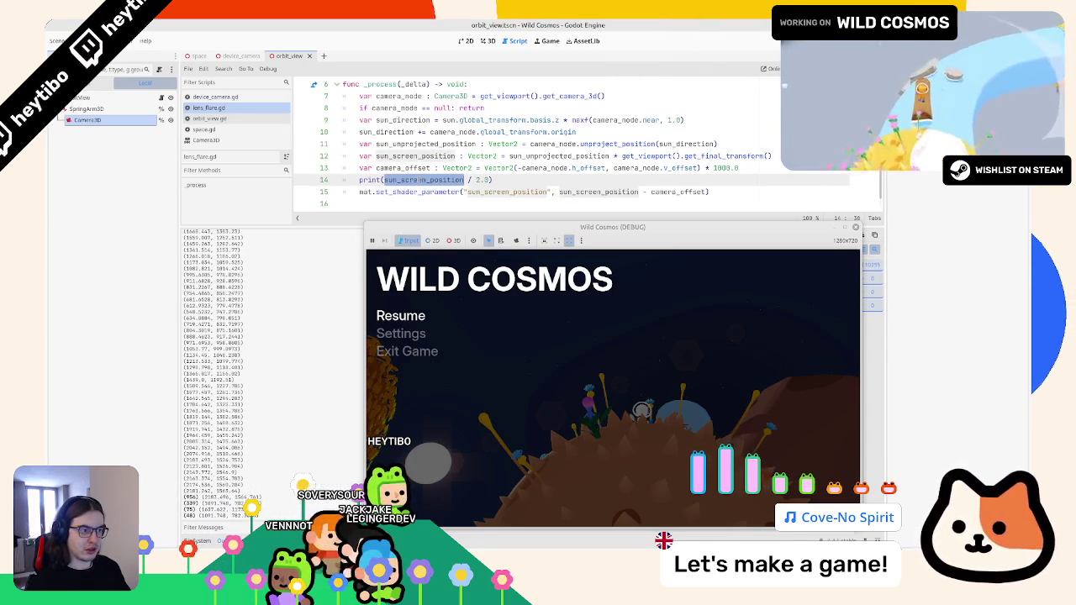
Experiment with line 13's offset expression, then undo to restore the * 1000.0 line and print
{"action": "key", "text": "ctrl+shift+k"}
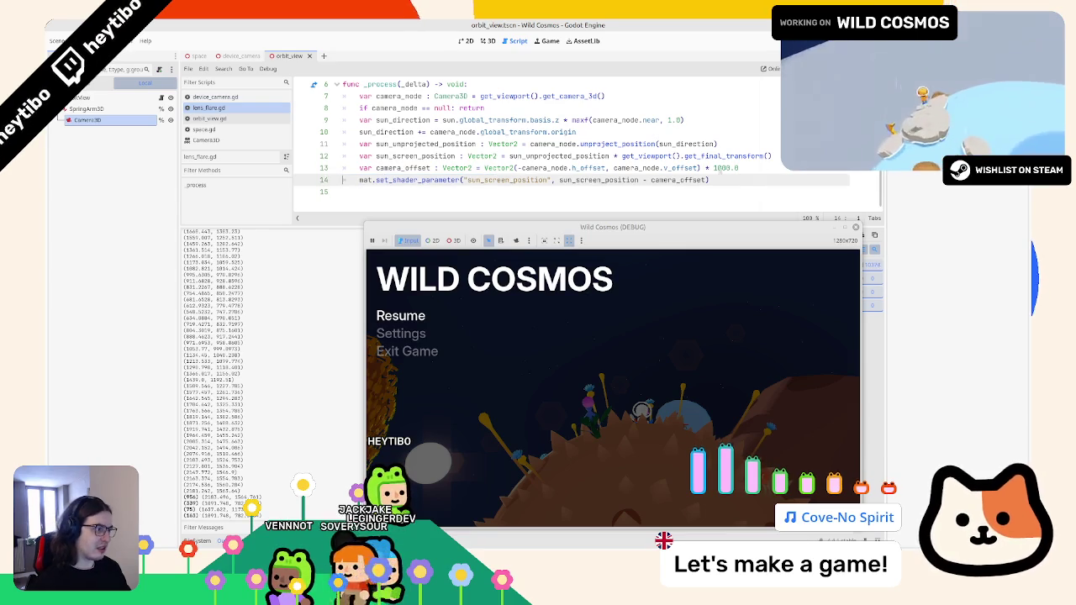
{"action": "double_click", "coordinate": [725, 167]}
{"action": "type", "text": "sun_screen_position"}
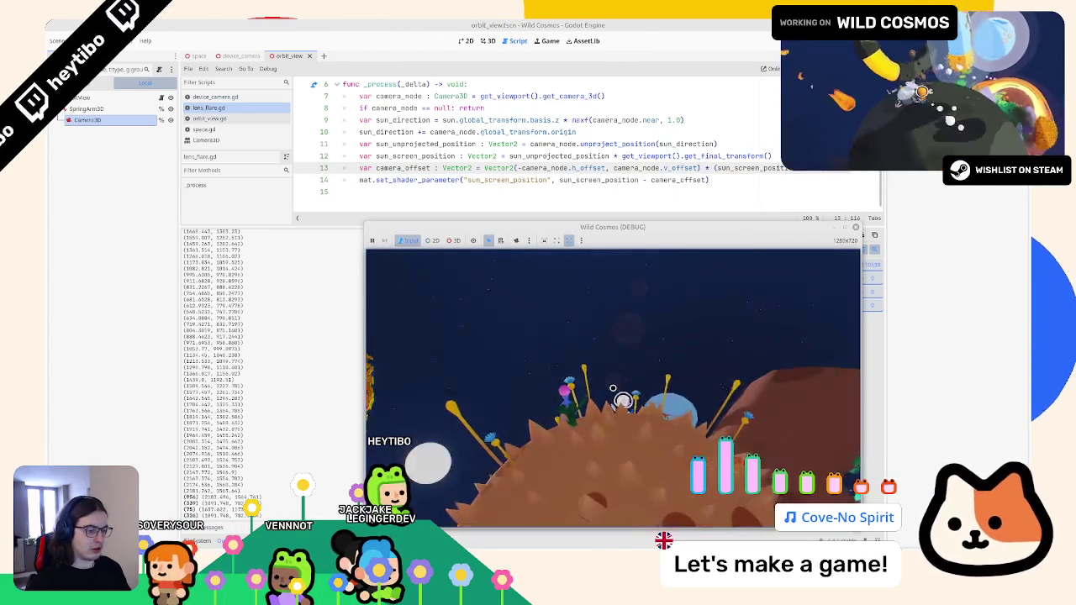
{"action": "left_click", "coordinate": [715, 167]}
{"action": "type", "text": "-"}
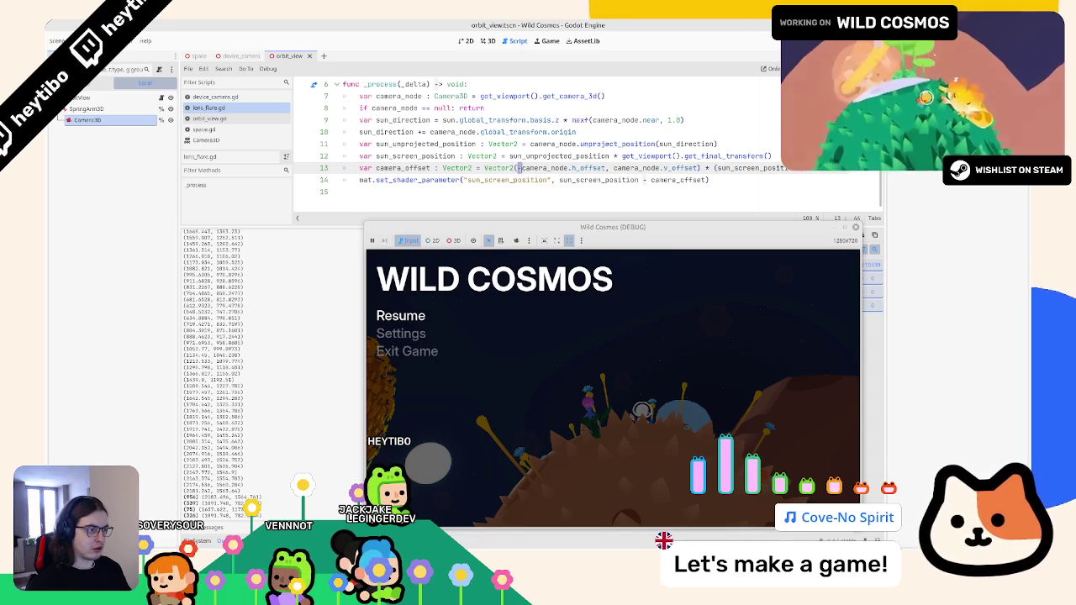
{"action": "type", "text": "("}
{"action": "left_click", "coordinate": [699, 168]}
{"action": "type", "text": ")"}
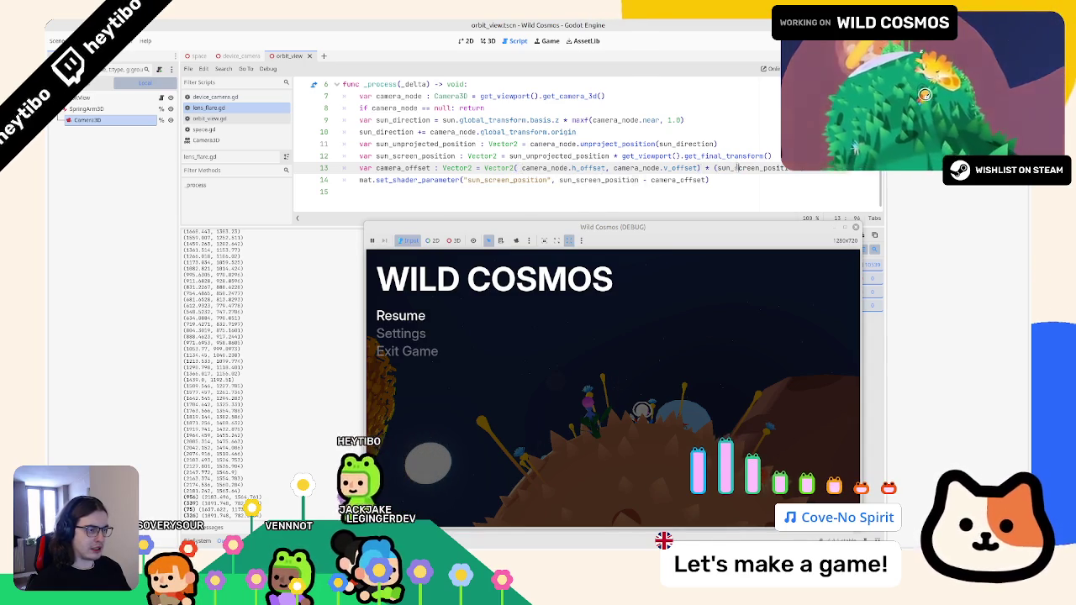
{"action": "key", "text": "ctrl+z"}
{"action": "key", "text": "ctrl+z"}
{"action": "key", "text": "ctrl+z"}
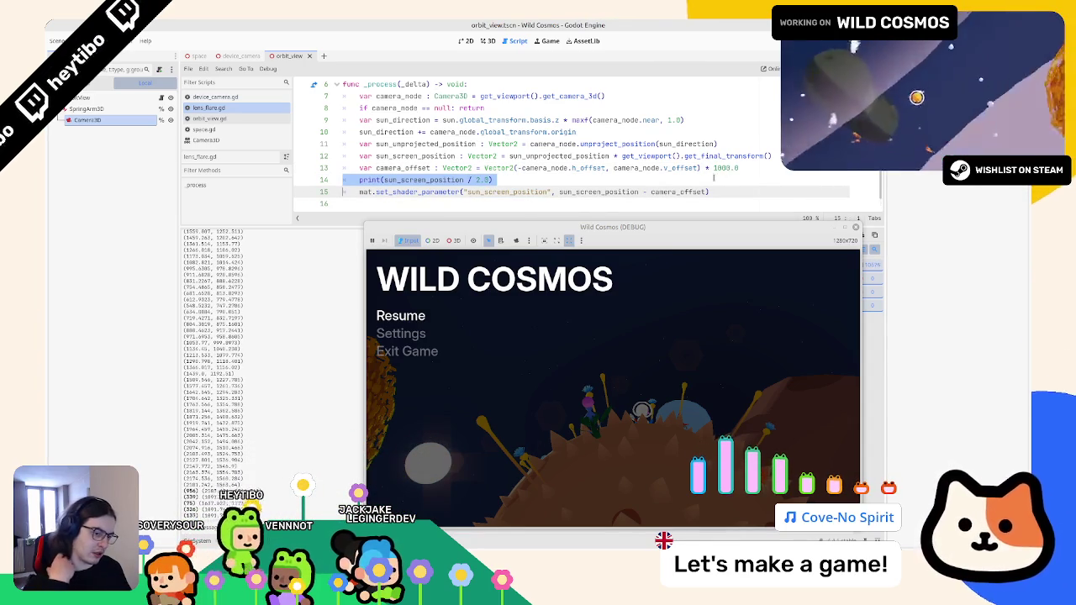
{"action": "left_click", "coordinate": [493, 180]}
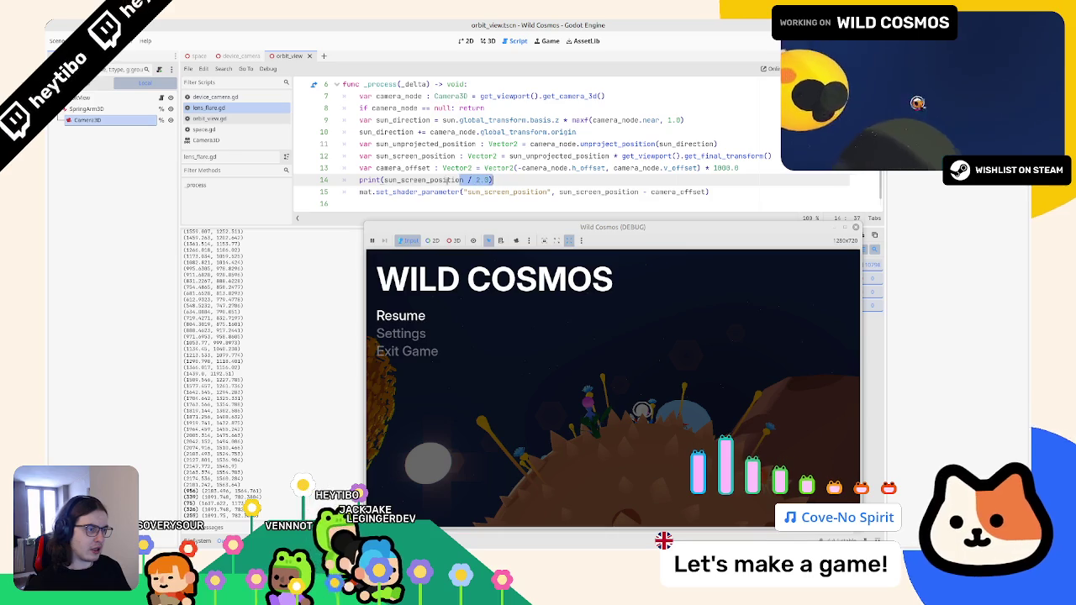
{"action": "double_click", "coordinate": [454, 179]}
{"action": "left_click", "coordinate": [454, 180]}
{"action": "double_click", "coordinate": [454, 180]}
{"action": "left_click", "coordinate": [468, 180]}
{"action": "double_click", "coordinate": [468, 180]}
{"action": "left_click", "coordinate": [468, 180]}
{"action": "type", "text": ".l"}
{"action": "key", "text": "Return"}
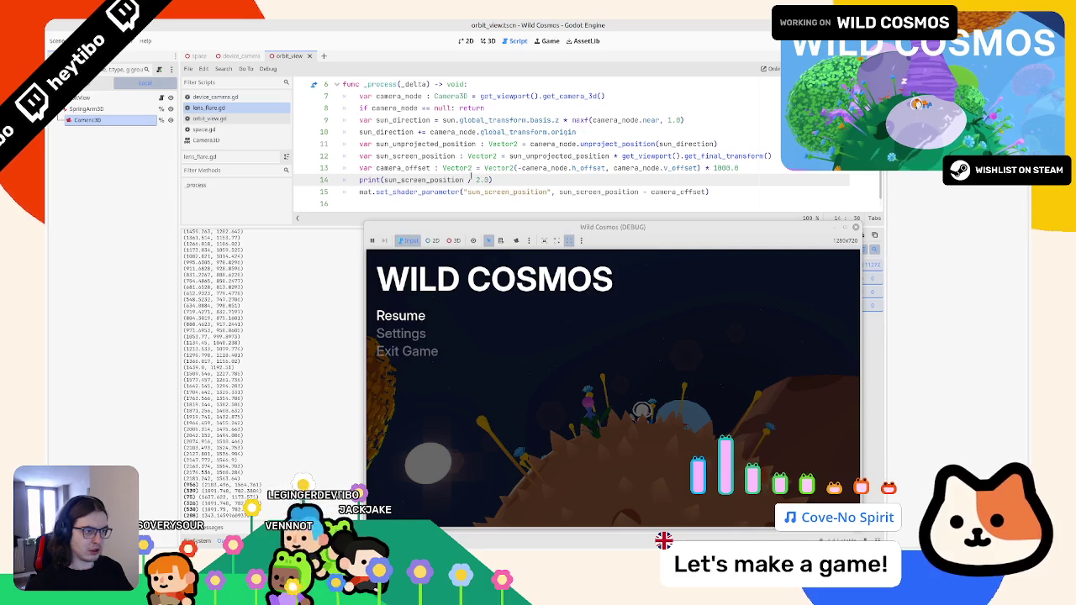
{"action": "key", "text": "shift+ctrl+Left"}
{"action": "key", "text": "shift+ctrl+Left"}
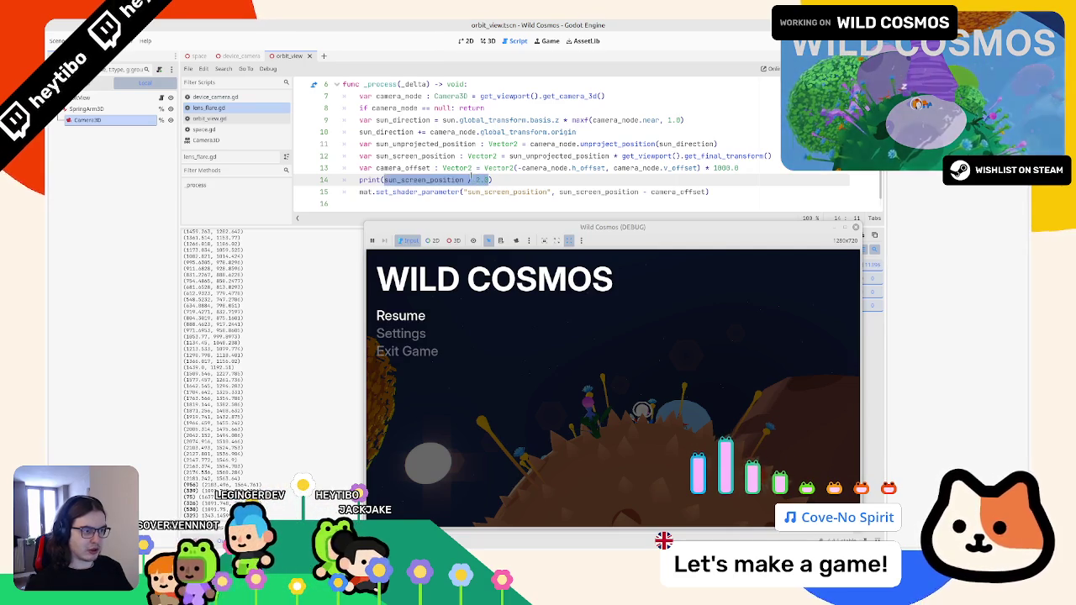
{"action": "type", "text": "("}
{"action": "type", "text": ".l"}
{"action": "key", "text": "Return"}
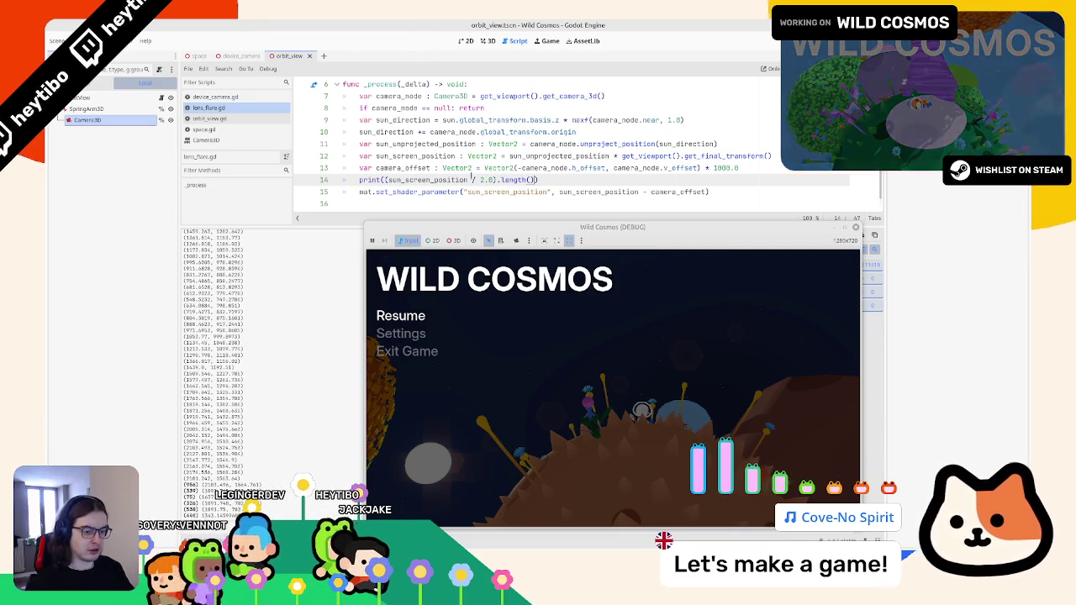
{"action": "key", "text": "ctrl+z"}
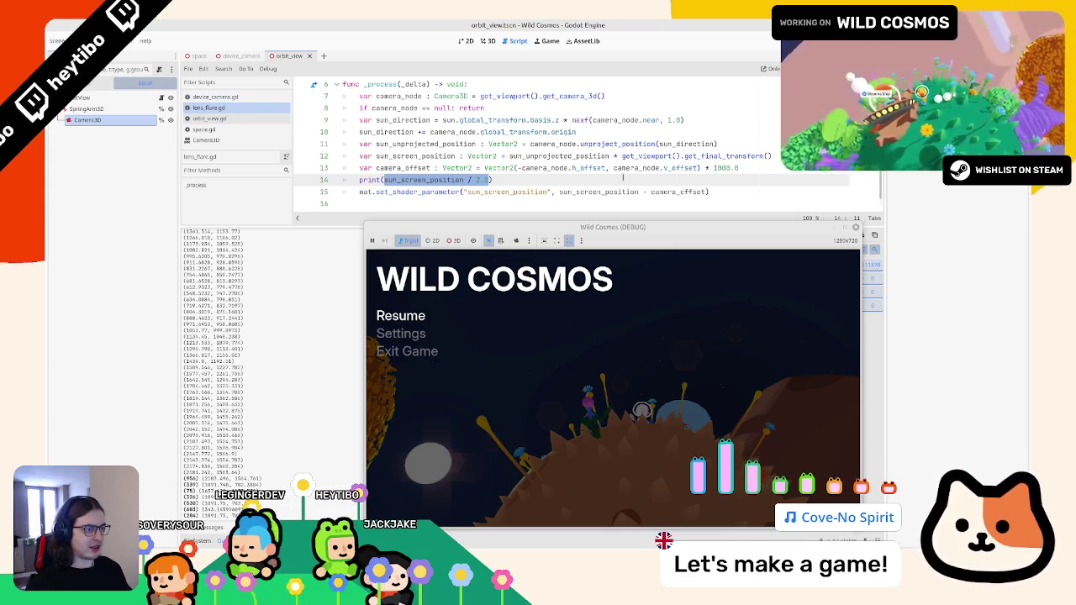
{"action": "double_click", "coordinate": [720, 168]}
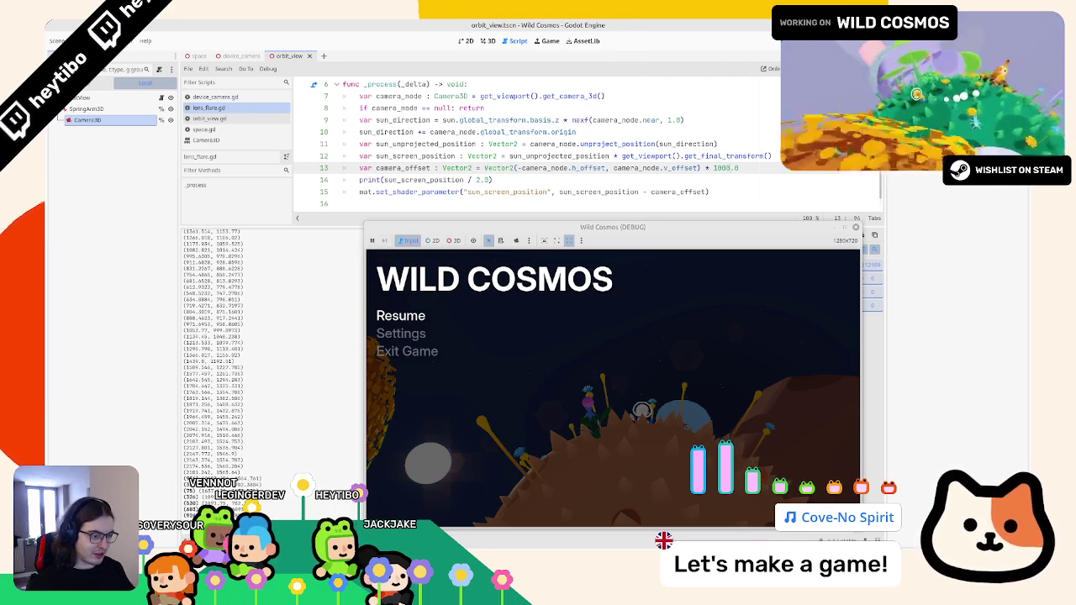
{"action": "type", "text": "0"}
{"action": "key", "text": "BackSpace"}
{"action": "key", "text": "BackSpace"}
{"action": "key", "text": "BackSpace"}
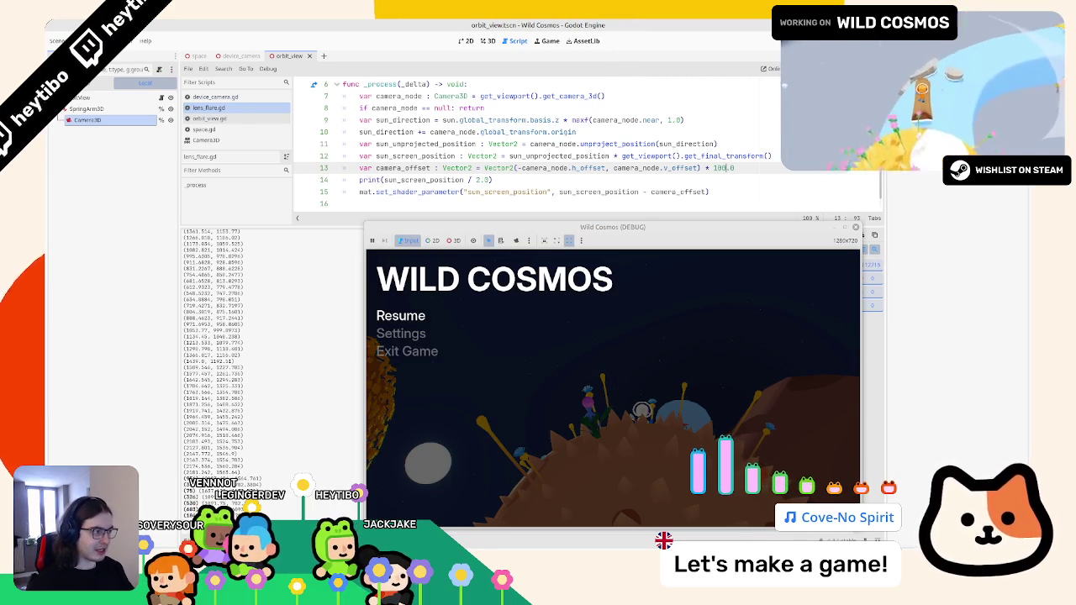
Change the camera_offset multiplier on line 13 to 1020.0
{"action": "type", "text": "00"}
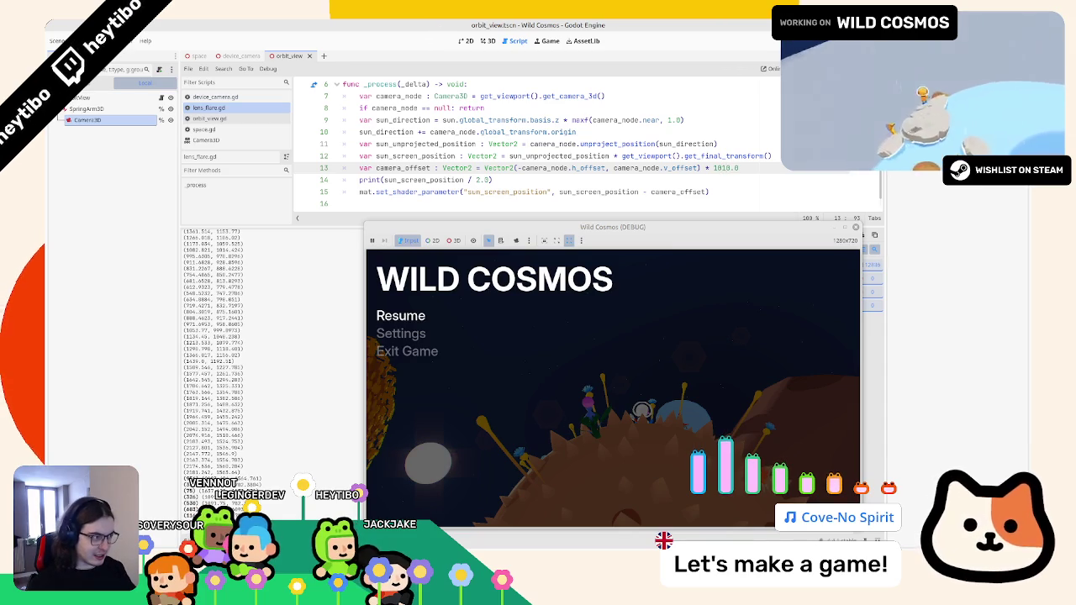
{"action": "key", "text": "BackSpace"}
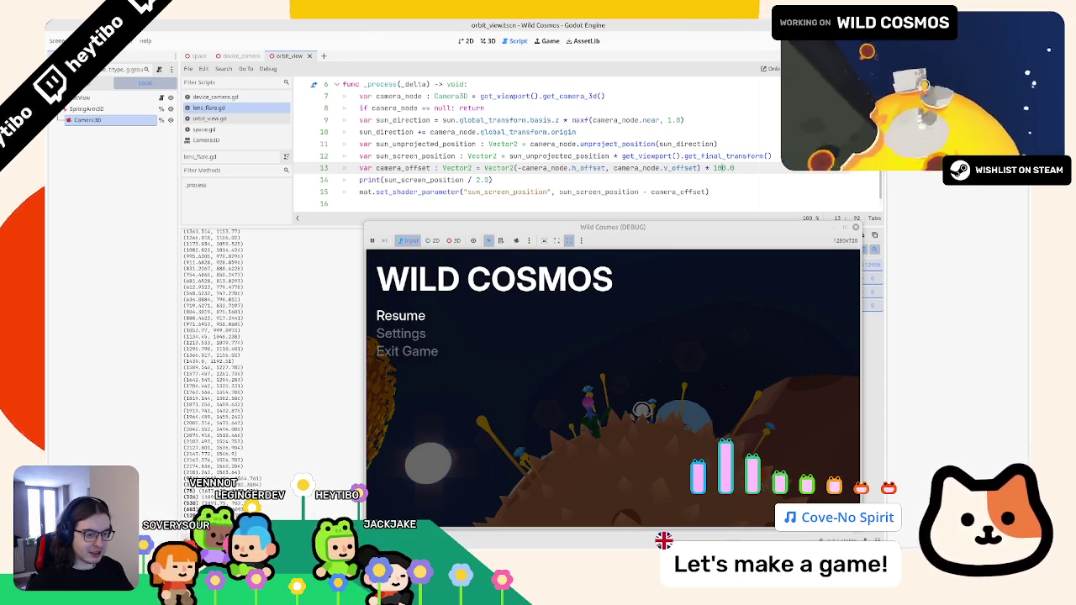
{"action": "key", "text": "BackSpace"}
{"action": "type", "text": "3"}
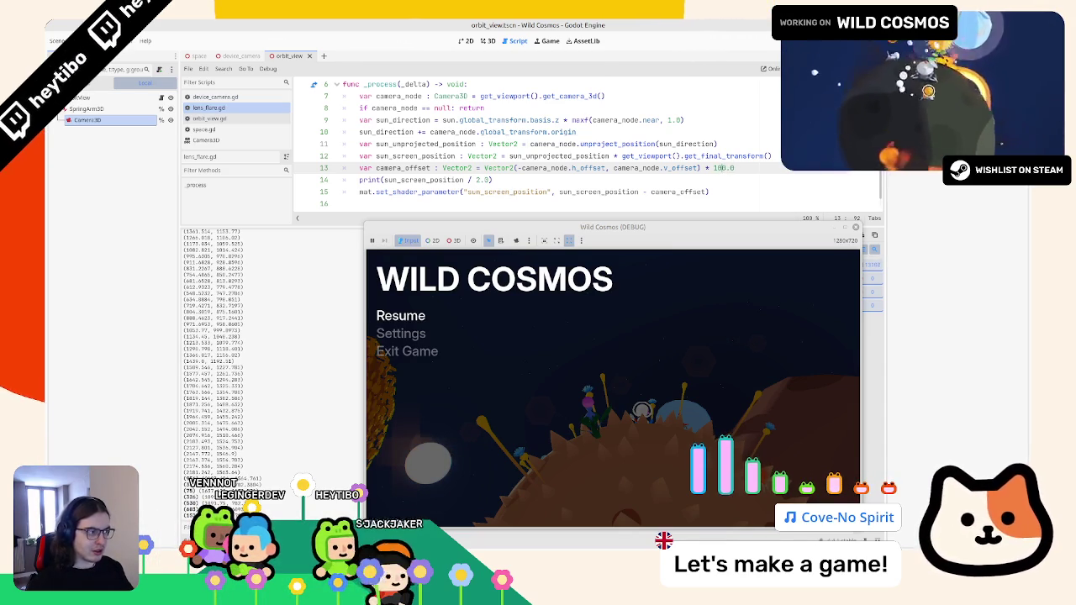
{"action": "type", "text": "1"}
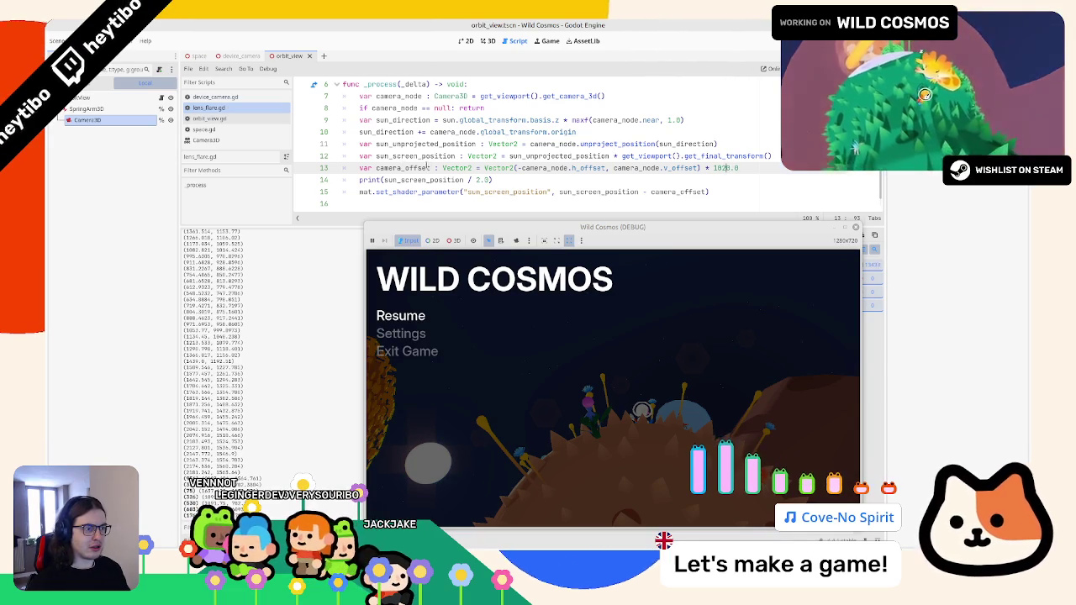
Update the variable in the line 14 print call and start typing .len after sun_screen_position
{"action": "double_click", "coordinate": [416, 143]}
{"action": "key", "text": "ctrl+c"}
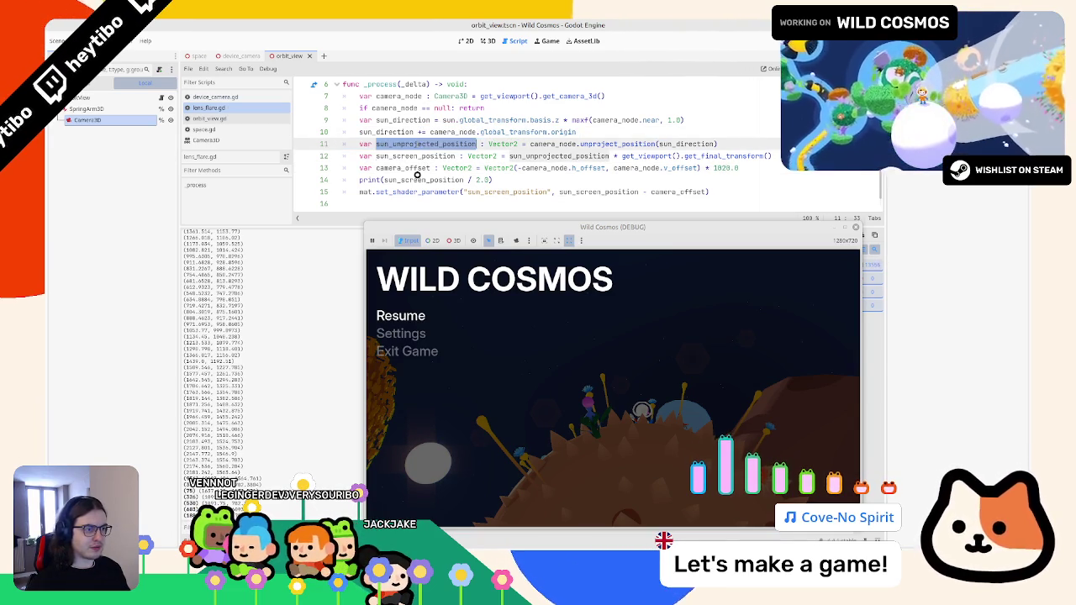
{"action": "double_click", "coordinate": [417, 179]}
{"action": "key", "text": "ctrl+v"}
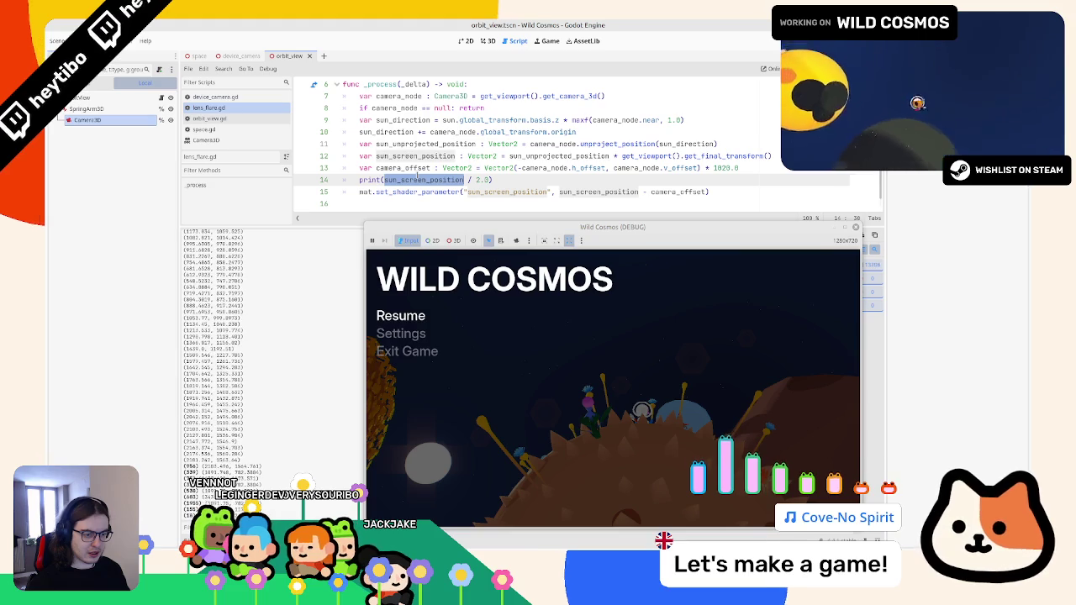
{"action": "left_click_drag", "start_coordinate": [361, 167], "coordinate": [440, 180]}
{"action": "left_click", "coordinate": [440, 177]}
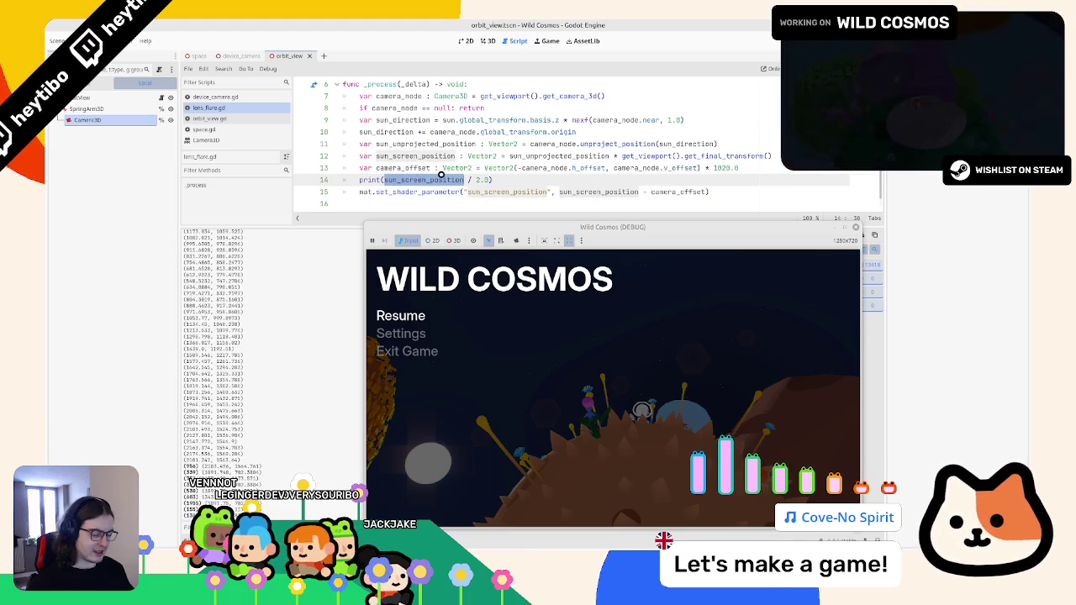
{"action": "key", "text": "Right"}
{"action": "type", "text": ".le"}
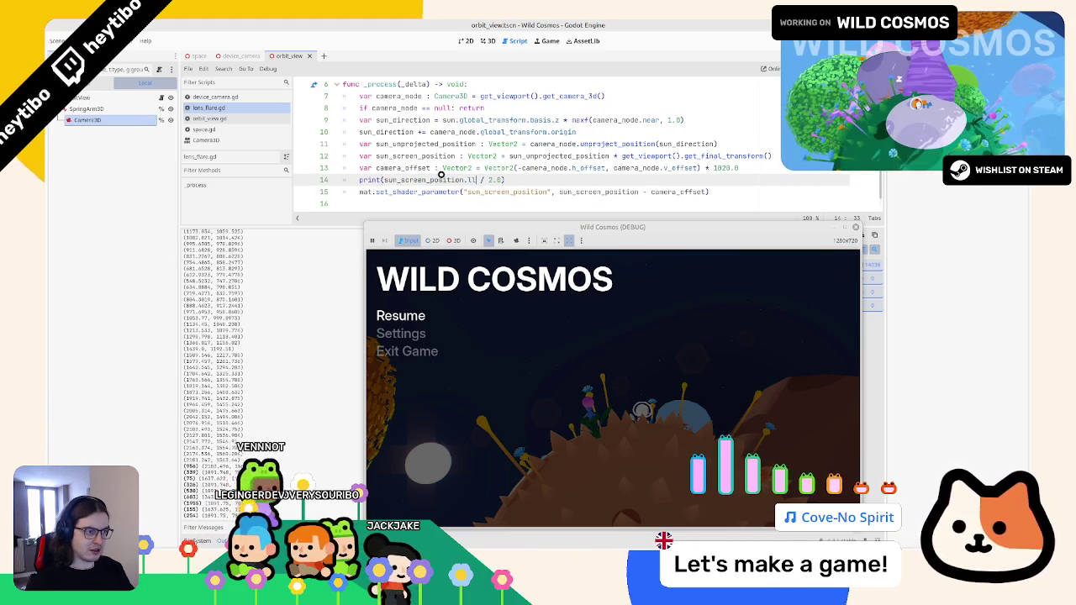
{"action": "type", "text": "n"}
Finish the print as sun_screen_position.length() / 2.0 and restart the game with F5
{"action": "key", "text": "Return"}
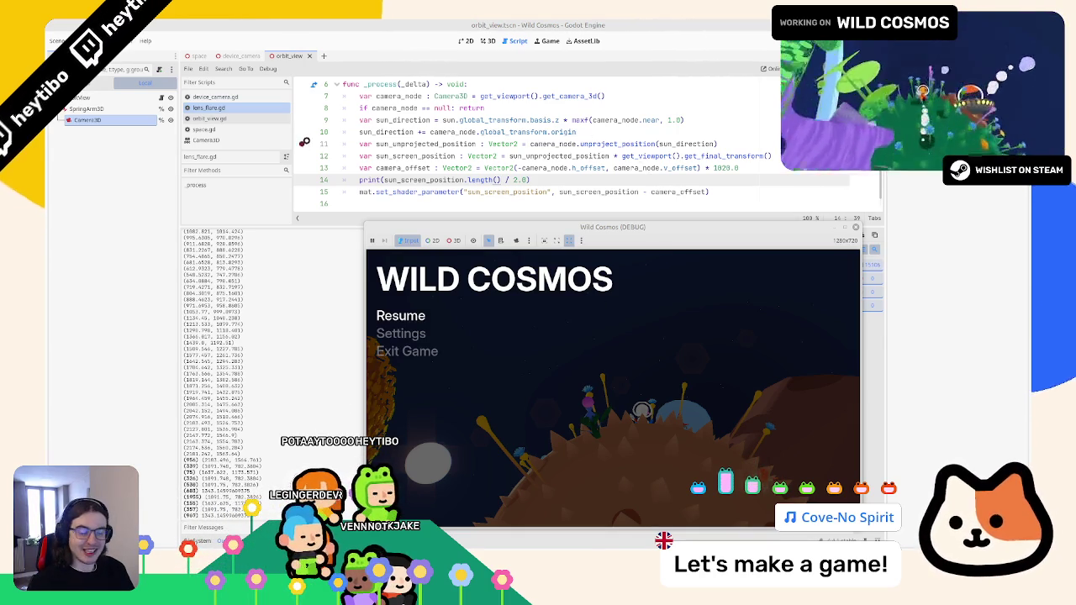
{"action": "key", "text": "F5"}
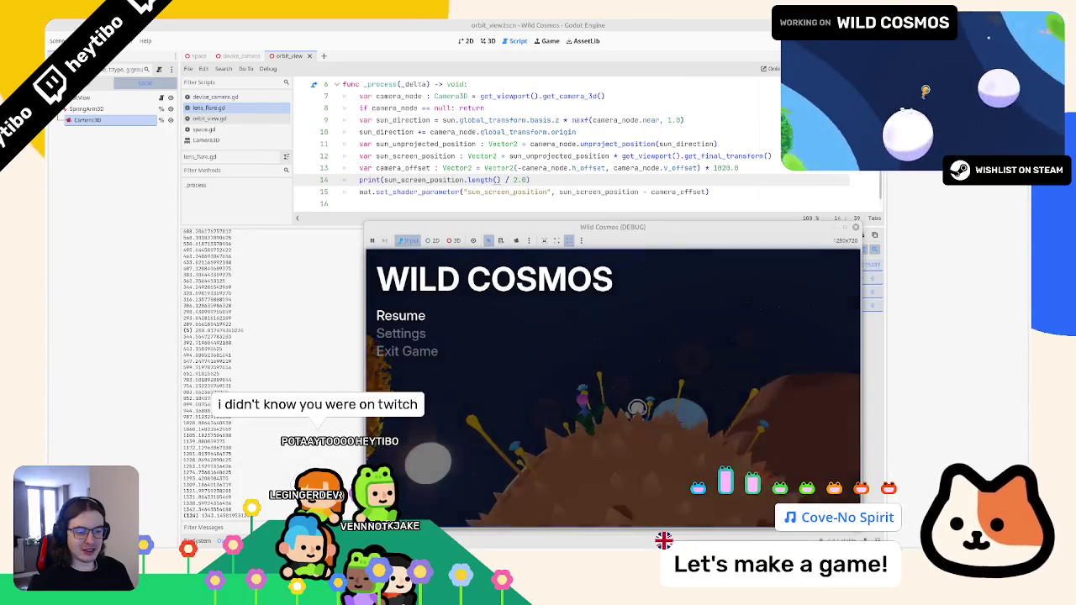
{"action": "key", "text": "Escape"}
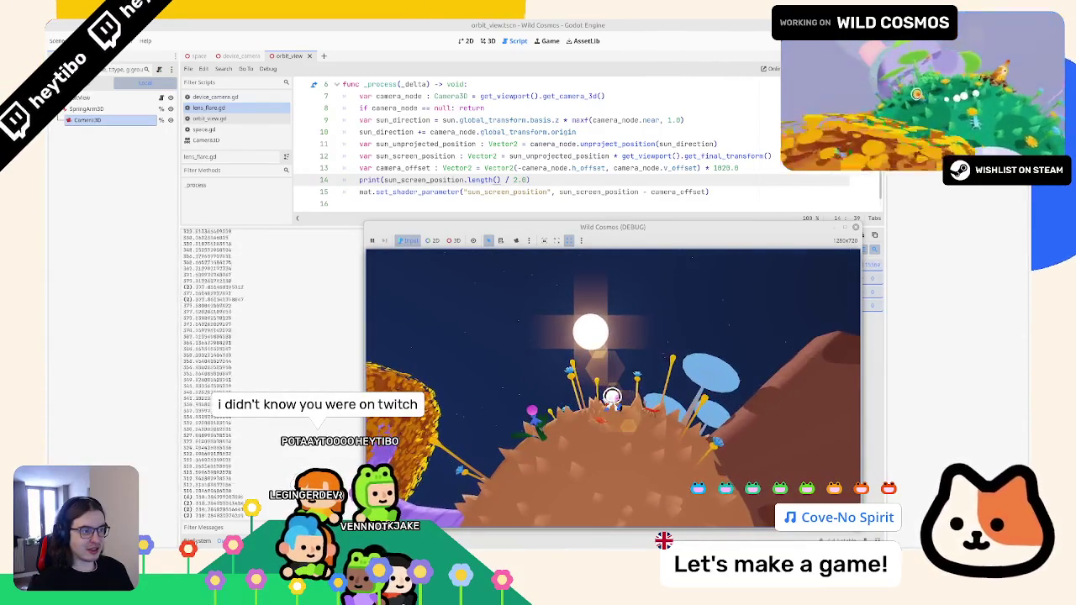
Toggle the game's pause menu repeatedly while watching the printed values, ending paused
{"action": "key", "text": "Escape"}
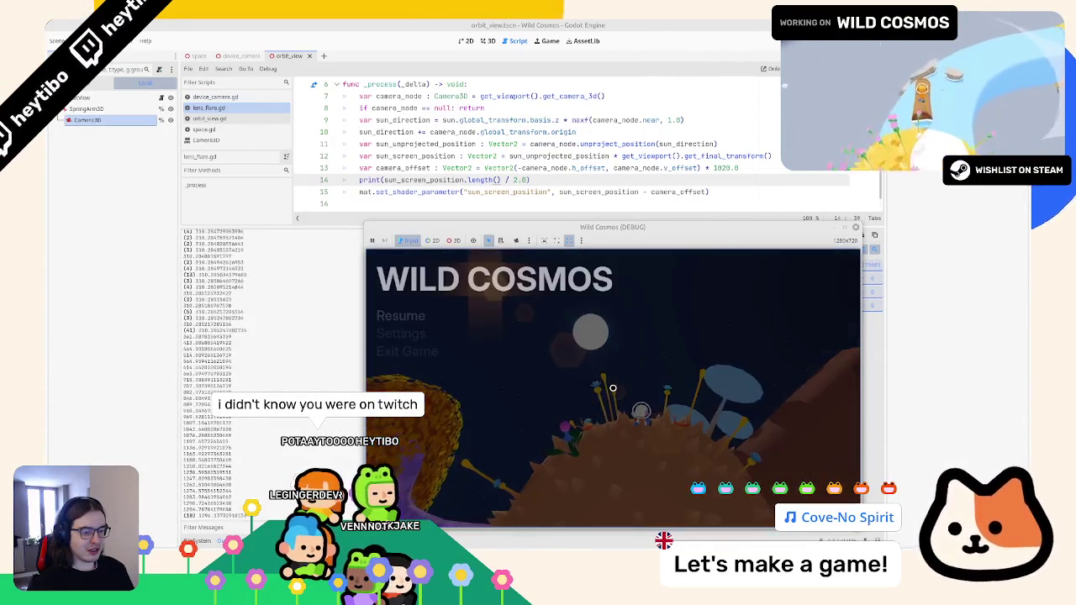
{"action": "key", "text": "Escape"}
{"action": "key", "text": "Escape"}
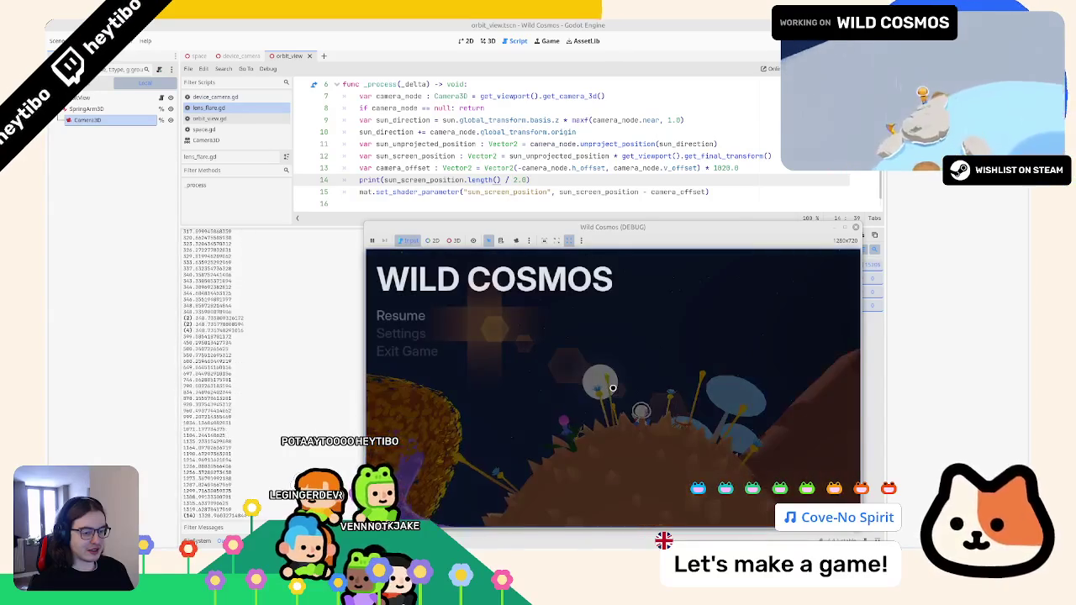
{"action": "key", "text": "Escape"}
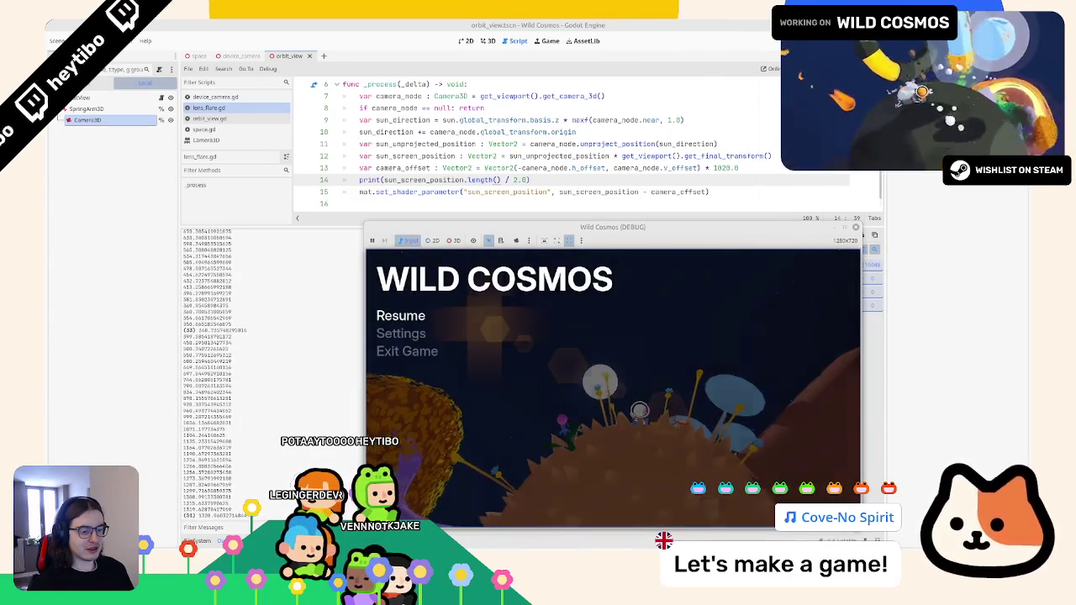
{"action": "key", "text": "Escape"}
{"action": "key", "text": "Escape"}
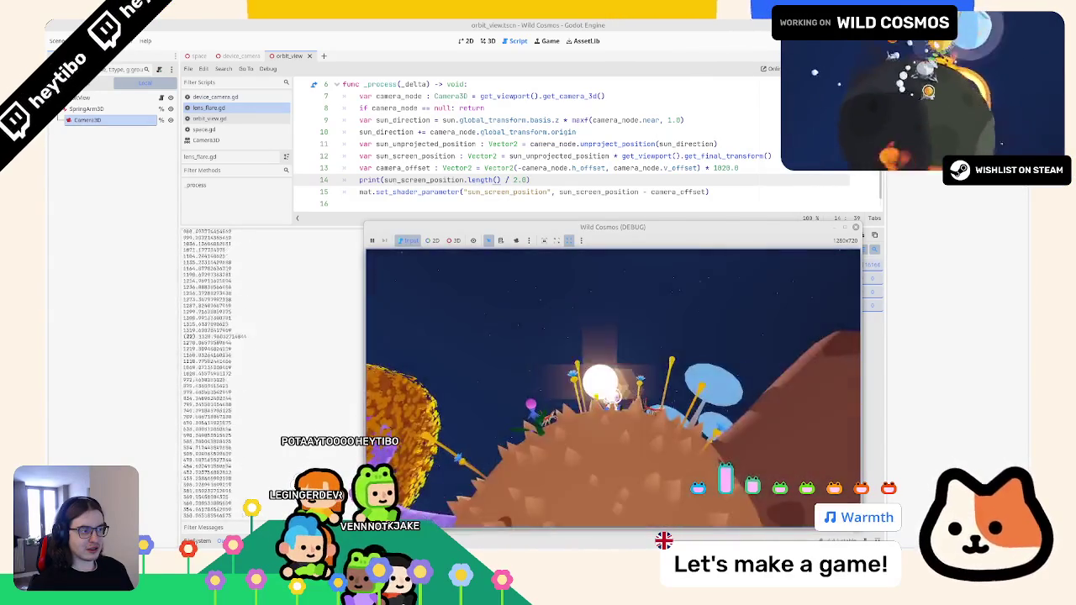
{"action": "key", "text": "Escape"}
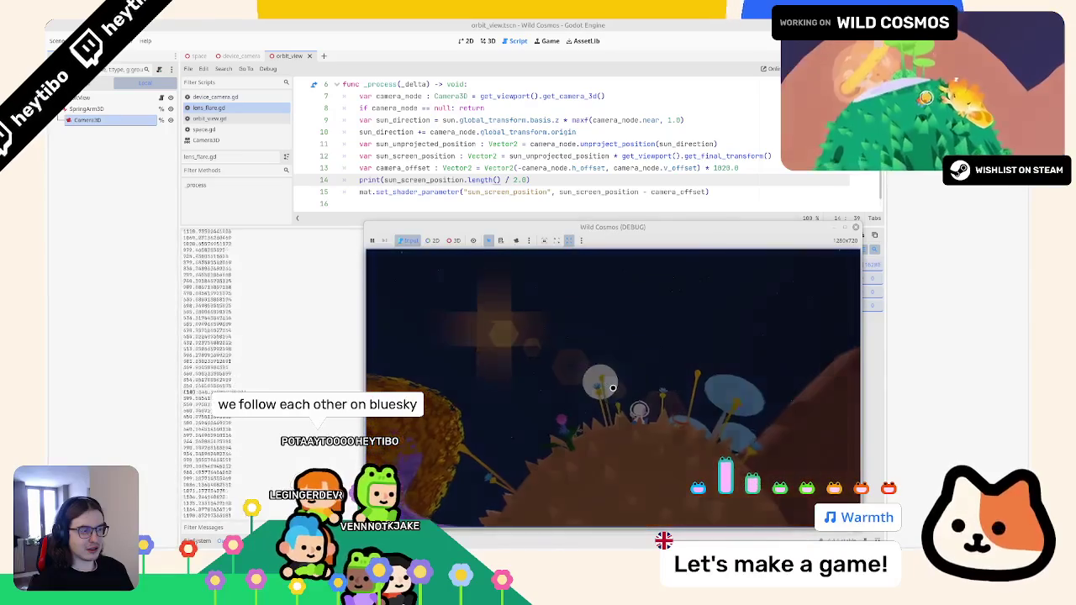
{"action": "key", "text": "Escape"}
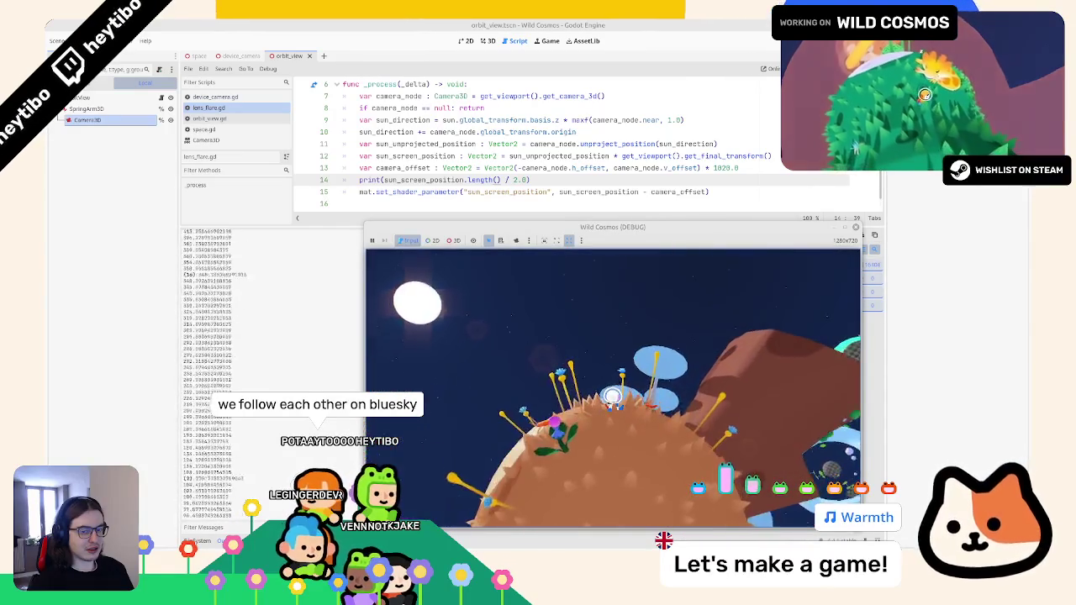
{"action": "key", "text": "Escape"}
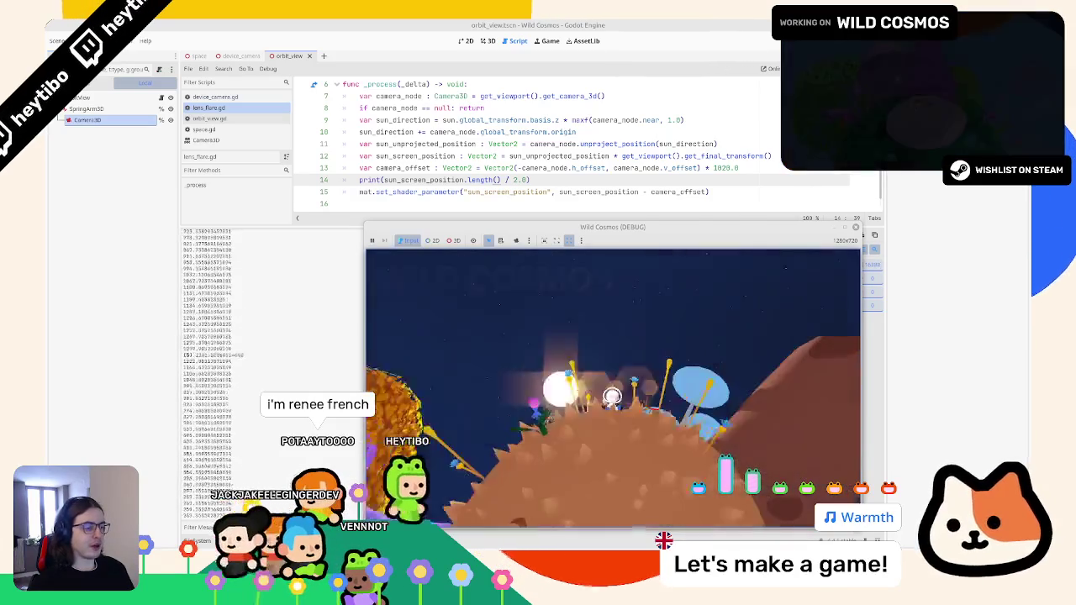
{"action": "key", "text": "Escape"}
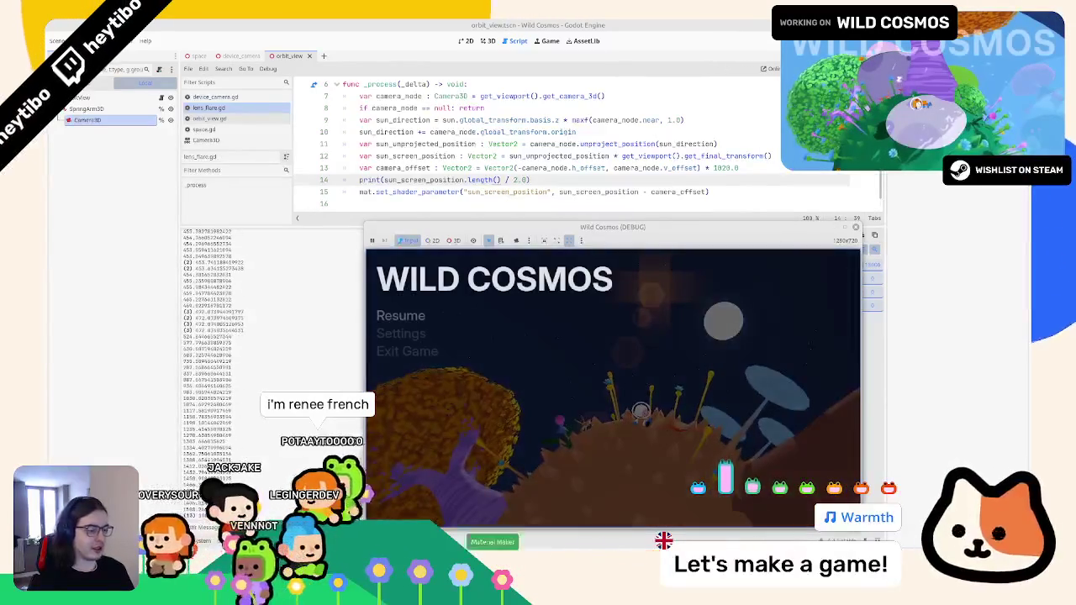
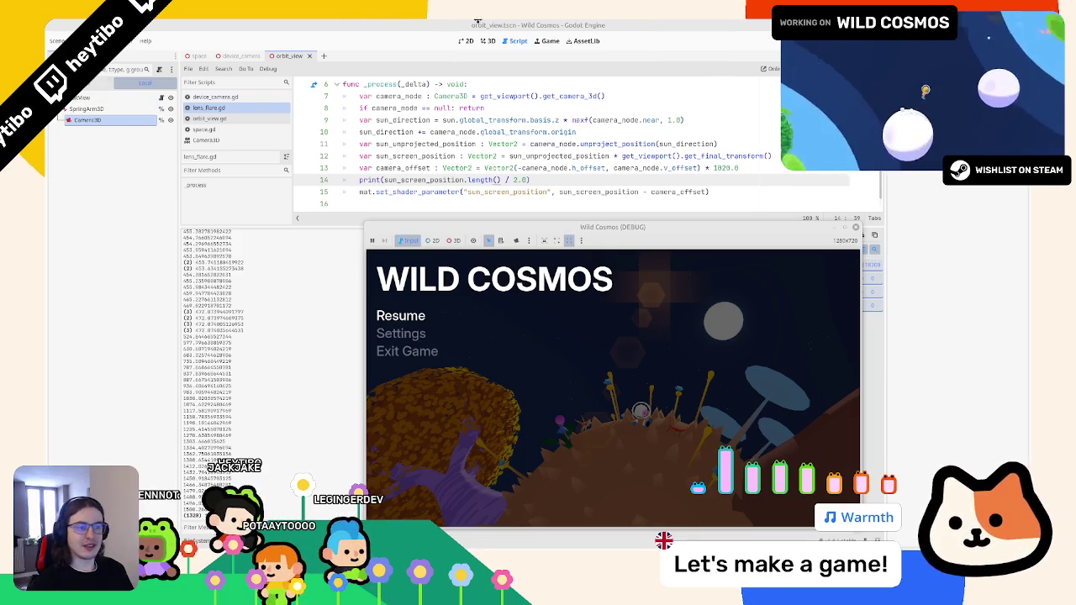
Switch from the Godot editor to the browser showing the artist's Bluesky profile
{"action": "key", "text": "alt+Tab"}
{"action": "left_click", "coordinate": [837, 230]}
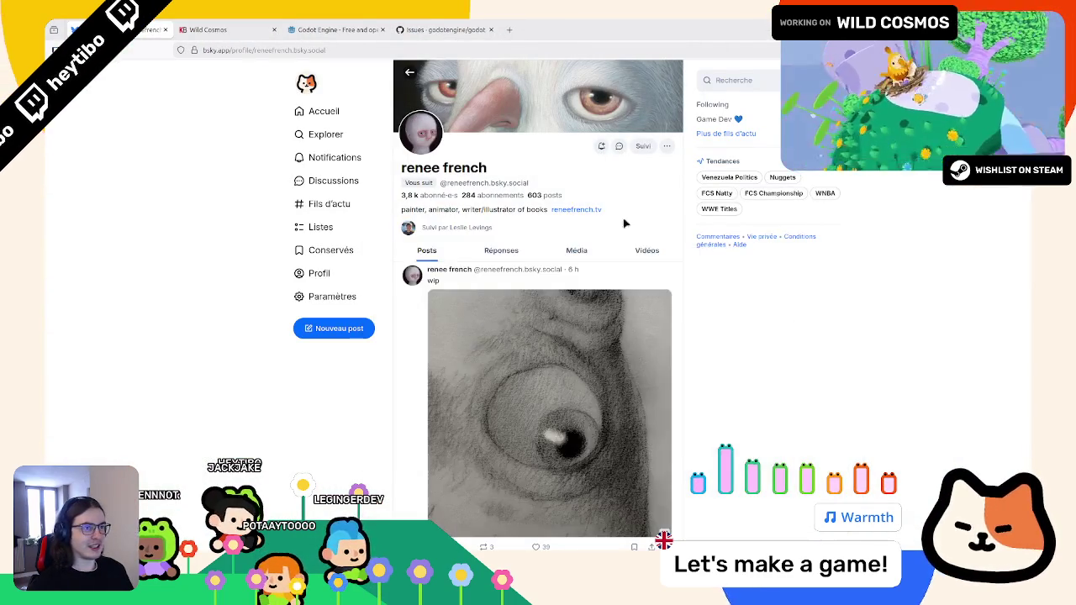
Scroll through the Bluesky profile feed and close the enlarged bird drawing
{"action": "scroll", "coordinate": [592, 234], "scroll_direction": "down", "scroll_amount": 10}
{"action": "scroll", "coordinate": [580, 232], "scroll_direction": "down", "scroll_amount": 15}
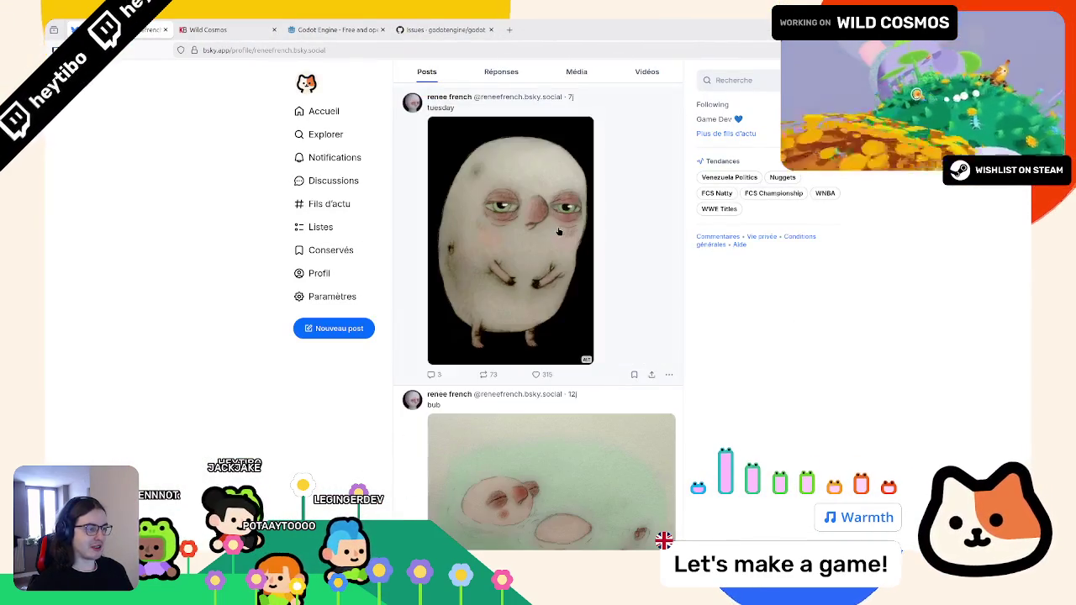
{"action": "scroll", "coordinate": [554, 227], "scroll_direction": "down", "scroll_amount": 15}
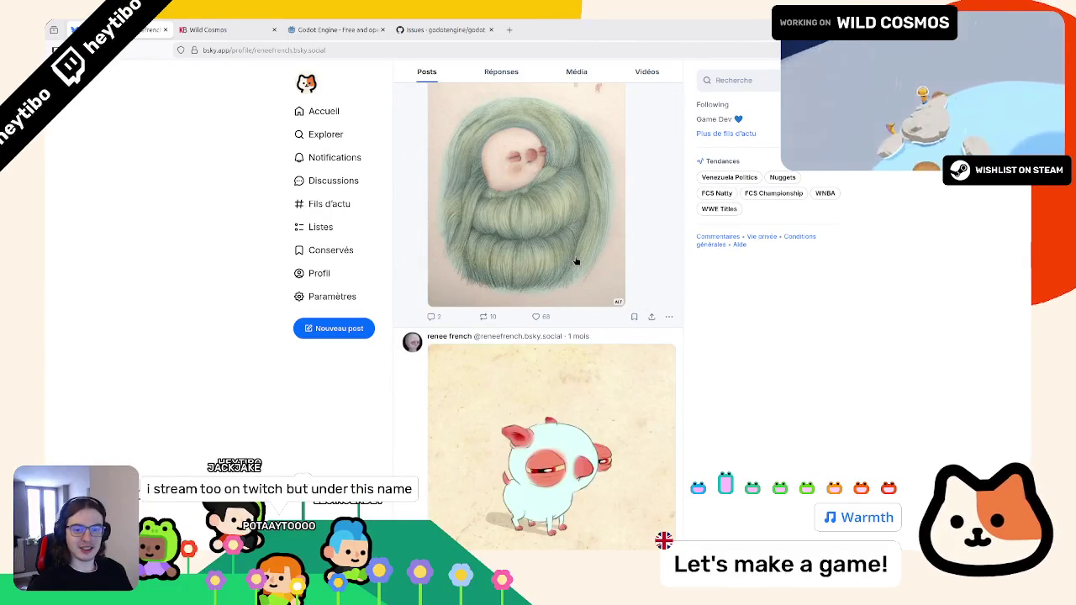
{"action": "scroll", "coordinate": [576, 255], "scroll_direction": "down", "scroll_amount": 3}
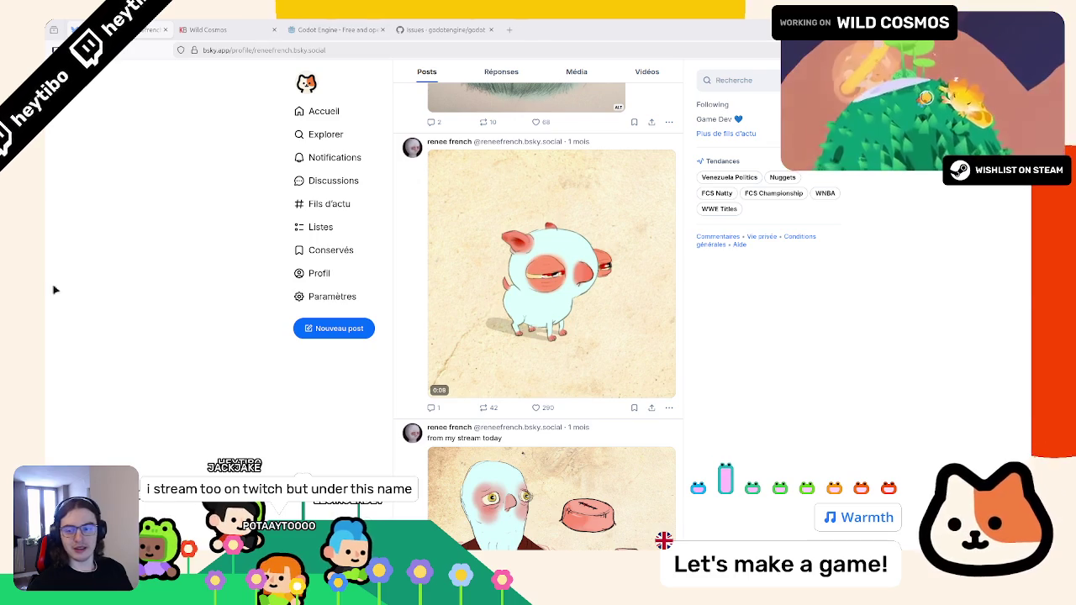
{"action": "scroll", "coordinate": [393, 329], "scroll_direction": "down", "scroll_amount": 8}
{"action": "scroll", "coordinate": [394, 329], "scroll_direction": "down", "scroll_amount": 15}
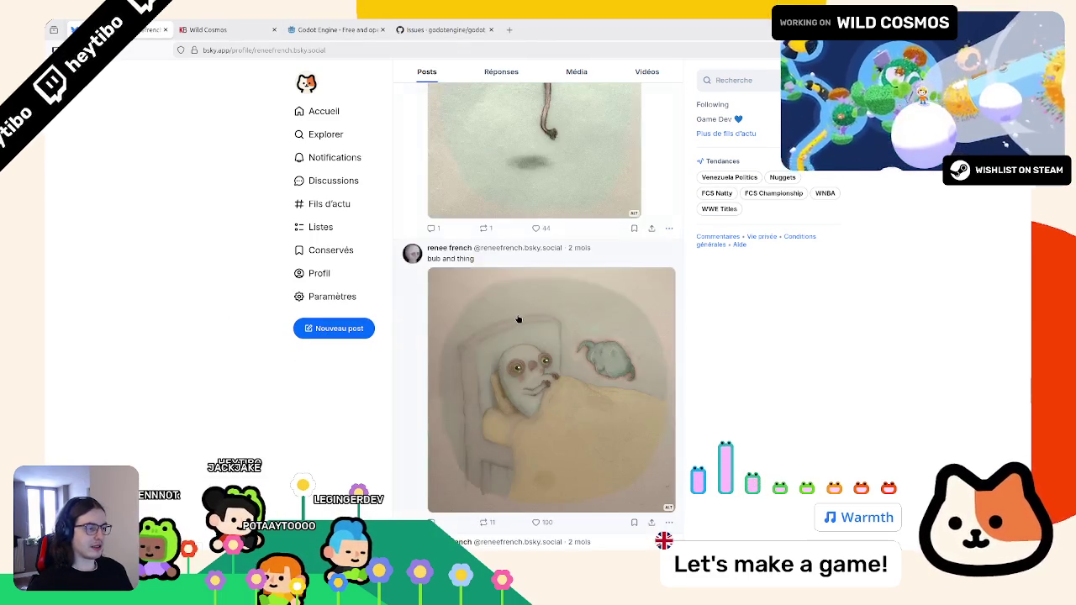
{"action": "scroll", "coordinate": [518, 319], "scroll_direction": "down", "scroll_amount": 15}
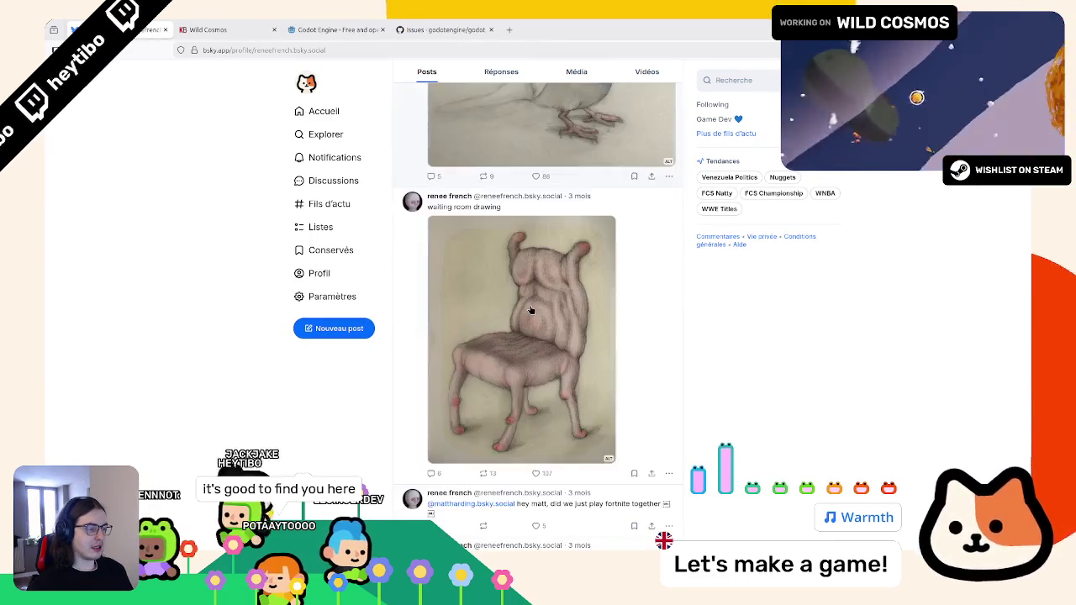
{"action": "scroll", "coordinate": [530, 305], "scroll_direction": "up", "scroll_amount": 3}
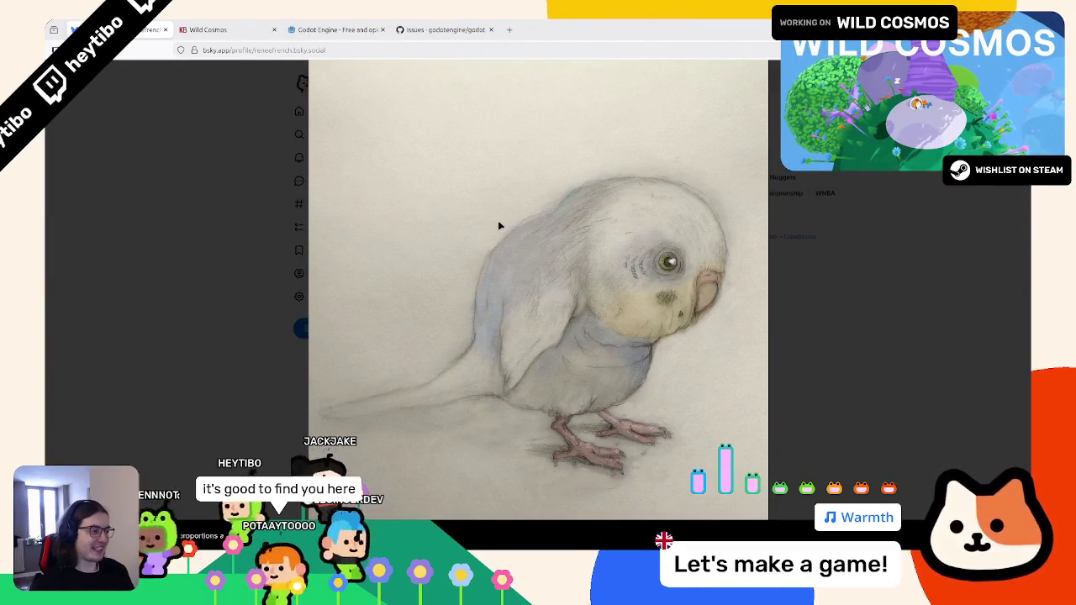
{"action": "left_click", "coordinate": [501, 225]}
Scroll further, view the 'Bub and the Water Door' image enlarged, then return to Godot
{"action": "scroll", "coordinate": [514, 222], "scroll_direction": "down", "scroll_amount": 1}
{"action": "scroll", "coordinate": [517, 227], "scroll_direction": "up", "scroll_amount": 3}
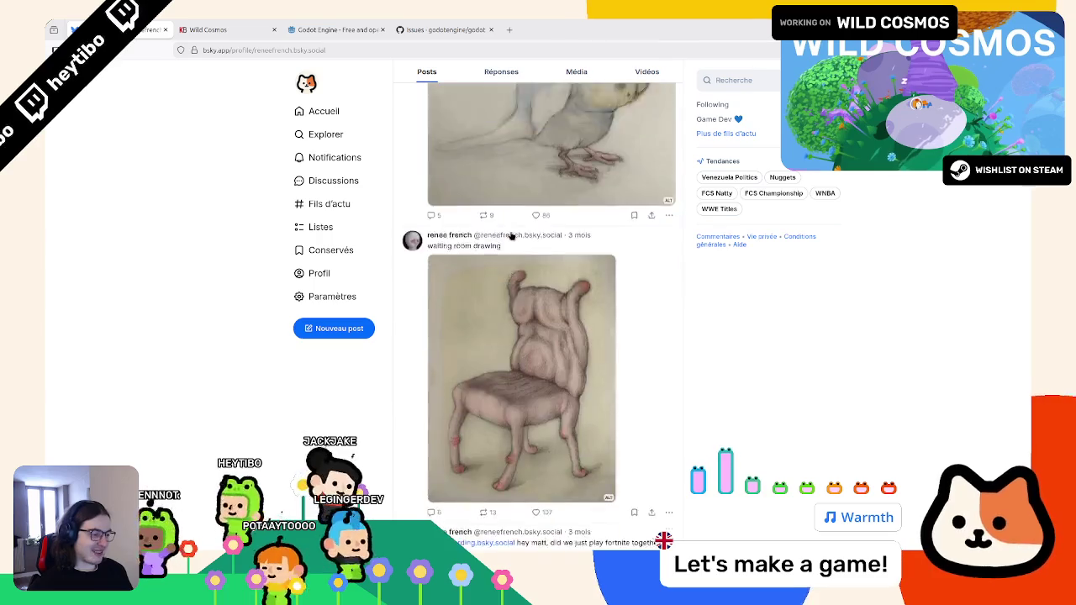
{"action": "scroll", "coordinate": [521, 233], "scroll_direction": "down", "scroll_amount": 5}
{"action": "scroll", "coordinate": [522, 235], "scroll_direction": "down", "scroll_amount": 5}
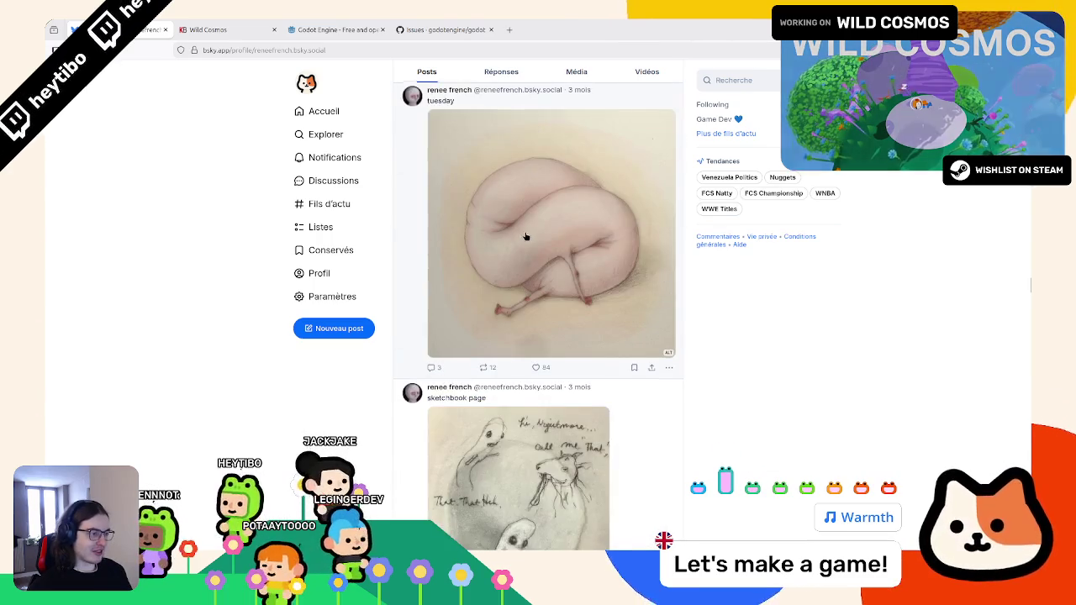
{"action": "scroll", "coordinate": [526, 233], "scroll_direction": "down", "scroll_amount": 4}
{"action": "scroll", "coordinate": [527, 231], "scroll_direction": "down", "scroll_amount": 4}
{"action": "scroll", "coordinate": [524, 239], "scroll_direction": "down", "scroll_amount": 2}
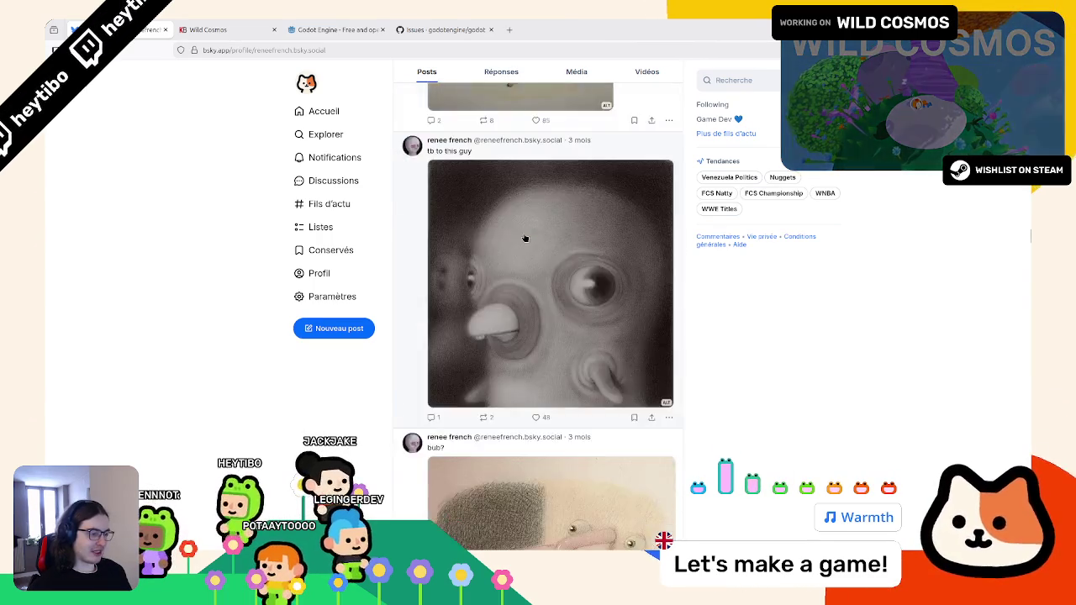
{"action": "scroll", "coordinate": [521, 242], "scroll_direction": "up", "scroll_amount": 3}
{"action": "scroll", "coordinate": [518, 249], "scroll_direction": "down", "scroll_amount": 6}
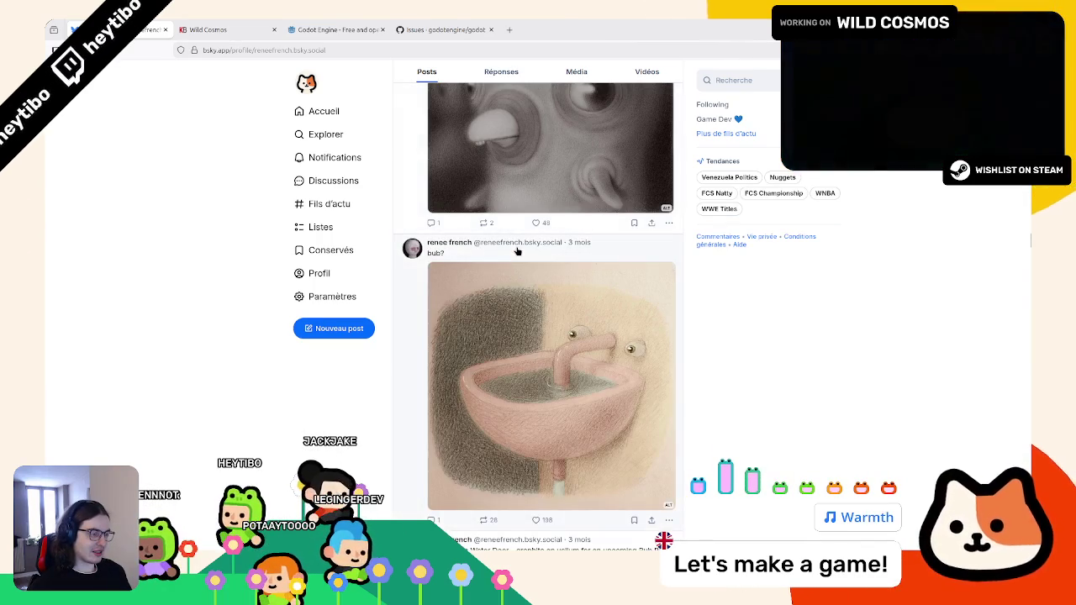
{"action": "scroll", "coordinate": [517, 248], "scroll_direction": "down", "scroll_amount": 5}
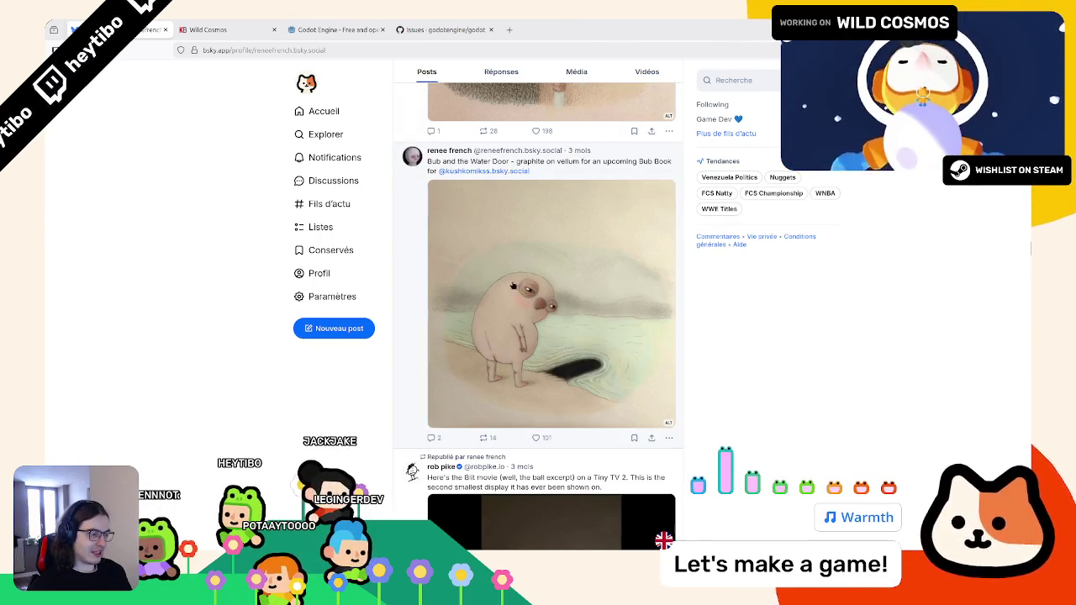
{"action": "left_click", "coordinate": [615, 294]}
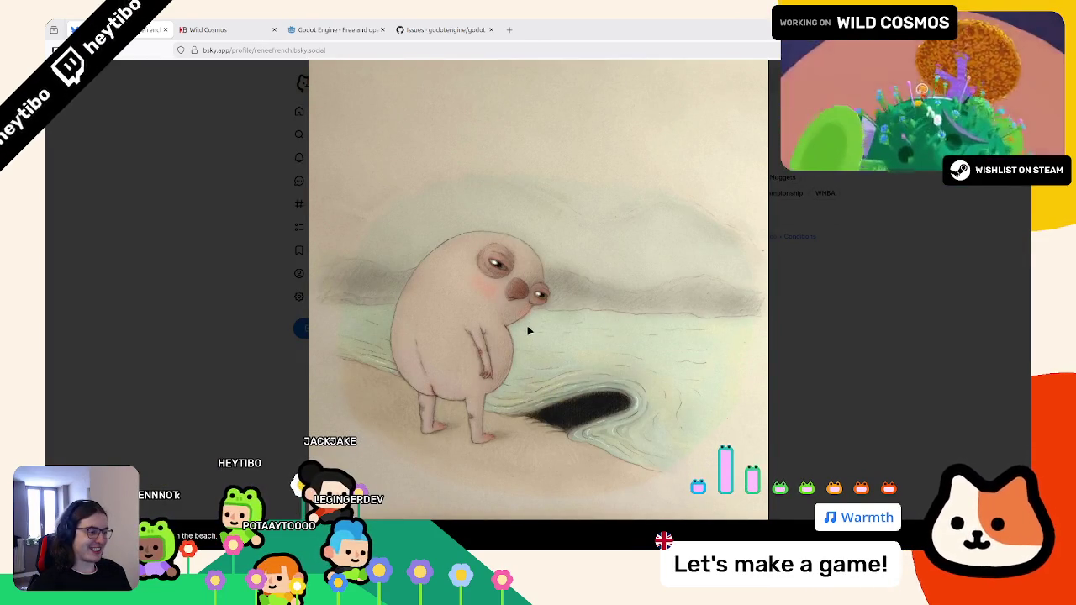
{"action": "key", "text": "Escape"}
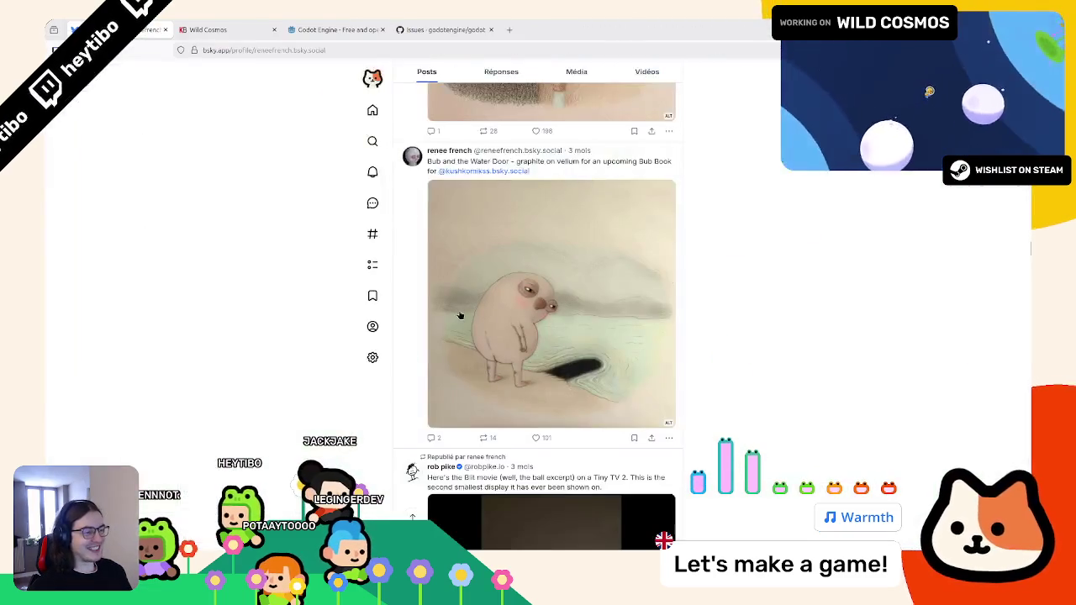
{"action": "left_click", "coordinate": [459, 312]}
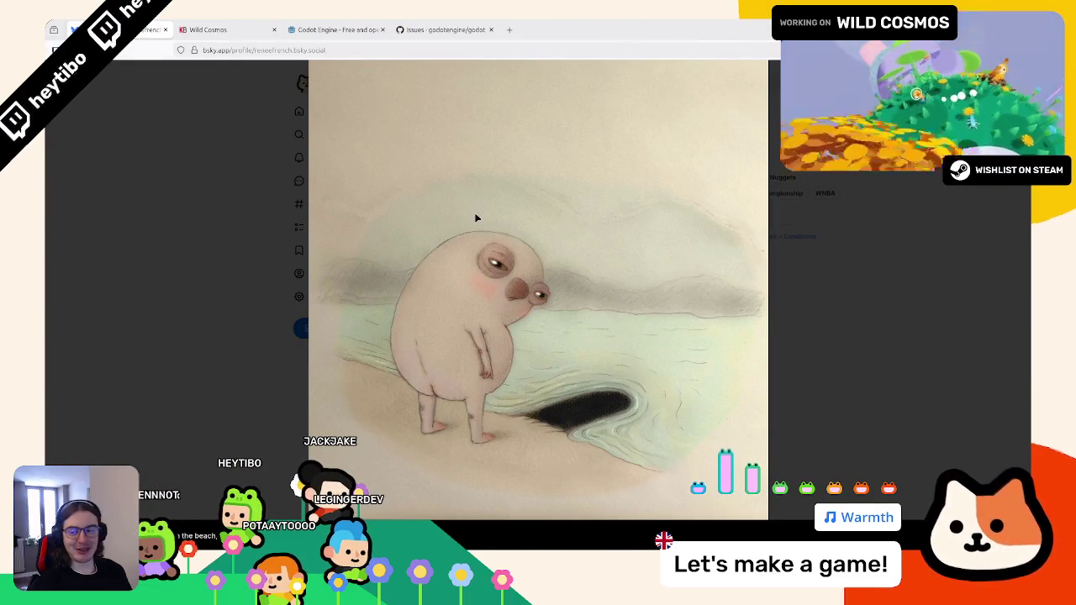
{"action": "key", "text": "alt+Tab"}
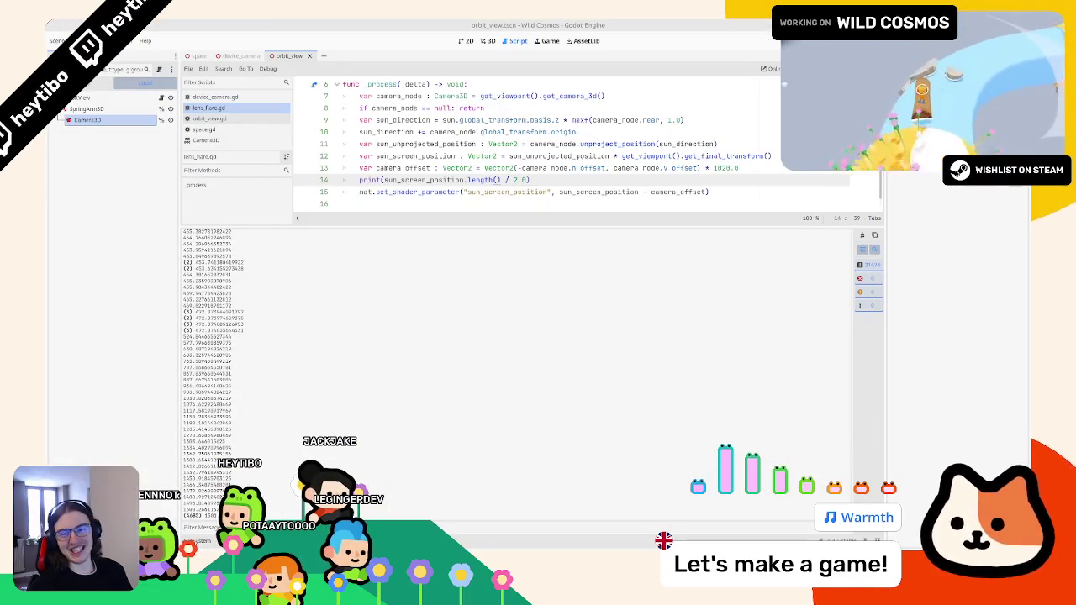
Toggle between the 3D view and Script view, then run Wild Cosmos with F5
{"action": "left_click", "coordinate": [486, 144]}
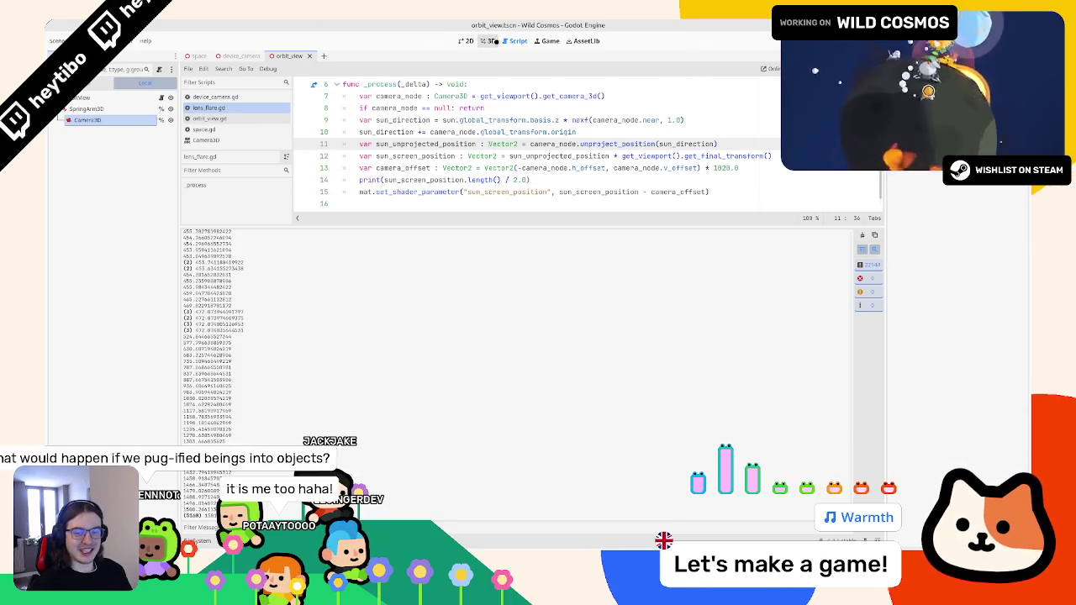
{"action": "left_click", "coordinate": [495, 40]}
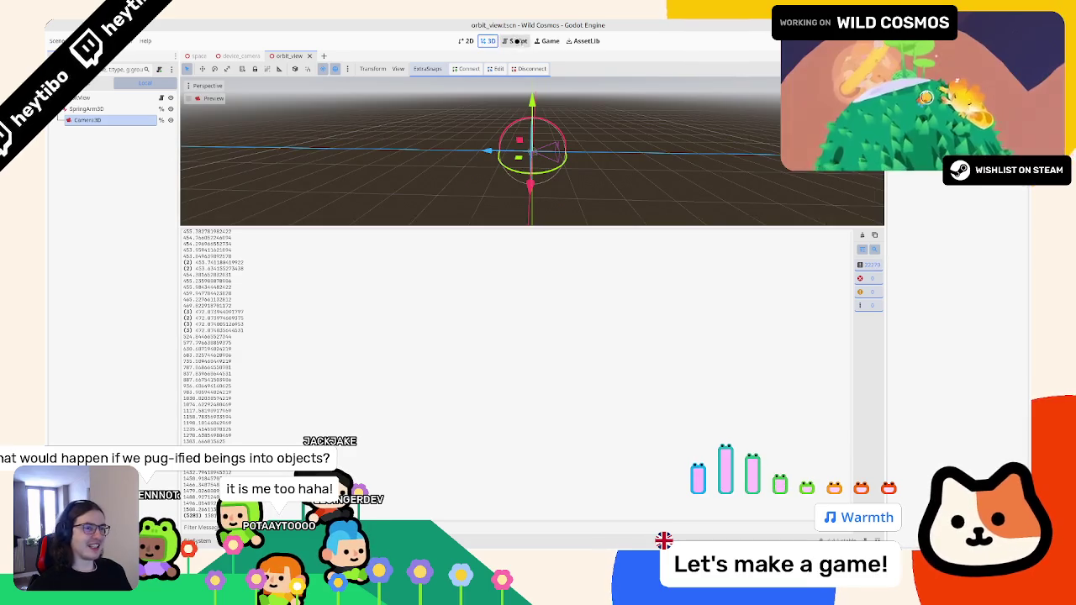
{"action": "left_click", "coordinate": [519, 39]}
{"action": "key", "text": "F5"}
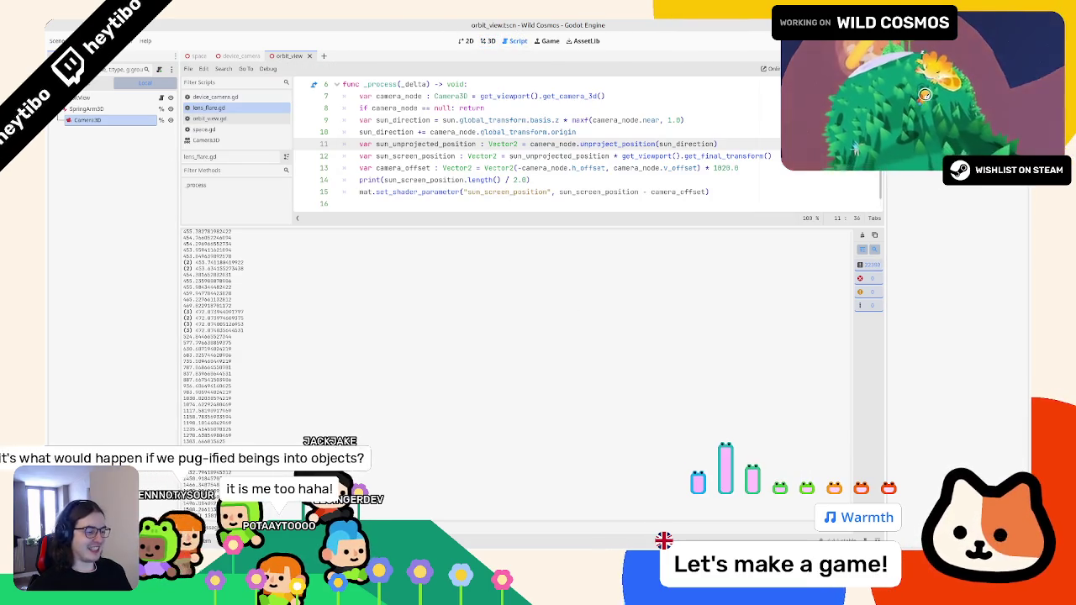
Remove the length() call on line 14 and select sun_direction on line 9
{"action": "left_click", "coordinate": [577, 144]}
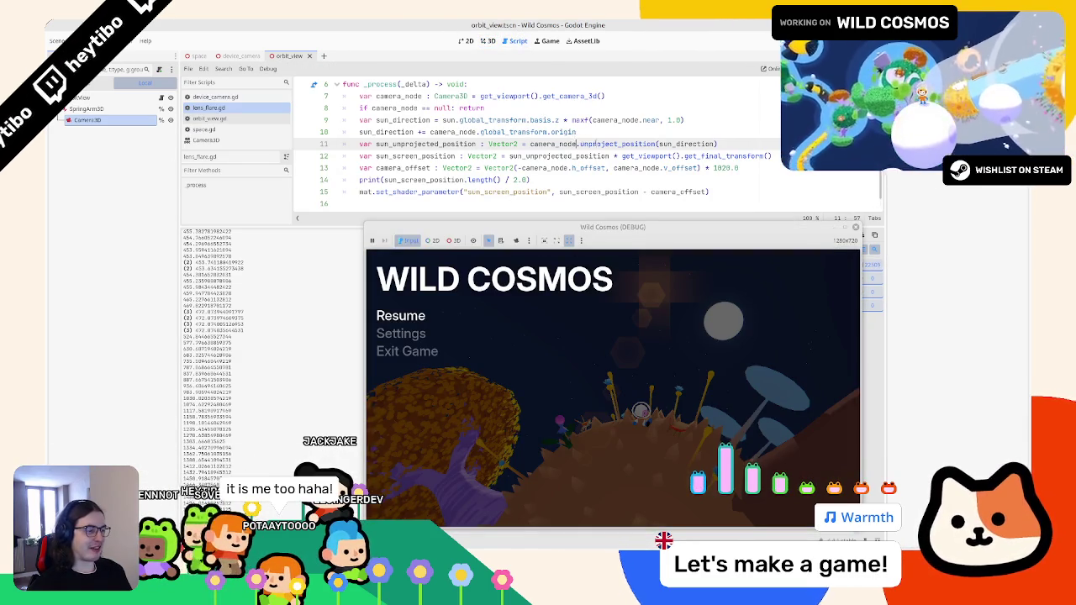
{"action": "left_click", "coordinate": [587, 168]}
{"action": "key", "text": "Down"}
{"action": "key", "text": "Left"}
{"action": "key", "text": "Left"}
{"action": "key", "text": "Left"}
{"action": "key", "text": "BackSpace"}
{"action": "key", "text": "BackSpace"}
{"action": "key", "text": "BackSpace"}
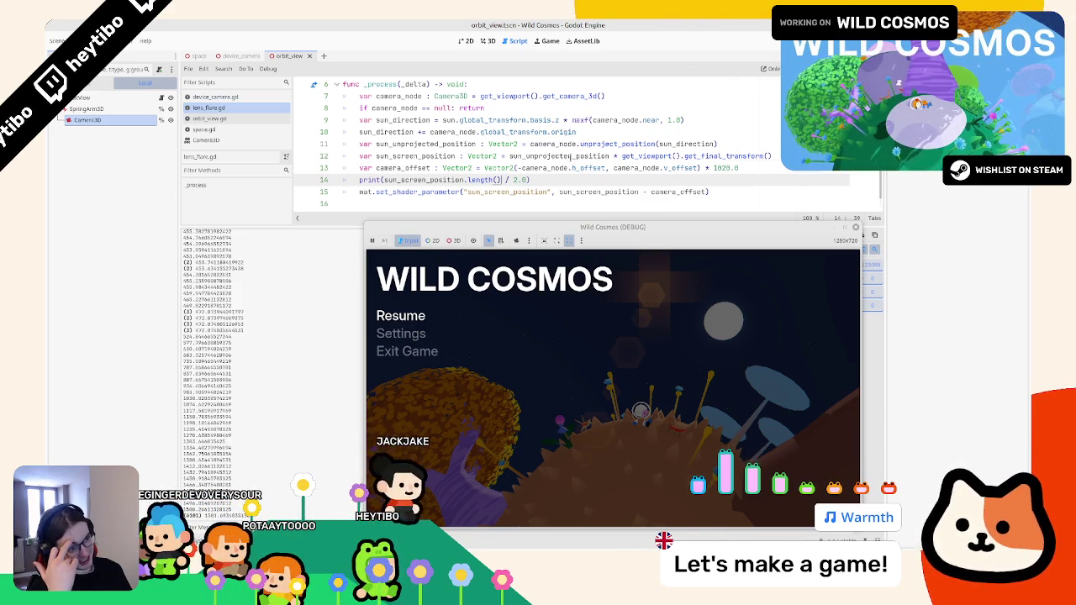
{"action": "double_click", "coordinate": [396, 119]}
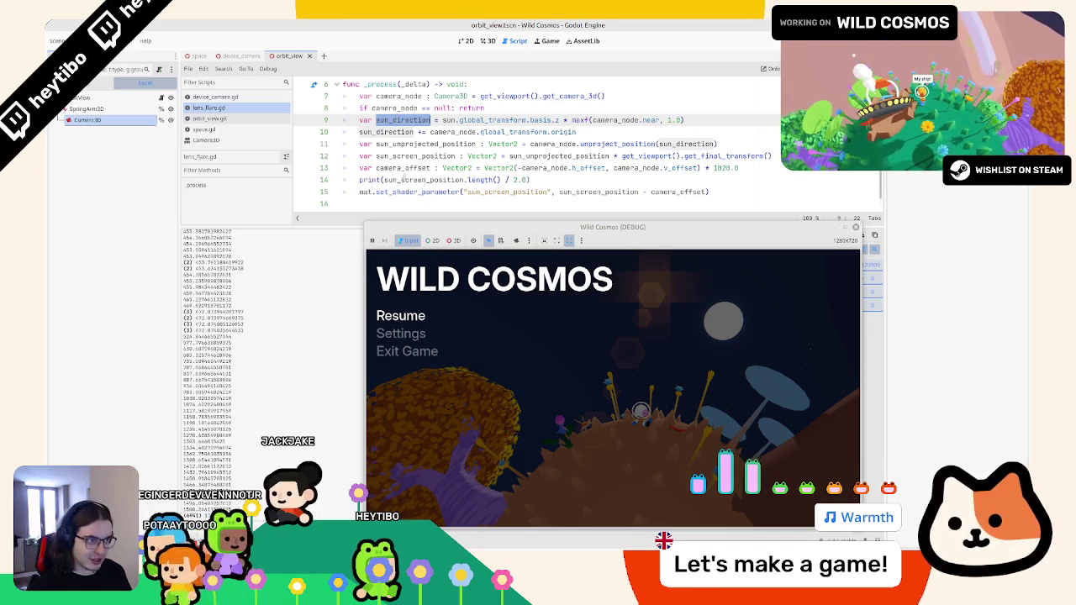
Make line 14 print camera_node.global_basis.z.normalized().dot(sun_direction.normalized())
{"action": "left_click_drag", "start_coordinate": [381, 179], "coordinate": [523, 178]}
{"action": "type", "text": "global"}
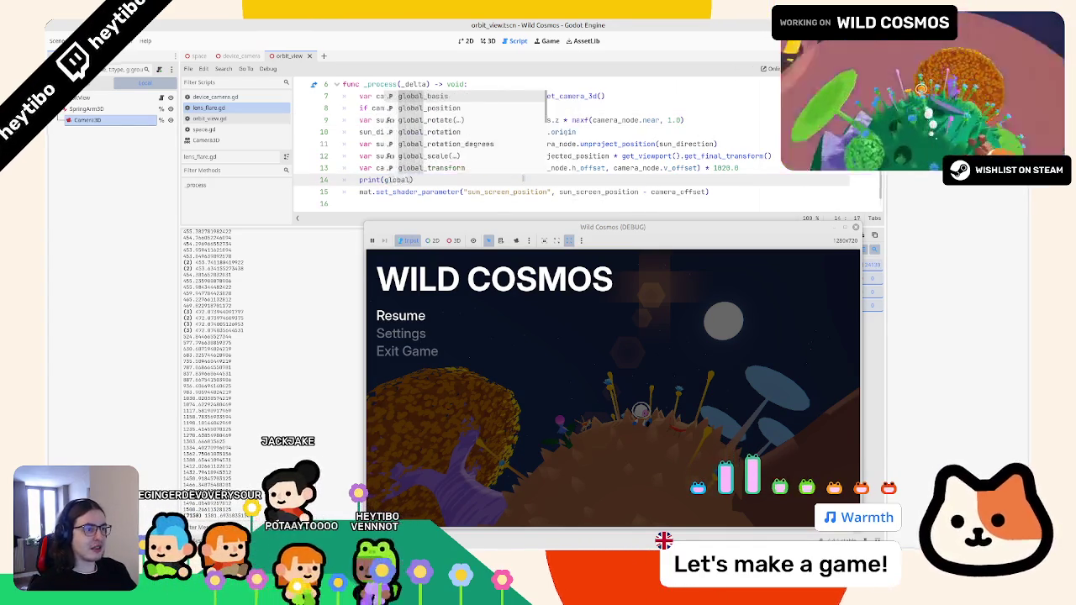
{"action": "key", "text": "BackSpace"}
{"action": "type", "text": "c"}
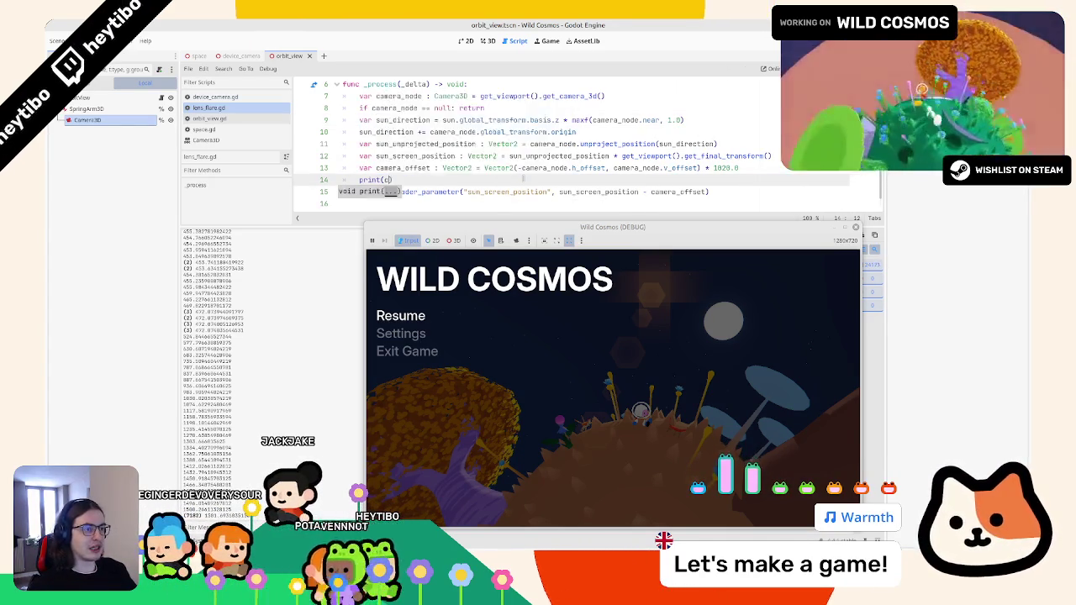
{"action": "type", "text": "ame"}
{"action": "key", "text": "Return"}
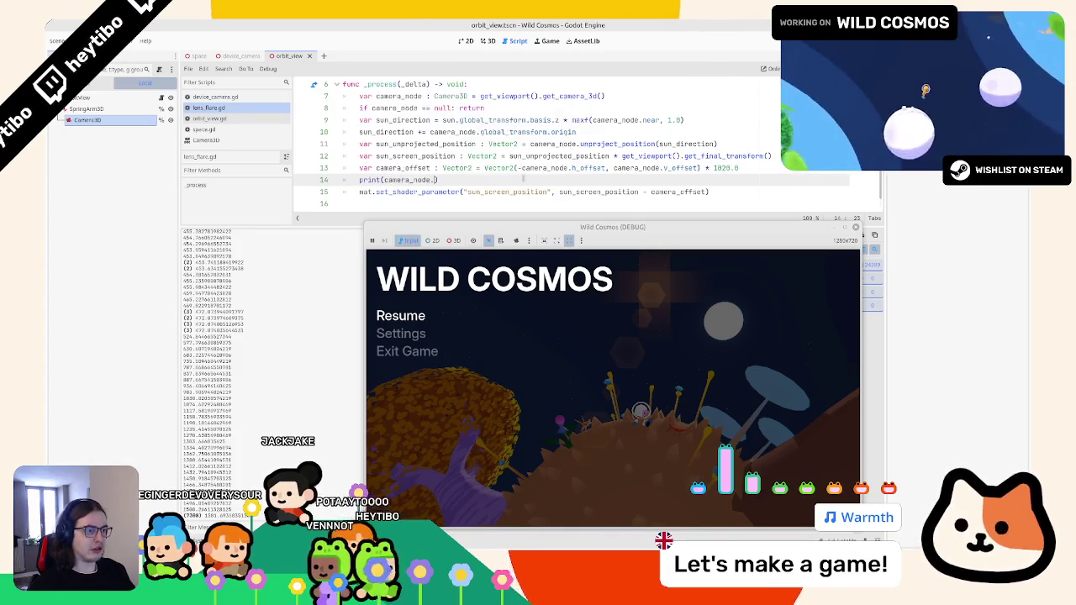
{"action": "type", "text": ".global_basis."}
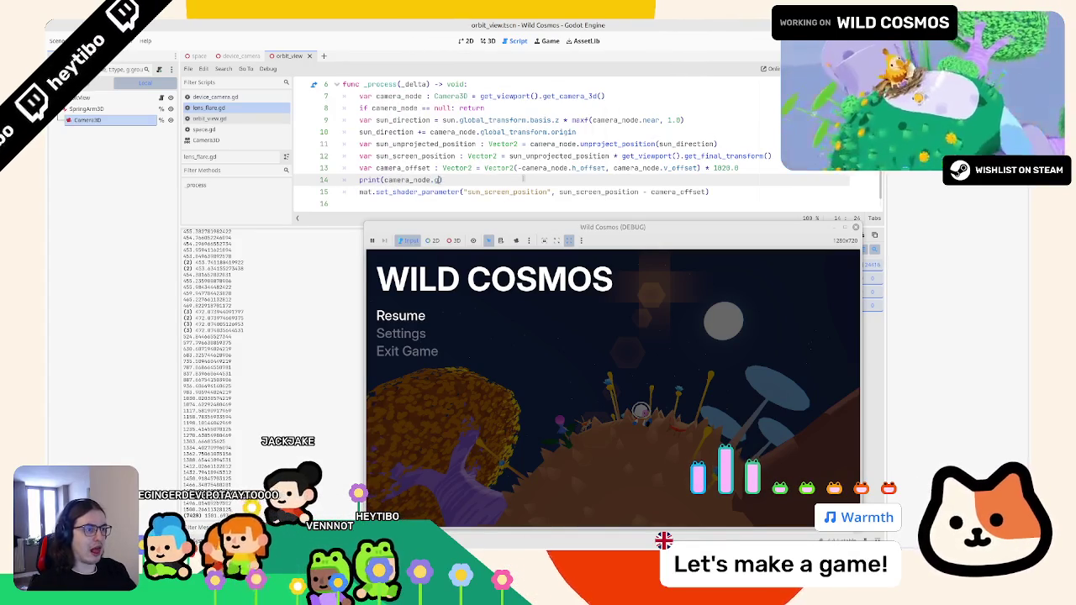
{"action": "type", "text": "z.co"}
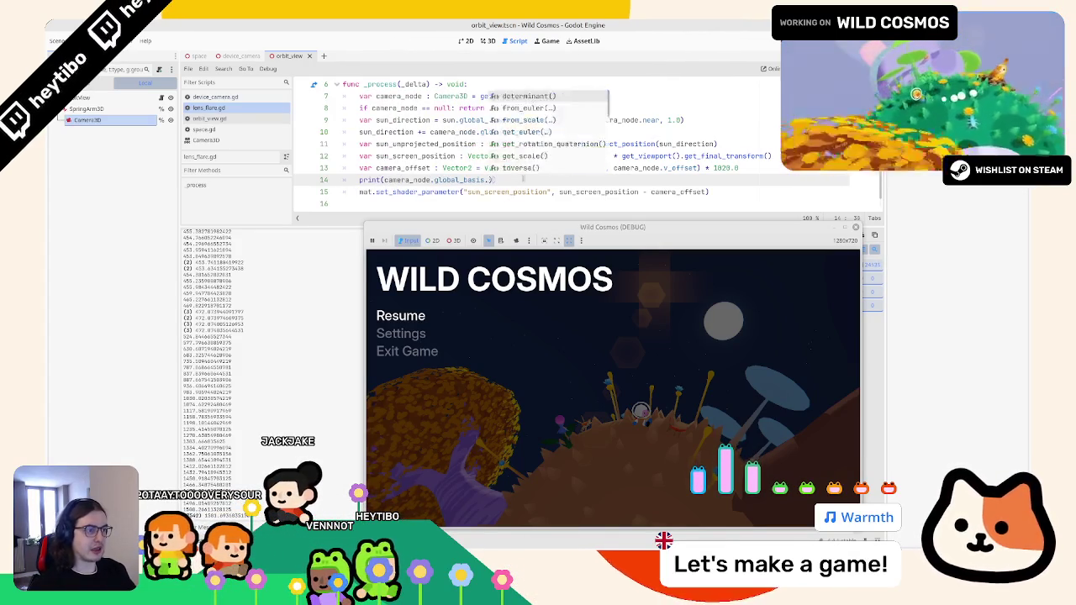
{"action": "key", "text": "Return"}
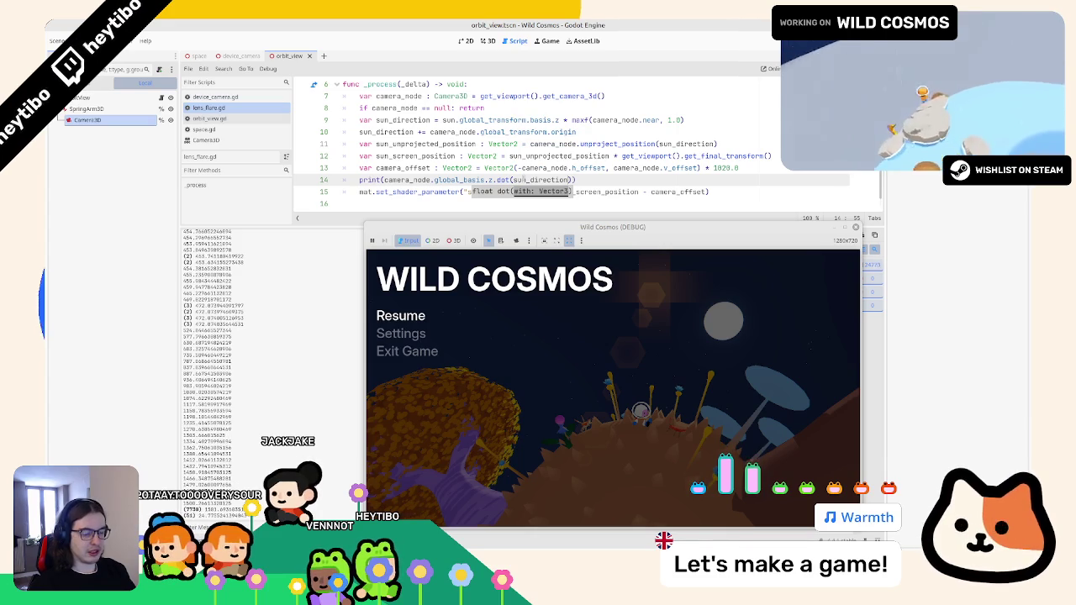
{"action": "type", "text": ")"}
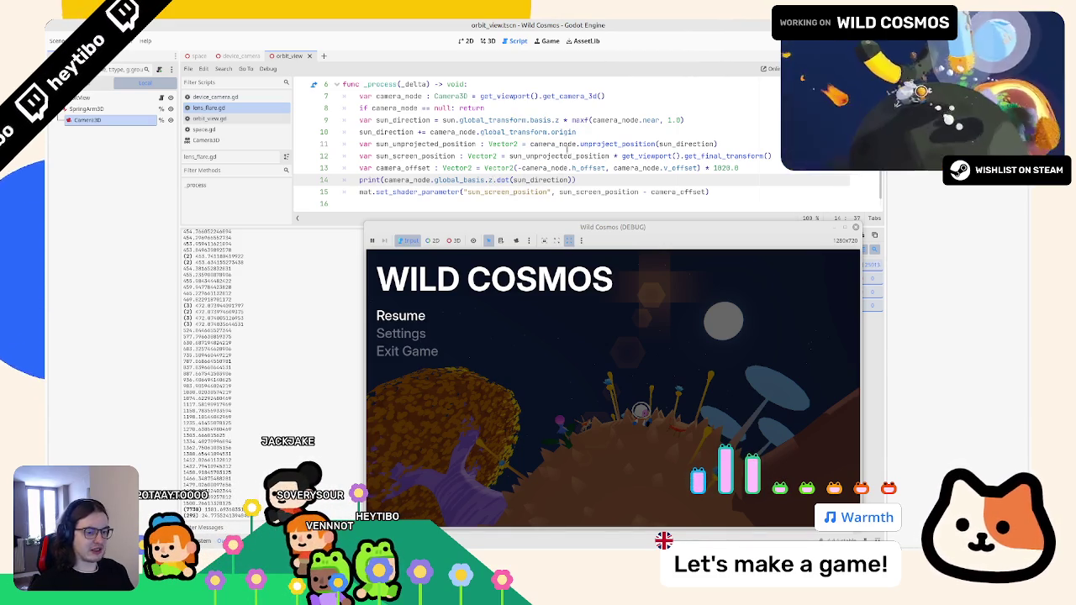
{"action": "type", "text": "normalized()"}
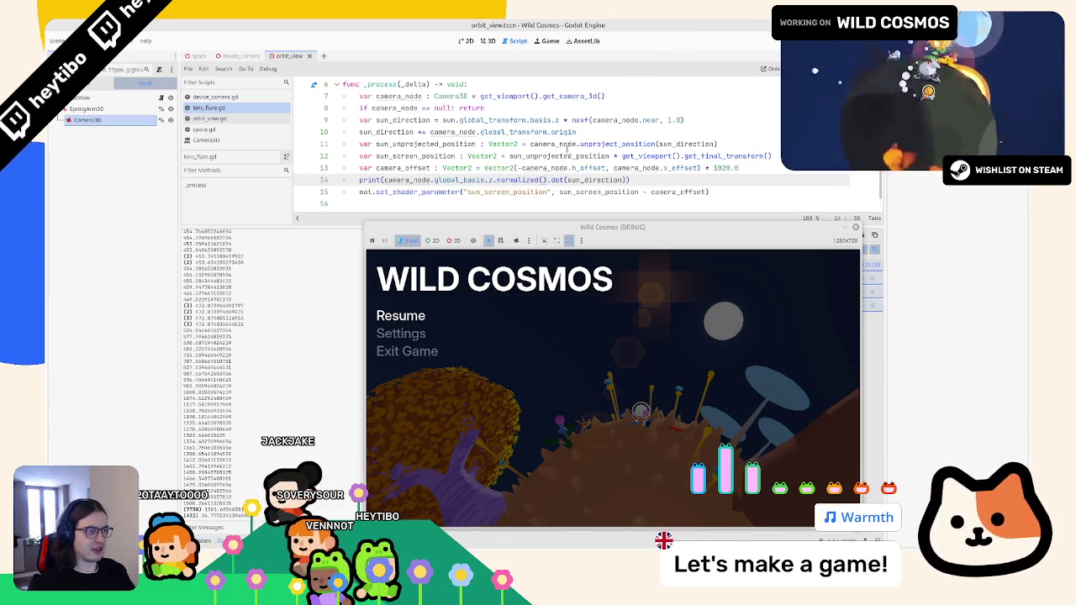
{"action": "type", "text": ".normalized()"}
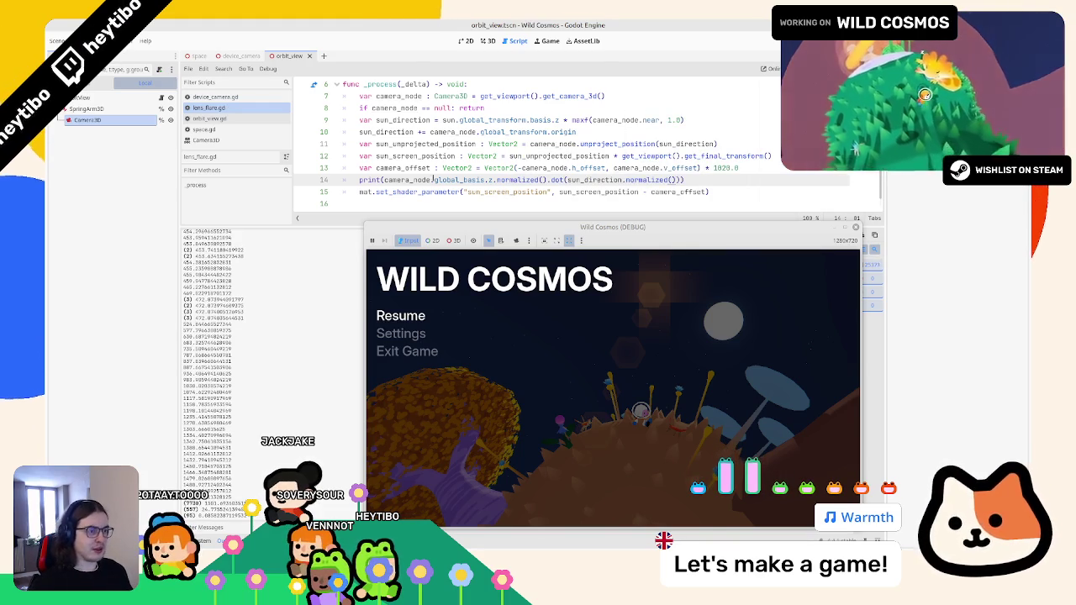
Resume and play Wild Cosmos while the dot-product values print to Output
{"action": "left_click_drag", "start_coordinate": [383, 180], "coordinate": [685, 180]}
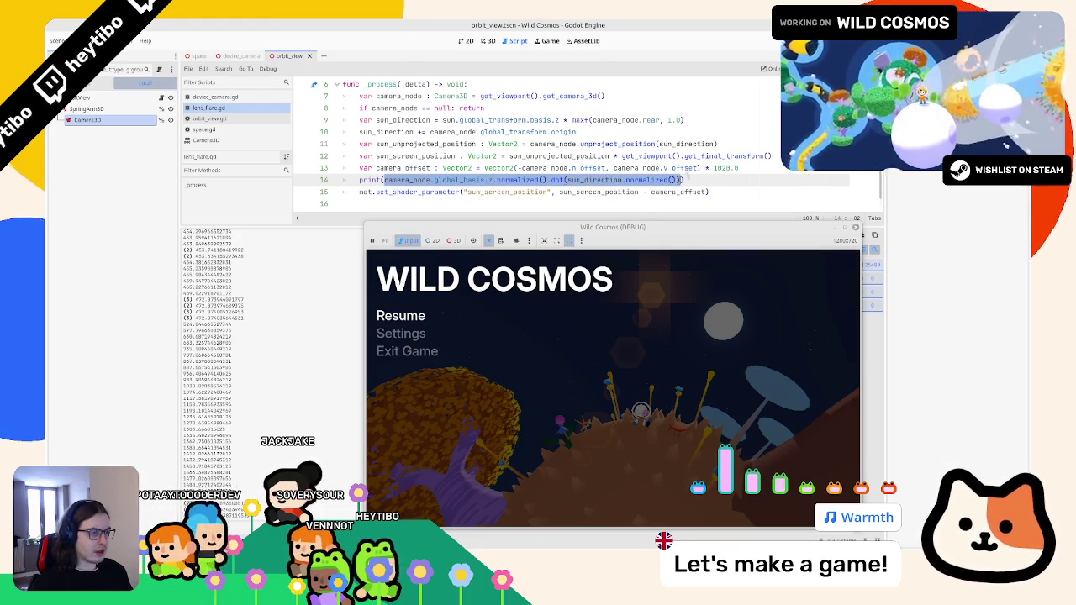
{"action": "left_click", "coordinate": [777, 156]}
{"action": "left_click", "coordinate": [400, 316]}
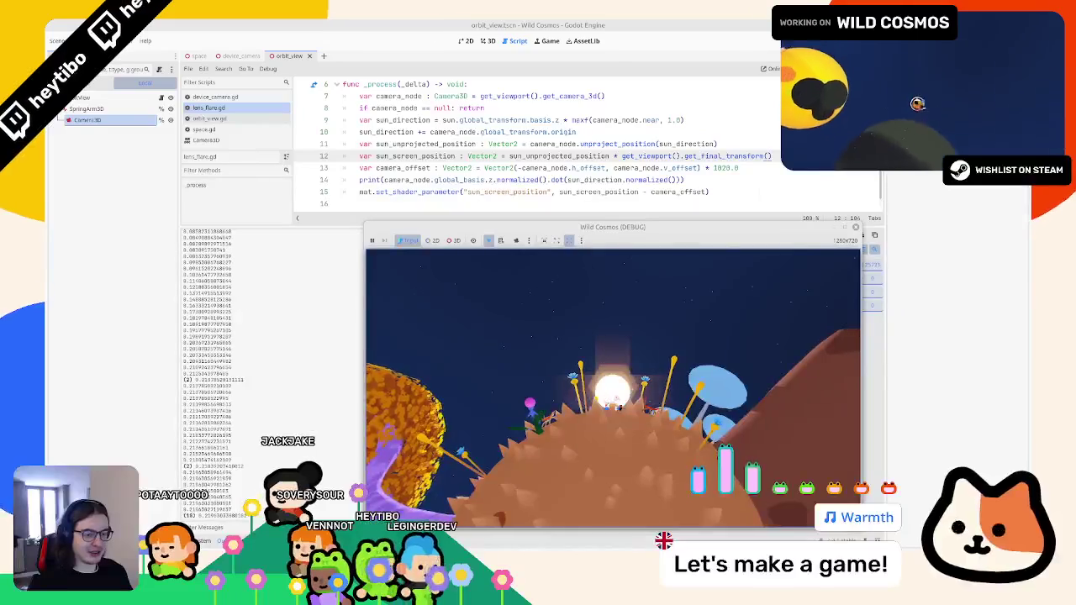
{"action": "key", "text": "Escape"}
{"action": "key", "text": "Escape"}
{"action": "key", "text": "Escape"}
{"action": "key", "text": "Escape"}
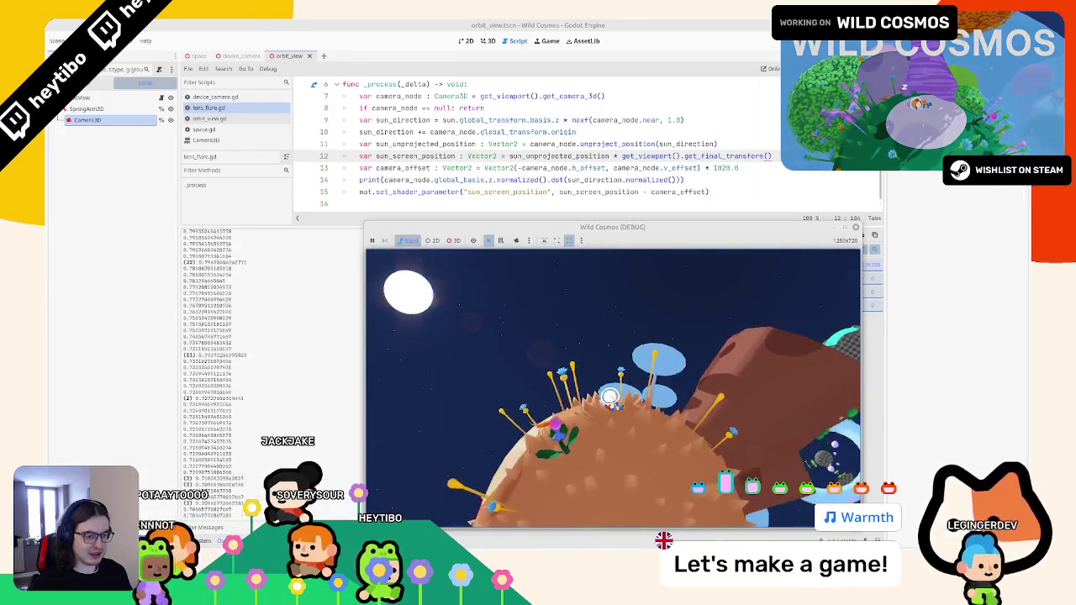
{"action": "key", "text": "Escape"}
{"action": "key", "text": "Escape"}
{"action": "key", "text": "Escape"}
{"action": "left_click_drag", "start_coordinate": [385, 180], "coordinate": [664, 180]}
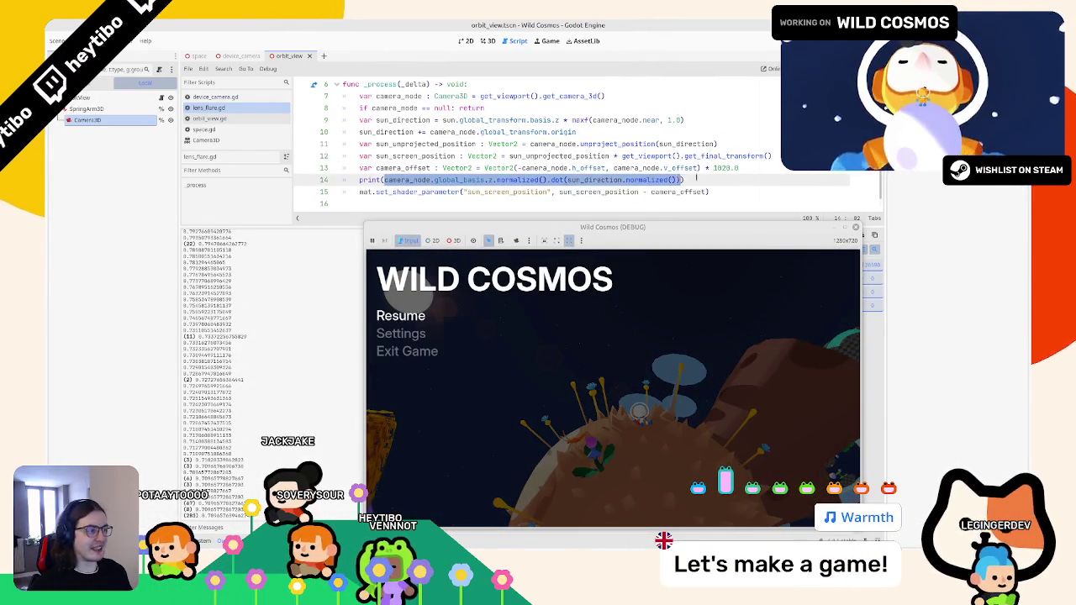
Replace the print line with var dot : float = the camera-sun dot product
{"action": "left_click", "coordinate": [434, 179]}
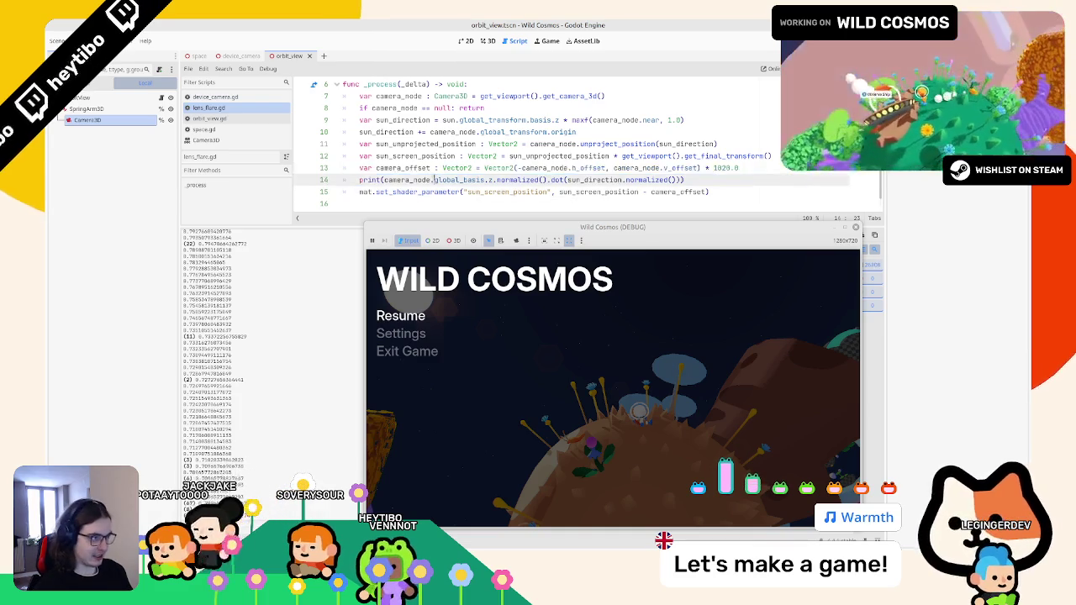
{"action": "key", "text": "ctrl+shift+k"}
{"action": "key", "text": "Return"}
{"action": "type", "text": "var dot : floa"}
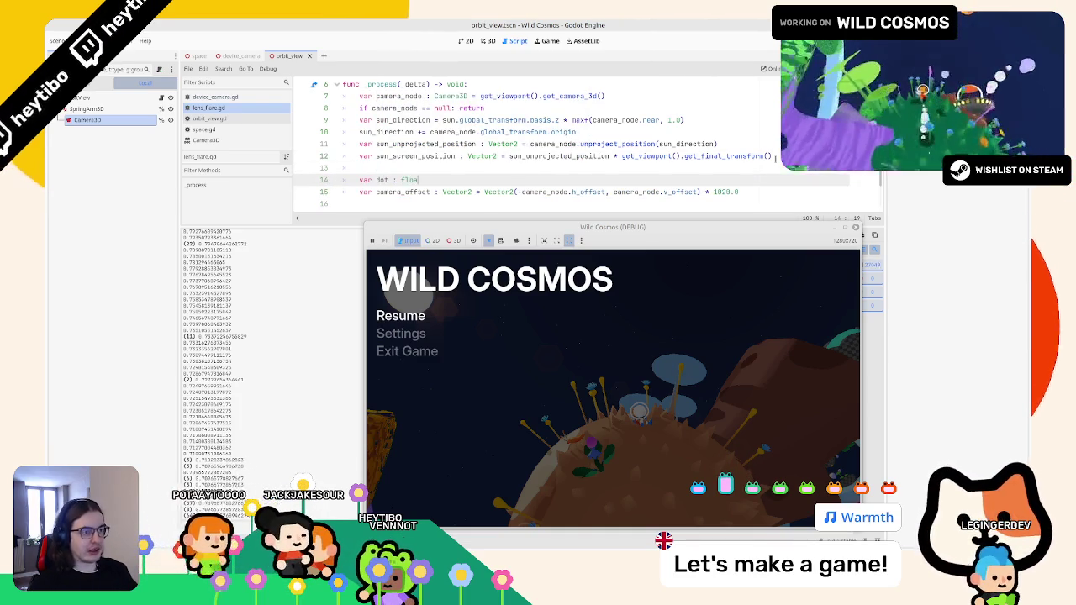
{"action": "type", "text": "t = camera_node.global_basis.z.normalized().dot(sun_direction.normalized())"}
{"action": "key", "text": "Return"}
Add factor = dot * get_viewport().get_visible_rect().size on the following line
{"action": "double_click", "coordinate": [383, 179]}
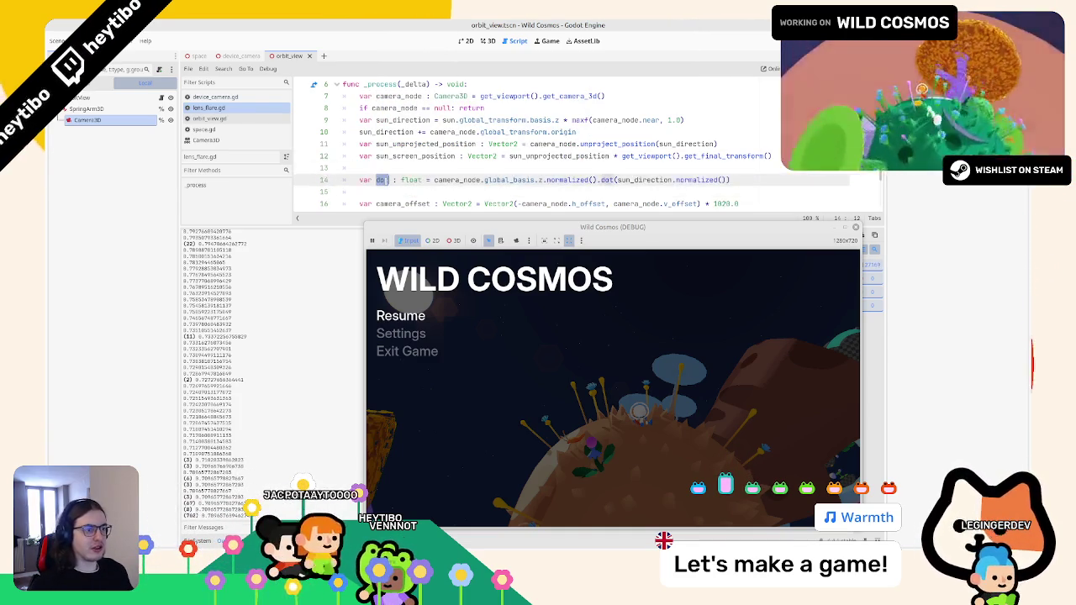
{"action": "scroll", "coordinate": [627, 164], "scroll_direction": "down", "scroll_amount": 2}
{"action": "left_click", "coordinate": [562, 145]}
{"action": "type", "text": "var factor : float"}
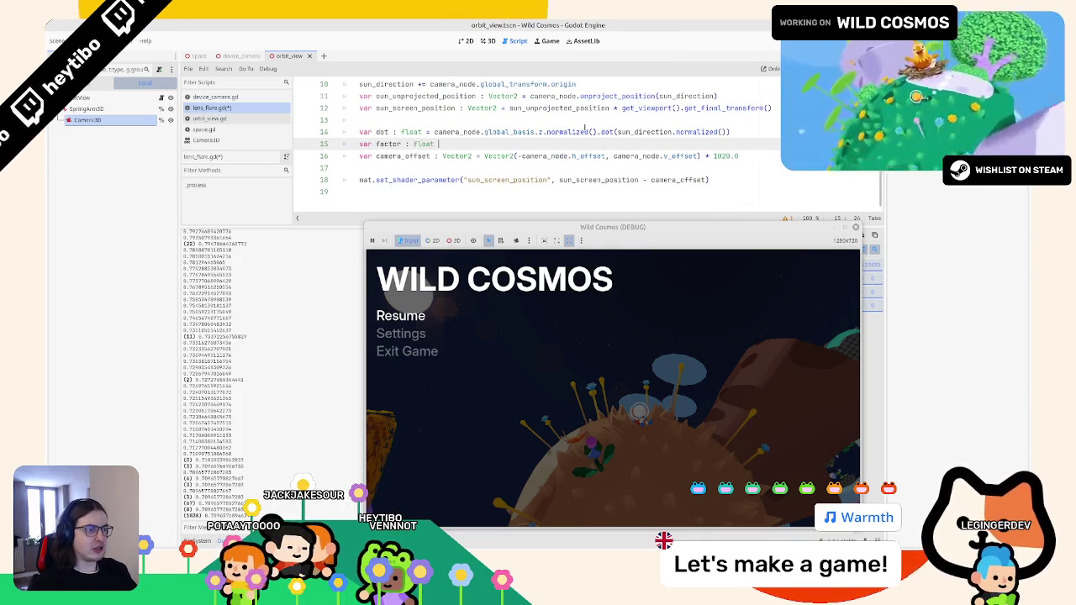
{"action": "type", "text": "= dot"}
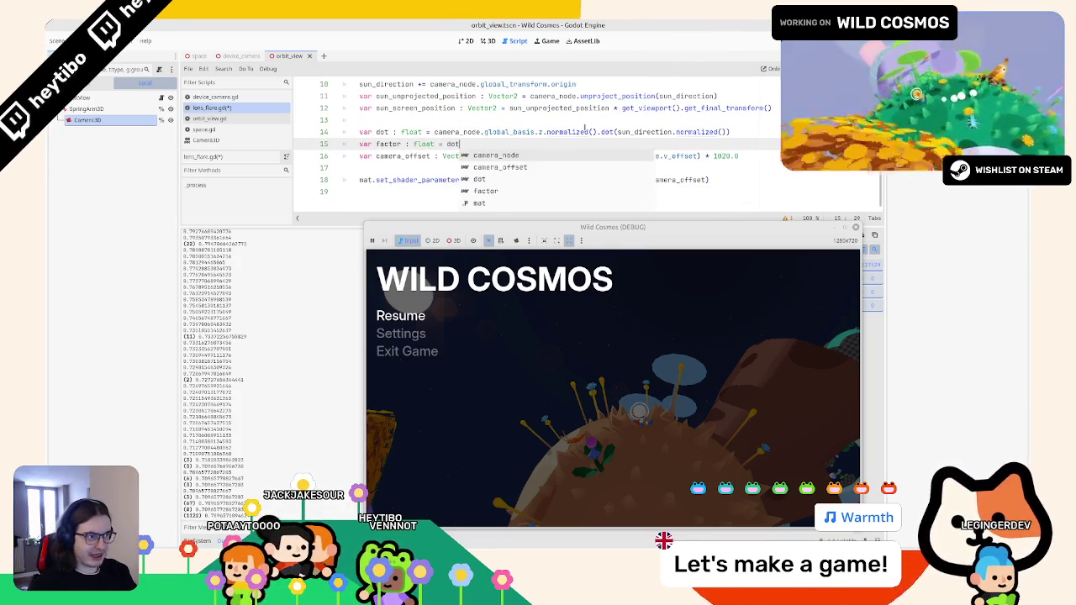
{"action": "type", "text": " *"}
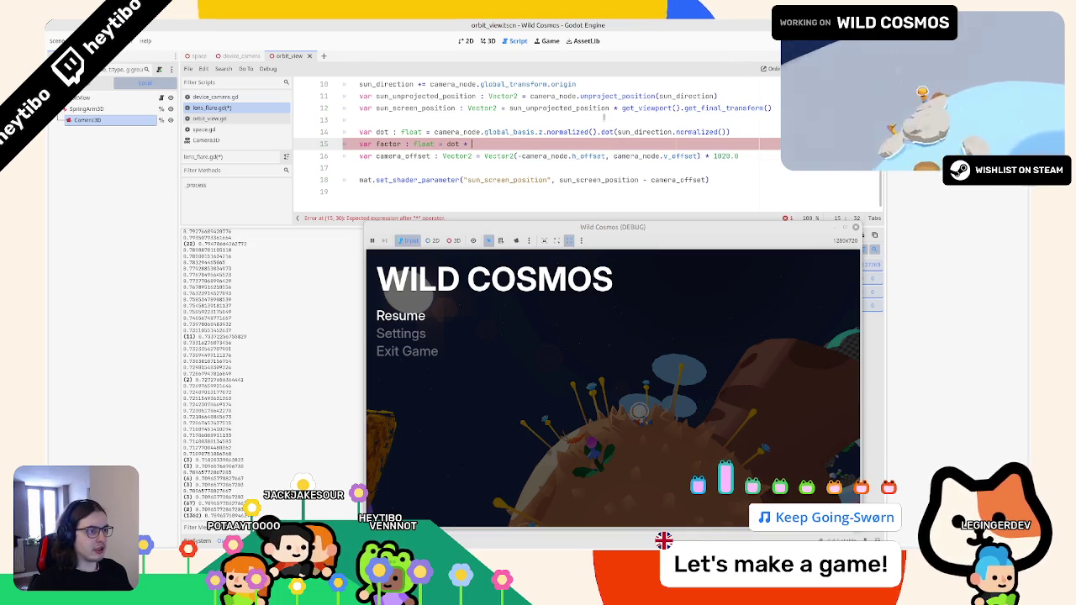
{"action": "type", "text": "et_vie"}
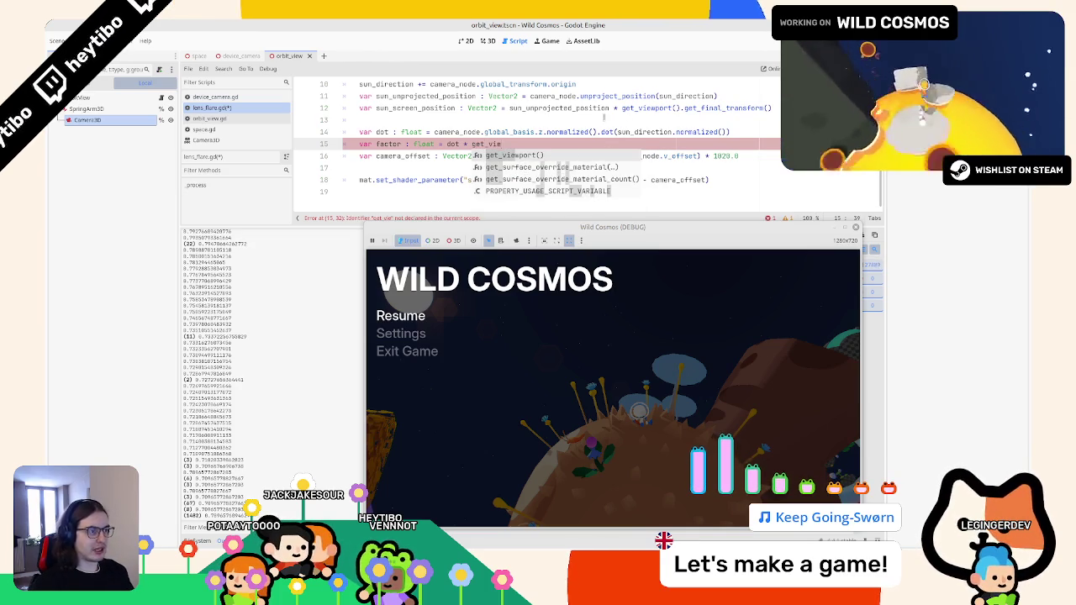
{"action": "type", "text": ".camera_node"}
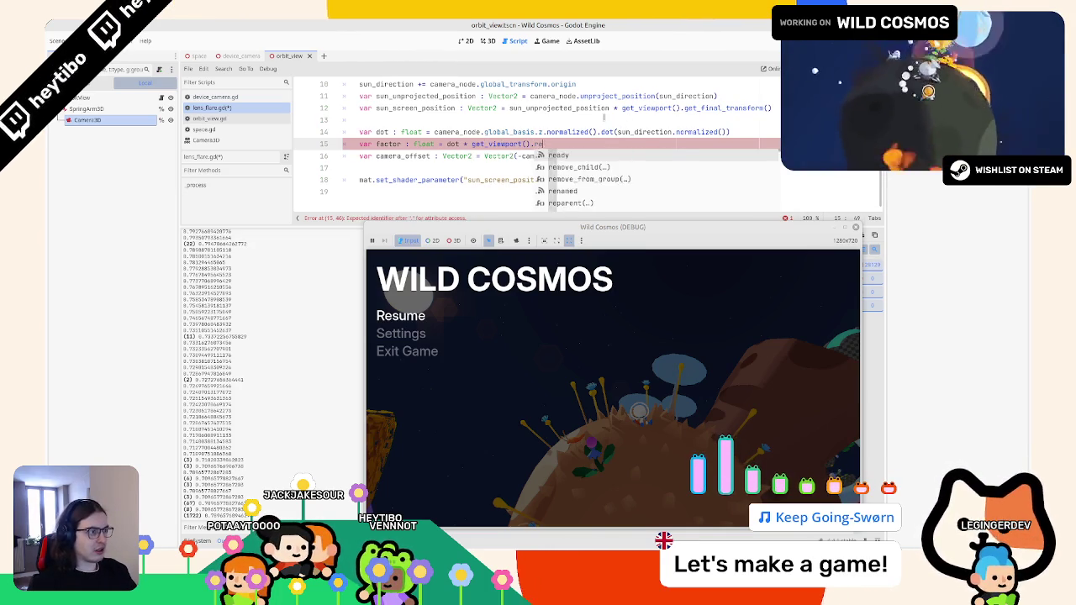
{"action": "type", "text": "ct"}
{"action": "key", "text": "Return"}
{"action": "type", "text": ".size"}
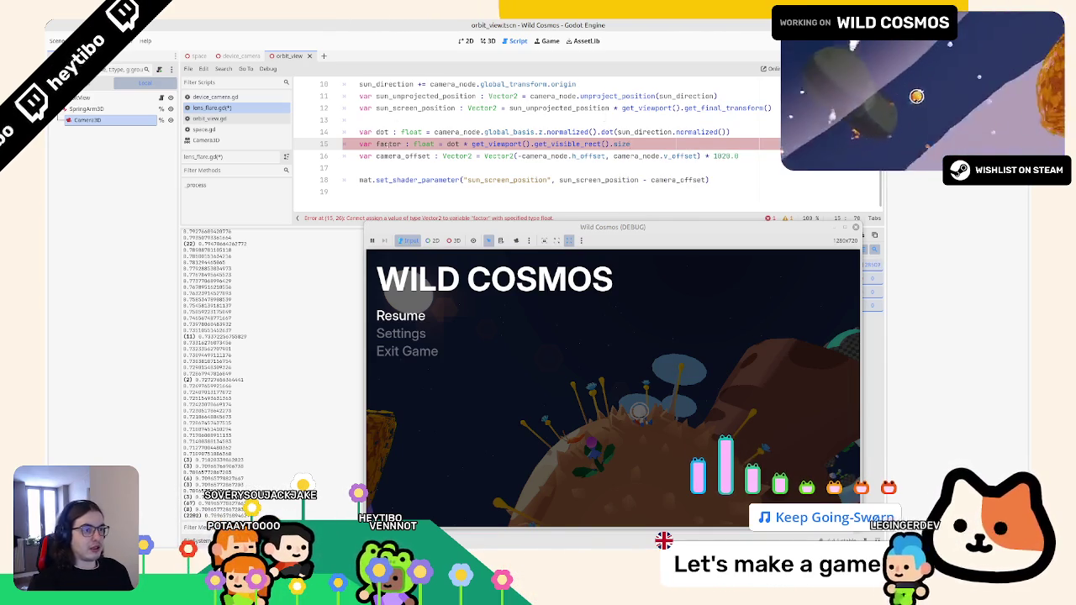
{"action": "type", "text": "Vector2"}
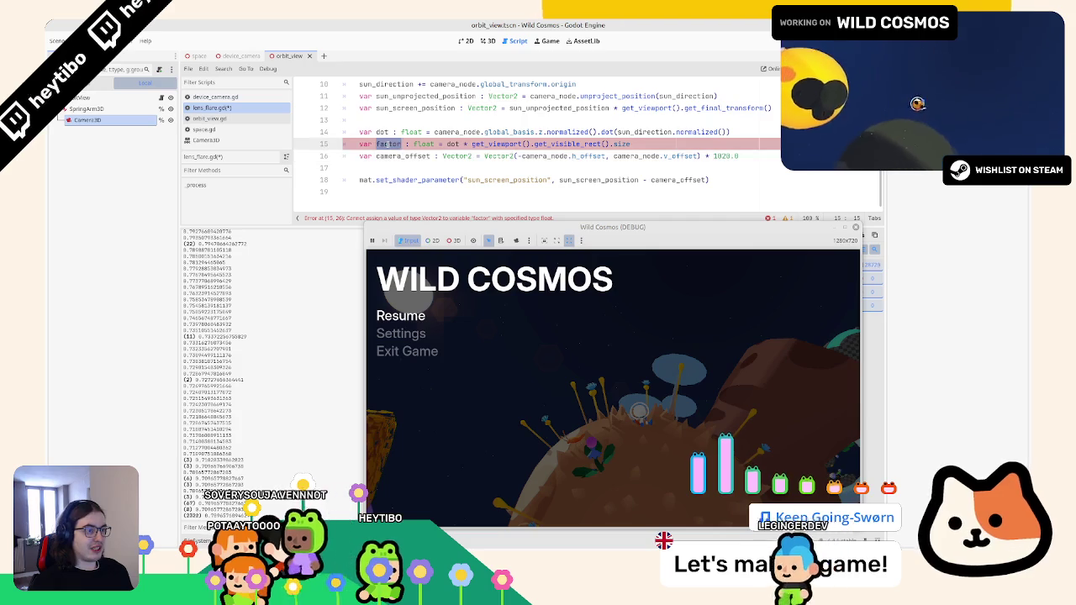
Give factor the Vector2 type, save lens_flare.gd, and relaunch the game
{"action": "key", "text": "ctrl+s"}
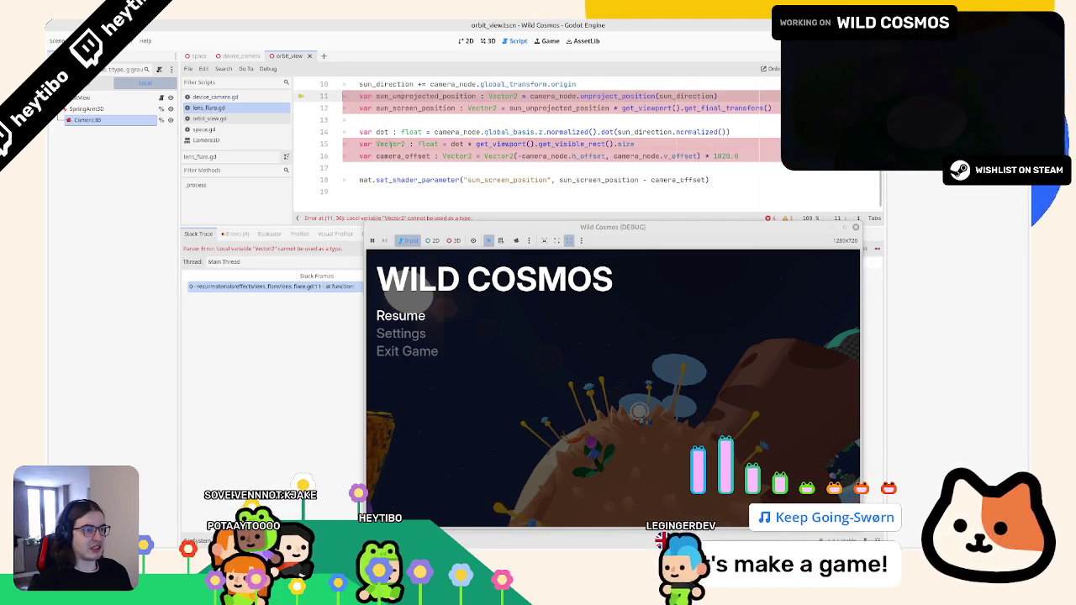
{"action": "double_click", "coordinate": [390, 144]}
{"action": "key", "text": "ctrl+z"}
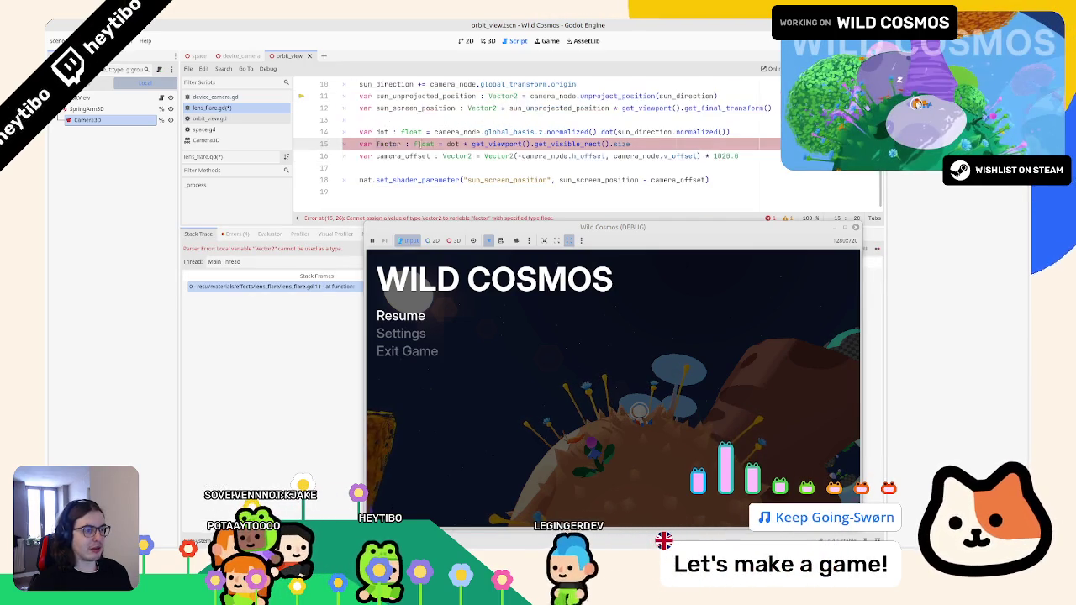
{"action": "double_click", "coordinate": [417, 144]}
{"action": "type", "text": "Vector2"}
{"action": "key", "text": "ctrl+s"}
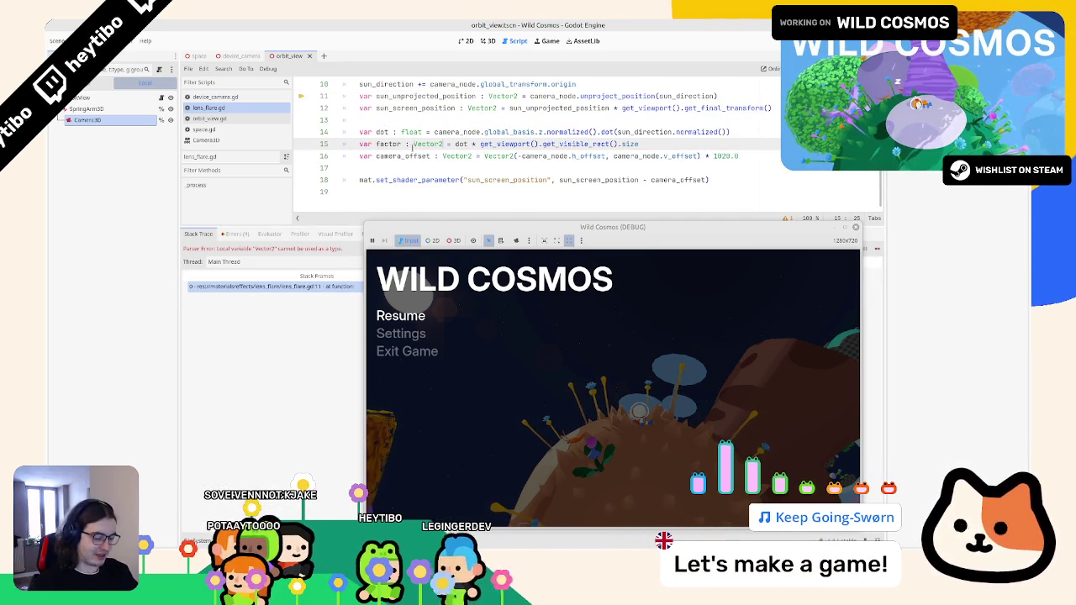
{"action": "key", "text": "F5"}
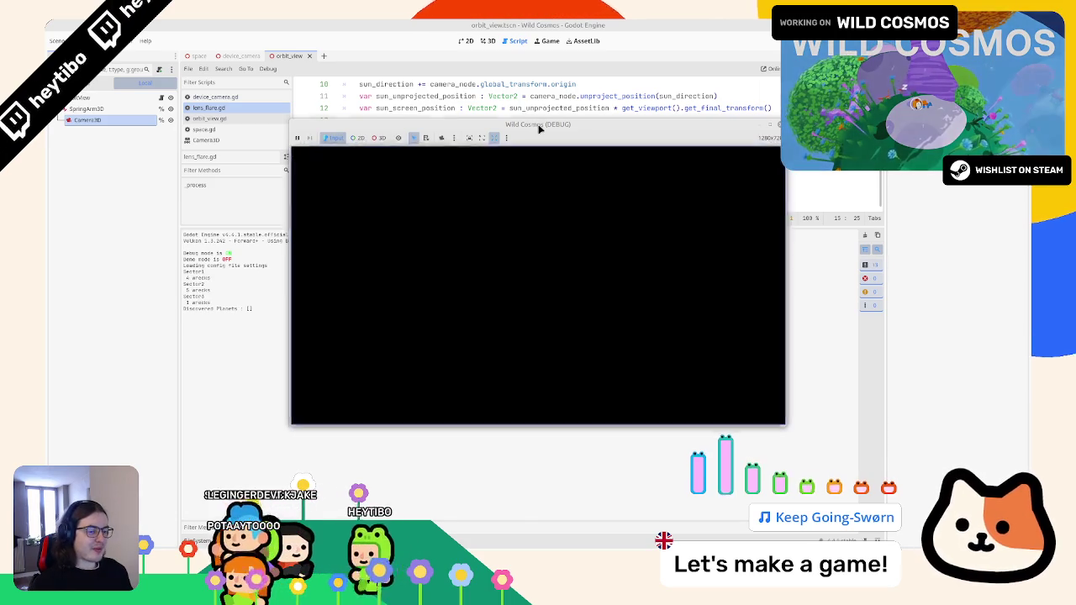
Move the game window aside and scale line 16's camera offset by factor instead of 1020.0
{"action": "left_click_drag", "start_coordinate": [540, 128], "coordinate": [619, 237]}
{"action": "right_click", "coordinate": [619, 236]}
{"action": "left_click", "coordinate": [652, 308]}
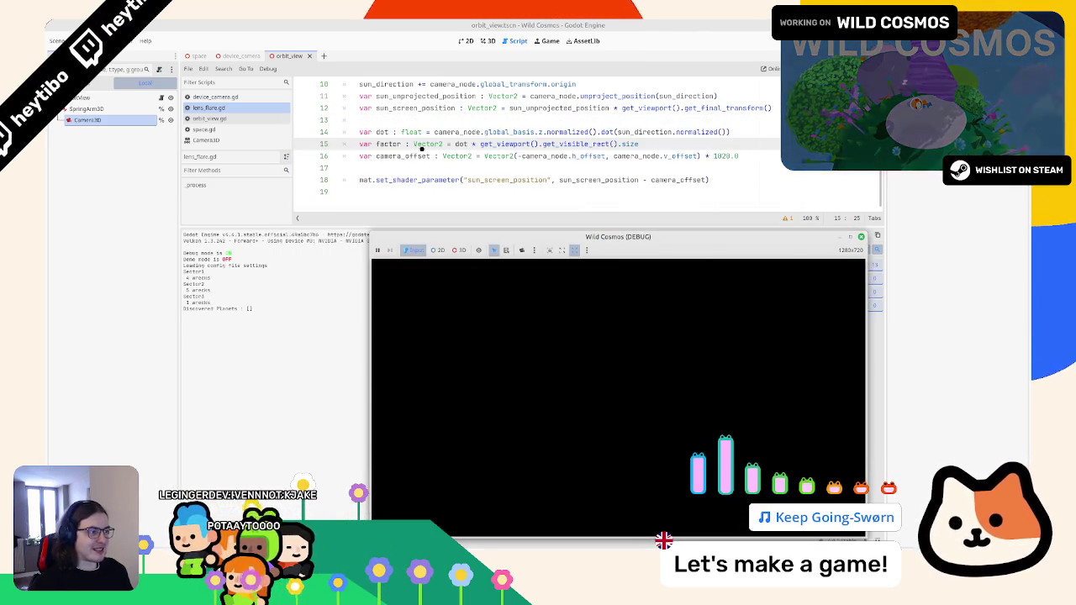
{"action": "left_click", "coordinate": [738, 155]}
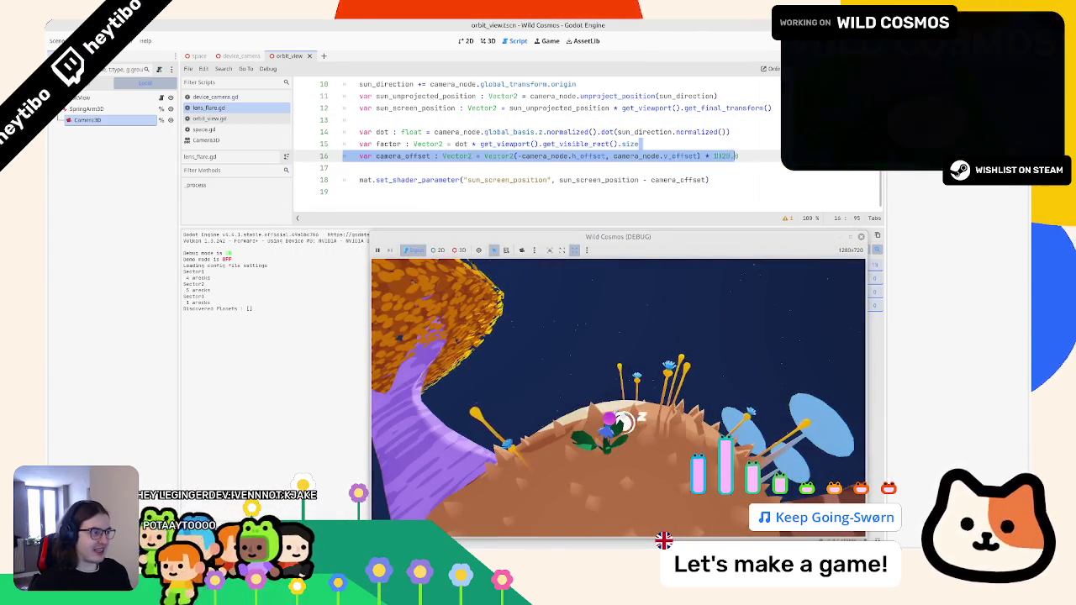
{"action": "key", "text": "BackSpace"}
{"action": "key", "text": "BackSpace"}
{"action": "key", "text": "BackSpace"}
{"action": "type", "text": "*factor"}
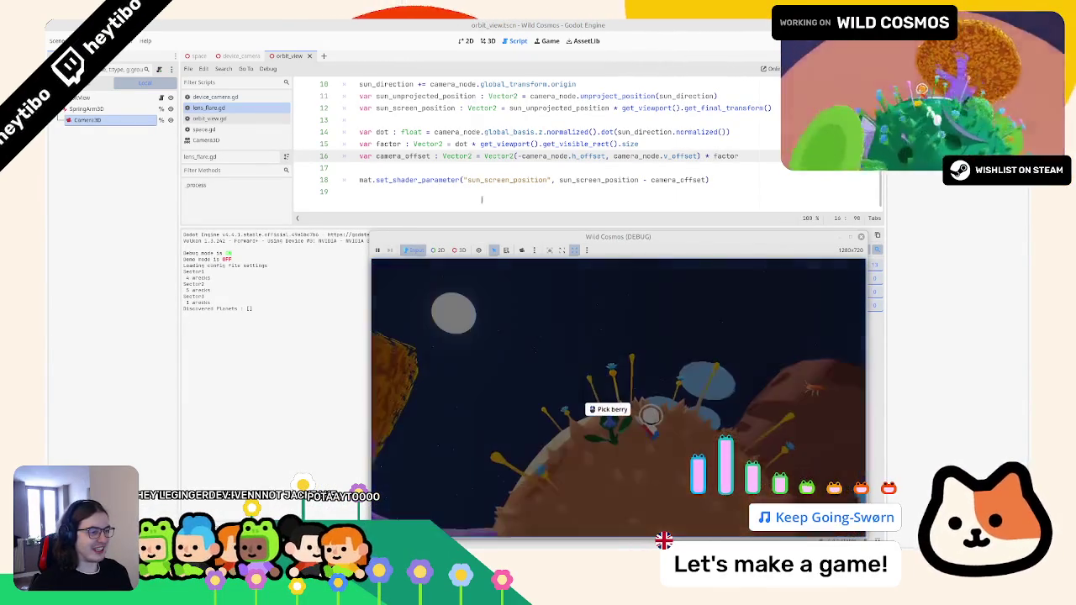
Add print(factor) on a new line below the factor definition
{"action": "double_click", "coordinate": [402, 156]}
{"action": "double_click", "coordinate": [395, 144]}
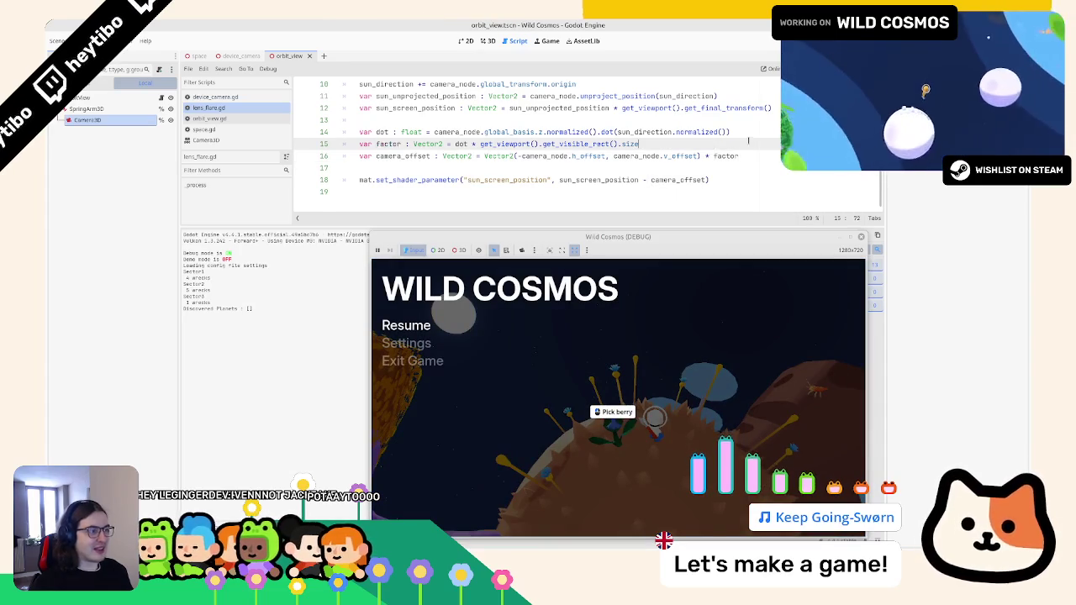
{"action": "key", "text": "Return"}
{"action": "type", "text": "print(factor"}
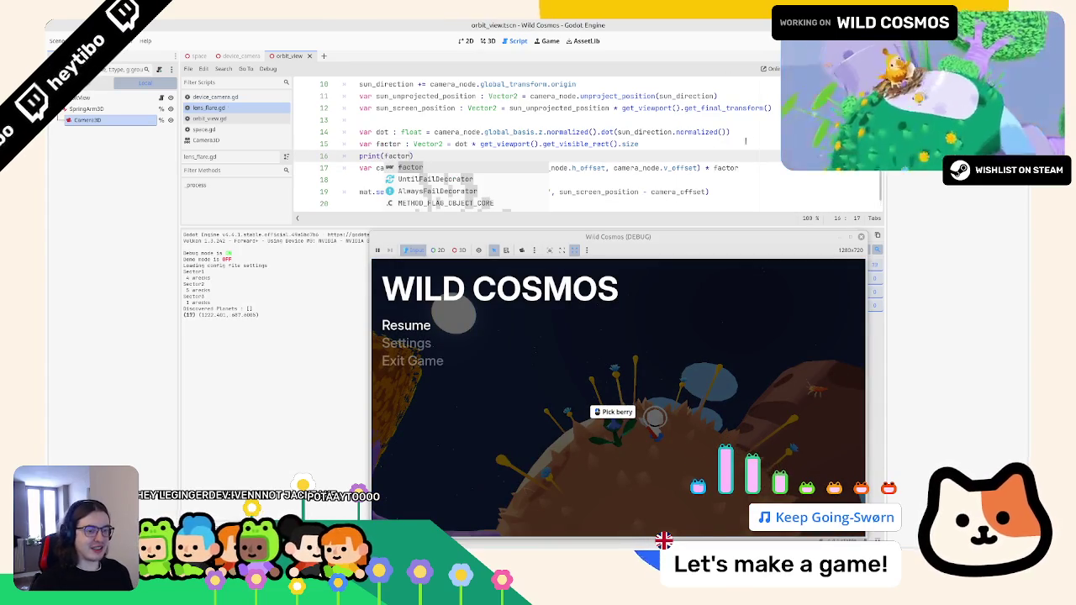
Play the game to watch factor values, then halve the viewport size in factor's formula
{"action": "key", "text": "Escape"}
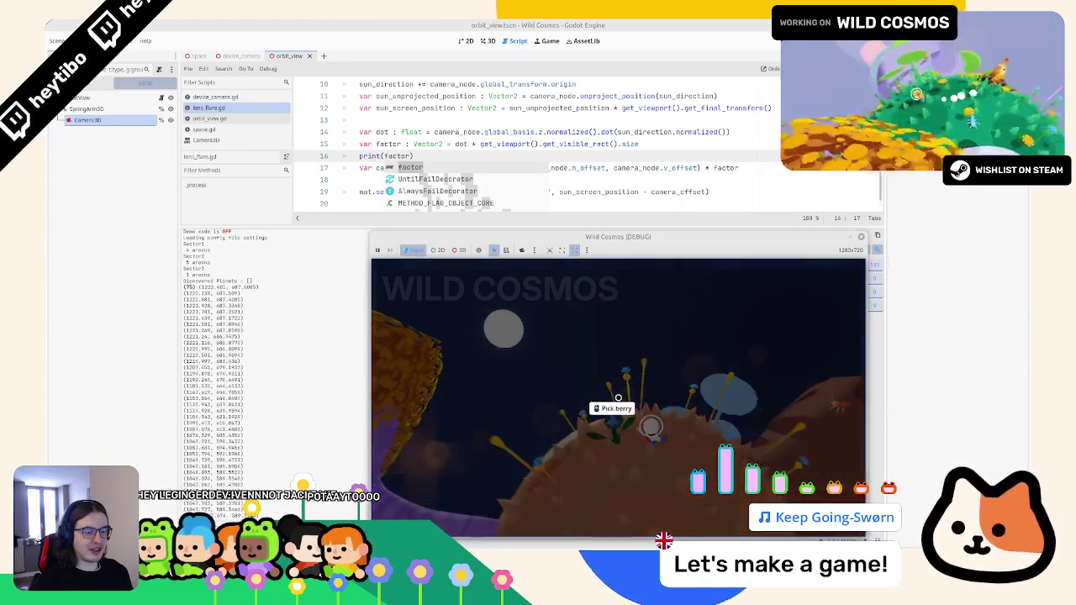
{"action": "key", "text": "Escape"}
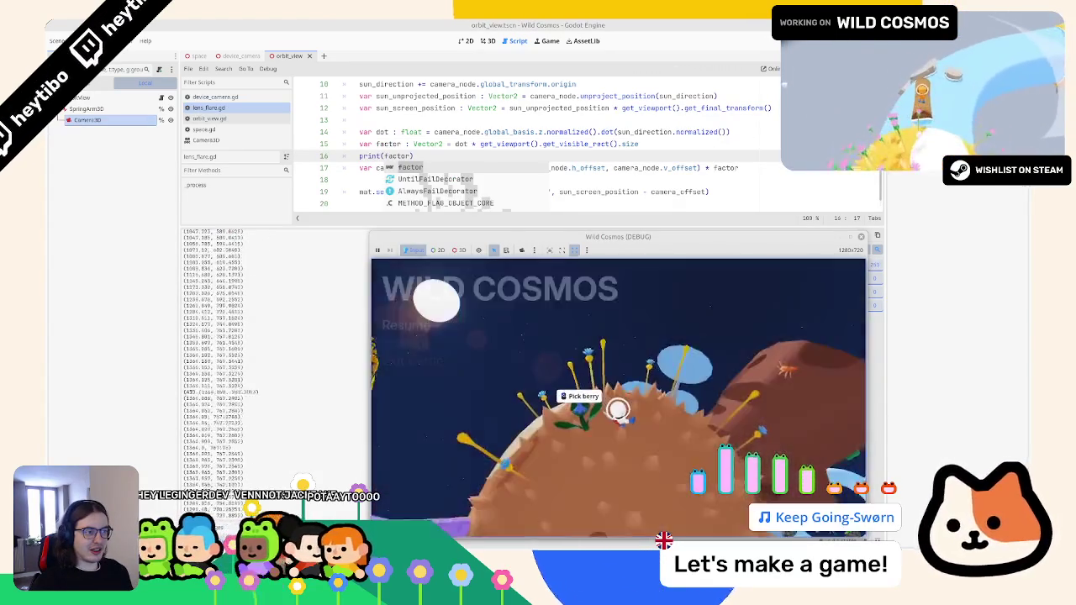
{"action": "key", "text": "Escape"}
{"action": "double_click", "coordinate": [630, 144]}
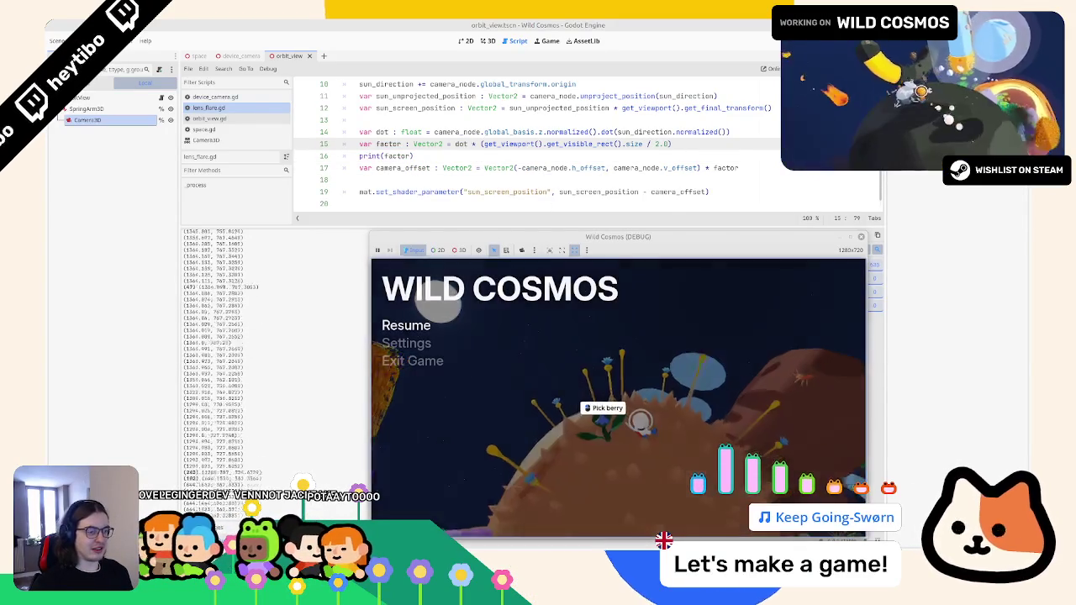
Test the halved factor in-game, then drop the '/ 2.0' and parentheses from line 15
{"action": "key", "text": "Escape"}
{"action": "key", "text": "Escape"}
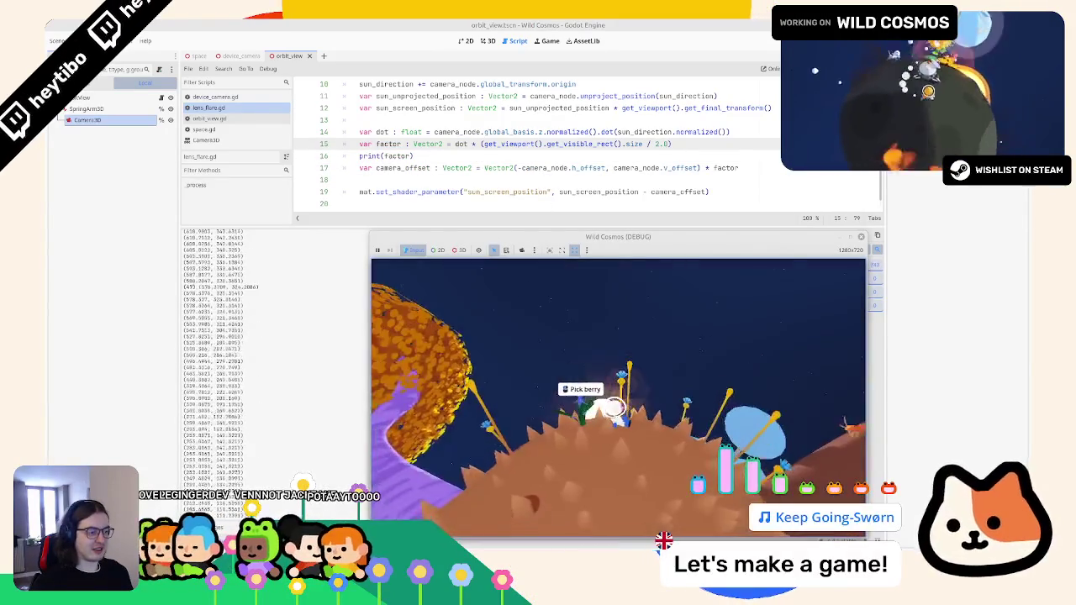
{"action": "key", "text": "Escape"}
{"action": "key", "text": "Escape"}
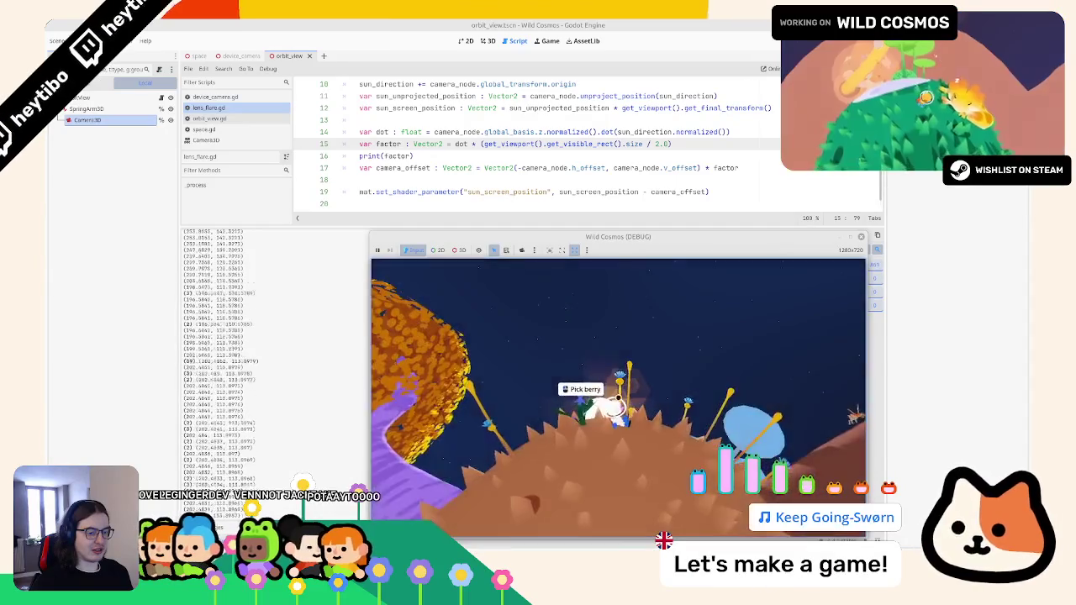
{"action": "key", "text": "Escape"}
{"action": "key", "text": "Escape"}
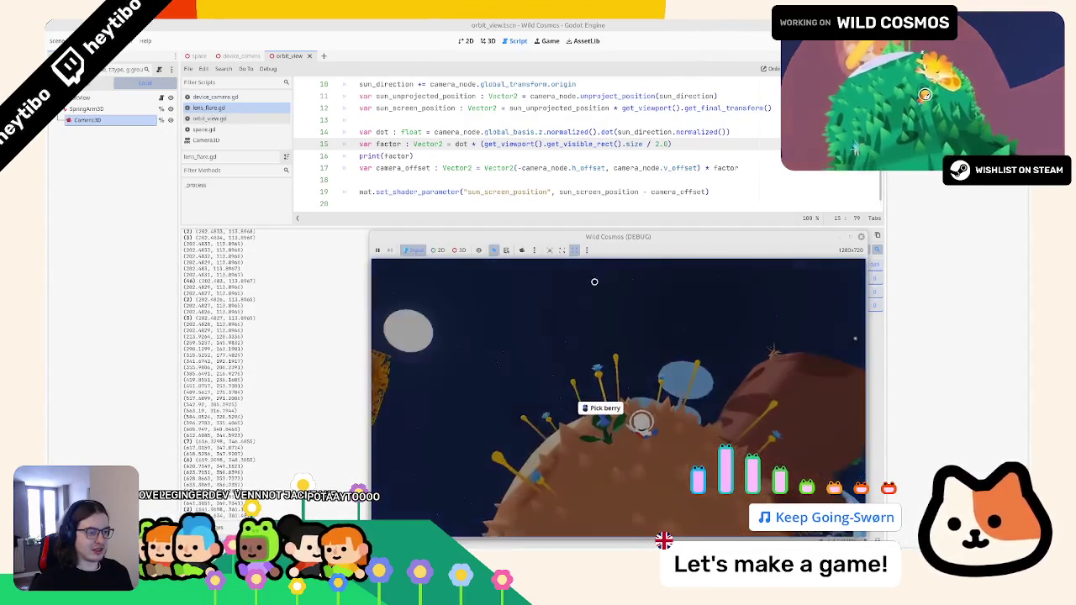
{"action": "left_click_drag", "start_coordinate": [480, 144], "coordinate": [639, 143]}
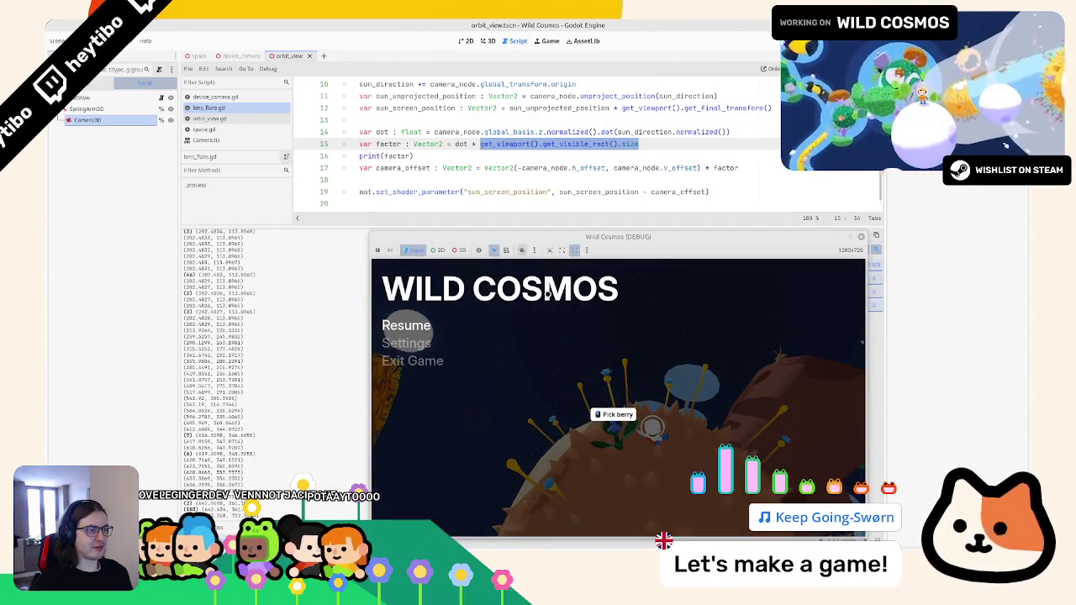
Resume Wild Cosmos, orbit the camera to watch the sun flare, then pause
{"action": "left_click", "coordinate": [531, 268]}
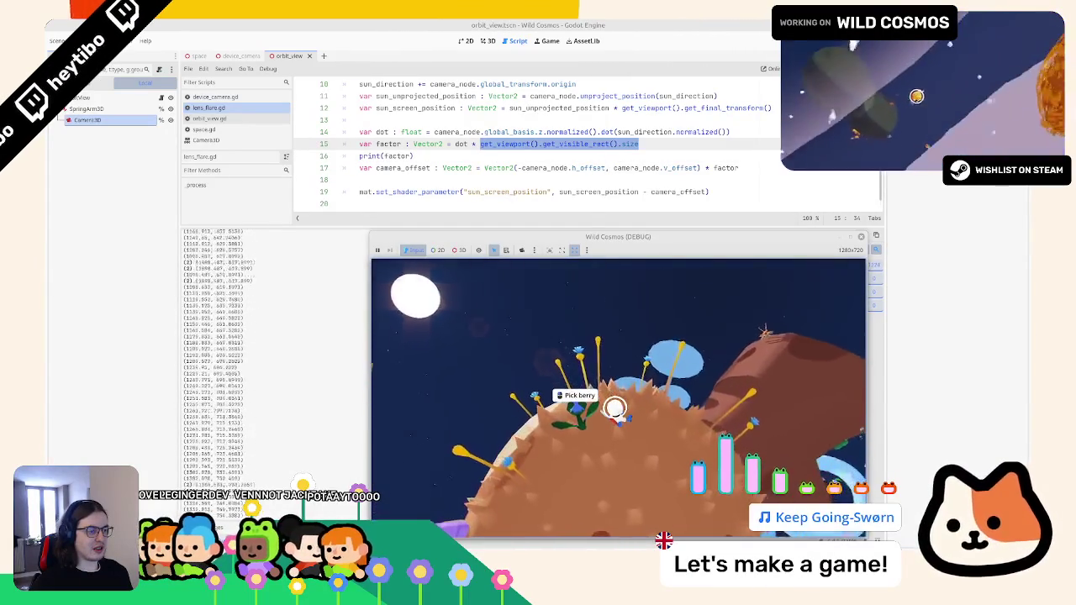
{"action": "key", "text": "Escape"}
{"action": "key", "text": "Escape"}
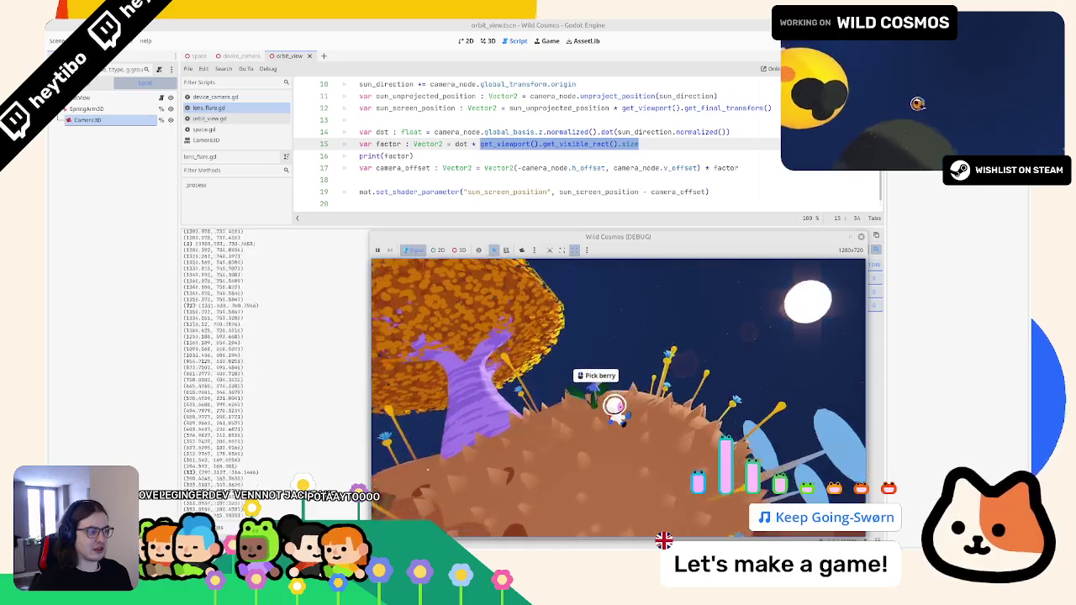
{"action": "key", "text": "Escape"}
{"action": "key", "text": "Escape"}
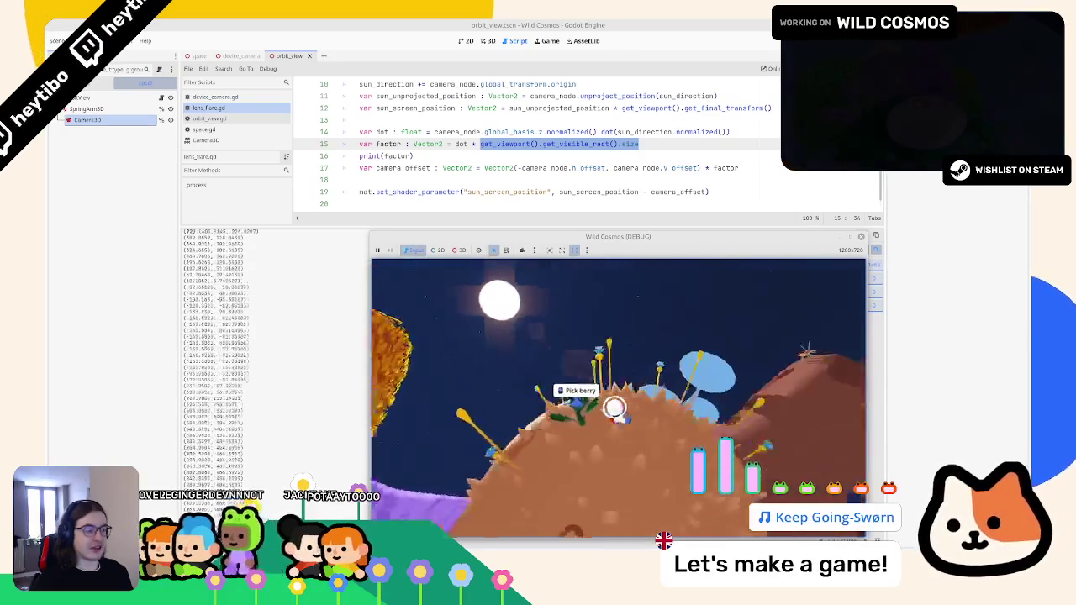
{"action": "key", "text": "Escape"}
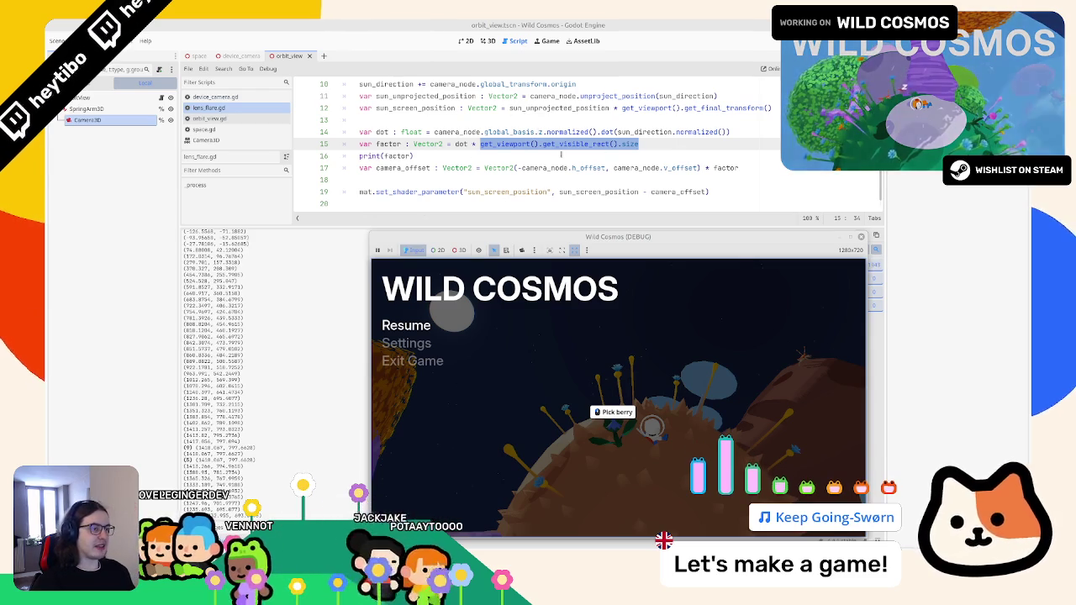
Change line 17's multiplier from factor to 1000.0 and test the flare in the running game
{"action": "left_click", "coordinate": [740, 168]}
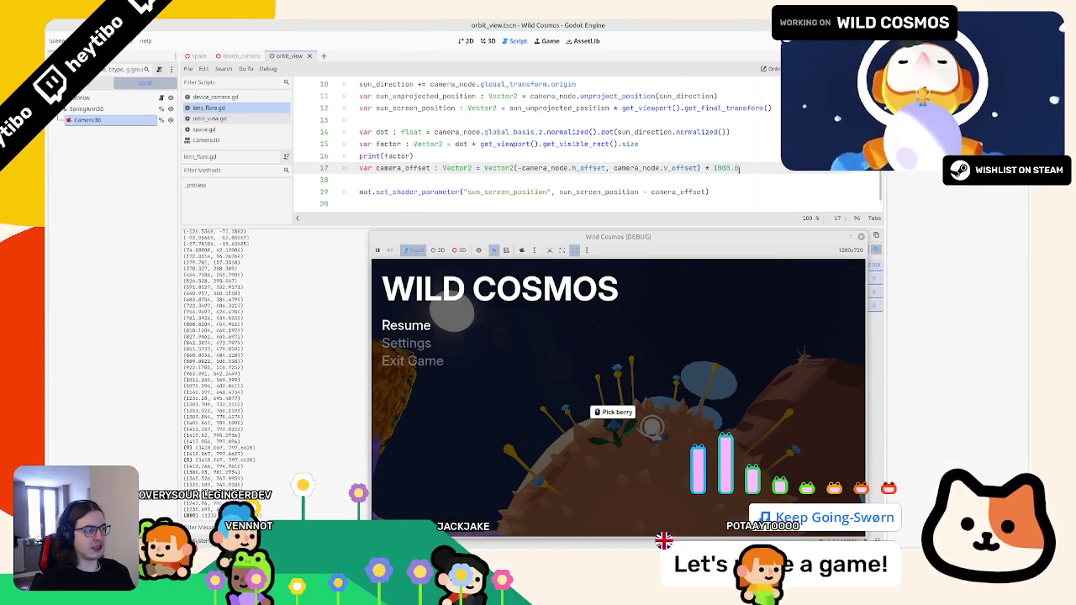
{"action": "key", "text": "Escape"}
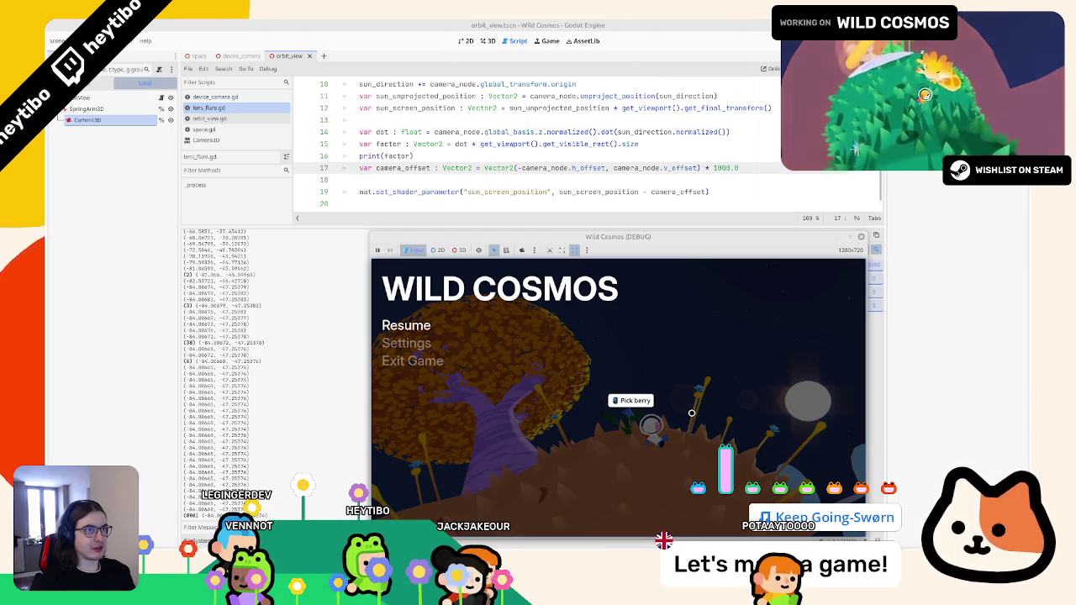
Try camera offset multipliers of 800 and then 870 on line 17, testing each in-game
{"action": "double_click", "coordinate": [719, 168]}
{"action": "type", "text": "800"}
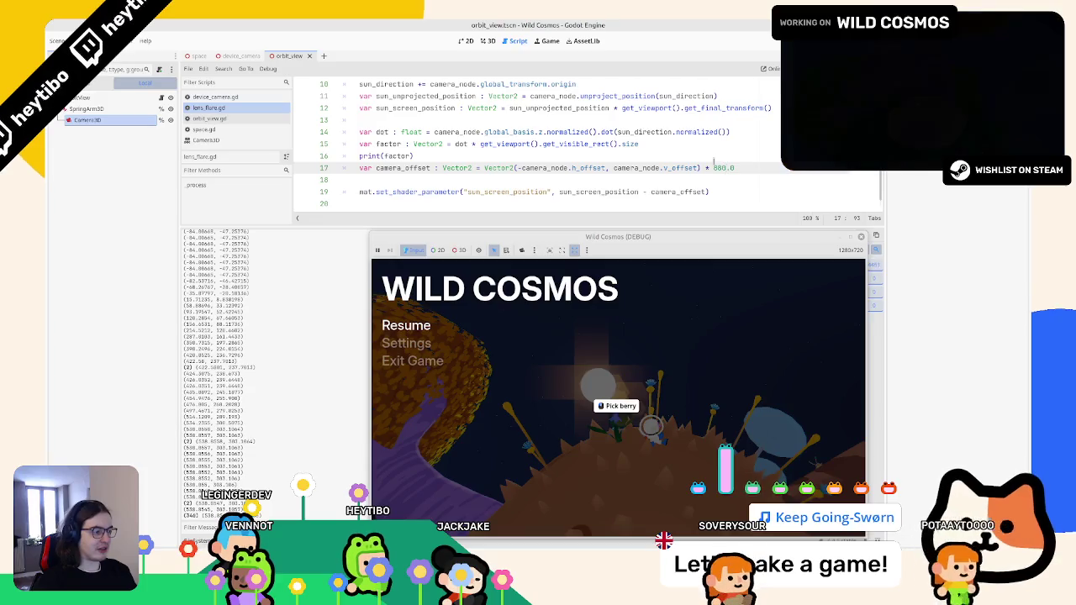
{"action": "left_click", "coordinate": [406, 325]}
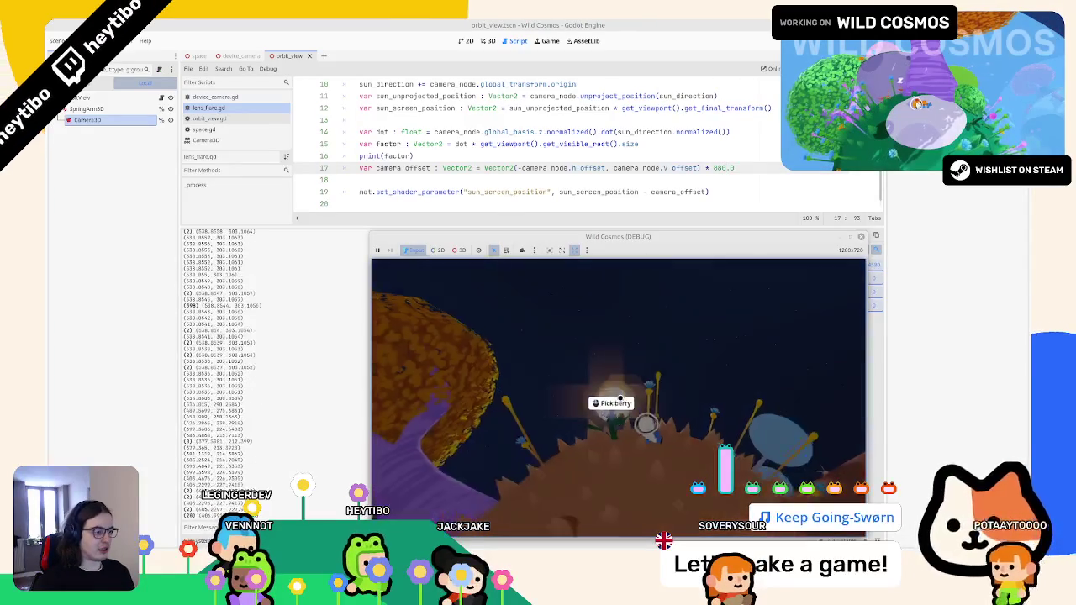
{"action": "double_click", "coordinate": [719, 167]}
{"action": "type", "text": "8"}
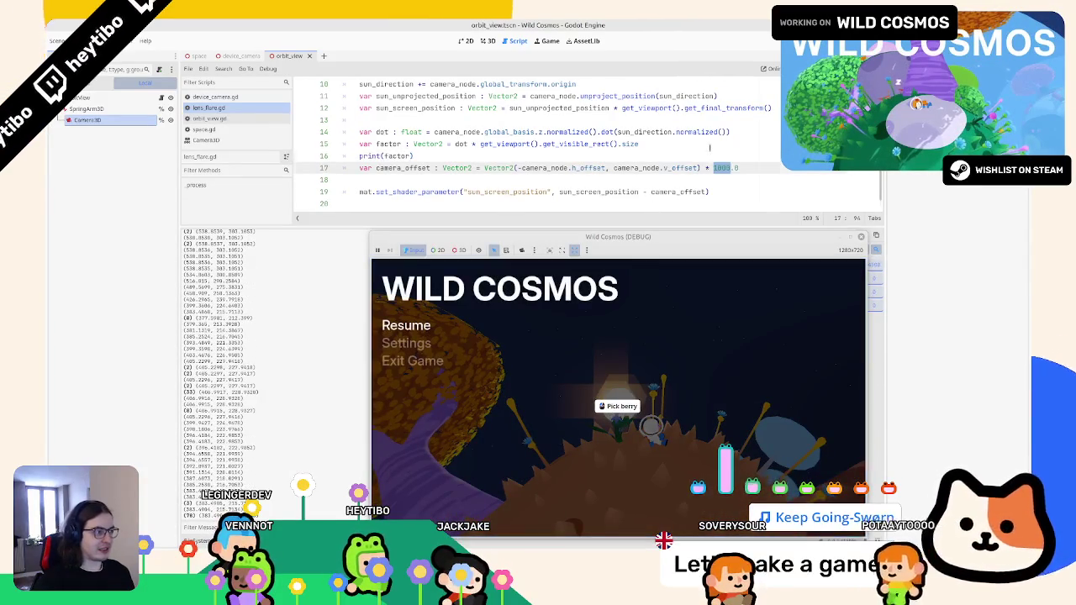
{"action": "type", "text": "90"}
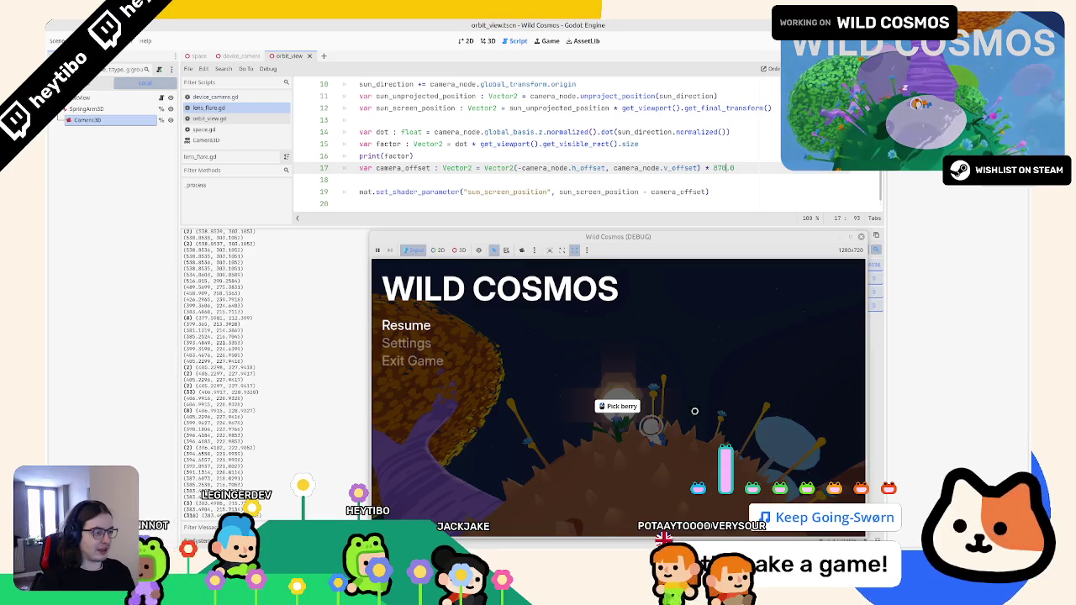
{"action": "left_click", "coordinate": [406, 325]}
Move the game camera to check the flare, then remove 'dot *' from factor on line 15
{"action": "key", "text": "Escape"}
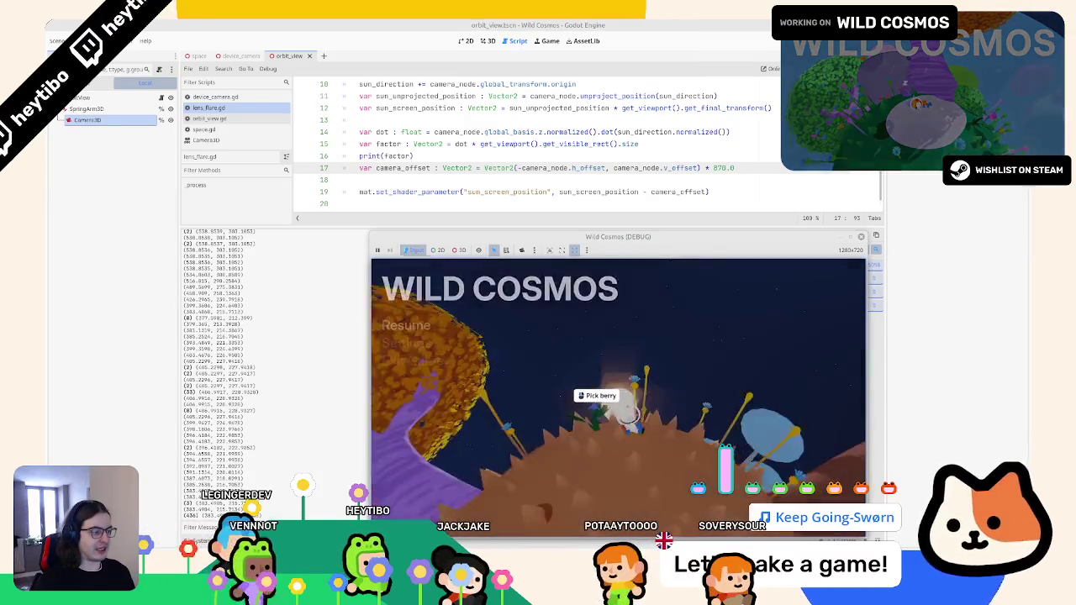
{"action": "key", "text": "Escape"}
{"action": "key", "text": "Escape"}
{"action": "key", "text": "Escape"}
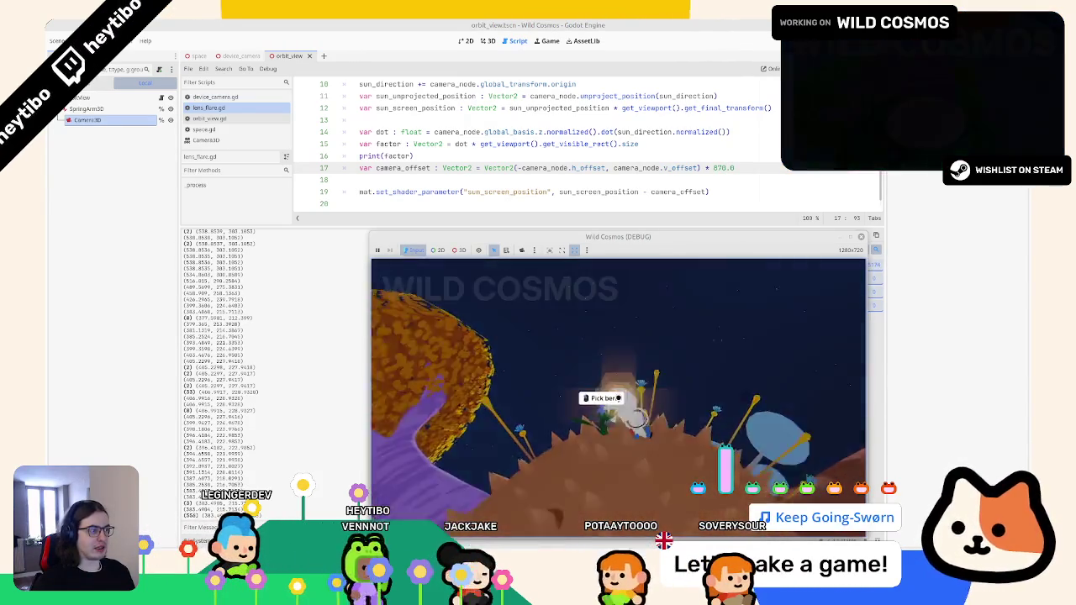
{"action": "key", "text": "Escape"}
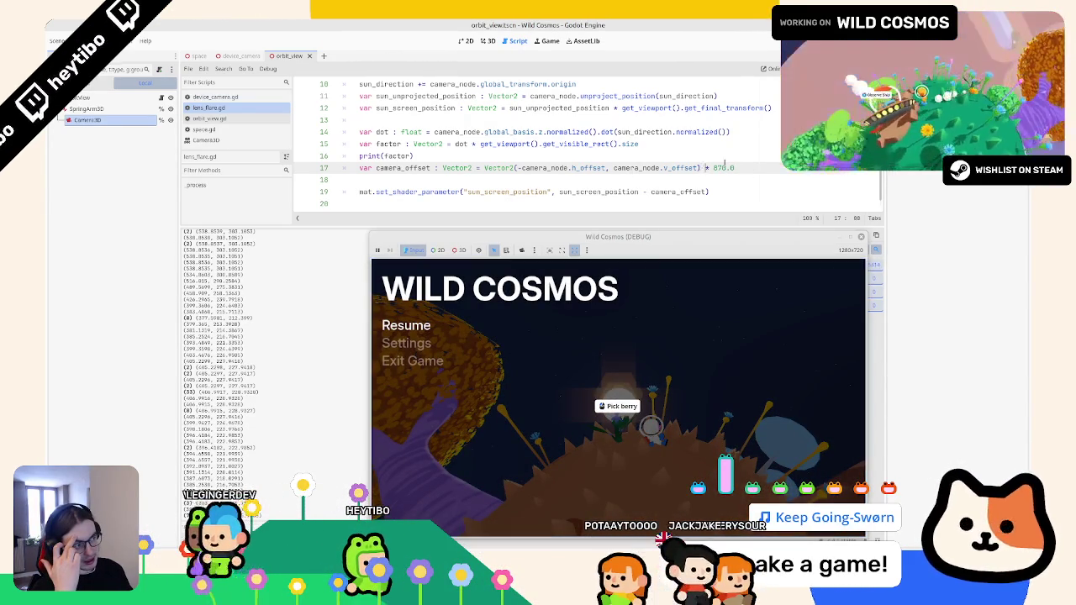
{"action": "key", "text": "shift+End"}
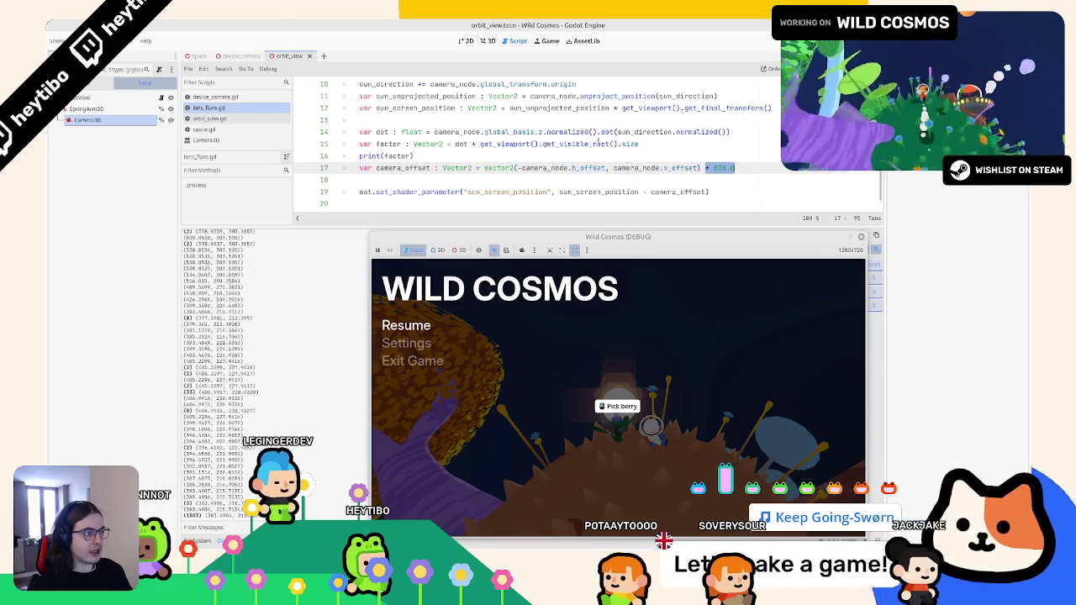
{"action": "left_click", "coordinate": [466, 144]}
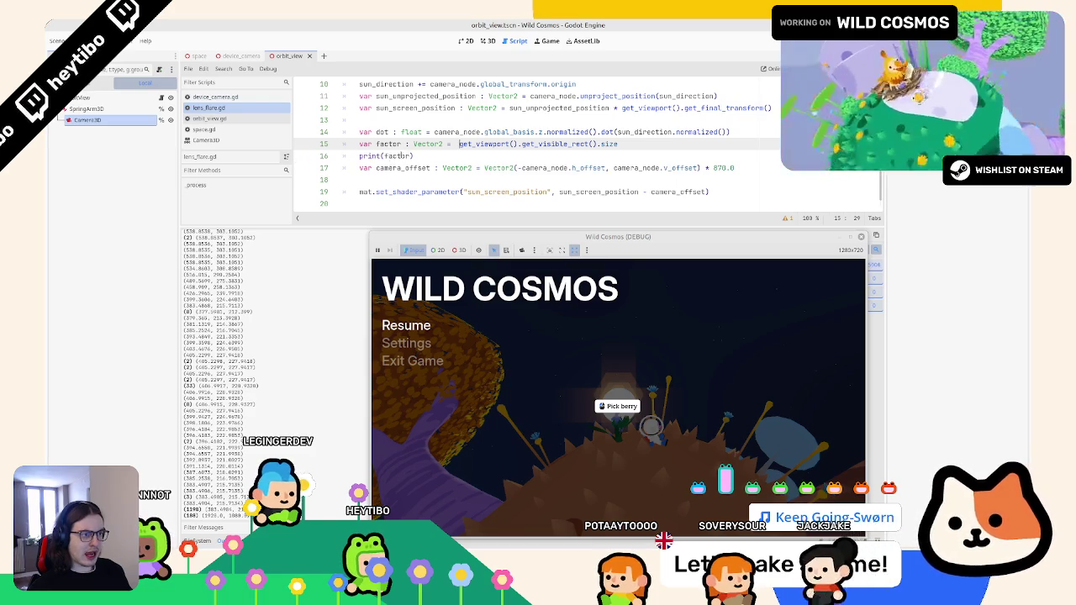
Append .0 to the multiplier and remove the division from the print line
{"action": "key", "text": "Down"}
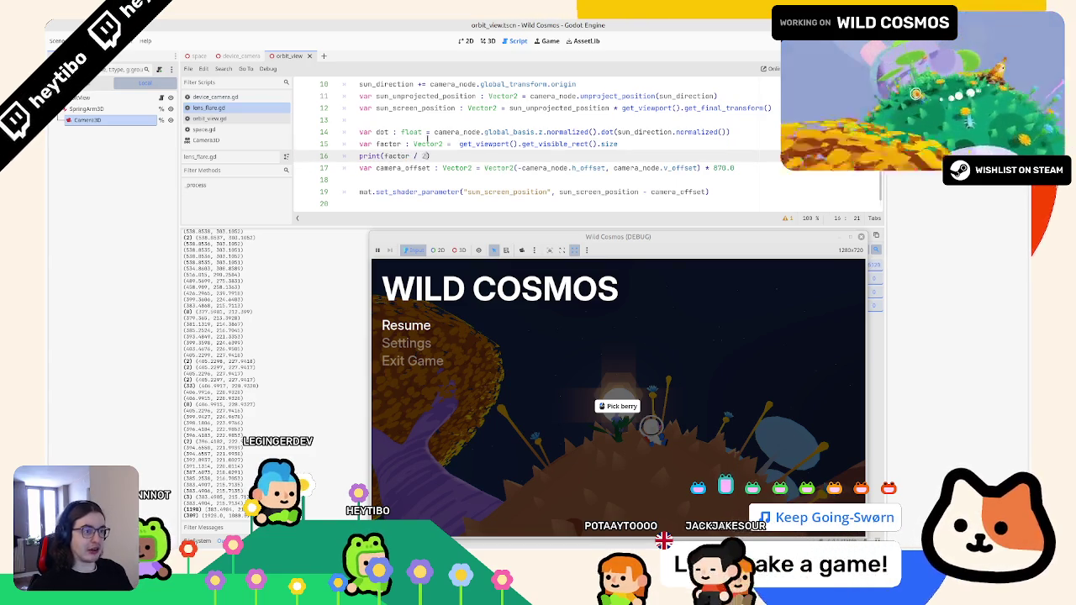
{"action": "type", "text": ".0"}
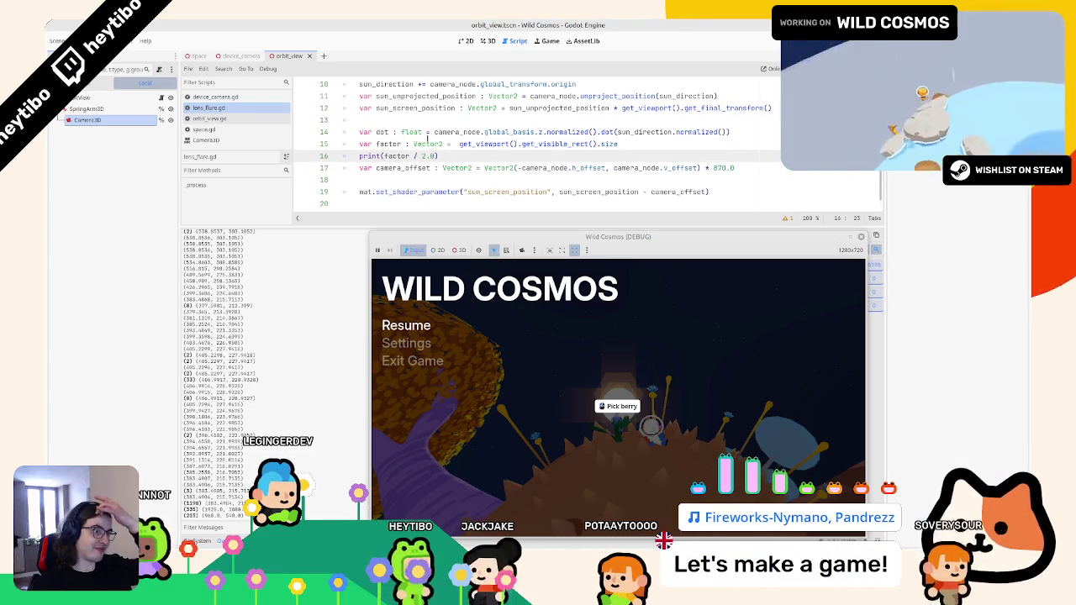
{"action": "left_click", "coordinate": [555, 144]}
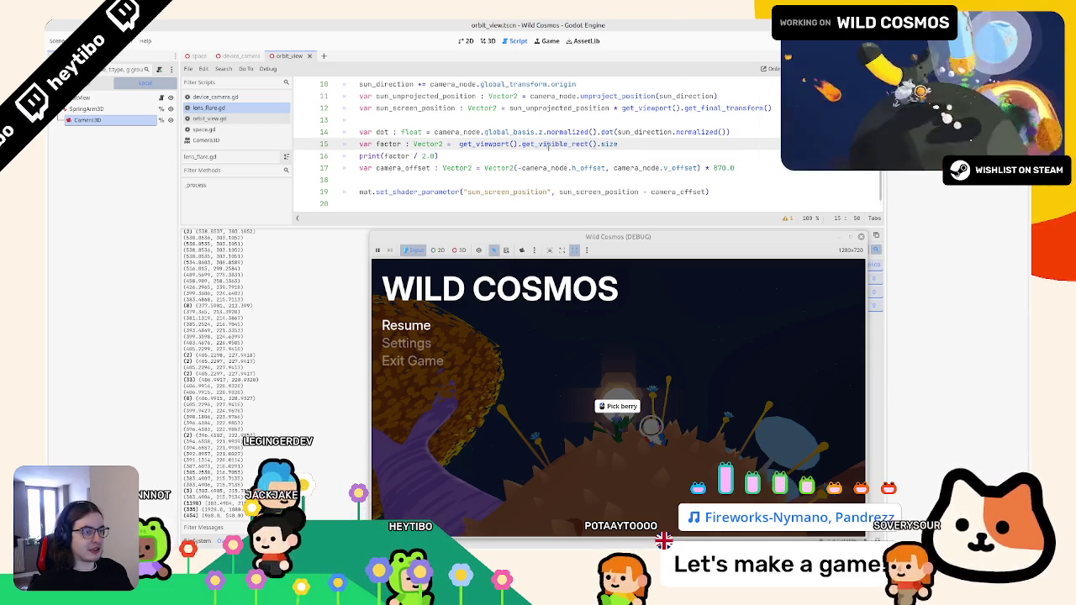
{"action": "left_click", "coordinate": [548, 153]}
{"action": "key", "text": "Left"}
{"action": "key", "text": "BackSpace"}
{"action": "key", "text": "BackSpace"}
{"action": "key", "text": "BackSpace"}
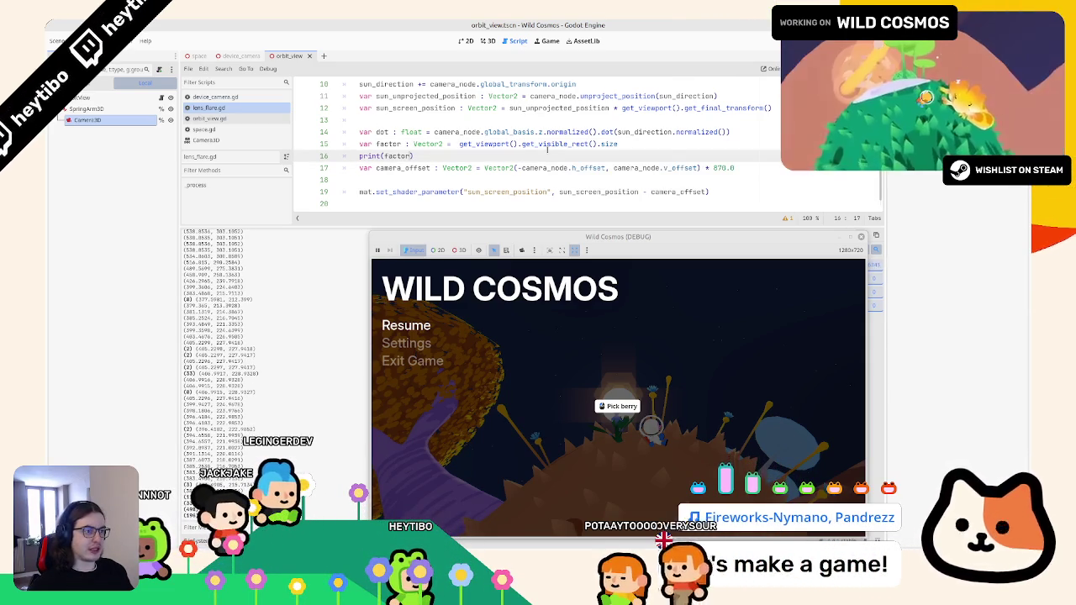
Start rewriting line 16's print to output the viewport size instead of factor
{"action": "left_click", "coordinate": [522, 143]}
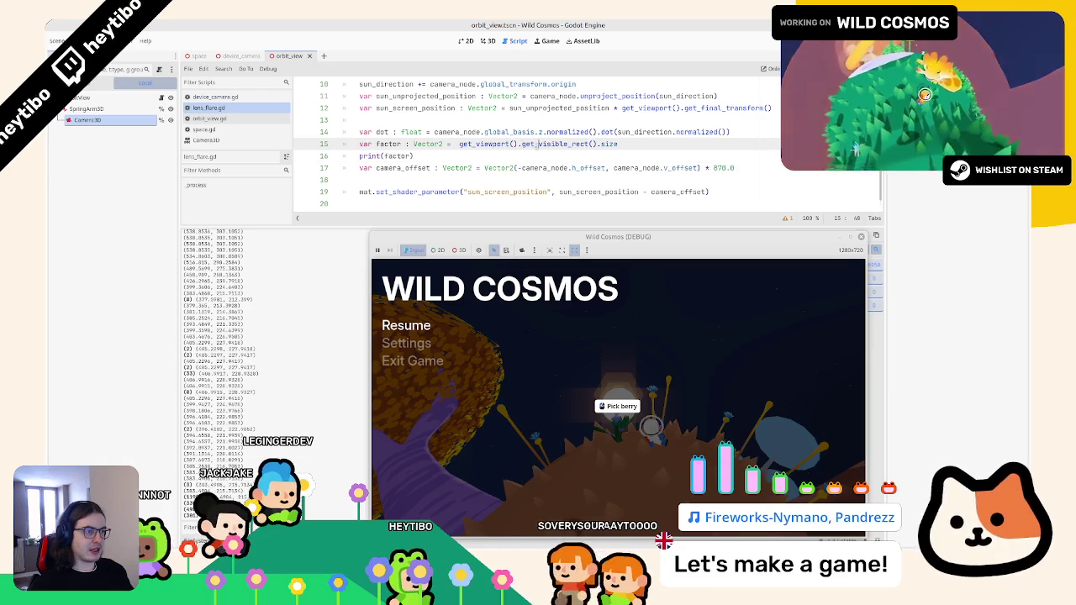
{"action": "left_click_drag", "start_coordinate": [459, 144], "coordinate": [649, 144]}
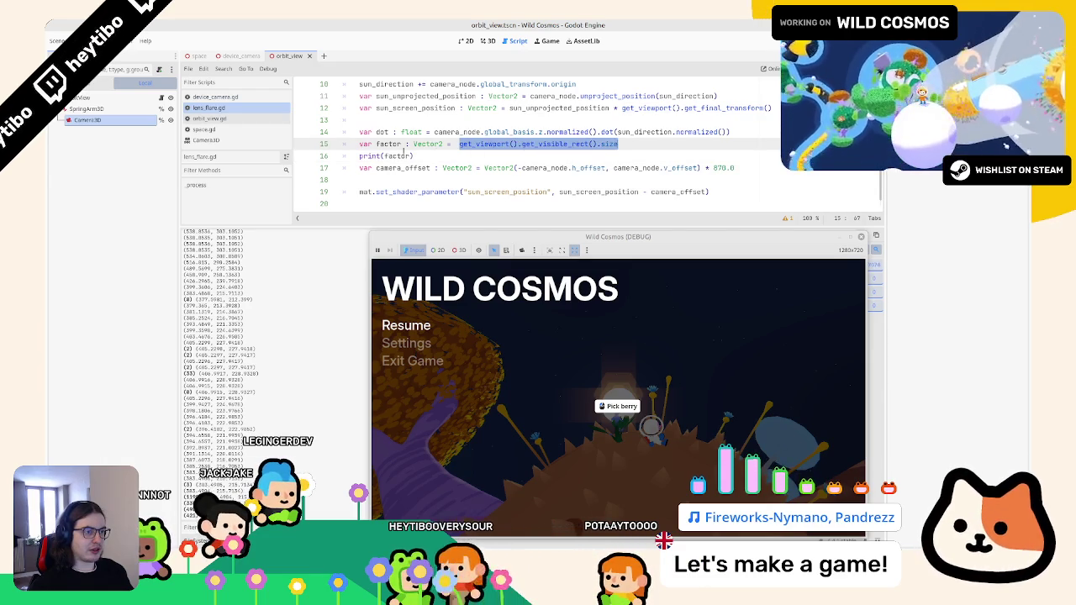
{"action": "double_click", "coordinate": [397, 156]}
{"action": "type", "text": "ize)"}
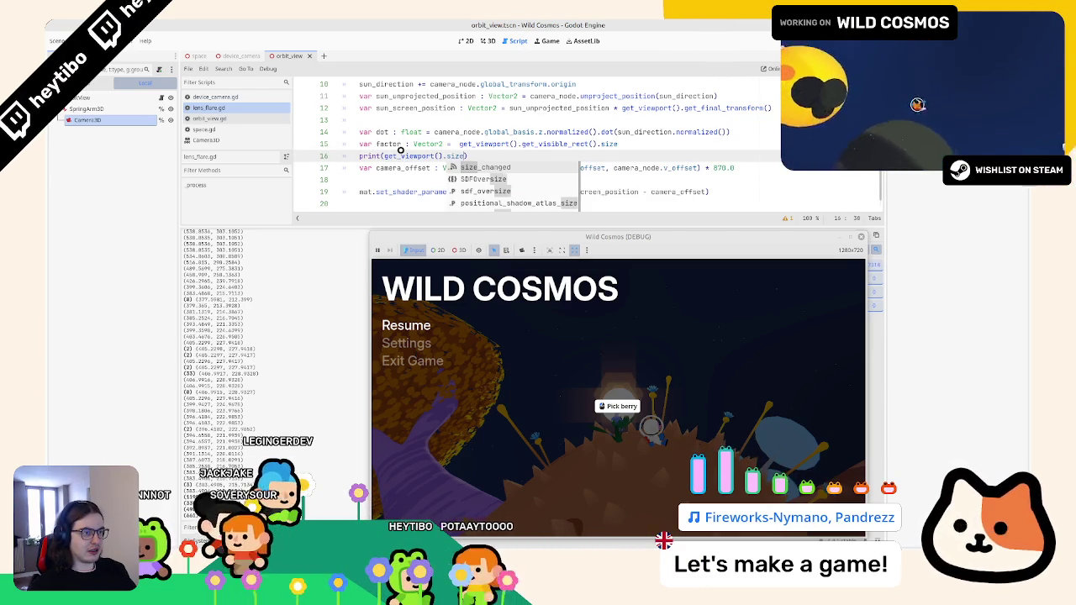
{"action": "key", "text": "BackSpace"}
{"action": "key", "text": "BackSpace"}
{"action": "key", "text": "BackSpace"}
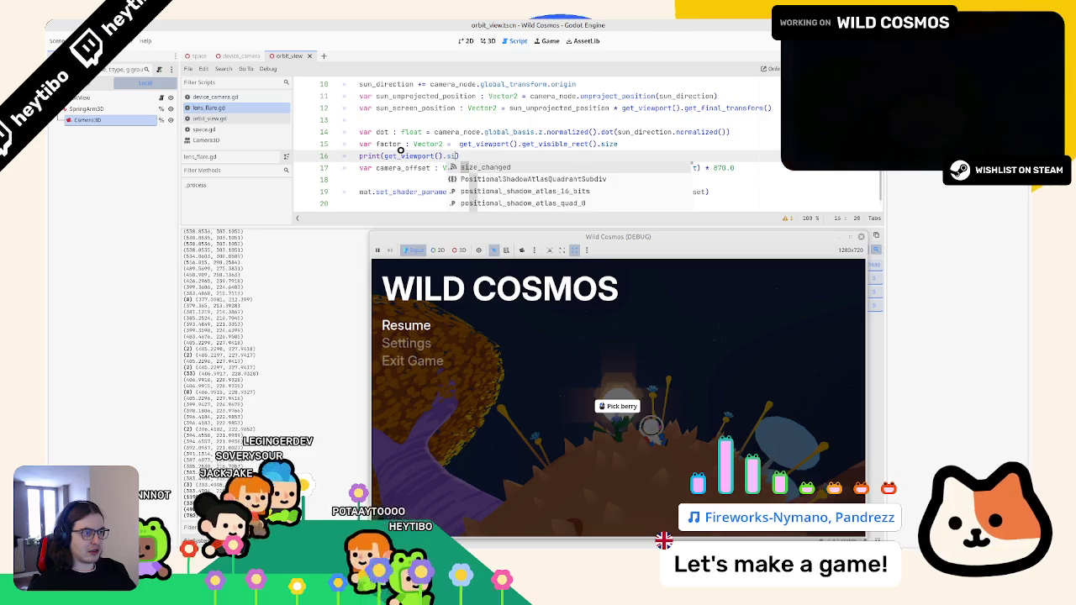
{"action": "type", "text": ".get_"}
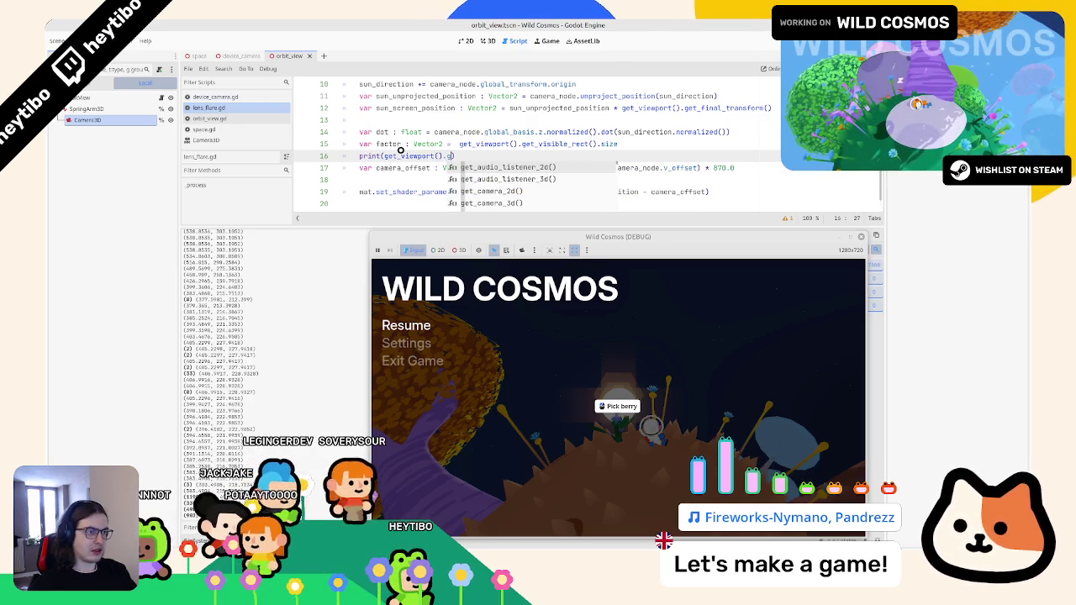
{"action": "type", "text": "siz"}
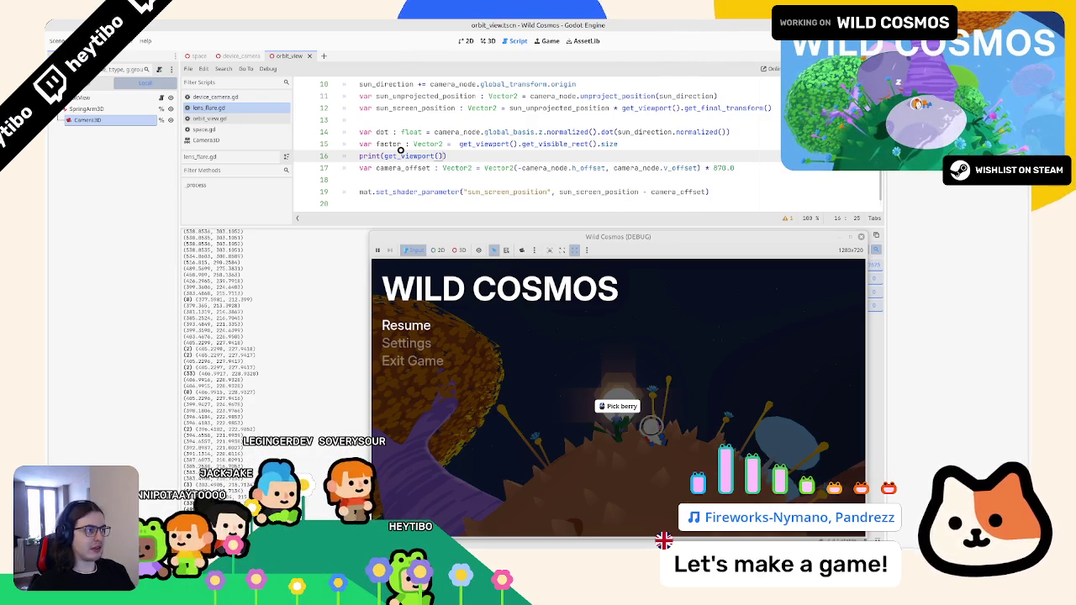
Finish the print call as print(get_viewport().size)
{"action": "scroll", "coordinate": [505, 135], "scroll_direction": "down", "scroll_amount": 1}
{"action": "left_click", "coordinate": [562, 96]}
{"action": "double_click", "coordinate": [562, 96]}
{"action": "scroll", "coordinate": [476, 144], "scroll_direction": "up", "scroll_amount": 2}
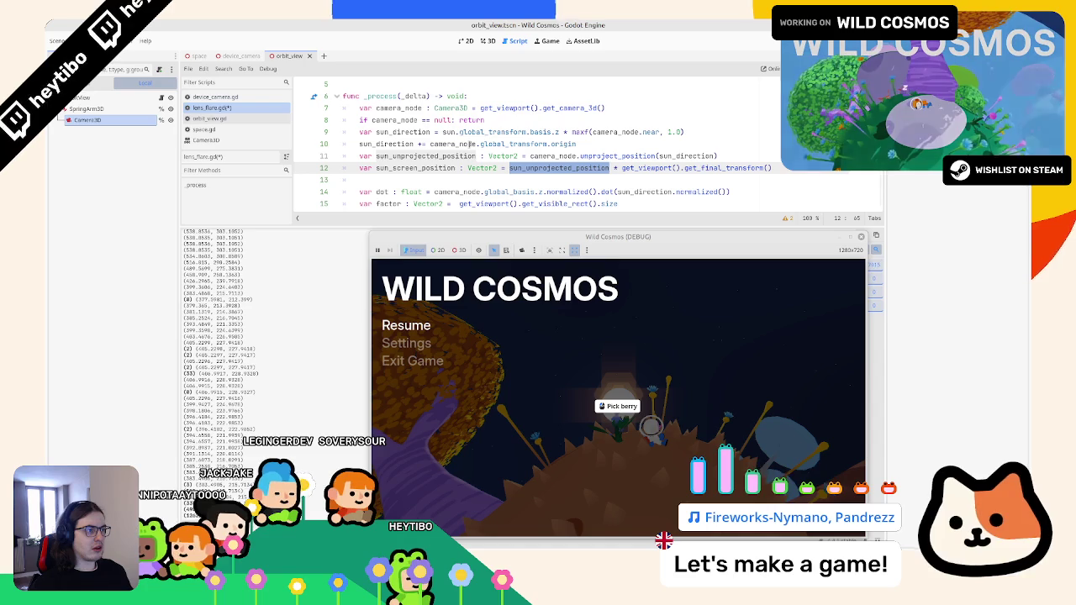
{"action": "scroll", "coordinate": [468, 144], "scroll_direction": "down", "scroll_amount": 2}
{"action": "left_click", "coordinate": [469, 144]}
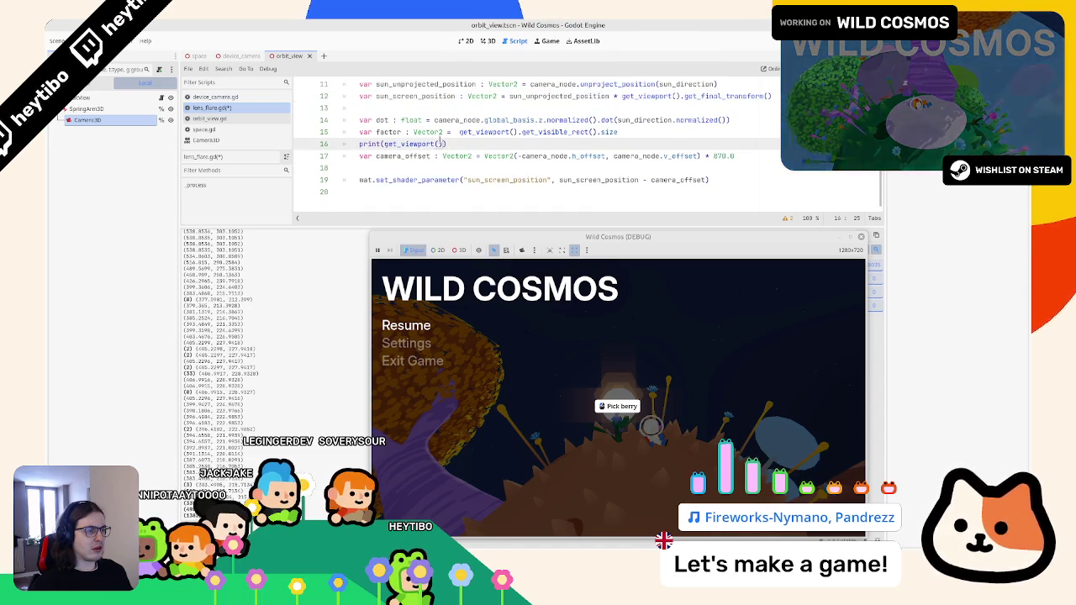
{"action": "type", "text": ".size"}
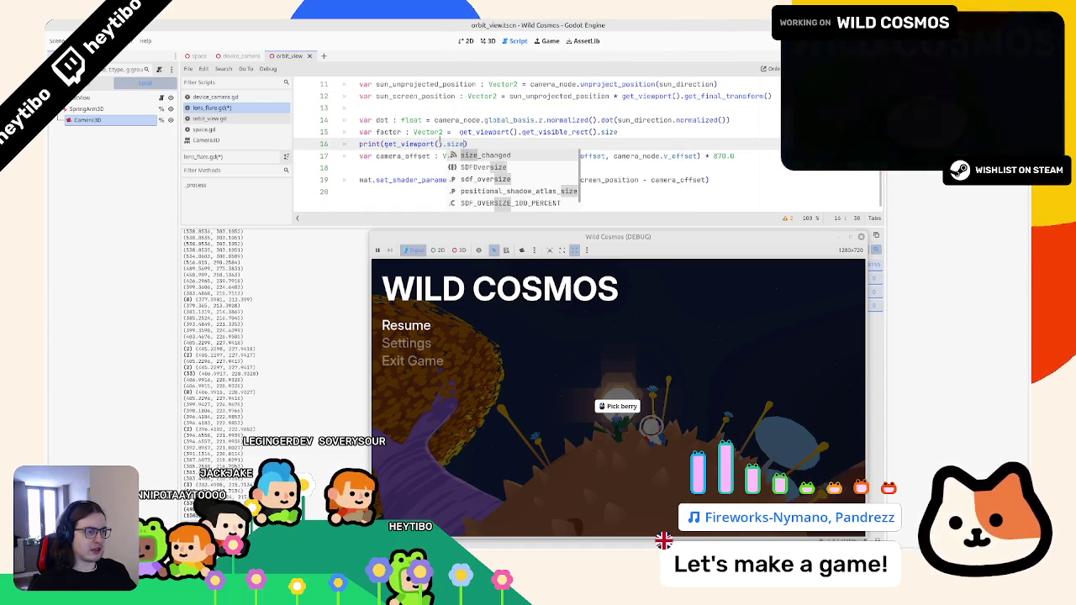
{"action": "key", "text": "Escape"}
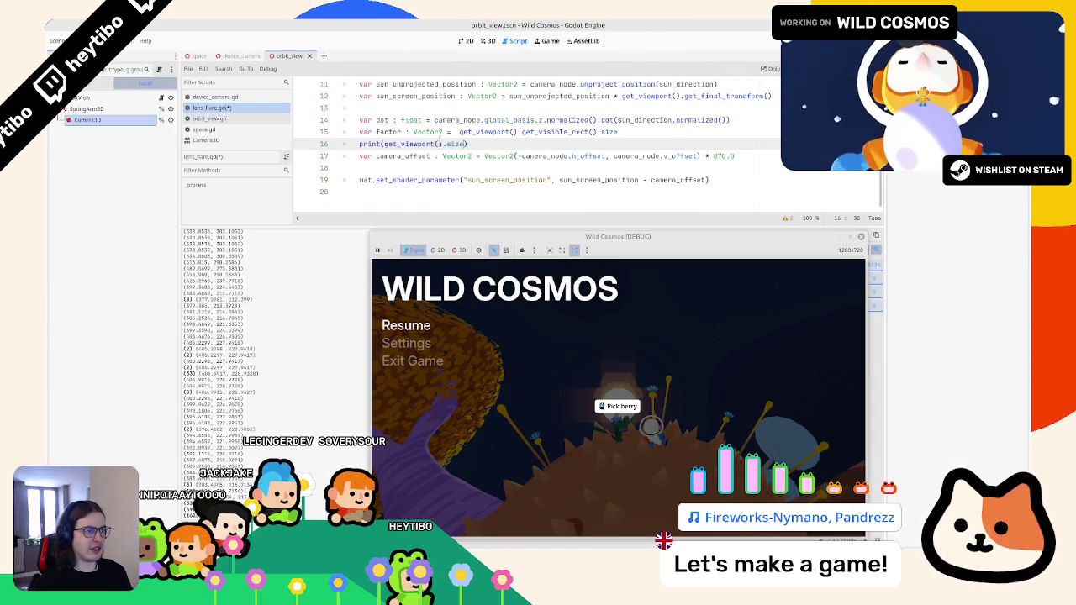
Save lens_flare.gd and switch to the GitHub issues search for 'camera unproject_position offset'
{"action": "left_click", "coordinate": [458, 132]}
{"action": "left_click", "coordinate": [450, 143]}
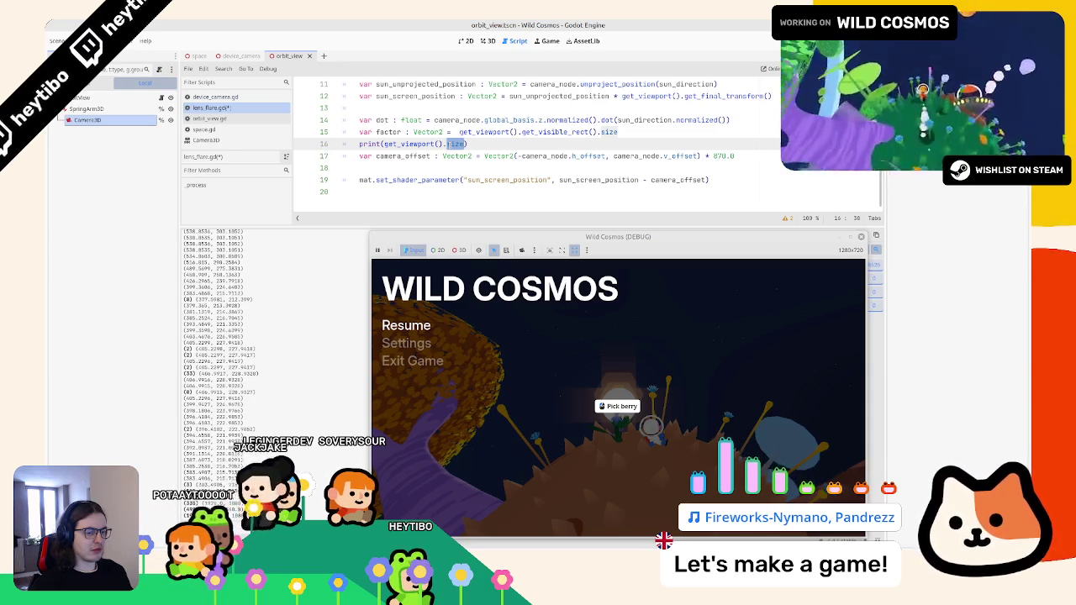
{"action": "key", "text": "ctrl+s"}
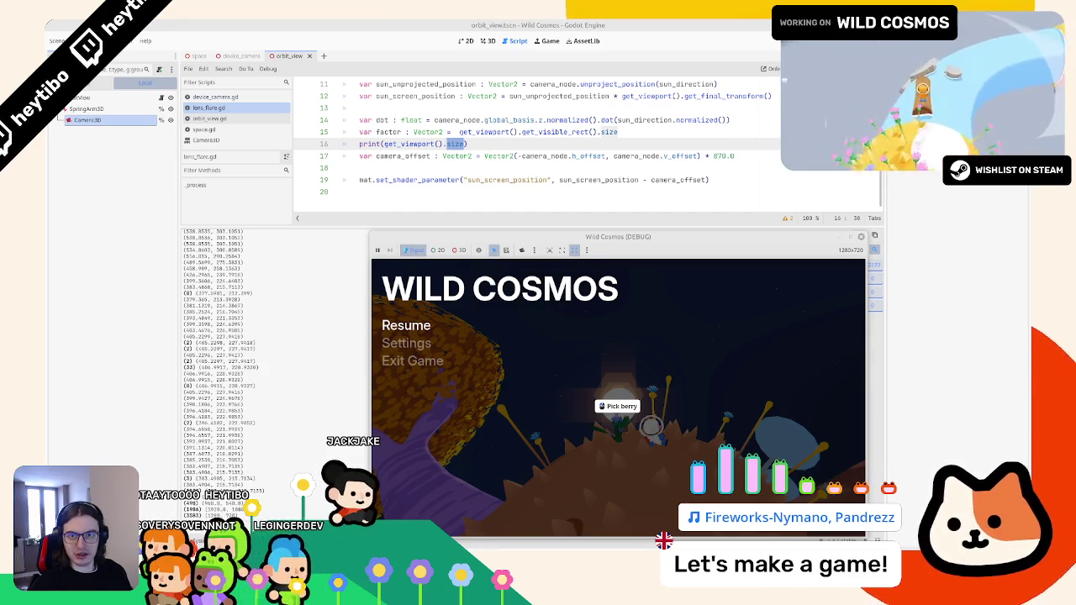
{"action": "key", "text": "alt+Tab"}
Maximize the GitHub issue search and rearrange the debug game window beside it, shifted right
{"action": "double_click", "coordinate": [479, 24]}
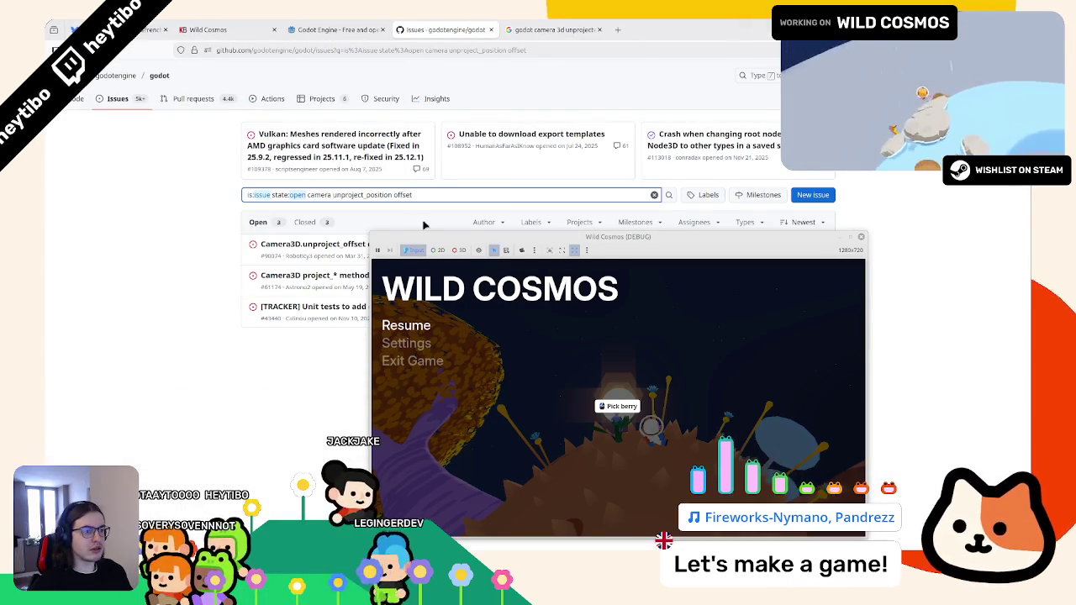
{"action": "mouse_move", "coordinate": [421, 240]}
{"action": "left_mouse_down"}
{"action": "mouse_move", "coordinate": [1000, 238]}
{"action": "mouse_move", "coordinate": [542, 227]}
{"action": "mouse_move", "coordinate": [992, 240]}
{"action": "mouse_move", "coordinate": [930, 241]}
{"action": "left_mouse_up"}
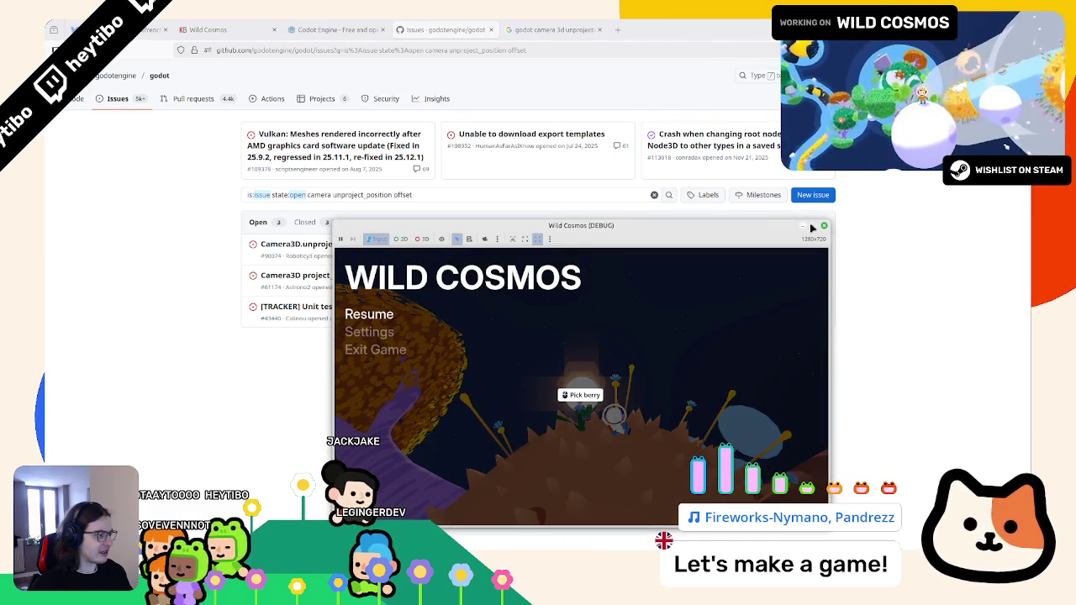
{"action": "left_click", "coordinate": [813, 227]}
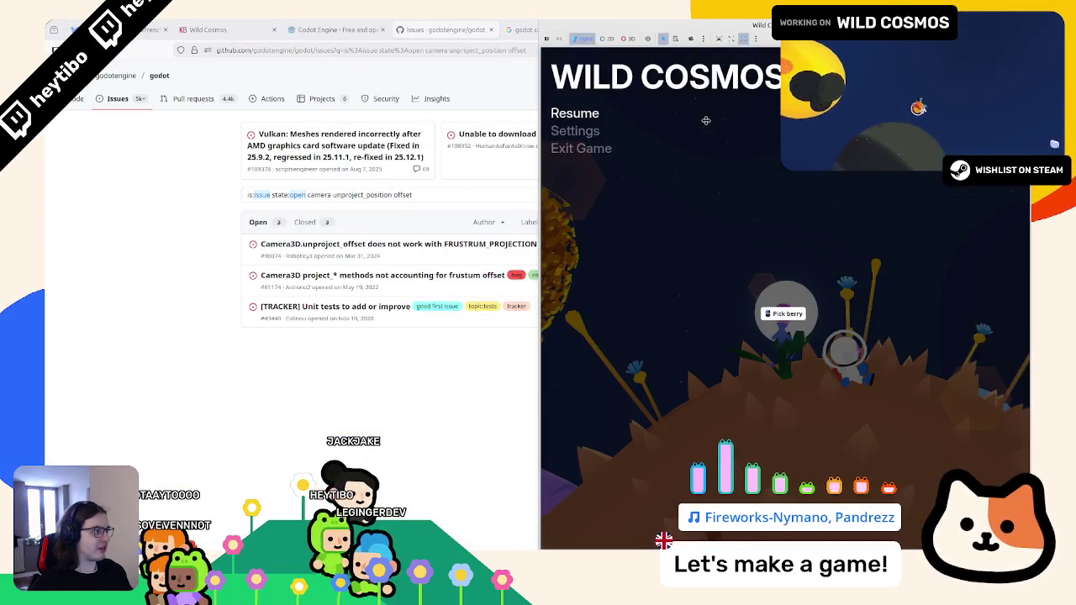
{"action": "mouse_move", "coordinate": [704, 38]}
{"action": "left_mouse_down"}
{"action": "mouse_move", "coordinate": [703, 122]}
{"action": "mouse_move", "coordinate": [660, 23]}
{"action": "left_mouse_up"}
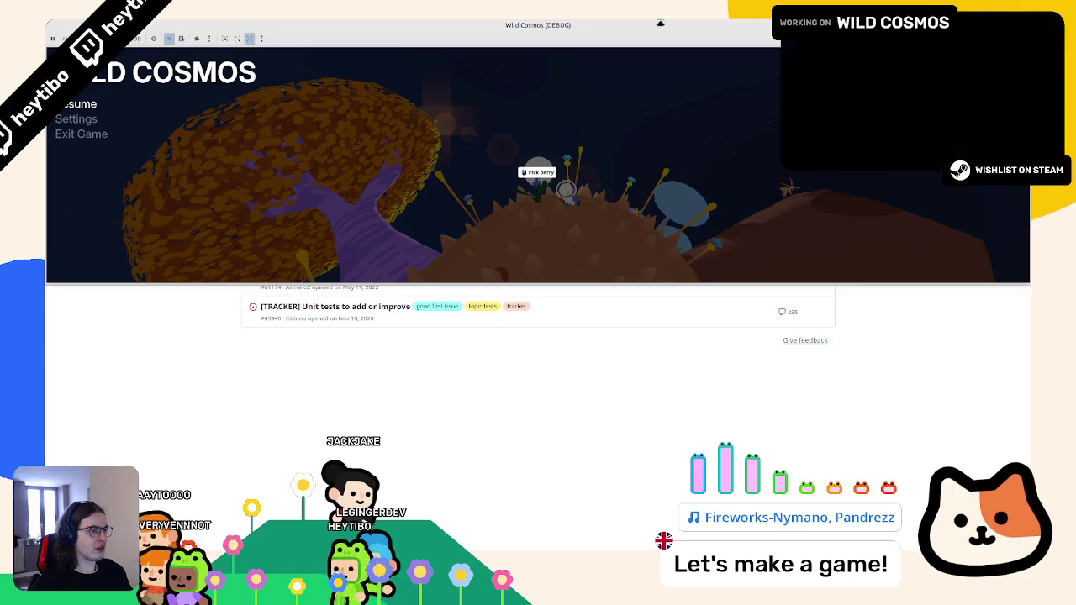
{"action": "key", "text": "super+Down"}
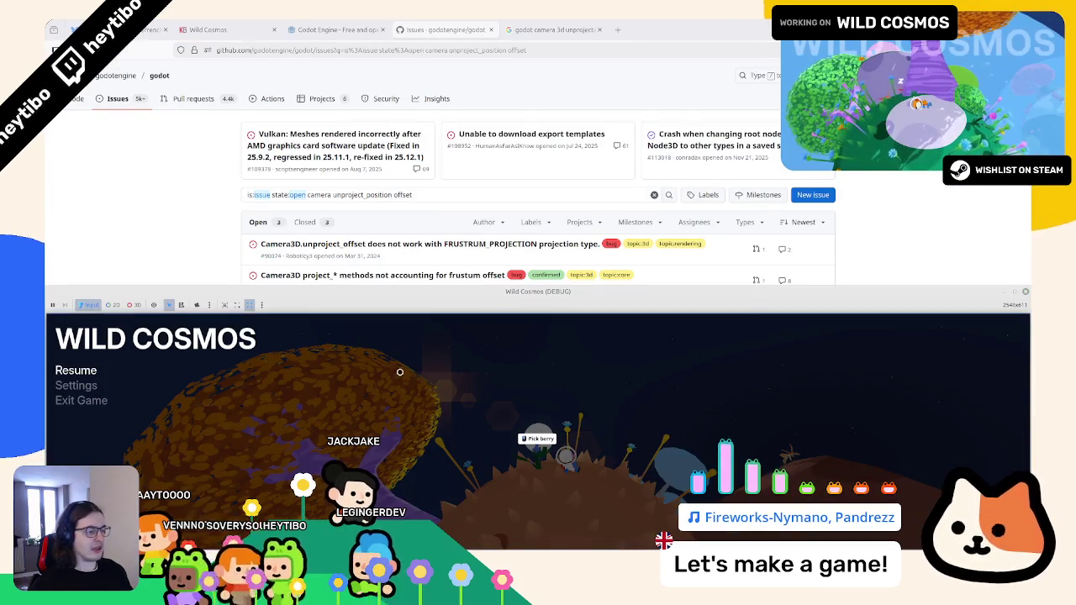
{"action": "mouse_move", "coordinate": [547, 299]}
{"action": "left_mouse_down"}
{"action": "mouse_move", "coordinate": [555, 185]}
{"action": "mouse_move", "coordinate": [566, 195]}
{"action": "left_mouse_up"}
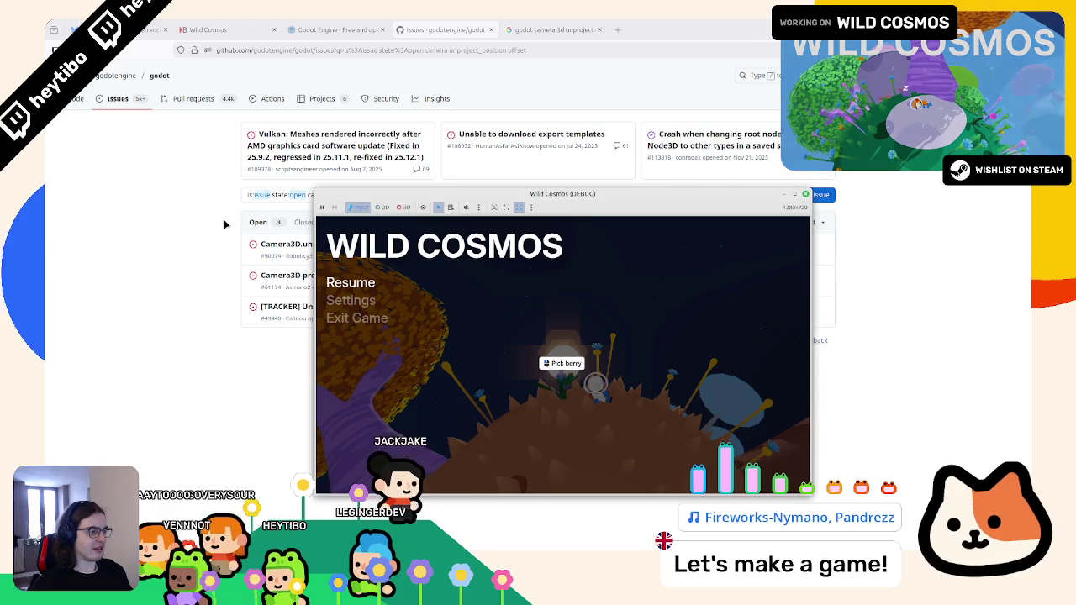
{"action": "left_click", "coordinate": [185, 212]}
{"action": "mouse_move", "coordinate": [555, 206]}
{"action": "left_mouse_down"}
{"action": "mouse_move", "coordinate": [648, 228]}
{"action": "mouse_move", "coordinate": [733, 231]}
{"action": "left_mouse_up"}
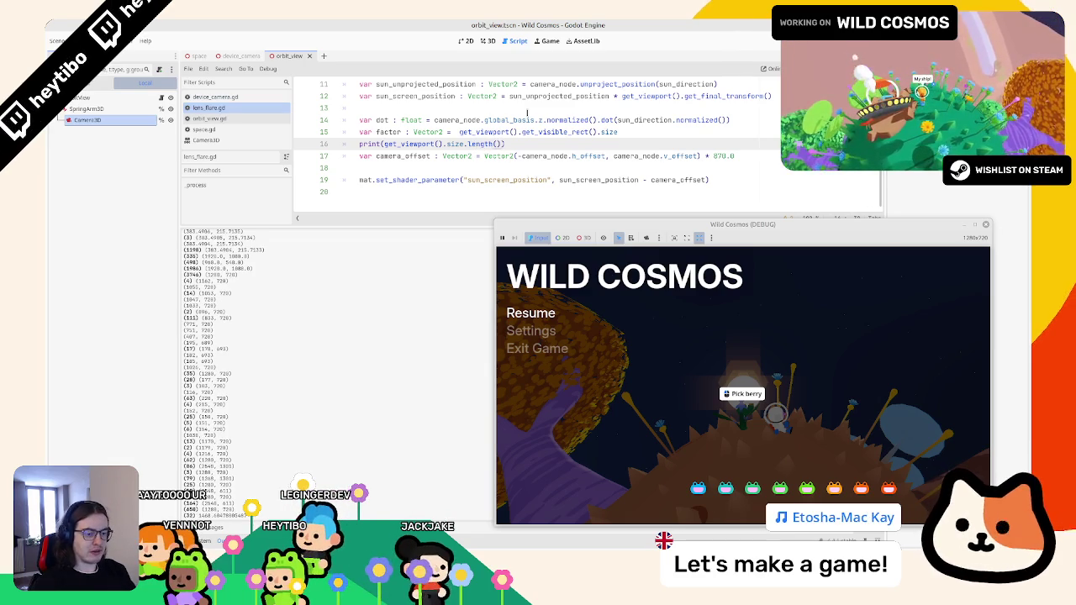
Replace line 16's print argument with get_viewport().get_final_transform().get_scale() copied from line 12
{"action": "type", "text": " / 2.0"}
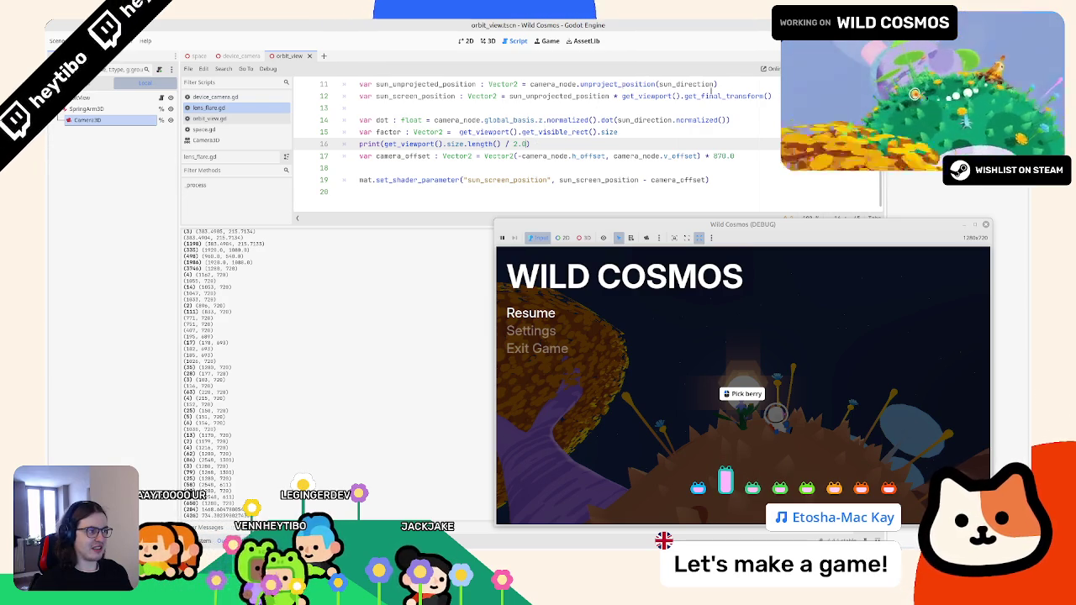
{"action": "left_click_drag", "start_coordinate": [622, 96], "coordinate": [772, 96]}
{"action": "key", "text": "ctrl+c"}
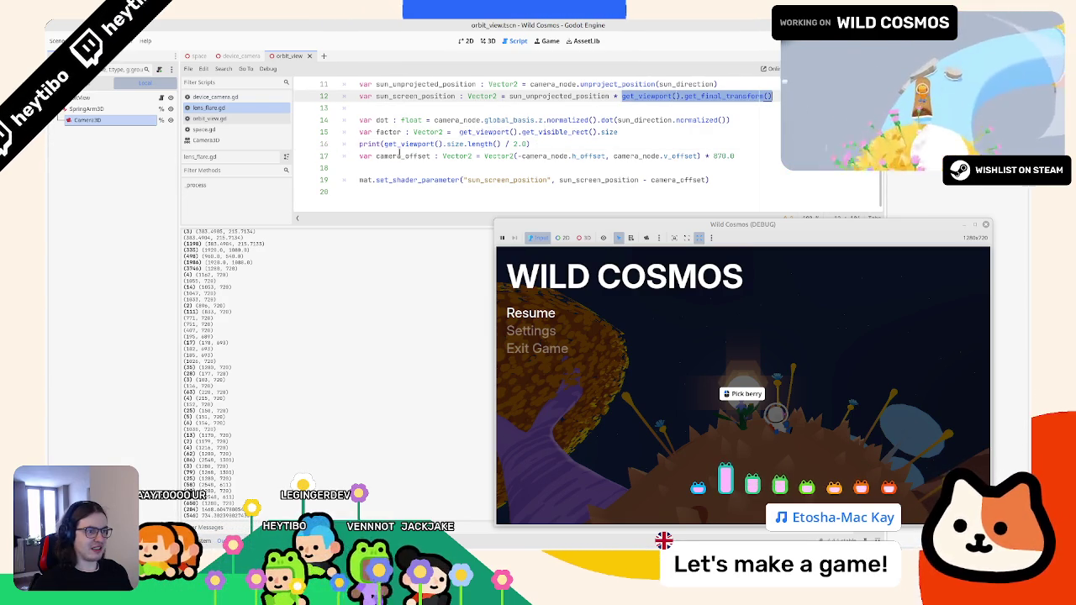
{"action": "double_click", "coordinate": [410, 145]}
{"action": "left_click", "coordinate": [528, 145], "text": "shift"}
{"action": "key", "text": "ctrl+v"}
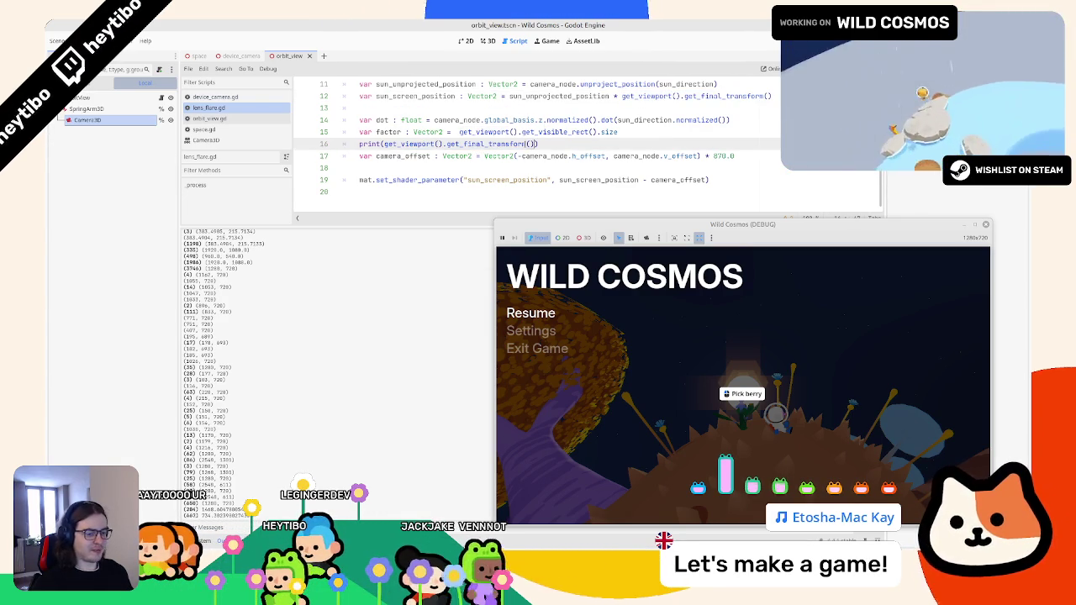
{"action": "type", "text": ".si"}
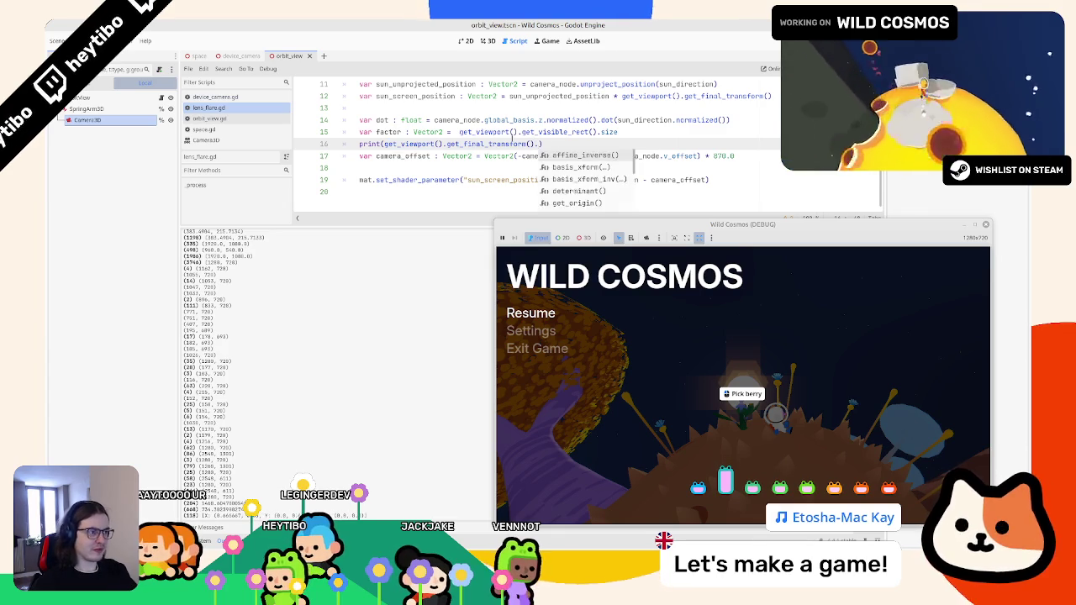
{"action": "key", "text": "BackSpace"}
{"action": "key", "text": "BackSpace"}
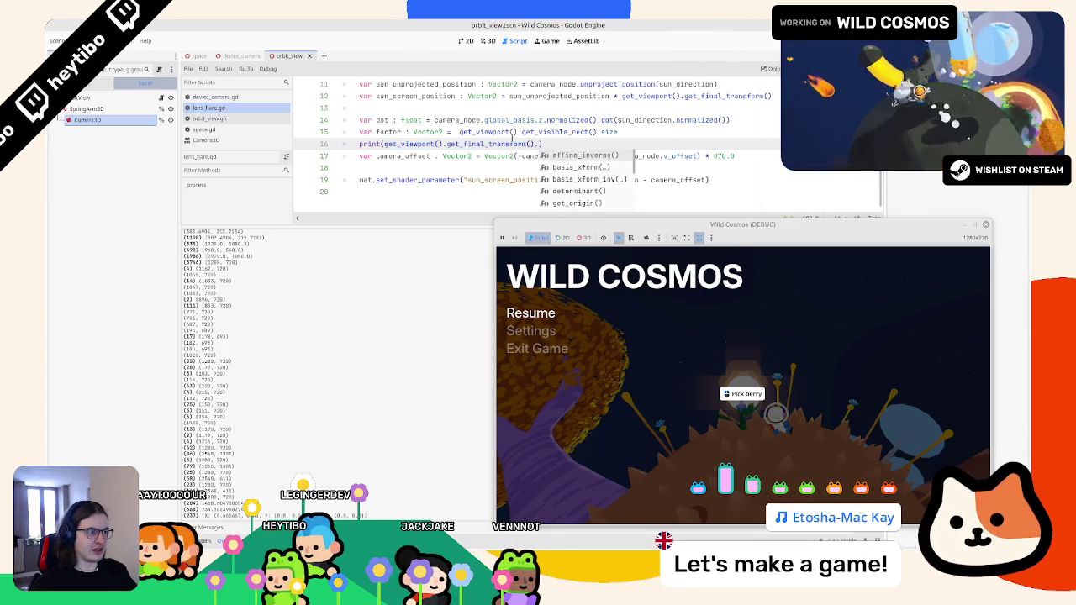
{"action": "key", "text": "Up"}
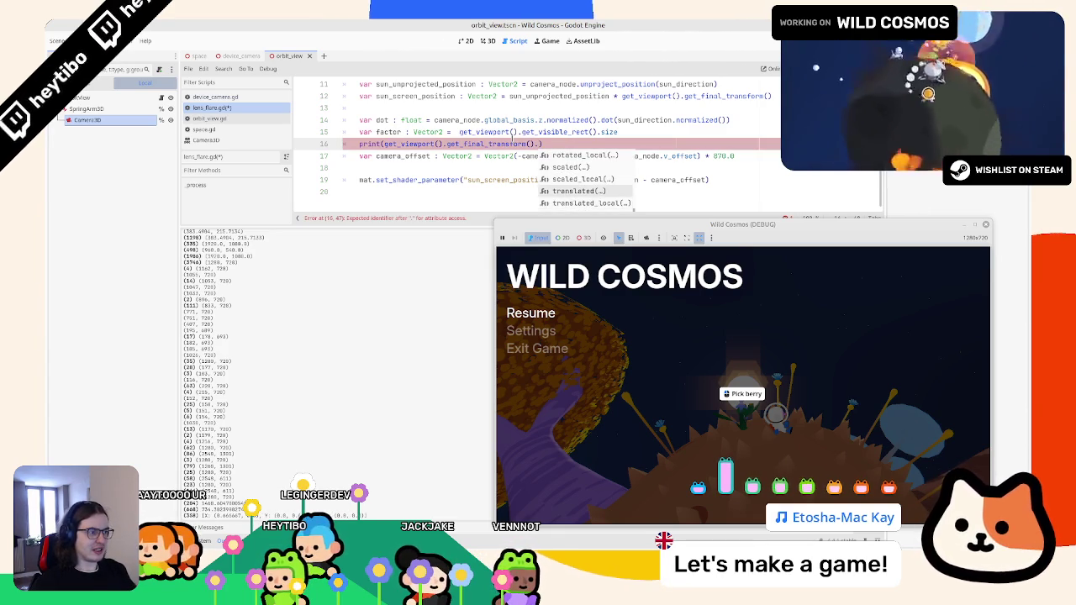
{"action": "type", "text": "get"}
{"action": "key", "text": "Down"}
{"action": "key", "text": "Down"}
{"action": "key", "text": "Return"}
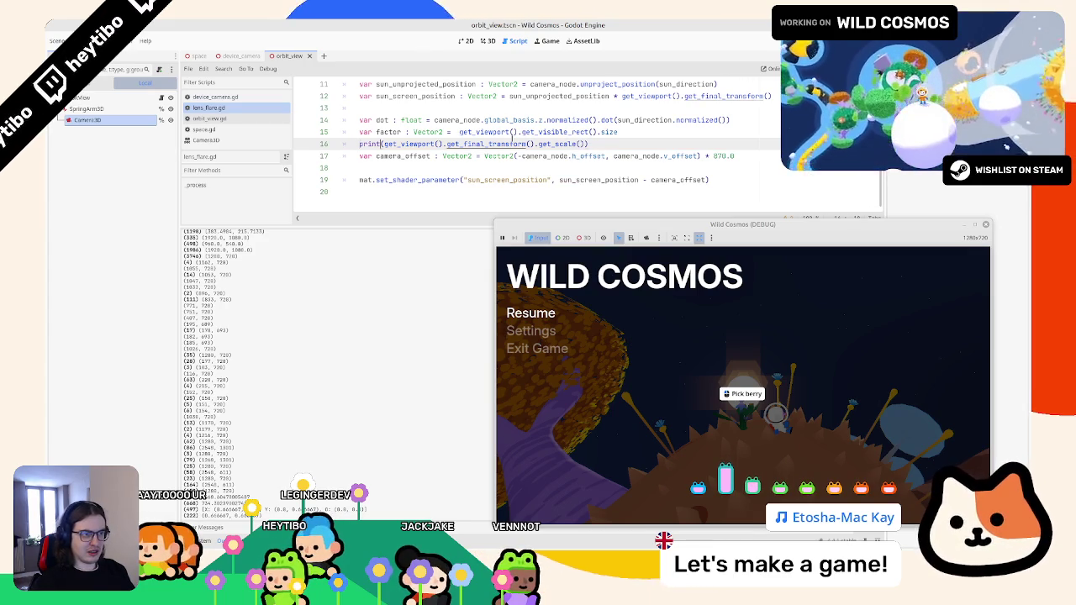
Try multiplying by a second pasted get_viewport() call on line 16, then undo it
{"action": "key", "text": "ctrl+shift+Right"}
{"action": "key", "text": "ctrl+shift+Right"}
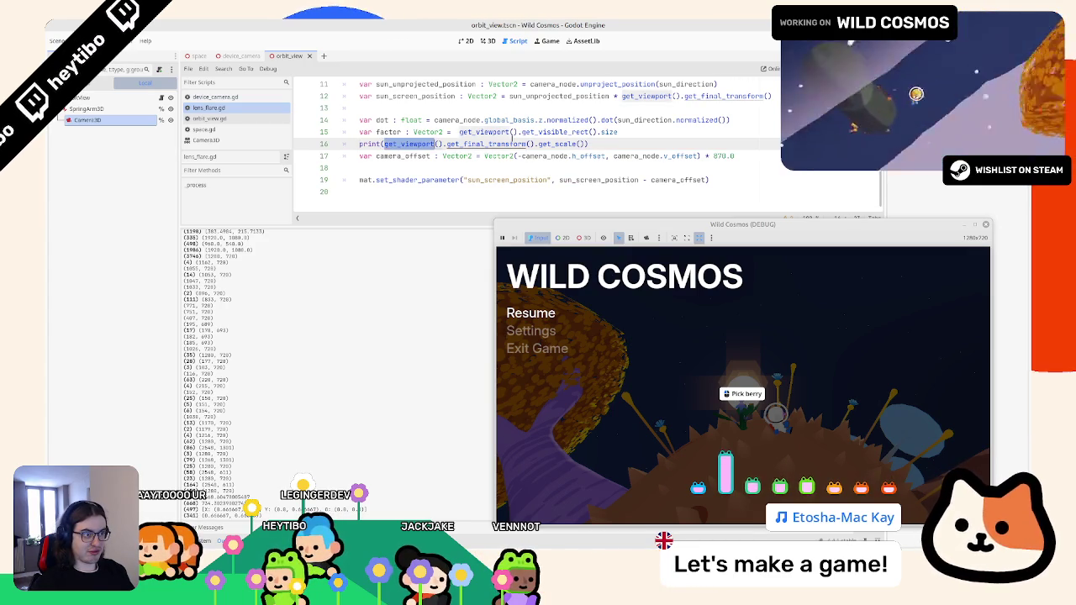
{"action": "key", "text": "ctrl+shift+Left"}
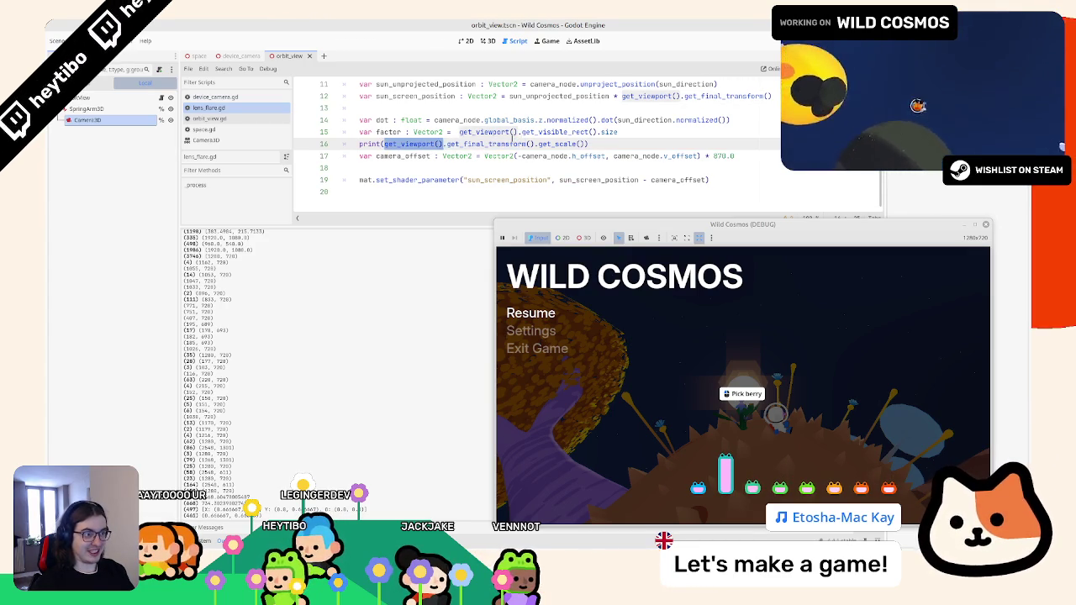
{"action": "key", "text": "ctrl+c"}
{"action": "key", "text": "Left"}
{"action": "key", "text": "ctrl+v"}
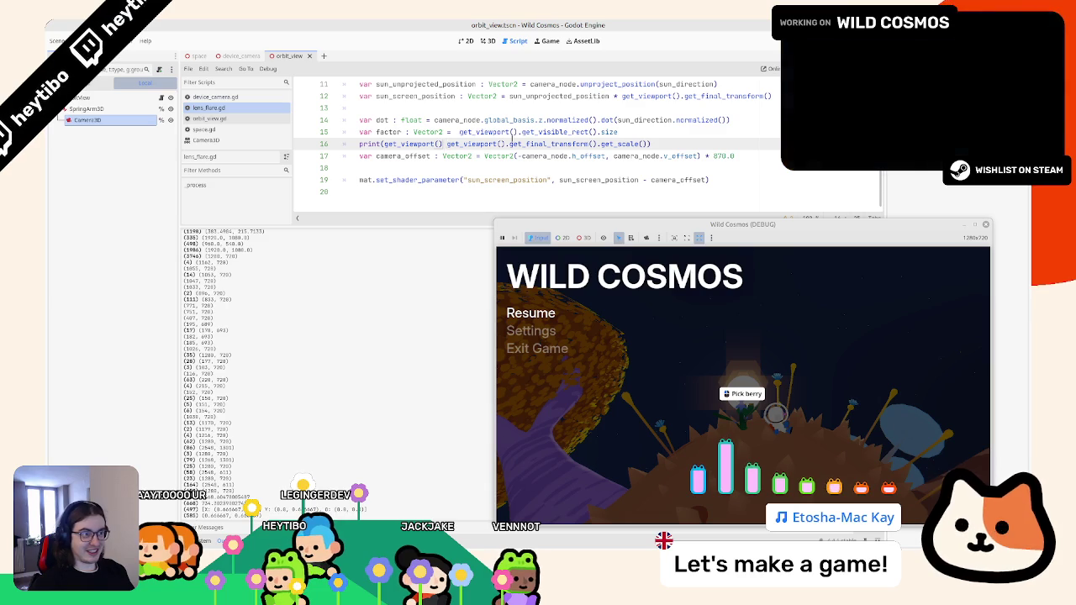
{"action": "type", "text": "*"}
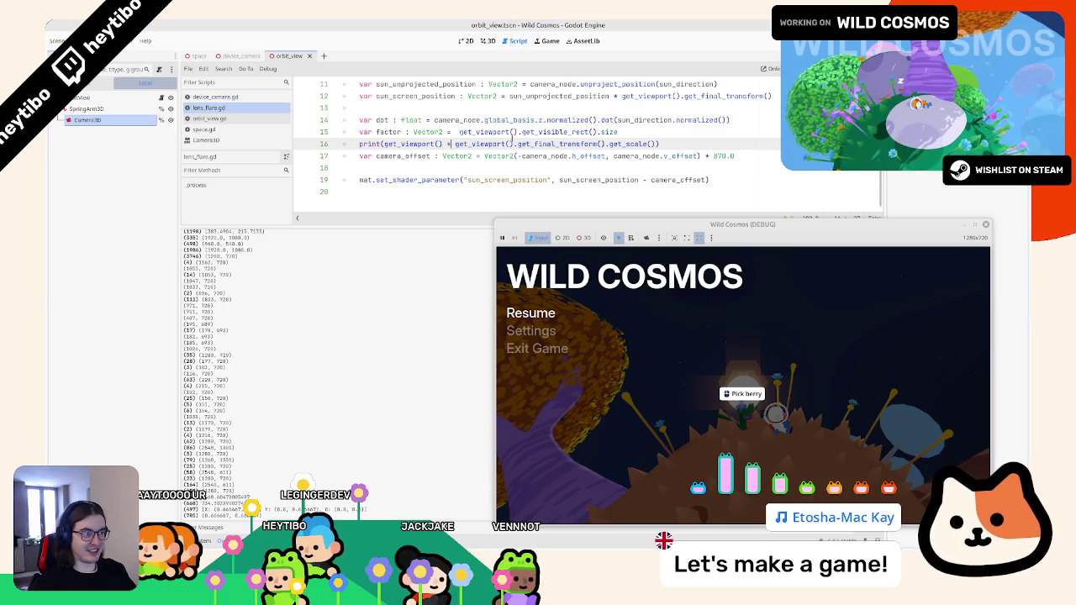
{"action": "key", "text": "ctrl+z"}
{"action": "key", "text": "ctrl+z"}
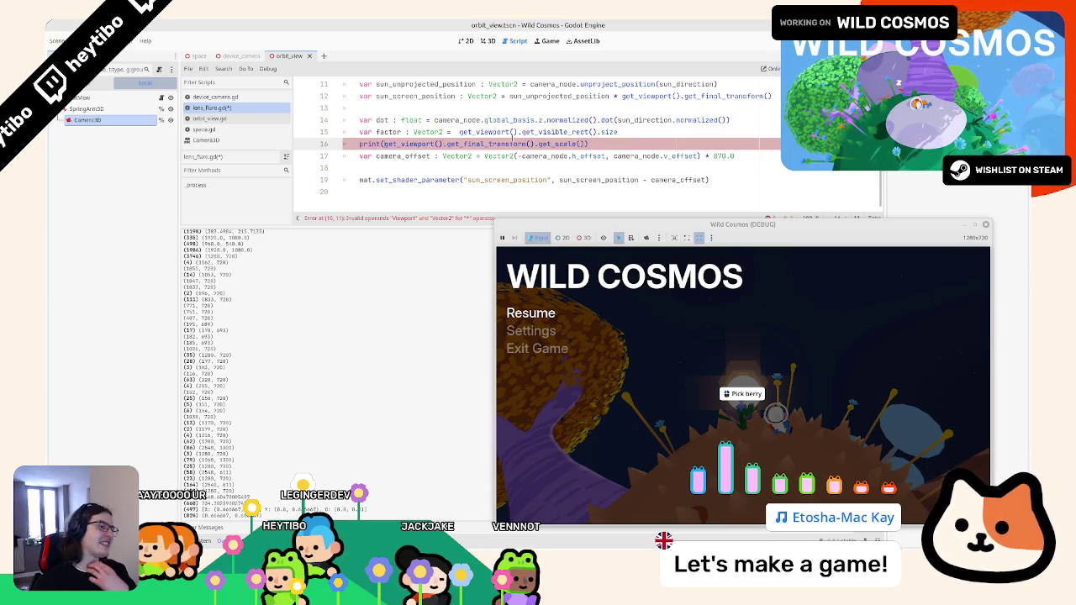
{"action": "key", "text": "ctrl+z"}
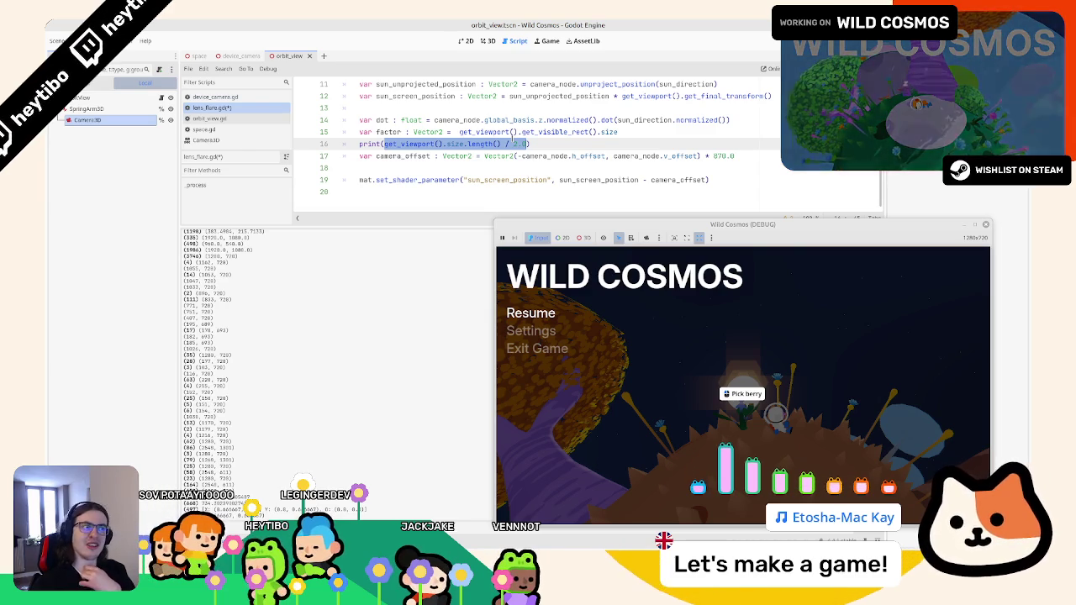
Save the restored viewport-size print and resume the game to check the flare
{"action": "key", "text": "ctrl+s"}
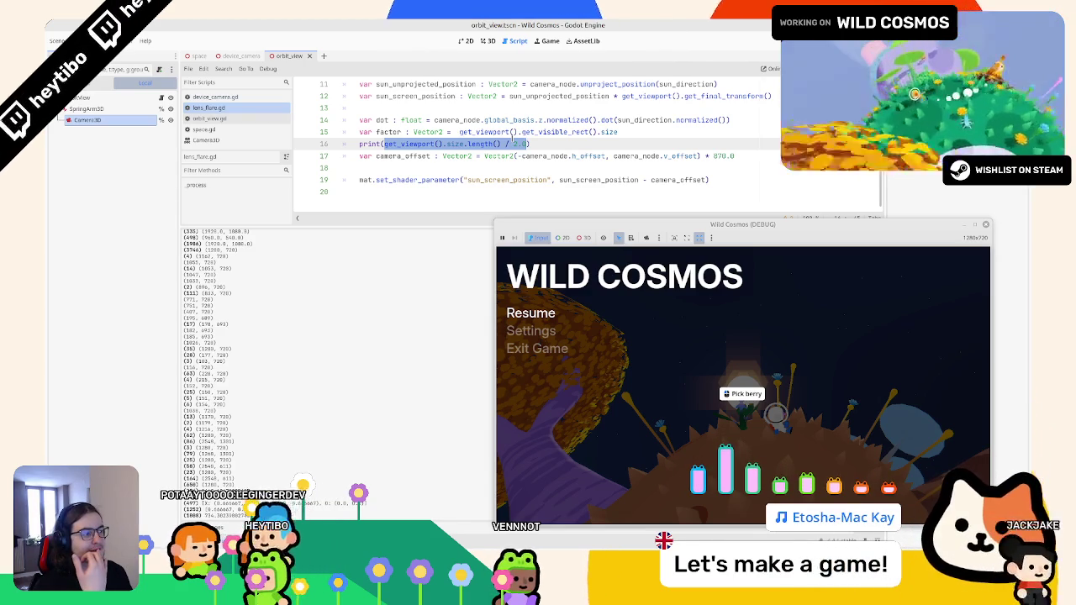
{"action": "scroll", "coordinate": [515, 138], "scroll_direction": "up", "scroll_amount": 1}
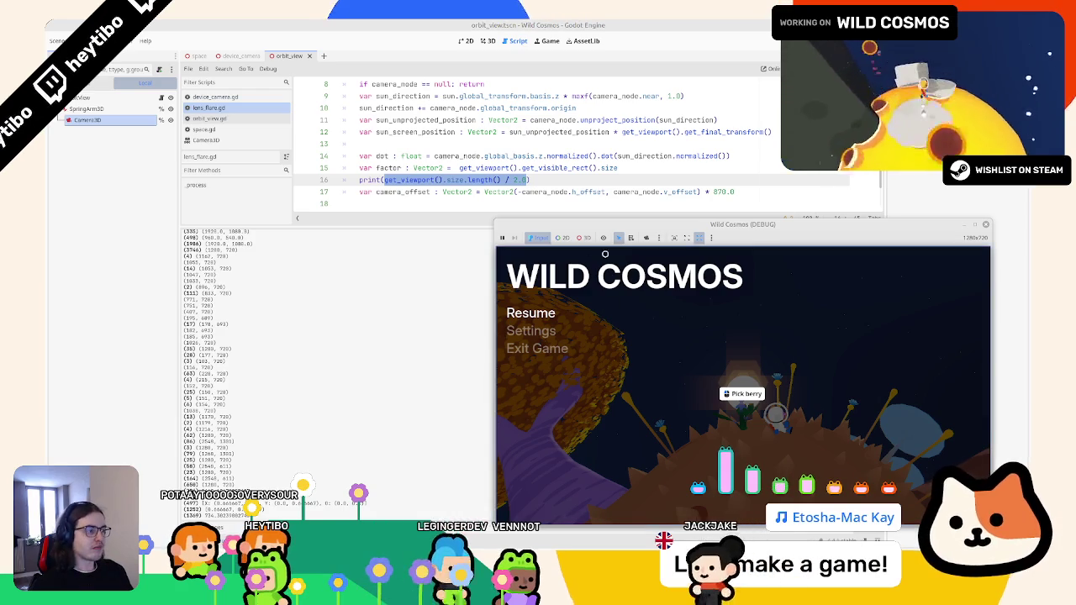
{"action": "left_click", "coordinate": [530, 312]}
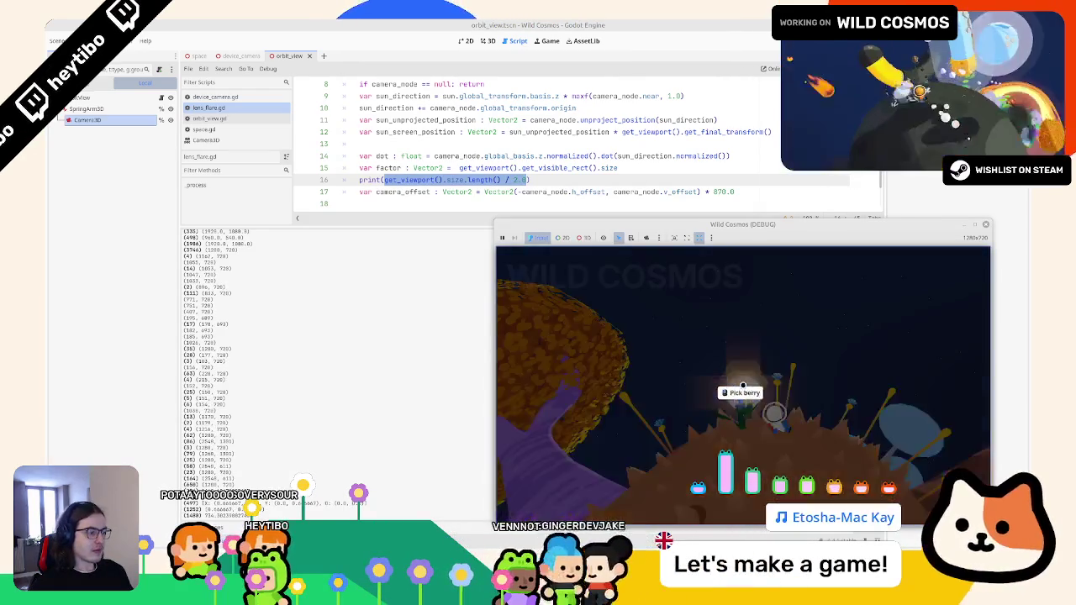
Trim line 16 down to print(get_viewport())
{"action": "left_click", "coordinate": [682, 147]}
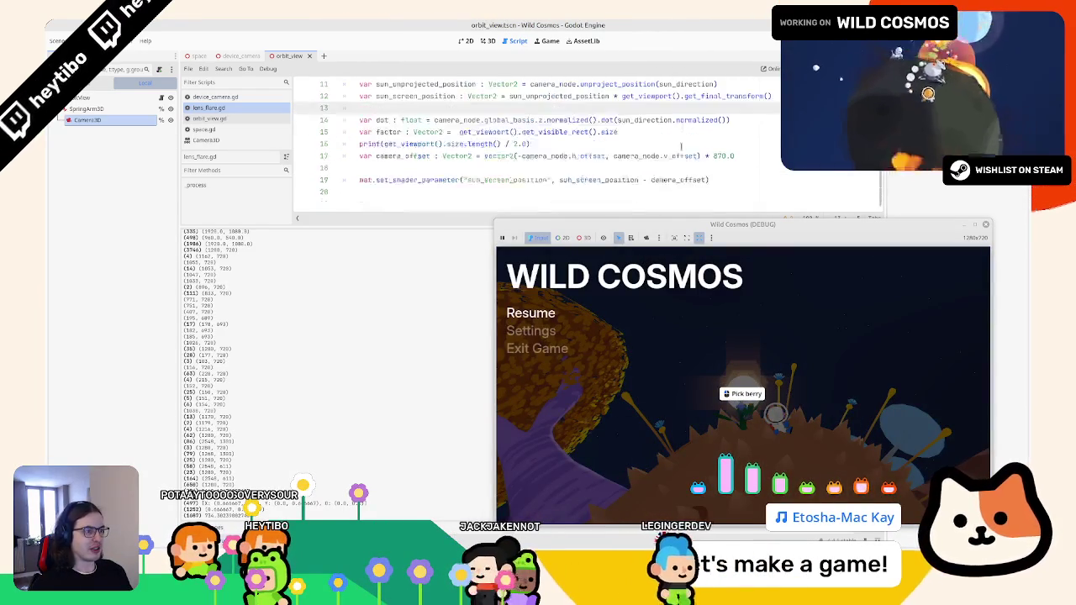
{"action": "scroll", "coordinate": [682, 147], "scroll_direction": "down", "scroll_amount": 2}
{"action": "key", "text": "BackSpace"}
{"action": "key", "text": "BackSpace"}
{"action": "key", "text": "BackSpace"}
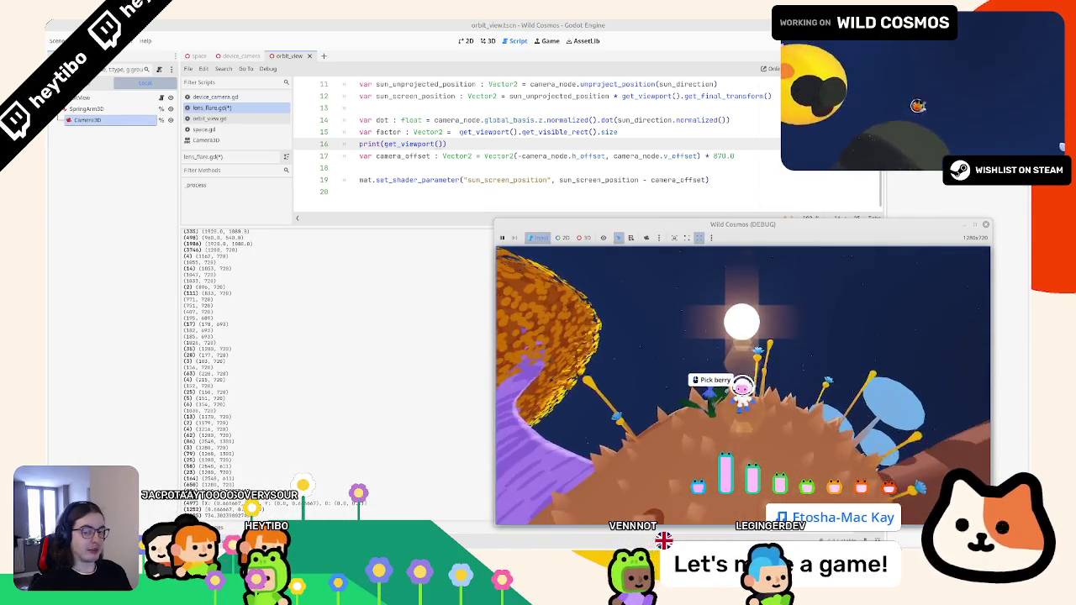
Pause and resume the game repeatedly to compare the sun glare, then show the Errors list
{"action": "key", "text": "Escape"}
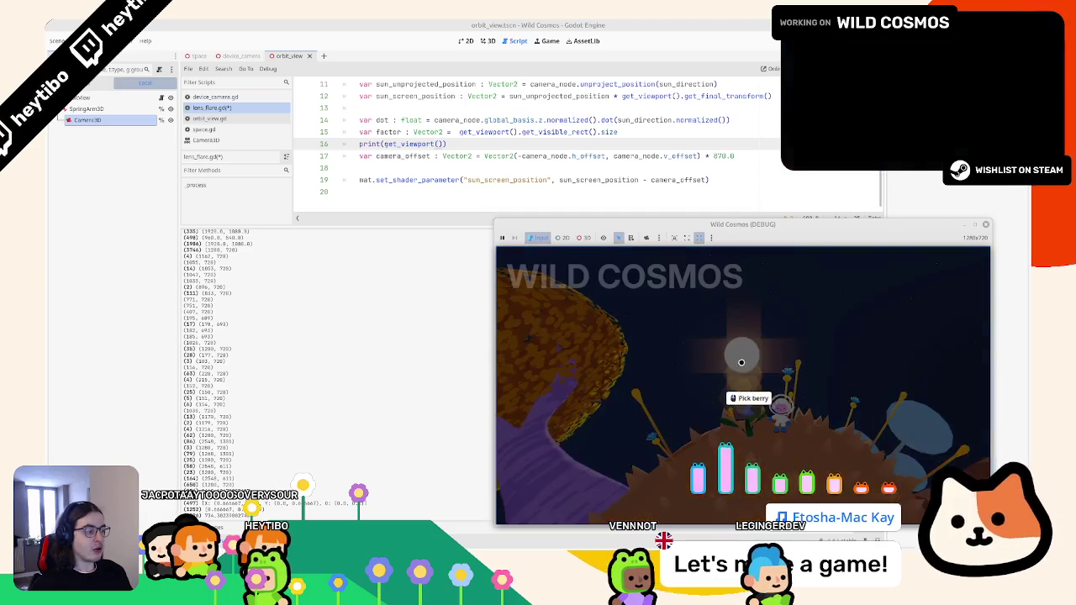
{"action": "key", "text": "Escape"}
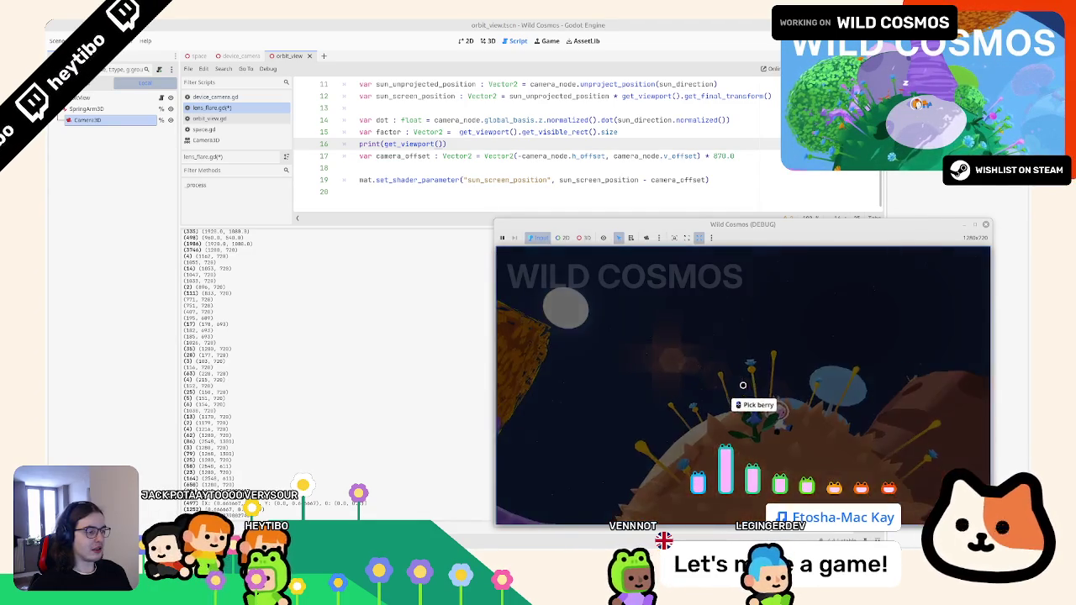
{"action": "key", "text": "Escape"}
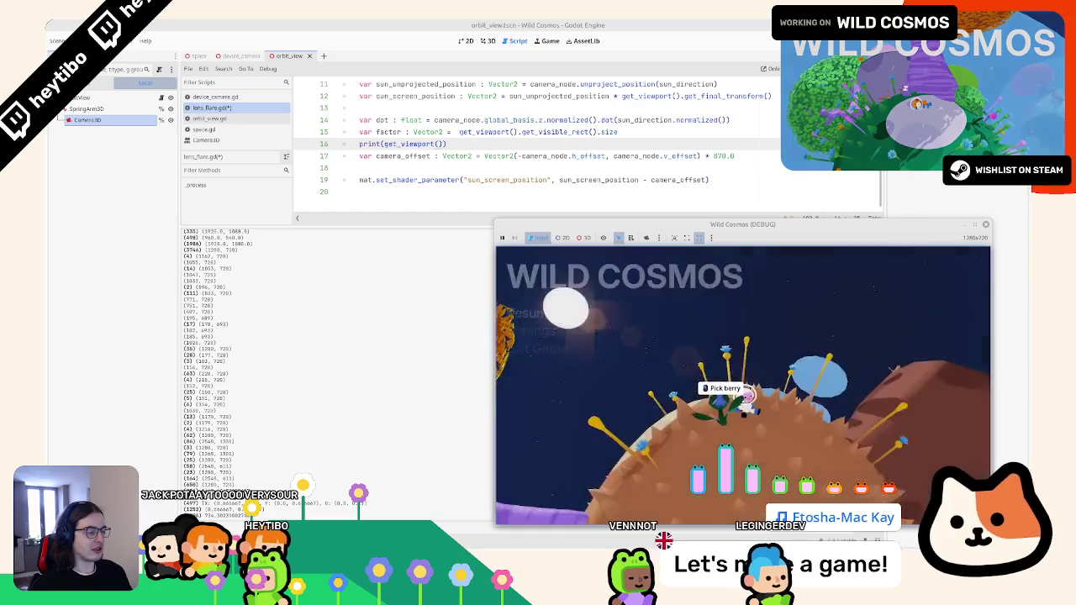
{"action": "key", "text": "Escape"}
{"action": "key", "text": "Escape"}
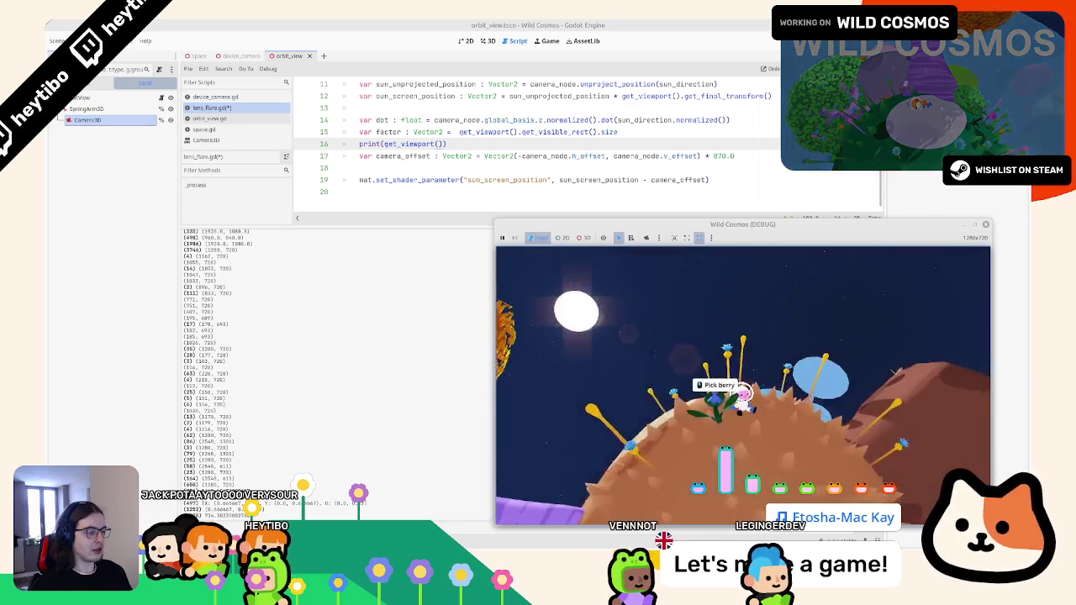
{"action": "key", "text": "Escape"}
{"action": "key", "text": "Escape"}
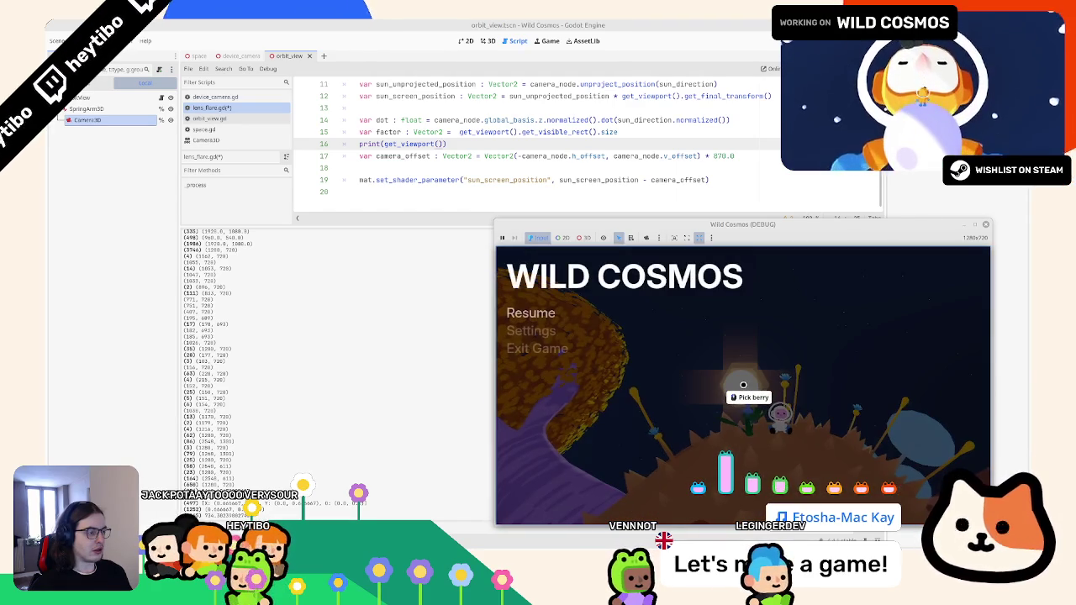
{"action": "key", "text": "Escape"}
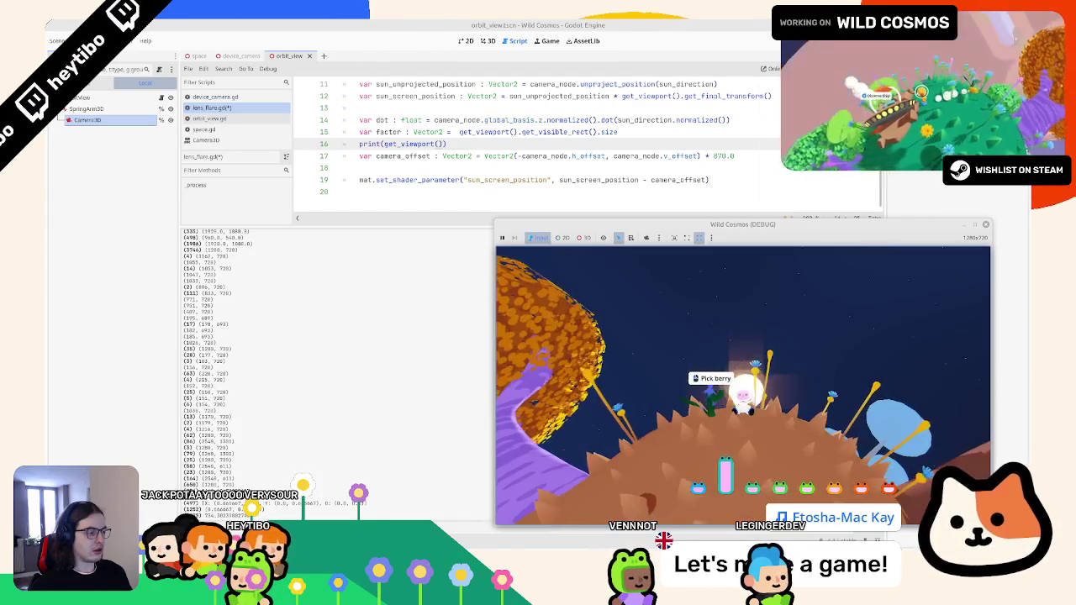
{"action": "key", "text": "Escape"}
{"action": "key", "text": "Escape"}
{"action": "key", "text": "Escape"}
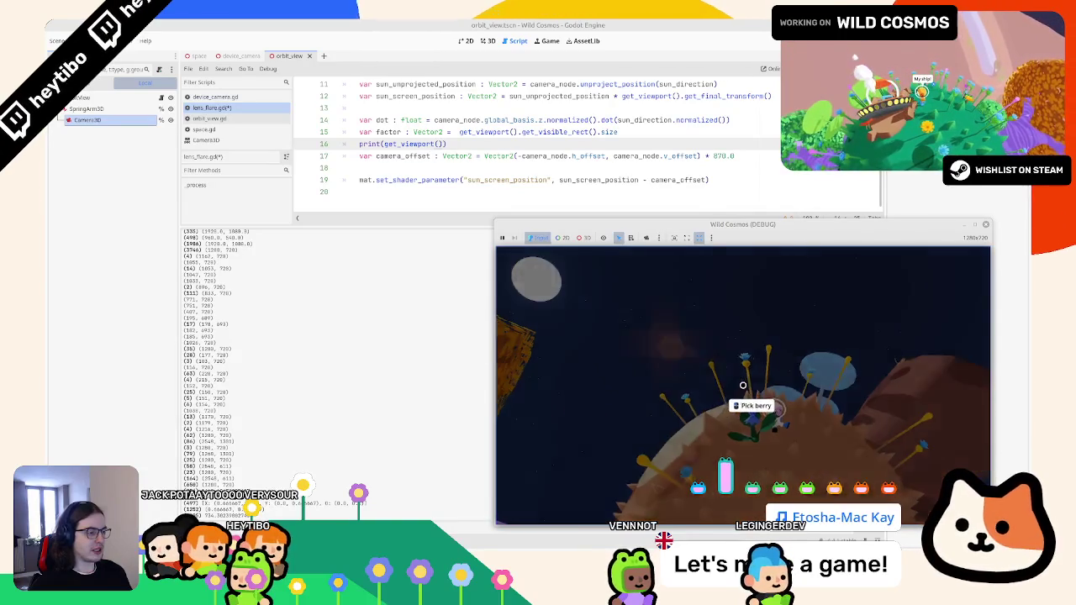
{"action": "key", "text": "Escape"}
{"action": "key", "text": "Escape"}
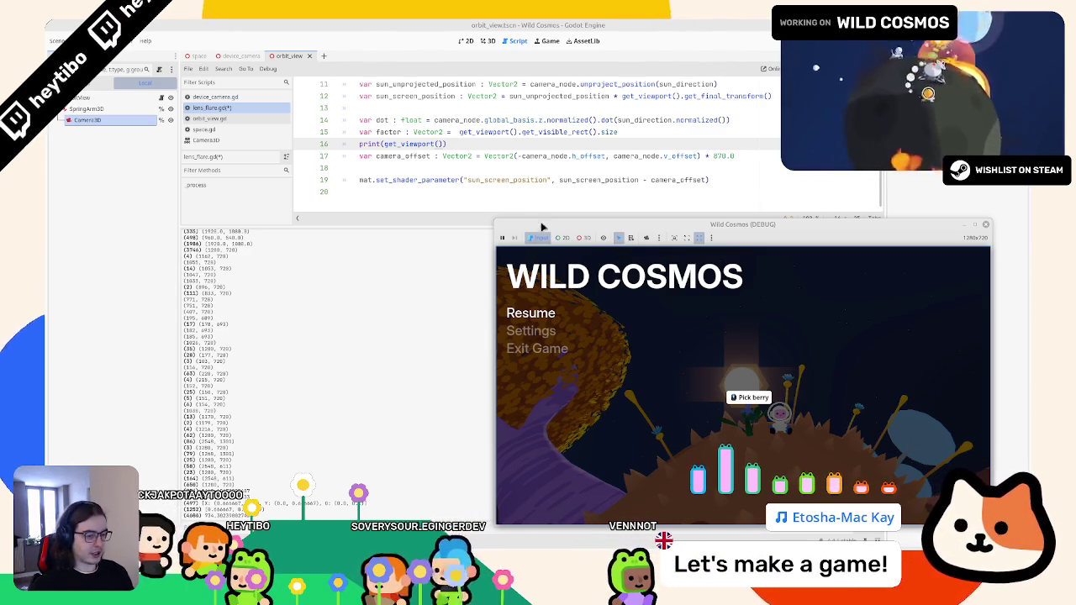
{"action": "left_click", "coordinate": [252, 236]}
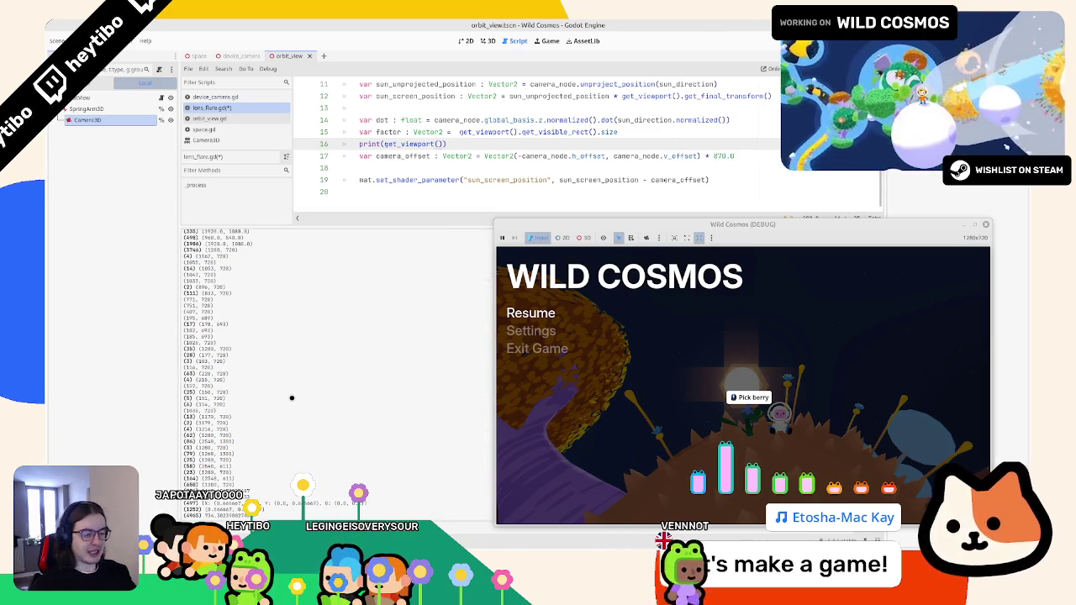
{"action": "key", "text": "alt+Tab"}
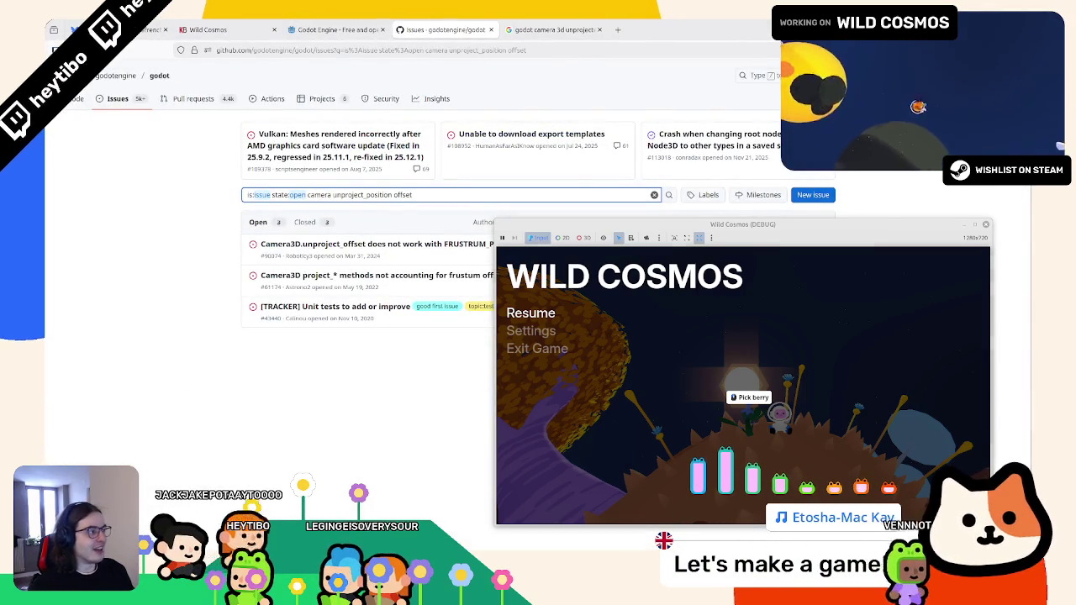
{"action": "key", "text": "alt+Tab"}
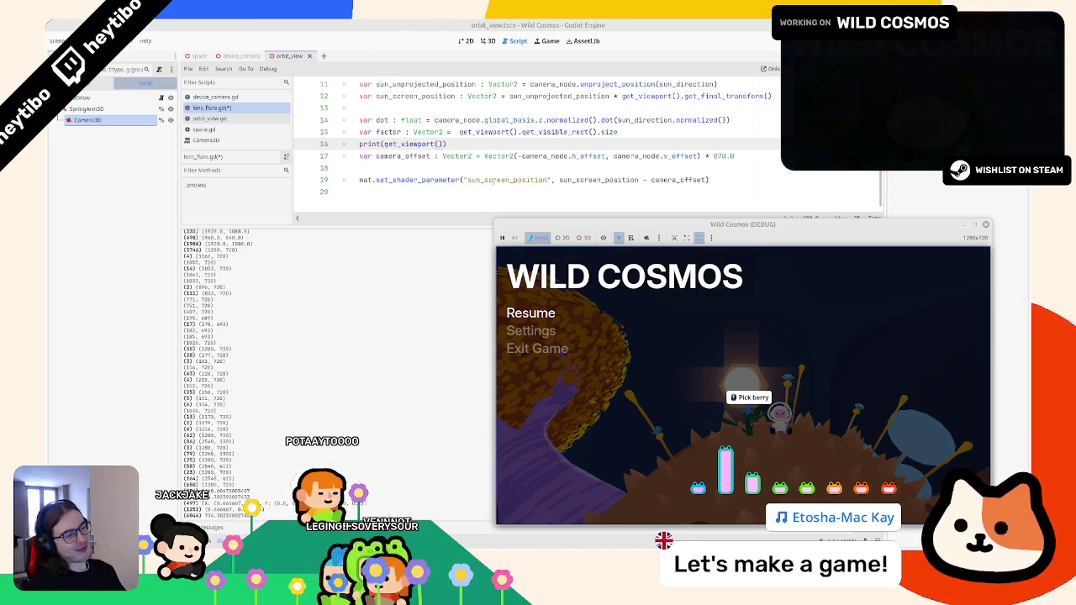
Read the Camera3D documentation's projection property, then return to lens_flare.gd
{"action": "left_click", "coordinate": [583, 156], "text": "ctrl"}
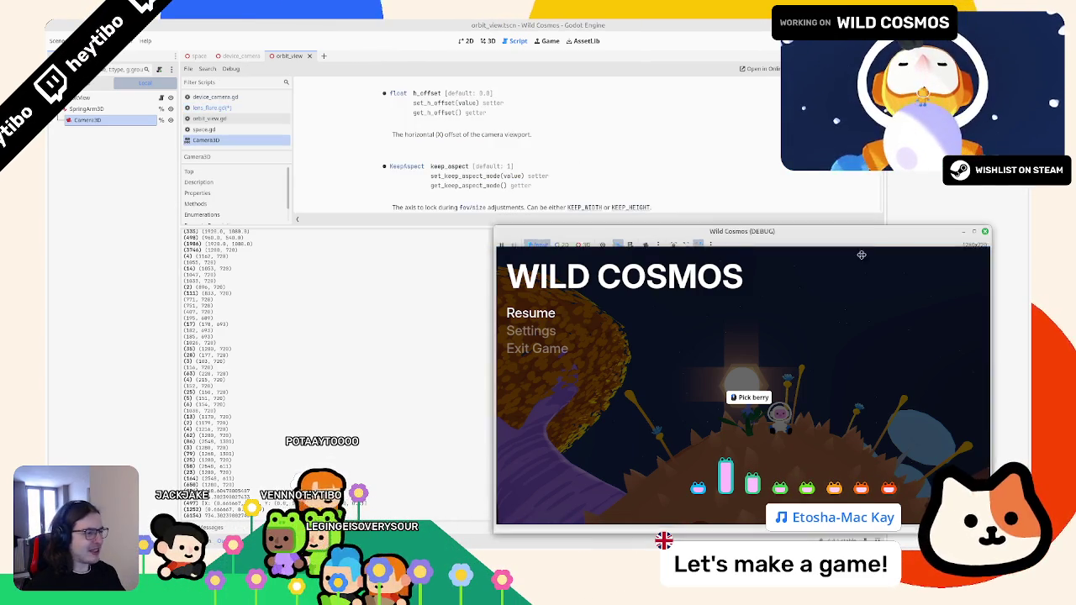
{"action": "scroll", "coordinate": [664, 186], "scroll_direction": "up", "scroll_amount": 10}
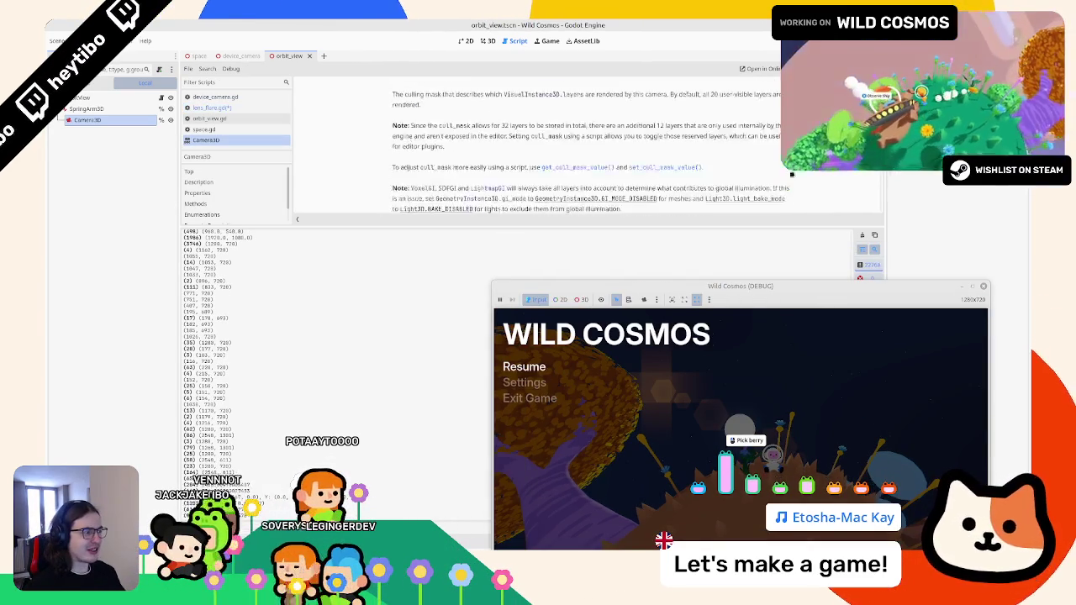
{"action": "scroll", "coordinate": [693, 144], "scroll_direction": "up", "scroll_amount": 10}
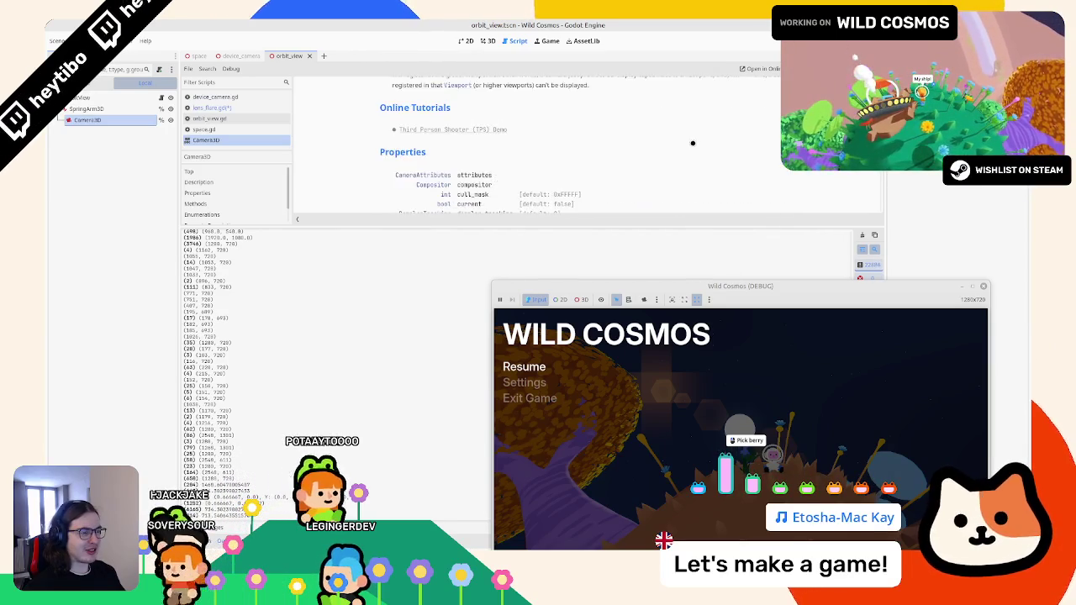
{"action": "scroll", "coordinate": [693, 144], "scroll_direction": "down", "scroll_amount": 1}
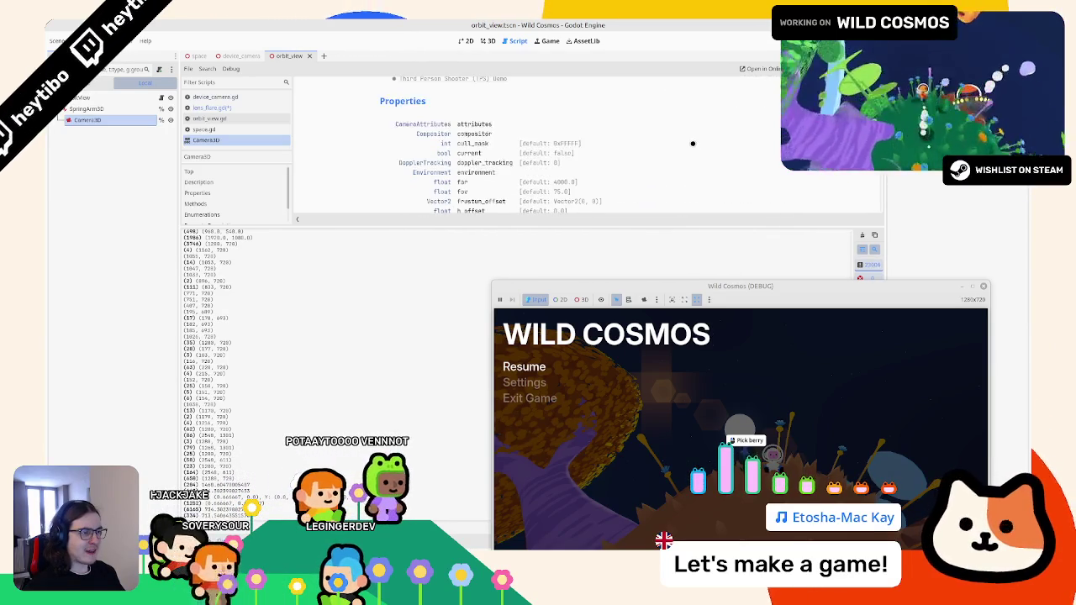
{"action": "scroll", "coordinate": [693, 144], "scroll_direction": "down", "scroll_amount": 2}
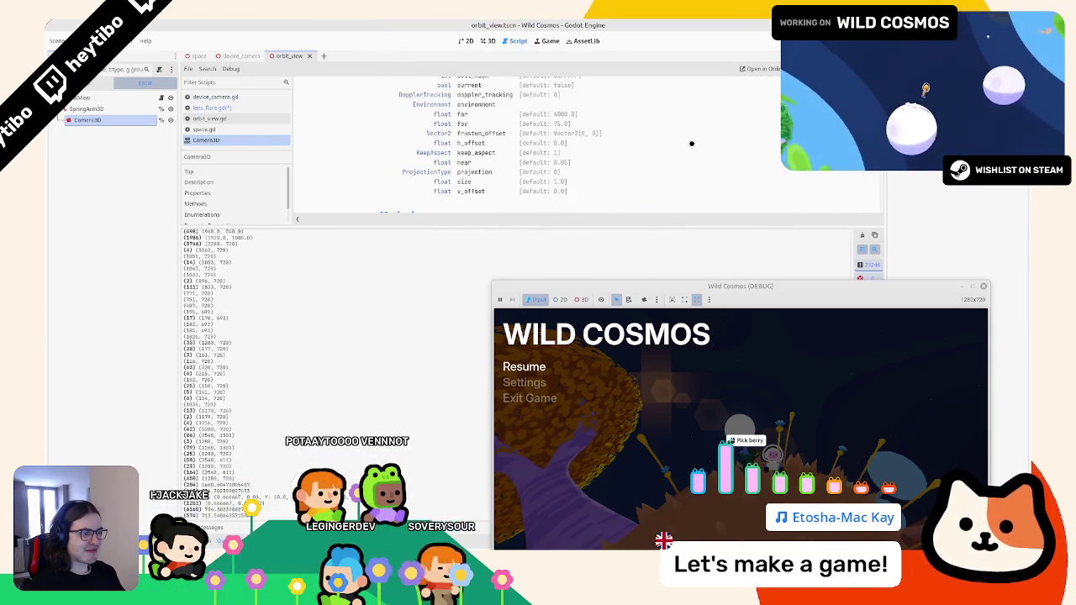
{"action": "scroll", "coordinate": [692, 144], "scroll_direction": "down", "scroll_amount": 1}
{"action": "left_click", "coordinate": [481, 157]}
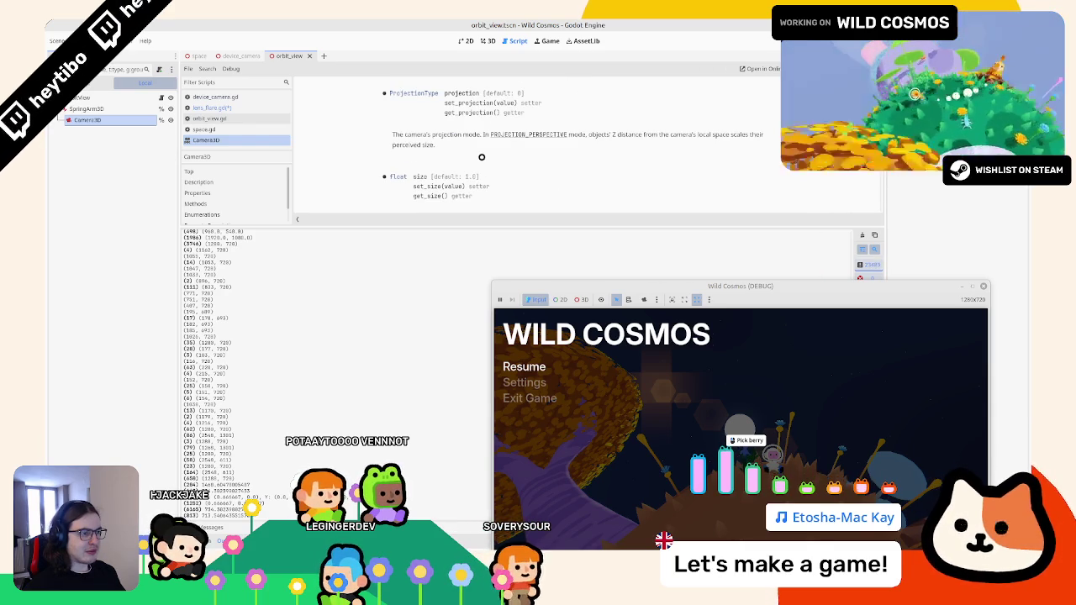
{"action": "scroll", "coordinate": [482, 157], "scroll_direction": "down", "scroll_amount": 5}
{"action": "key", "text": "alt+Left"}
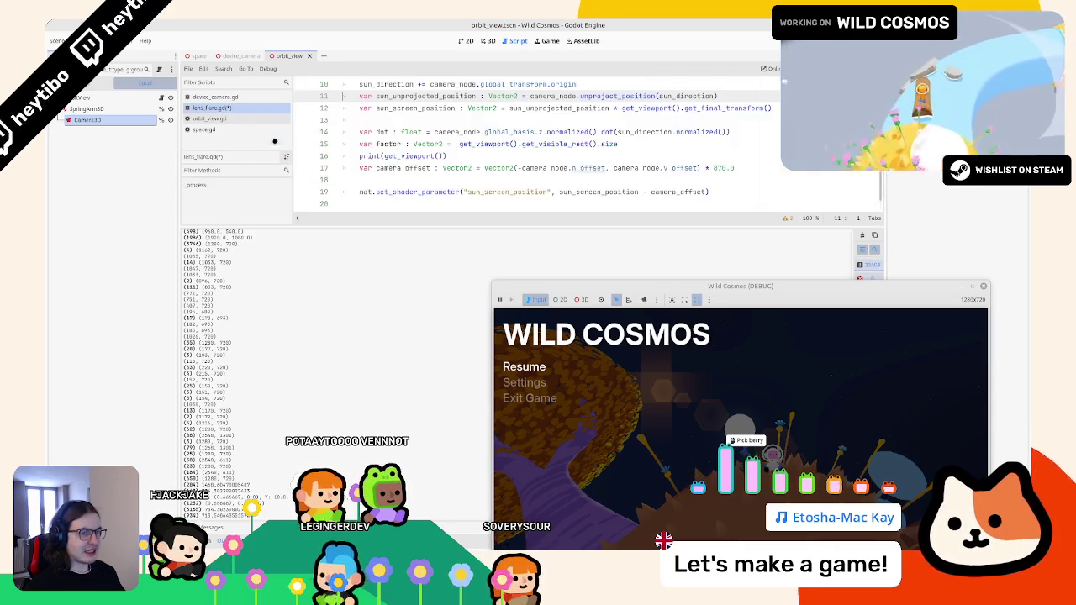
Change line 16 to print camera_node.get_camera_projection() and open the Projection class docs
{"action": "left_click_drag", "start_coordinate": [385, 157], "coordinate": [444, 157]}
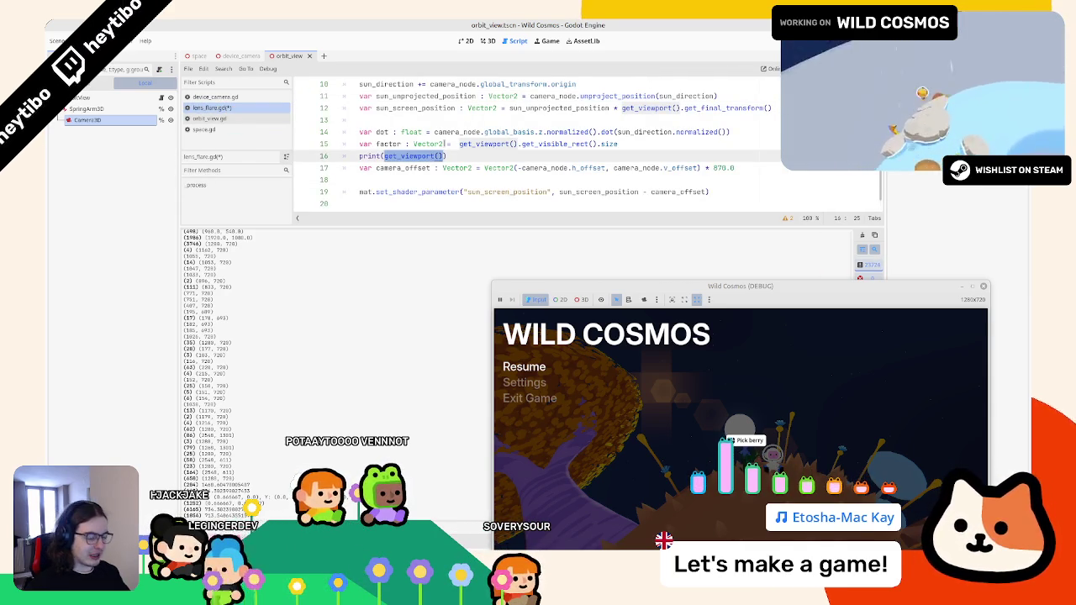
{"action": "type", "text": "came"}
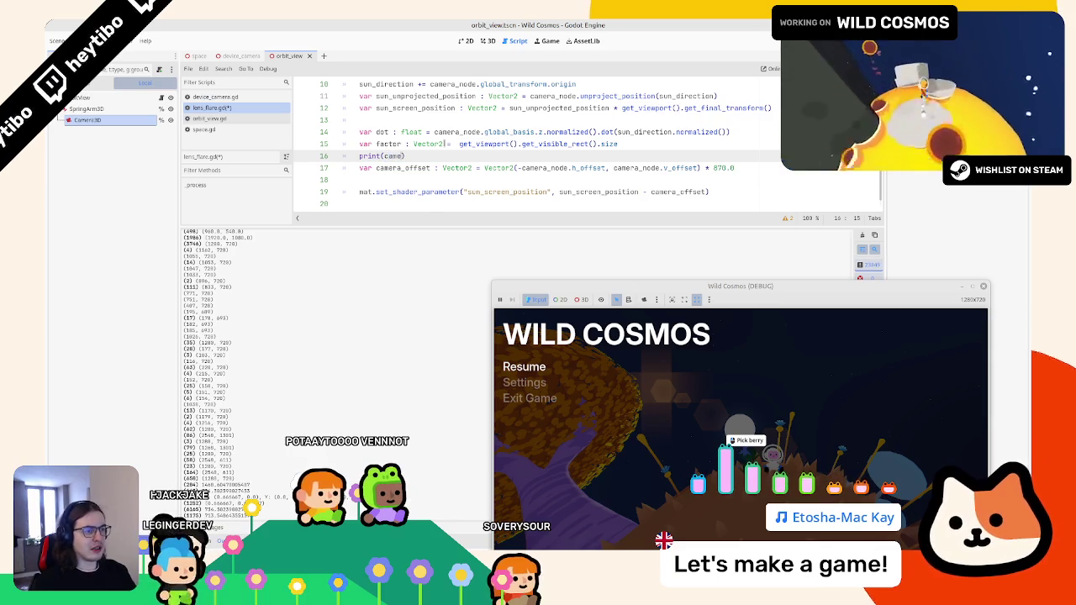
{"action": "type", "text": "ra_node.project"}
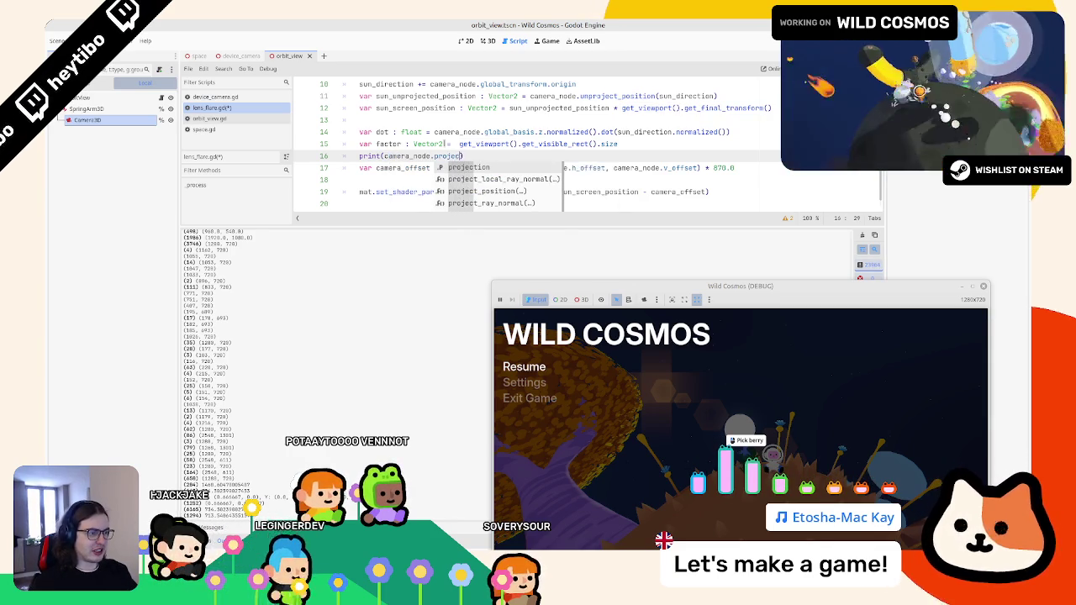
{"action": "key", "text": "Down"}
{"action": "key", "text": "Down"}
{"action": "key", "text": "Down"}
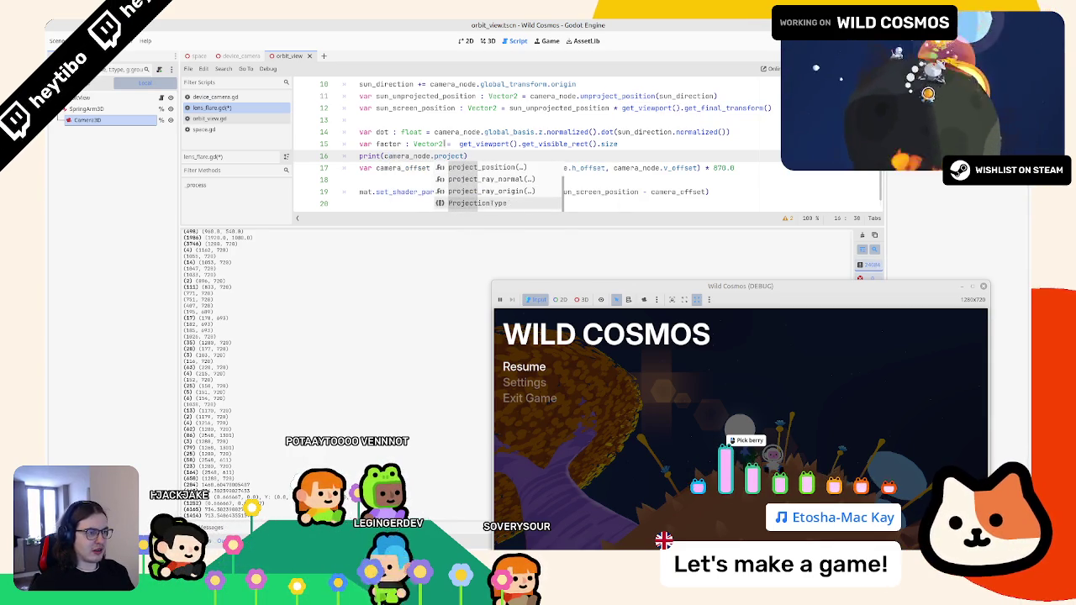
{"action": "key", "text": "Down"}
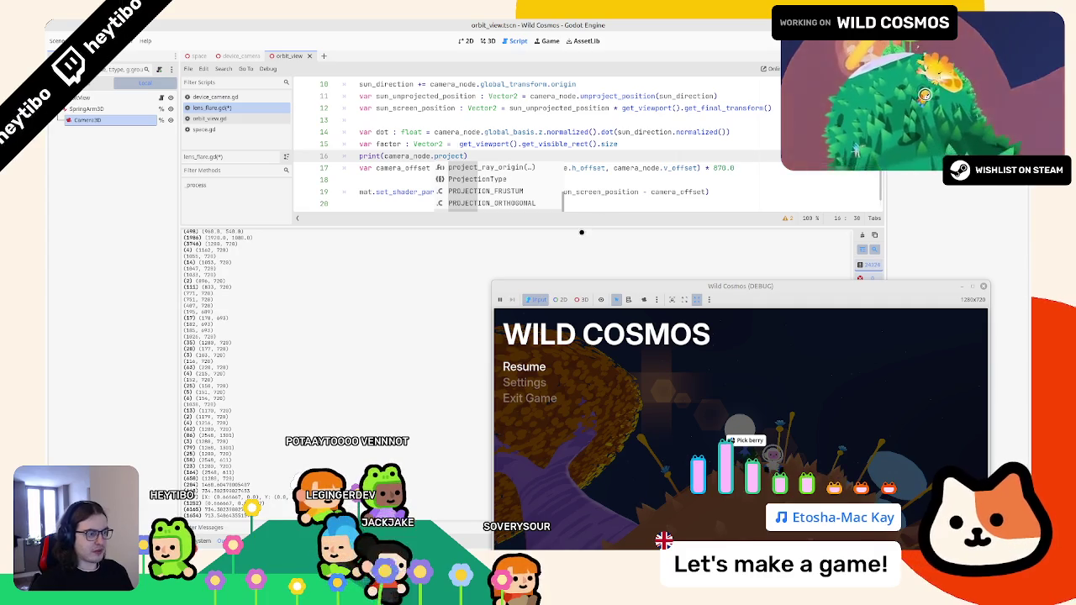
{"action": "left_click_drag", "start_coordinate": [578, 249], "coordinate": [571, 263]}
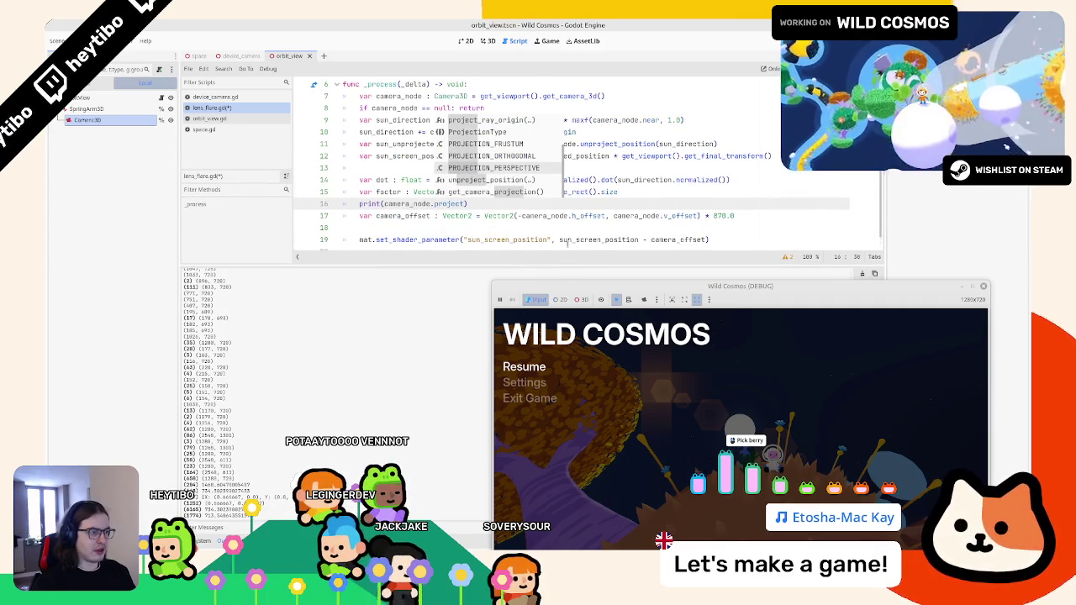
{"action": "key", "text": "Down"}
{"action": "key", "text": "Down"}
{"action": "key", "text": "Return"}
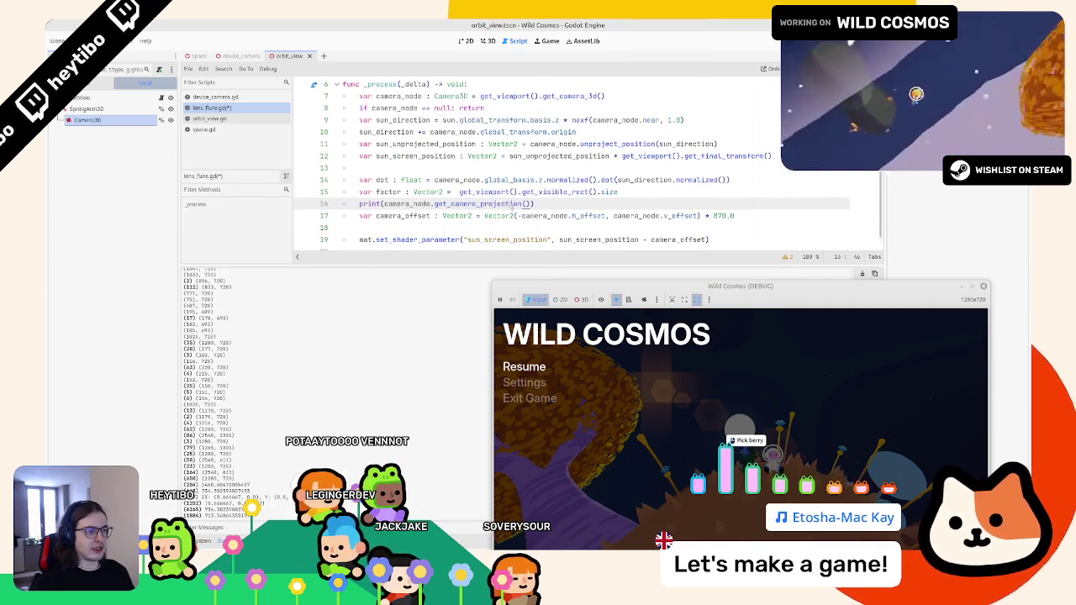
{"action": "left_click", "coordinate": [499, 202], "text": "ctrl"}
{"action": "left_click", "coordinate": [404, 93]}
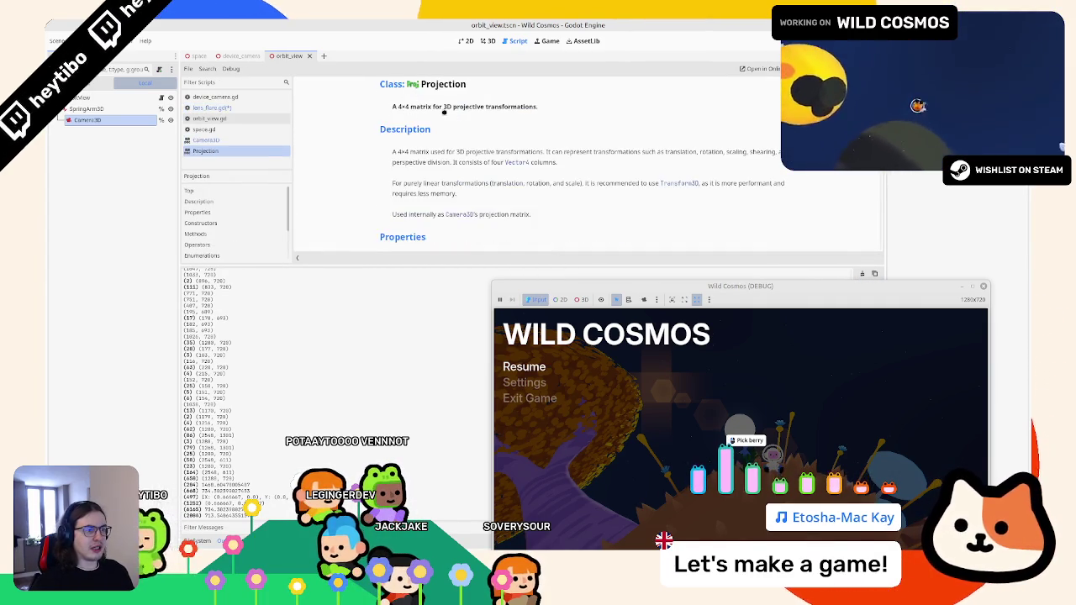
Scroll the Projection reference down to the get_viewport_half_extents description
{"action": "scroll", "coordinate": [464, 132], "scroll_direction": "down", "scroll_amount": 3}
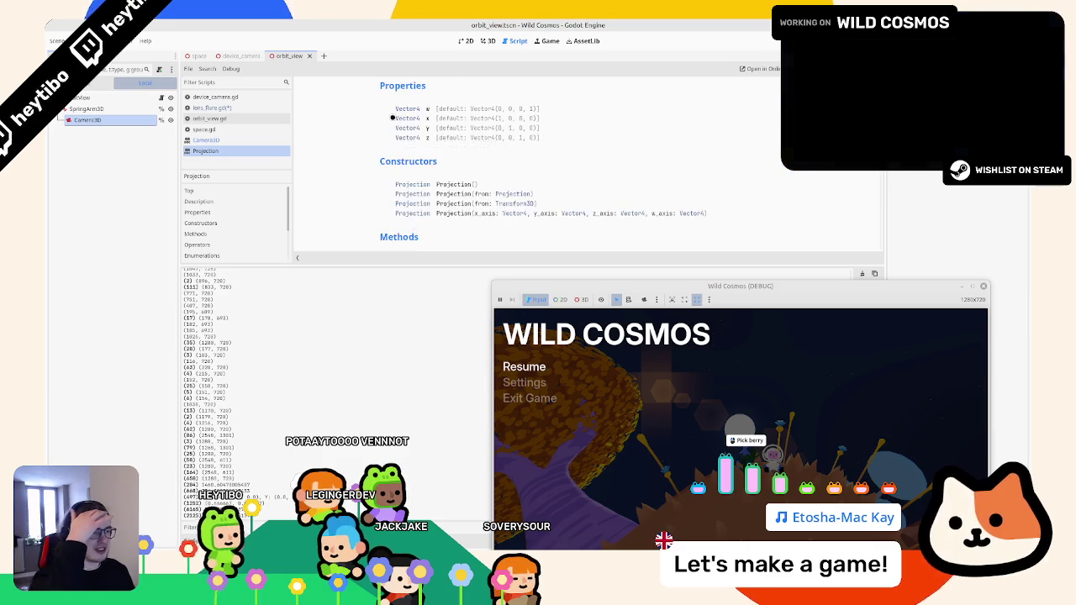
{"action": "scroll", "coordinate": [391, 118], "scroll_direction": "down", "scroll_amount": 3}
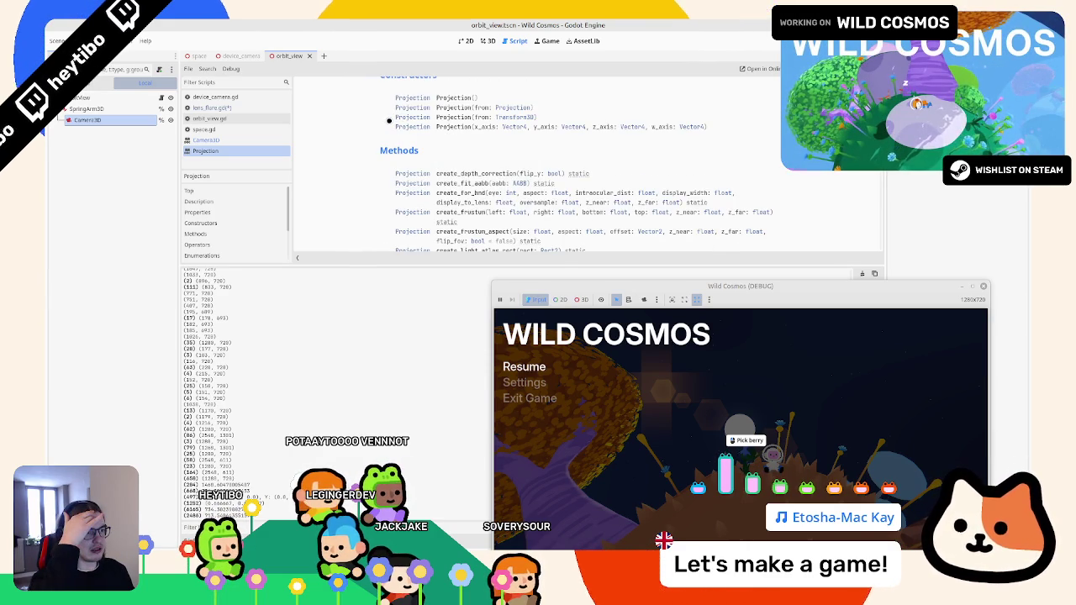
{"action": "scroll", "coordinate": [389, 120], "scroll_direction": "down", "scroll_amount": 2}
{"action": "scroll", "coordinate": [389, 120], "scroll_direction": "down", "scroll_amount": 1}
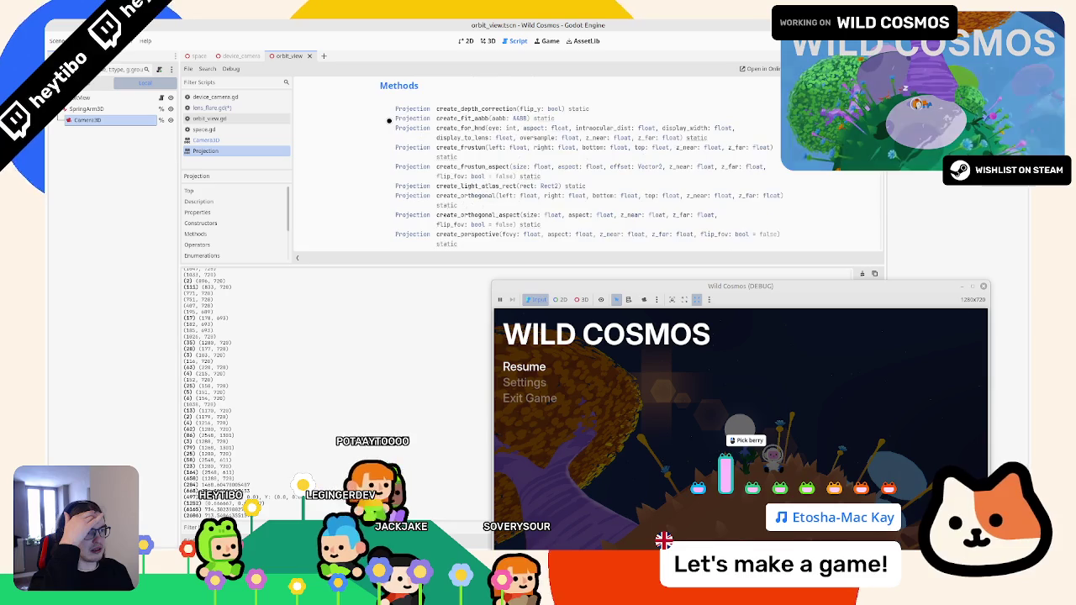
{"action": "scroll", "coordinate": [389, 121], "scroll_direction": "down", "scroll_amount": 1}
{"action": "scroll", "coordinate": [387, 121], "scroll_direction": "down", "scroll_amount": 1}
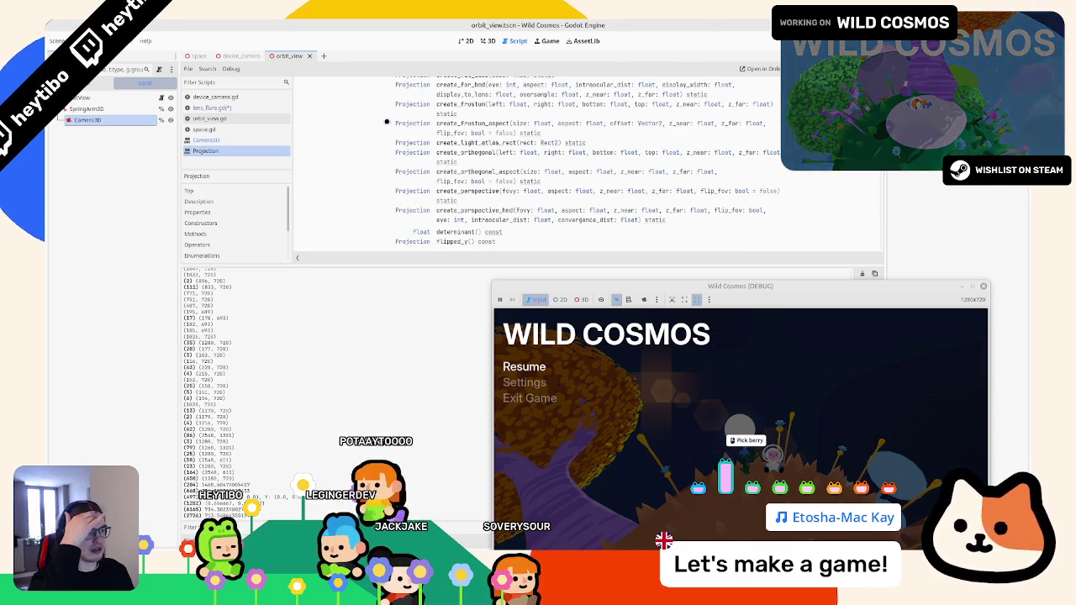
{"action": "scroll", "coordinate": [382, 123], "scroll_direction": "down", "scroll_amount": 6}
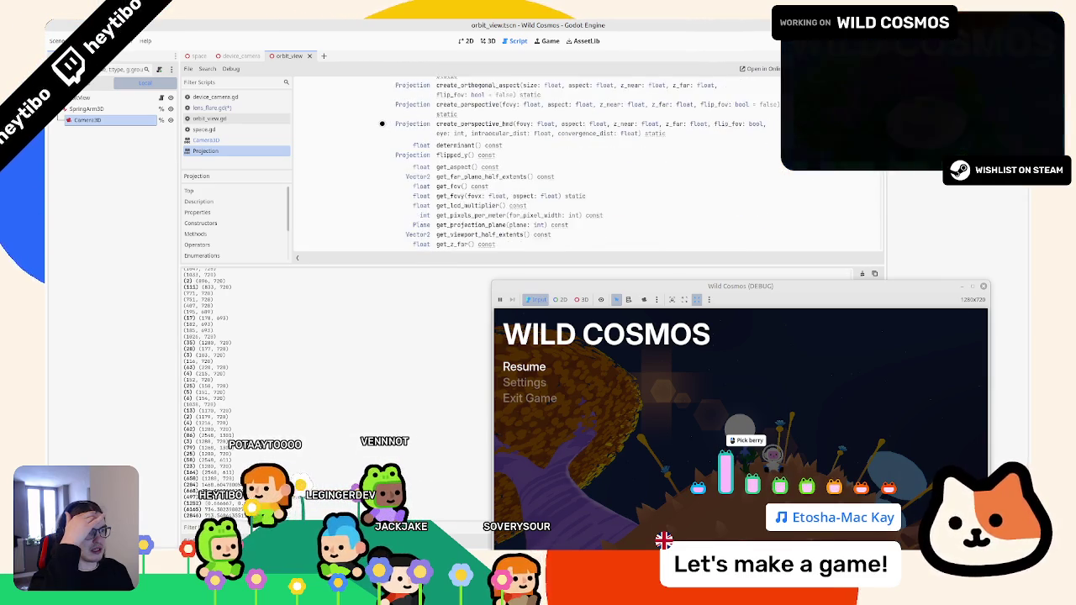
{"action": "scroll", "coordinate": [382, 124], "scroll_direction": "down", "scroll_amount": 2}
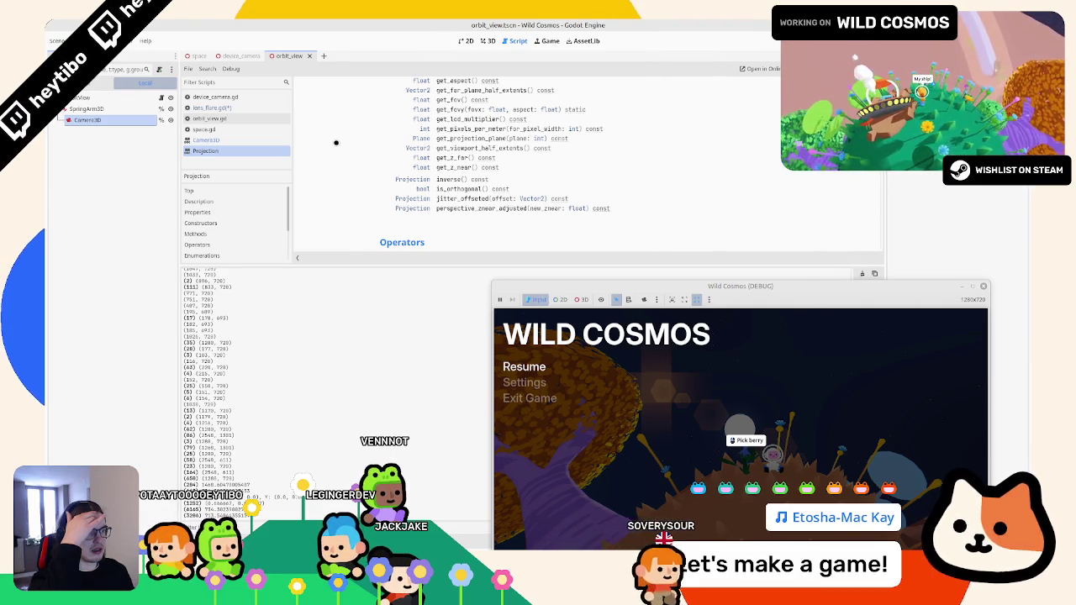
{"action": "left_click", "coordinate": [461, 148]}
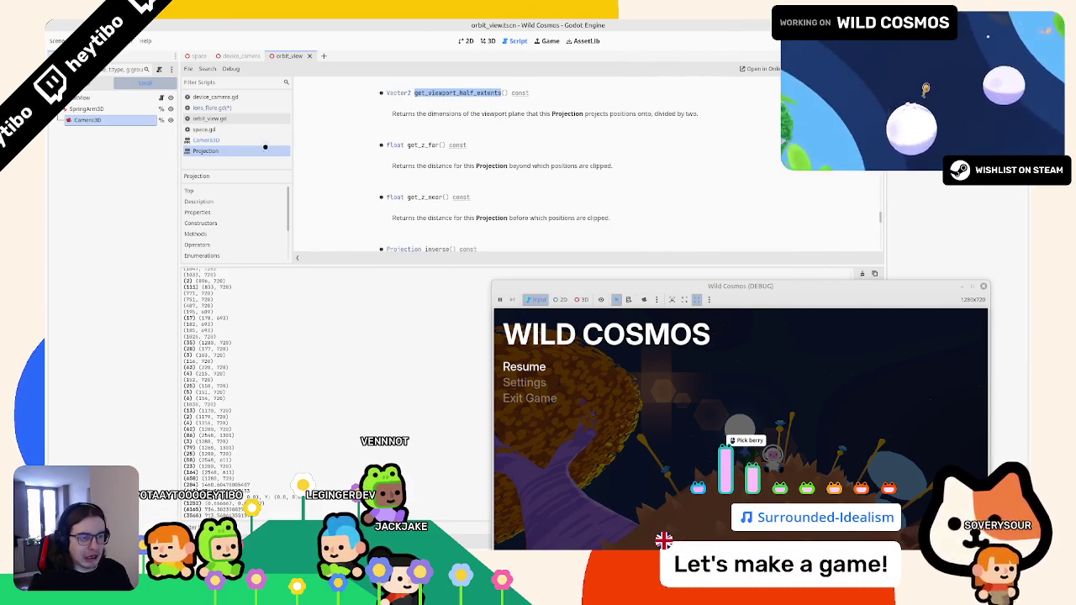
Add a get_viewport_half_extents call on line 16 and read its Projection reference
{"action": "left_click", "coordinate": [252, 110]}
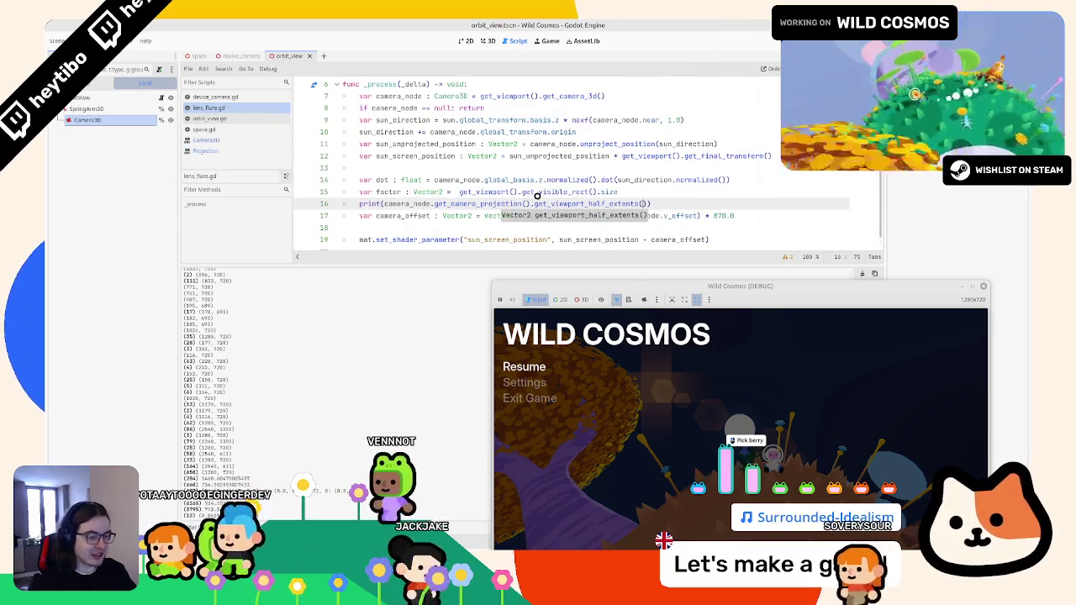
{"action": "key", "text": "Return"}
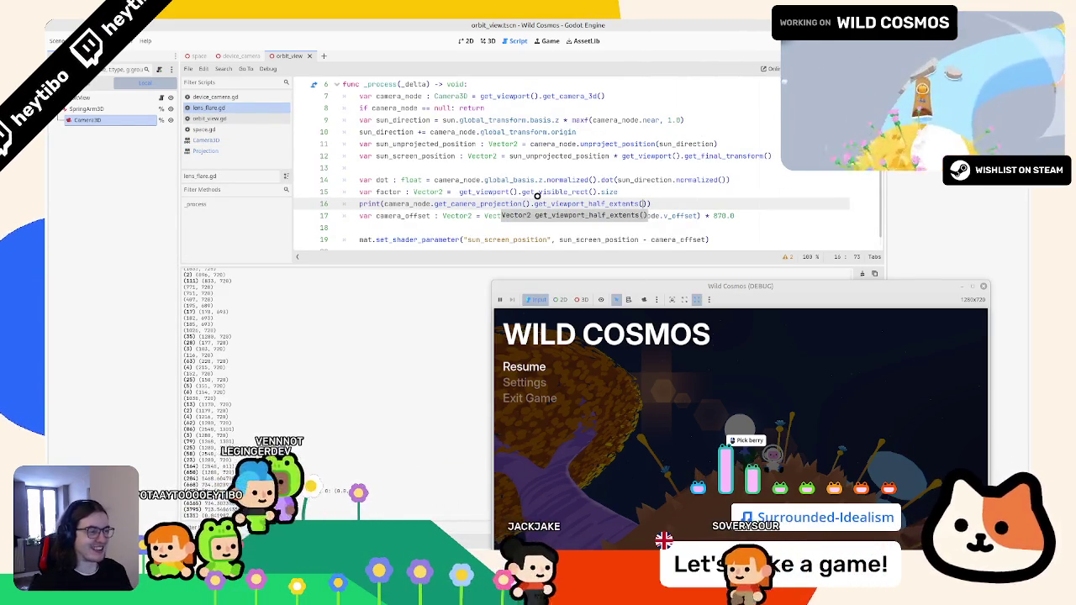
{"action": "left_click", "coordinate": [559, 203], "text": "ctrl"}
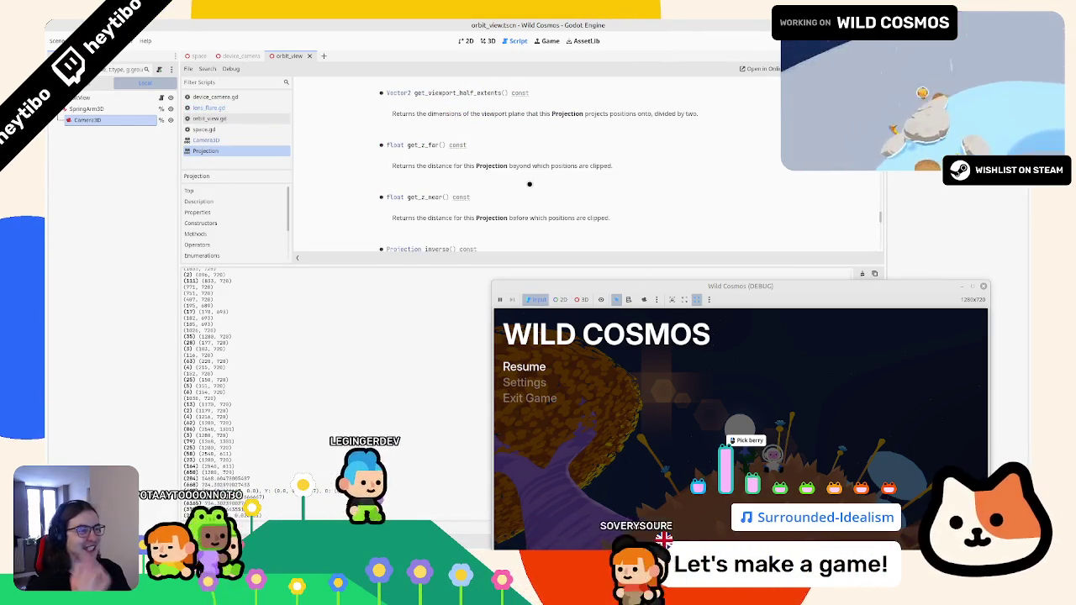
{"action": "scroll", "coordinate": [325, 157], "scroll_direction": "down", "scroll_amount": 2}
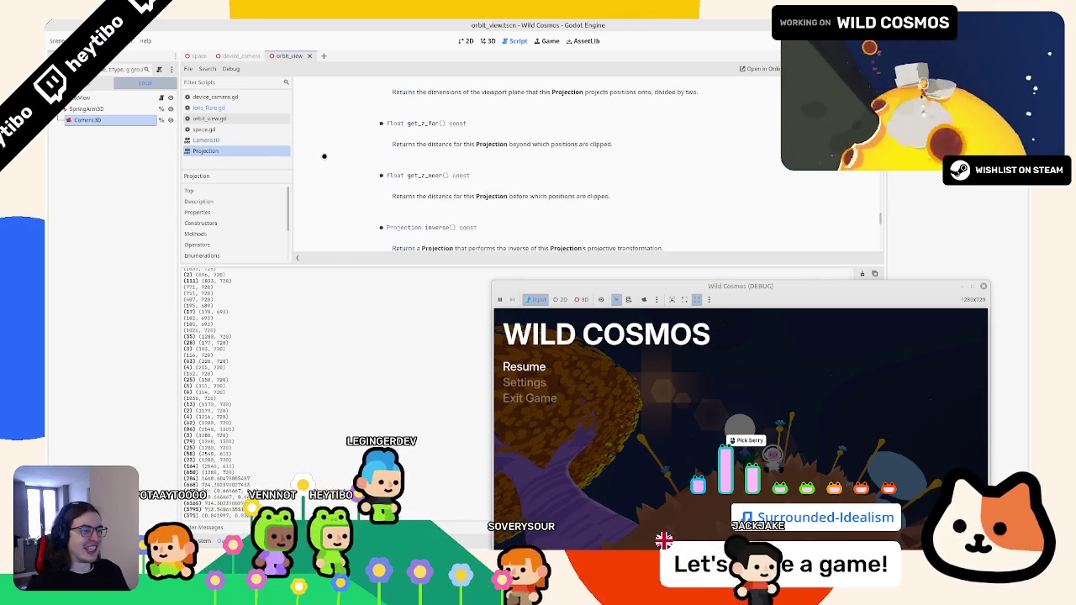
{"action": "scroll", "coordinate": [324, 156], "scroll_direction": "down", "scroll_amount": 4}
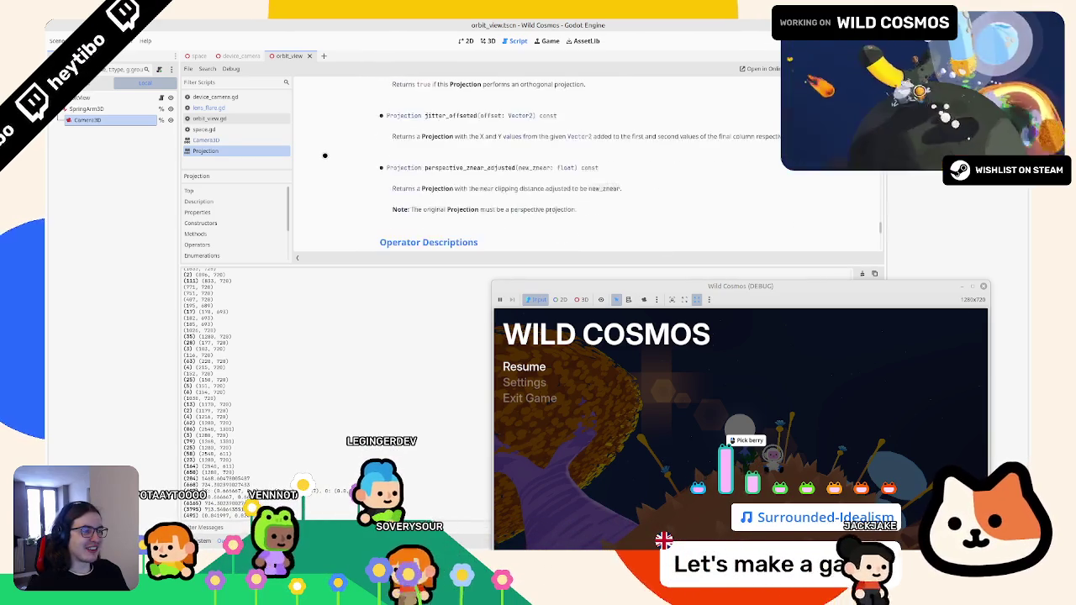
{"action": "scroll", "coordinate": [325, 157], "scroll_direction": "down", "scroll_amount": 2}
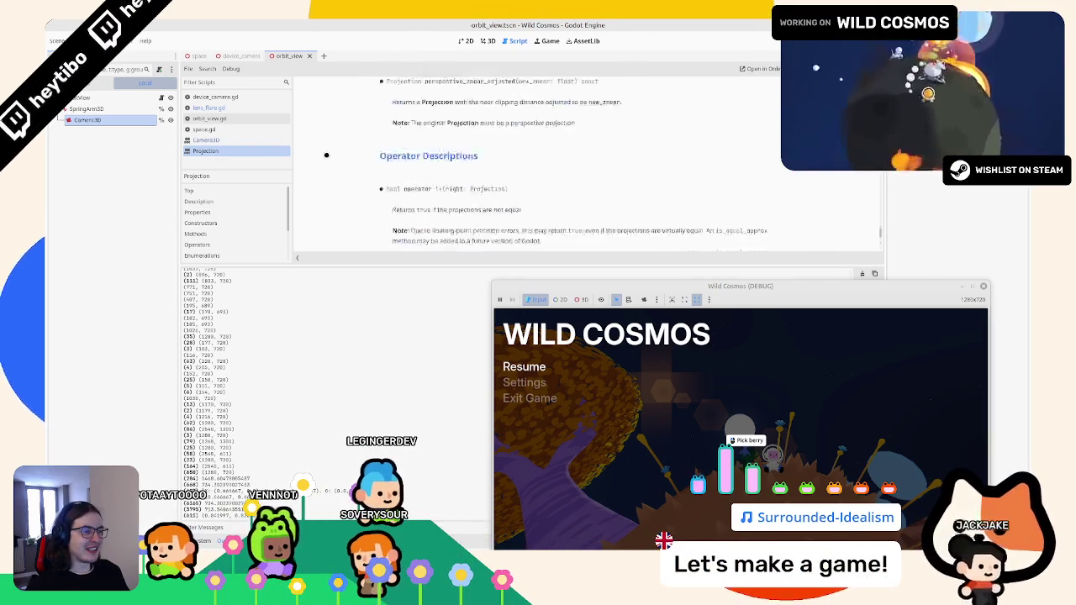
{"action": "scroll", "coordinate": [325, 156], "scroll_direction": "down", "scroll_amount": 3}
Look up get_camera_projection in the Camera3D reference, close that help page, and return to lens_flare.gd
{"action": "key", "text": "ctrl+w"}
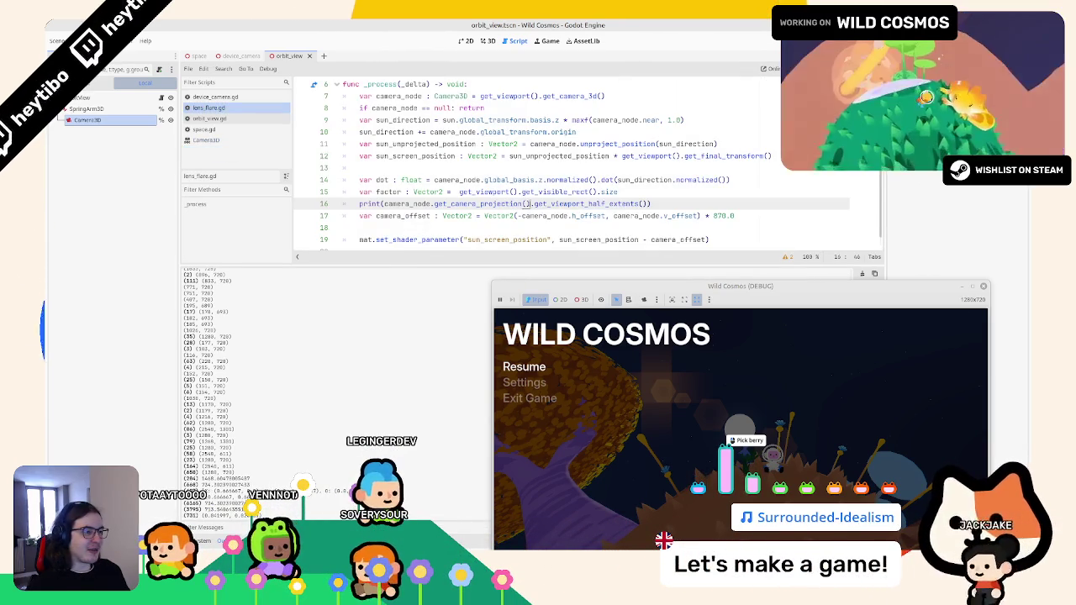
{"action": "left_click", "coordinate": [271, 139]}
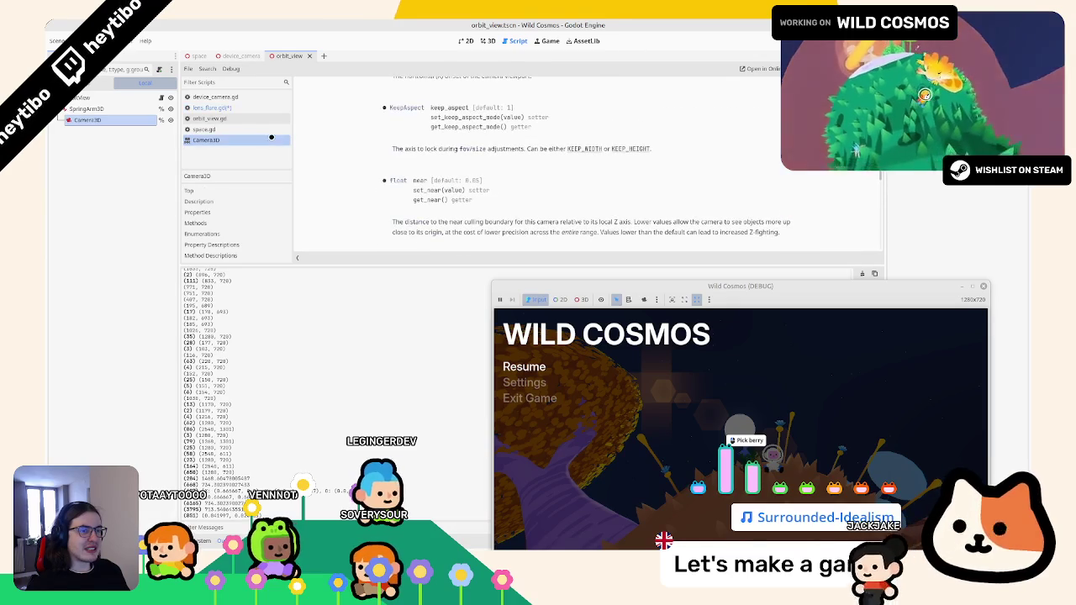
{"action": "left_click", "coordinate": [209, 118]}
{"action": "left_click", "coordinate": [382, 155], "text": "ctrl"}
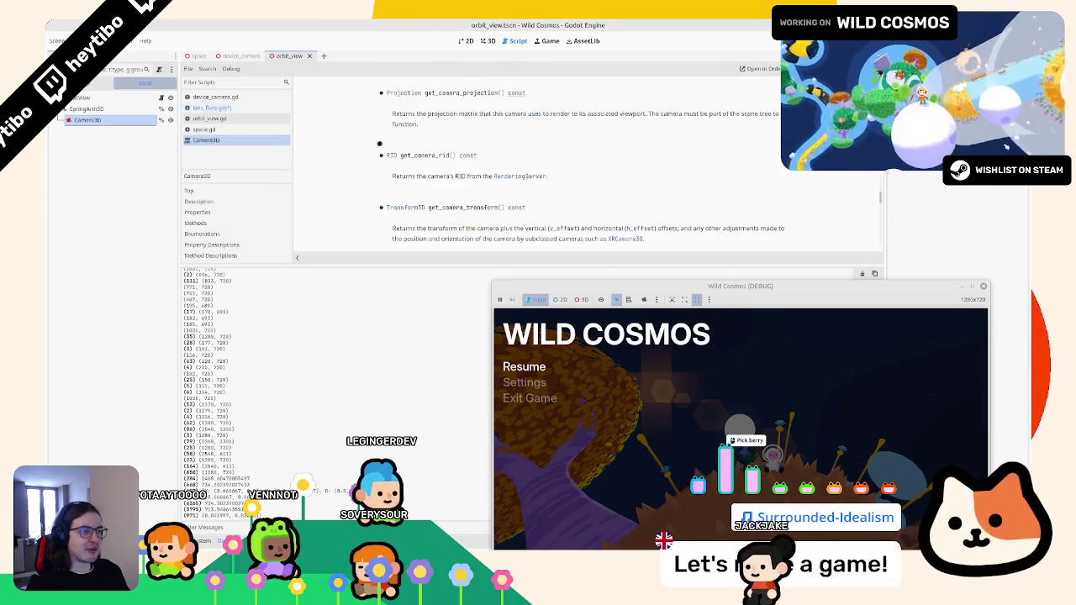
{"action": "left_click", "coordinate": [403, 92]}
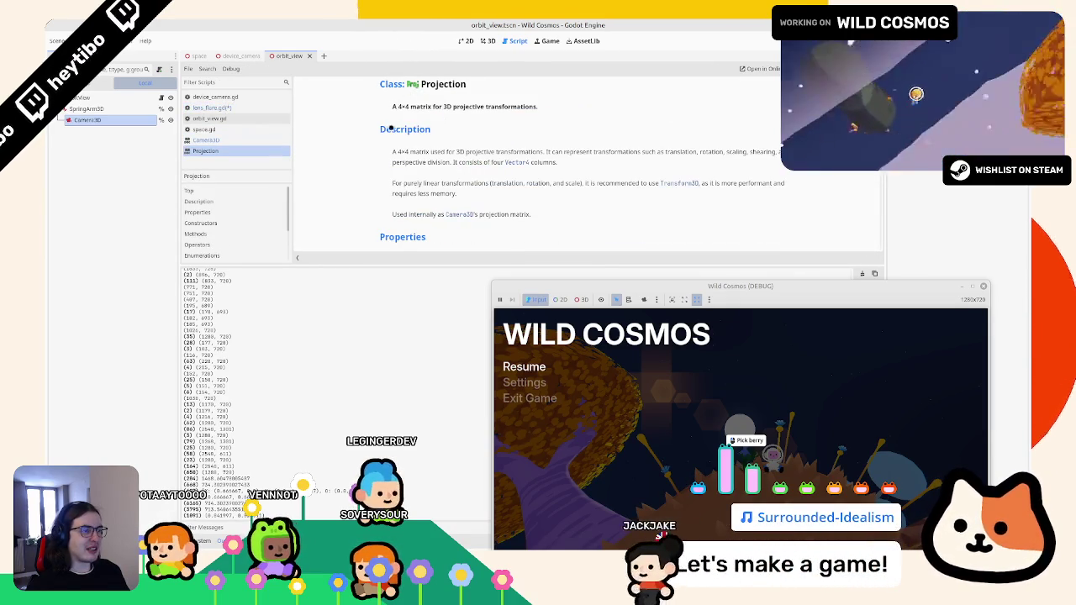
{"action": "middle_click", "coordinate": [253, 140]}
{"action": "left_click", "coordinate": [255, 108]}
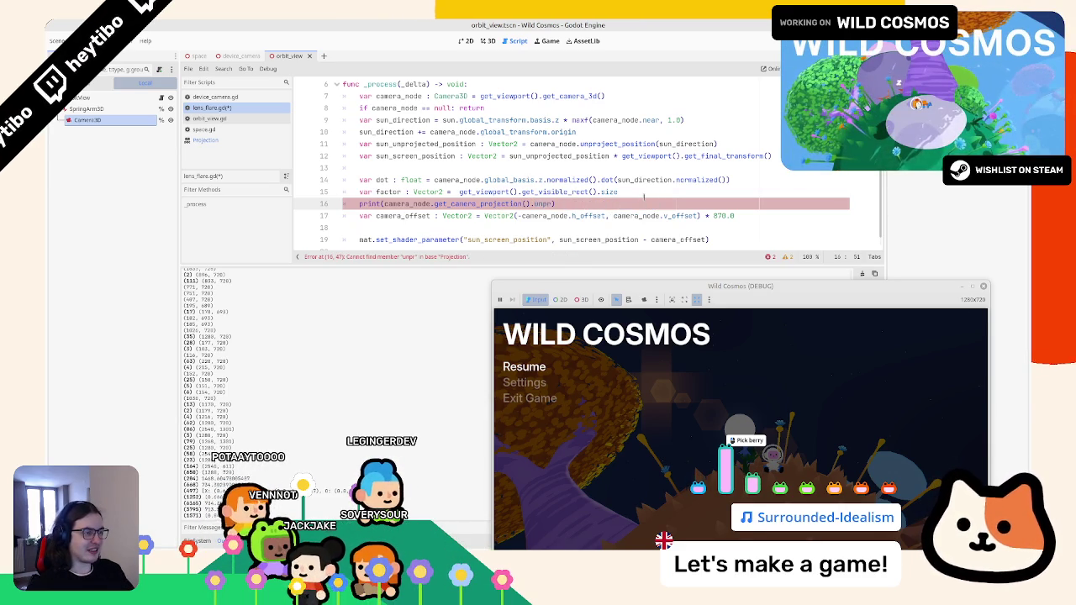
Complete the get_projection_plane call on line 16 and watch the flare in the resumed game
{"action": "type", "text": "roje"}
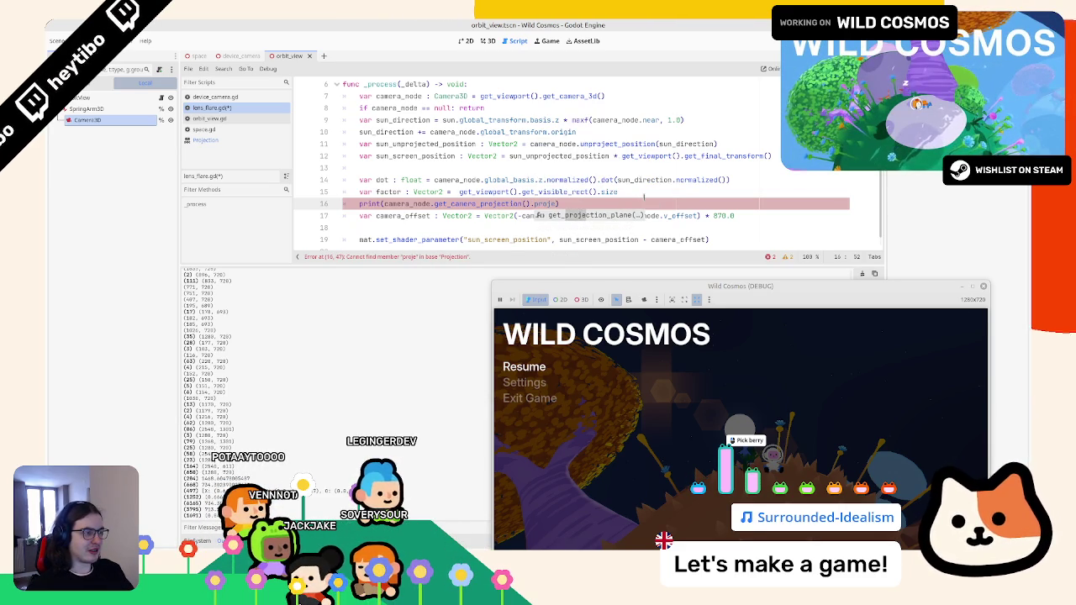
{"action": "key", "text": "Return"}
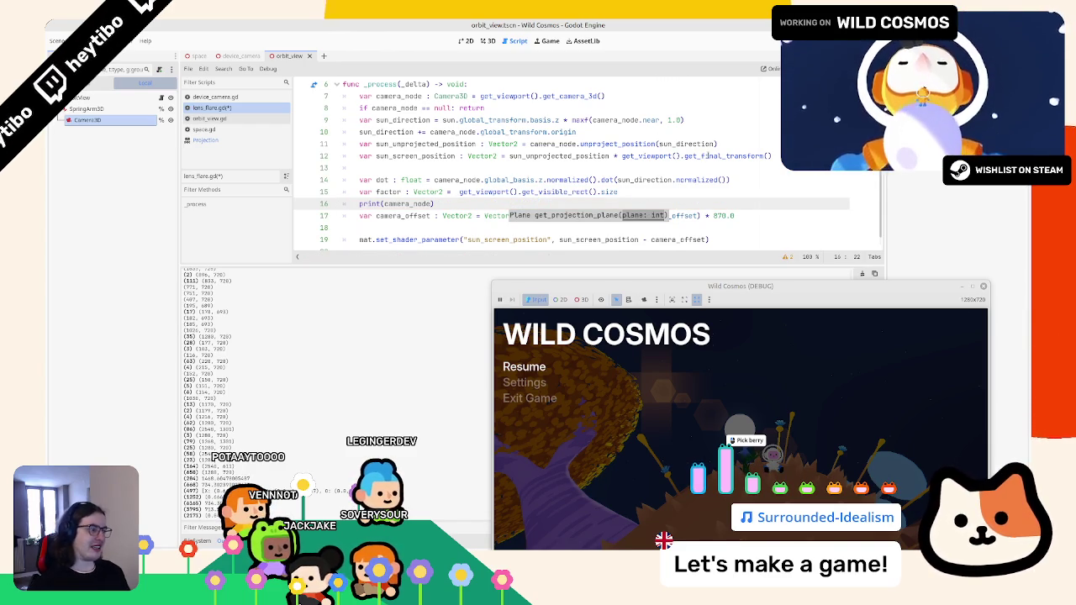
{"action": "key", "text": "Escape"}
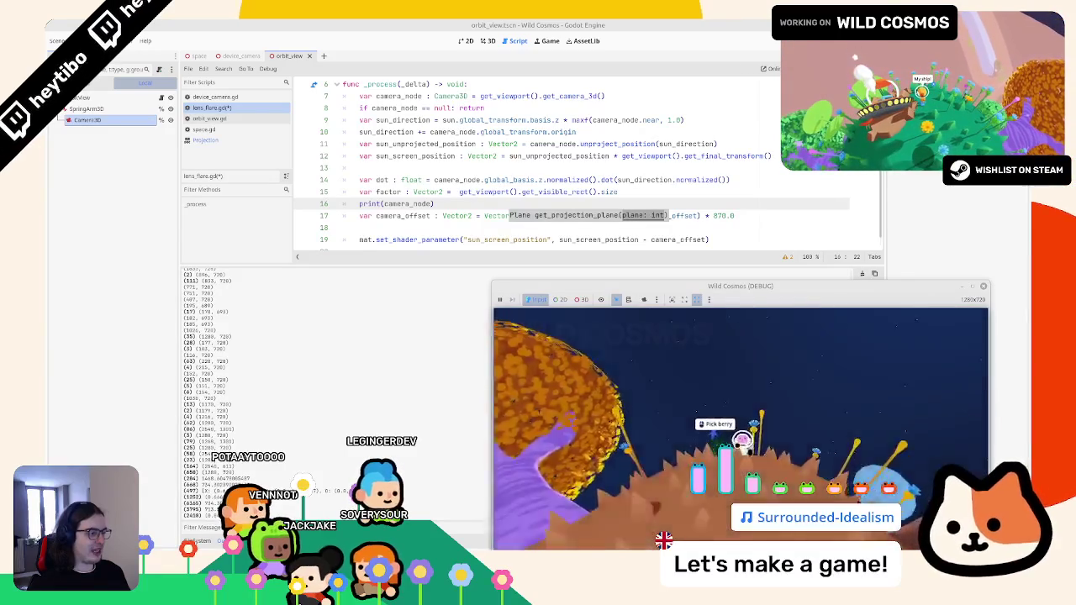
{"action": "left_click_drag", "start_coordinate": [807, 283], "coordinate": [820, 199]}
{"action": "key", "text": "Escape"}
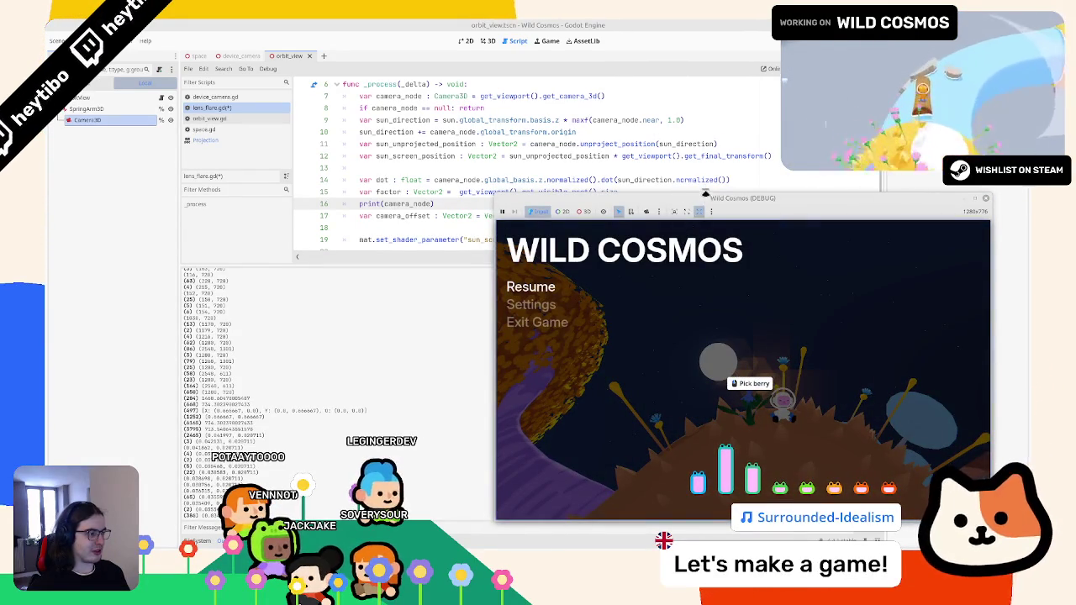
{"action": "left_click_drag", "start_coordinate": [740, 199], "coordinate": [740, 235]}
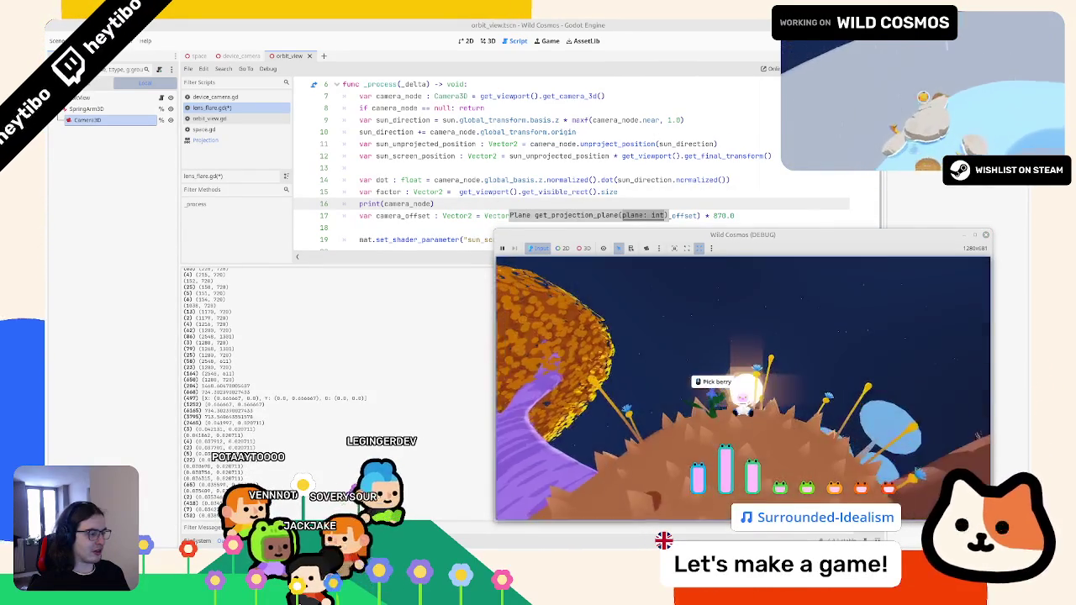
{"action": "left_click", "coordinate": [659, 203]}
{"action": "scroll", "coordinate": [659, 195], "scroll_direction": "down", "scroll_amount": 1}
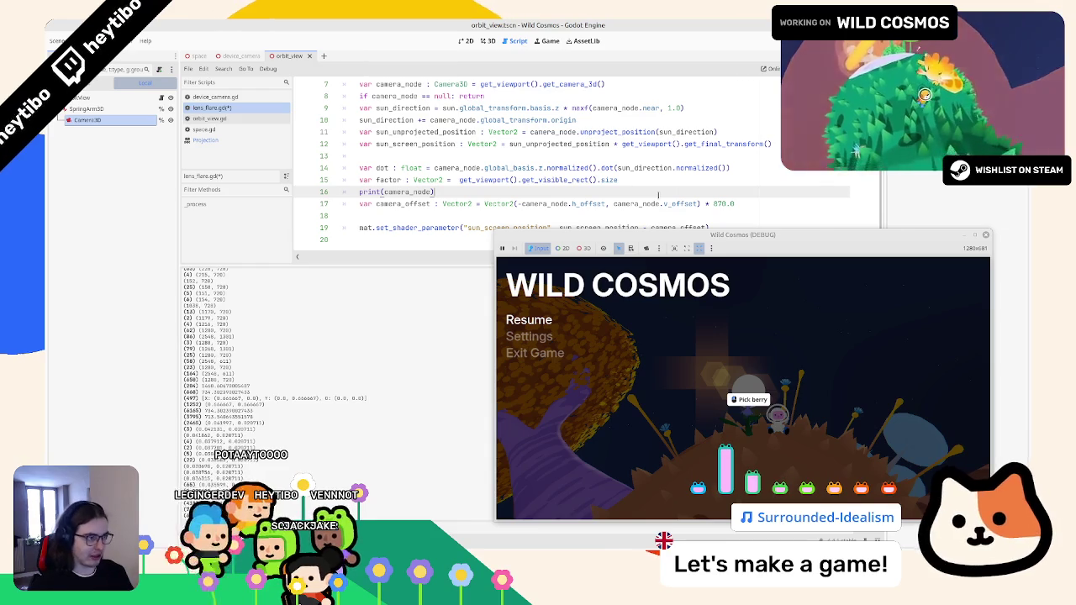
Change line 17's camera offset multiplier from 870.0 to 820.0 and test it in-game
{"action": "left_click_drag", "start_coordinate": [706, 203], "coordinate": [748, 204]}
{"action": "key", "text": "BackSpace"}
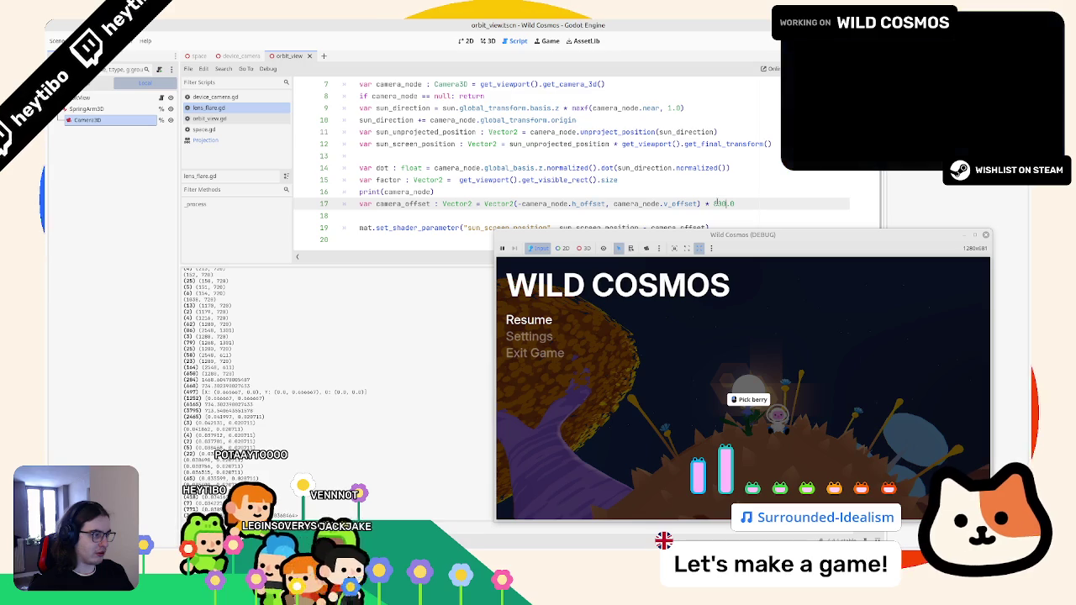
{"action": "type", "text": "50"}
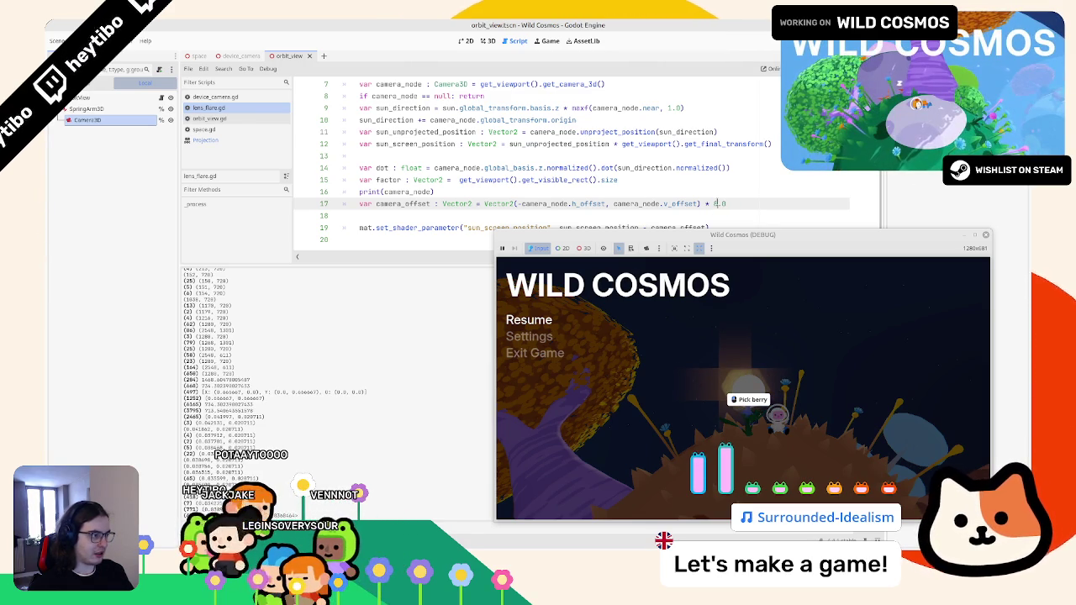
{"action": "type", "text": "00.0"}
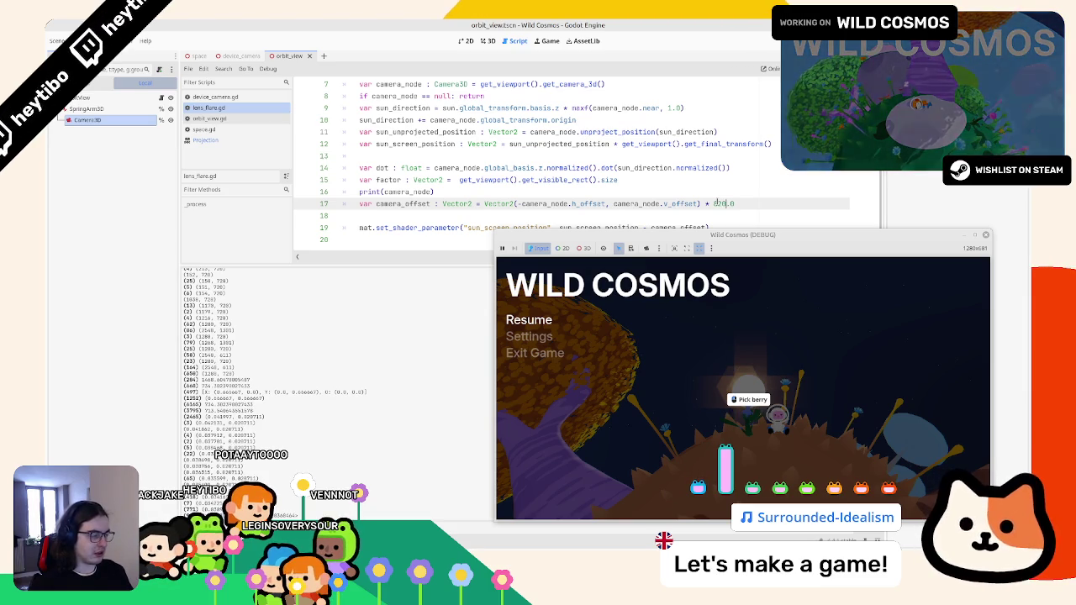
{"action": "type", "text": "8"}
{"action": "left_click", "coordinate": [762, 374]}
{"action": "key", "text": "Escape"}
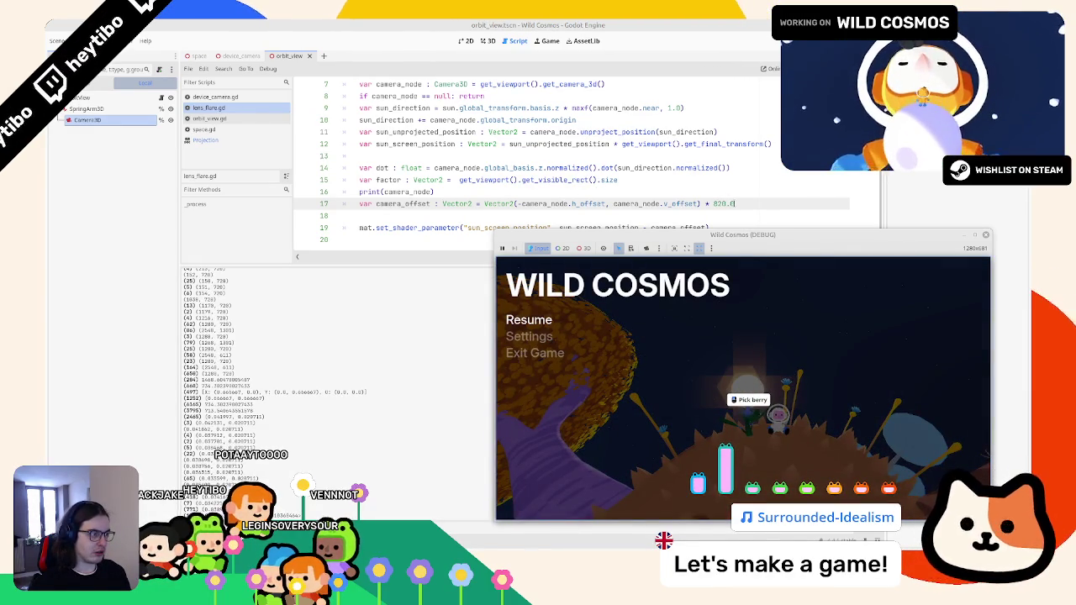
{"action": "key", "text": "ctrl+shift+Left"}
{"action": "key", "text": "ctrl+shift+Left"}
{"action": "key", "text": "ctrl+shift+Left"}
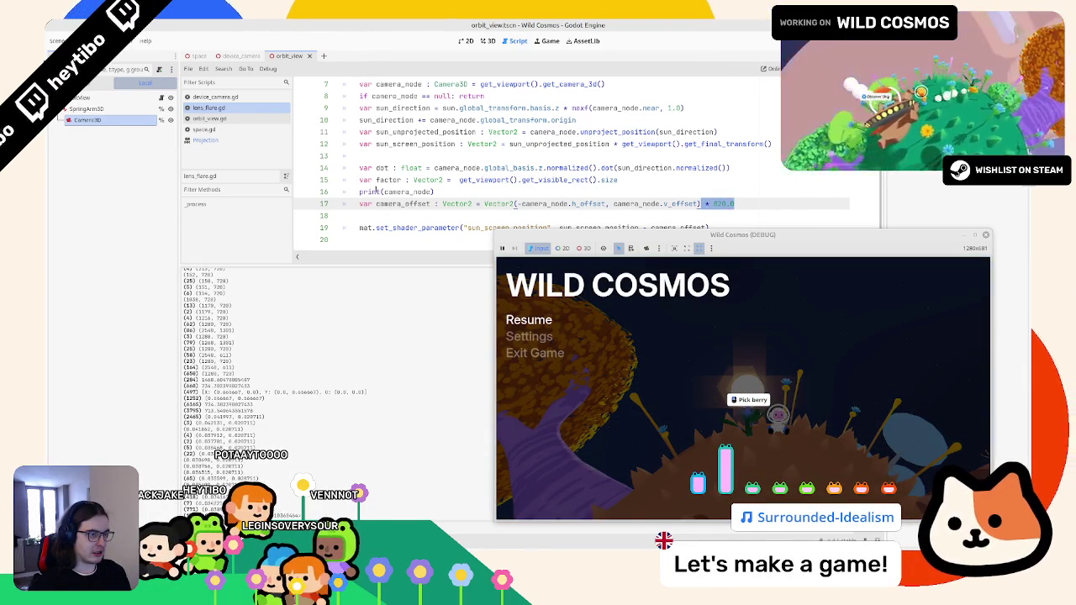
Replace camera_node in line 16's print with the copied viewport size expression
{"action": "left_click_drag", "start_coordinate": [459, 180], "coordinate": [670, 180]}
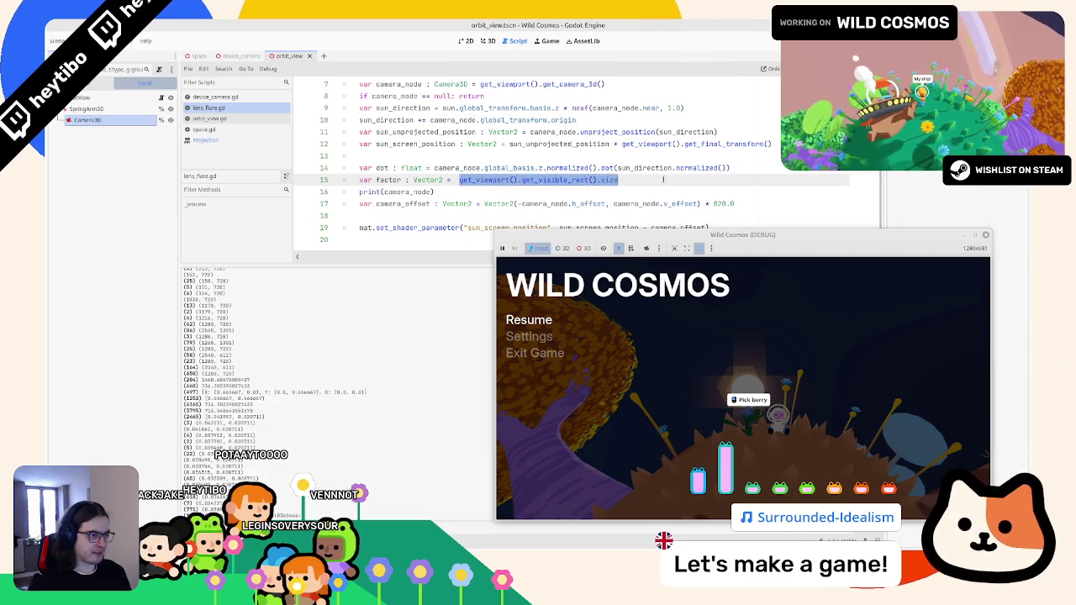
{"action": "key", "text": "ctrl+c"}
{"action": "double_click", "coordinate": [409, 192]}
{"action": "key", "text": "ctrl+v"}
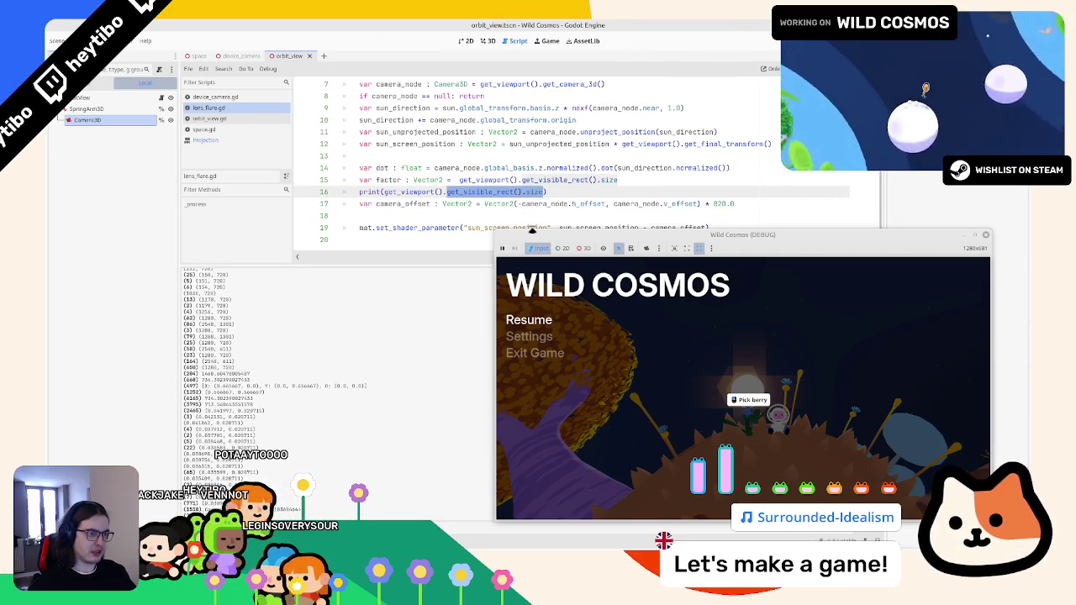
{"action": "type", "text": "siz"}
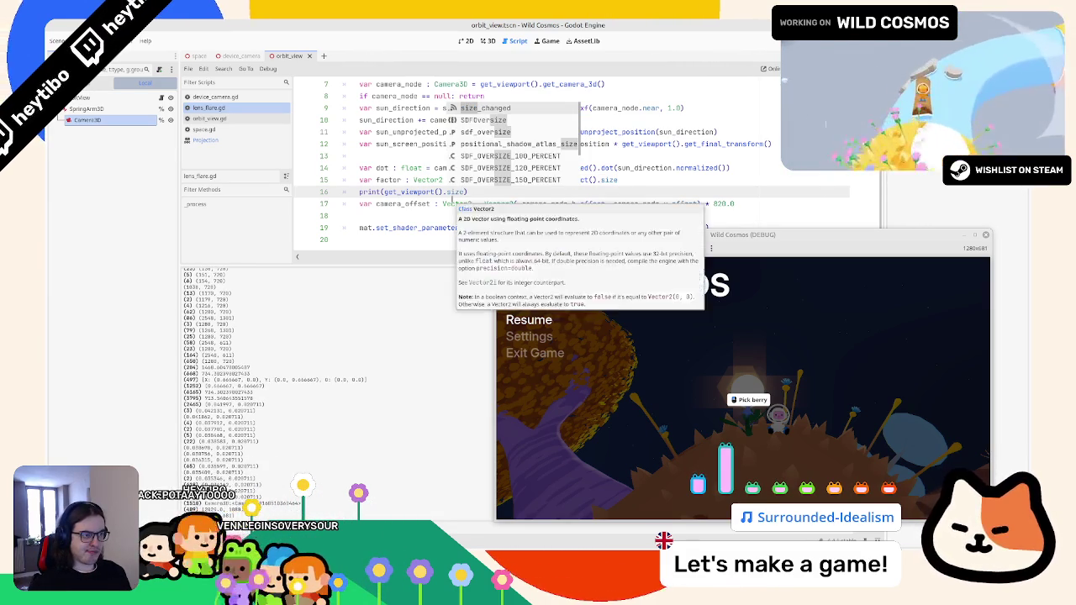
{"action": "key", "text": "Escape"}
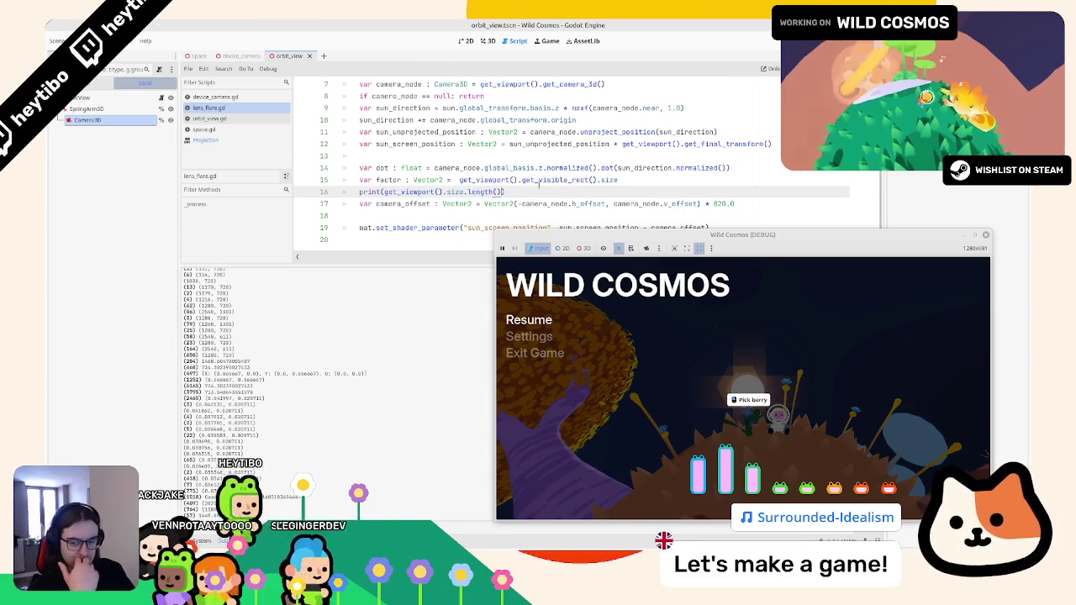
{"action": "type", "text": "/ 2"}
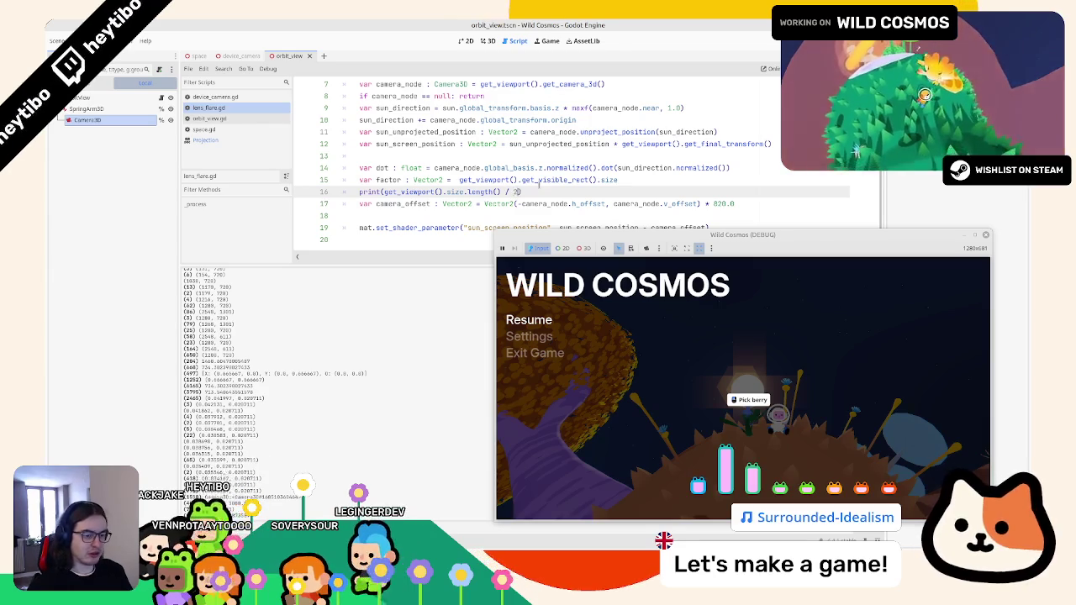
{"action": "type", "text": ".0"}
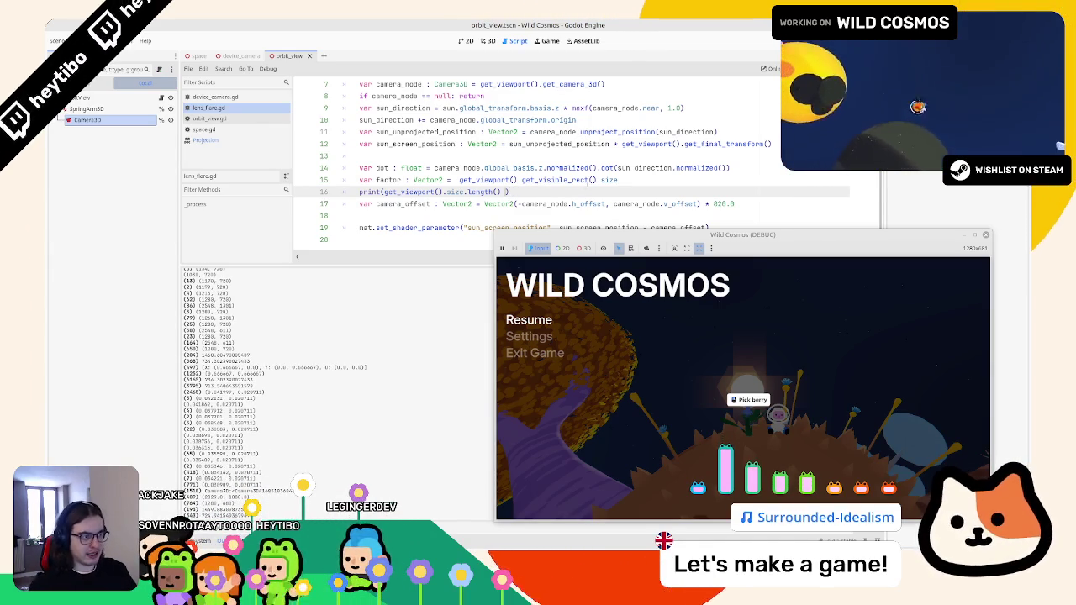
{"action": "type", "text": "6666"}
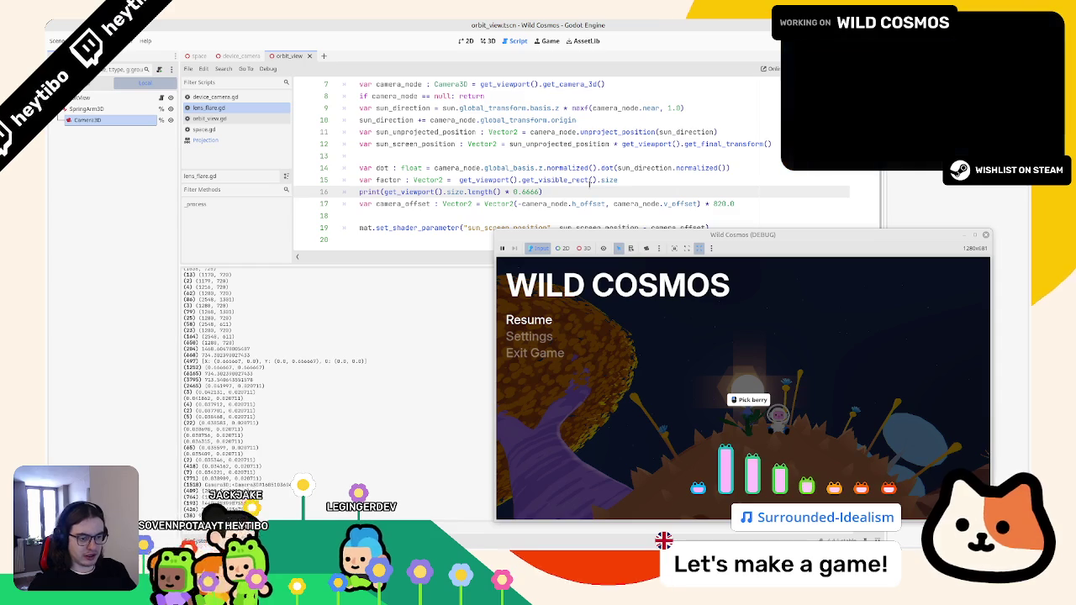
{"action": "key", "text": "BackSpace"}
{"action": "key", "text": "BackSpace"}
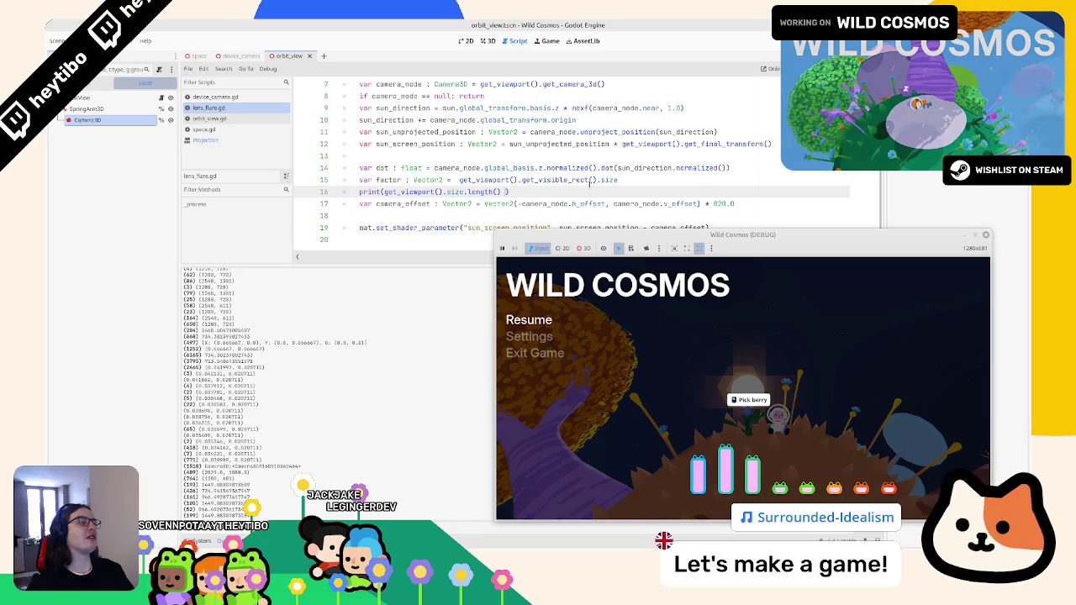
Append line 12's get_final_transform() expression to line 16's print as a multiplier, then save
{"action": "left_click", "coordinate": [484, 179]}
{"action": "left_click", "coordinate": [707, 144]}
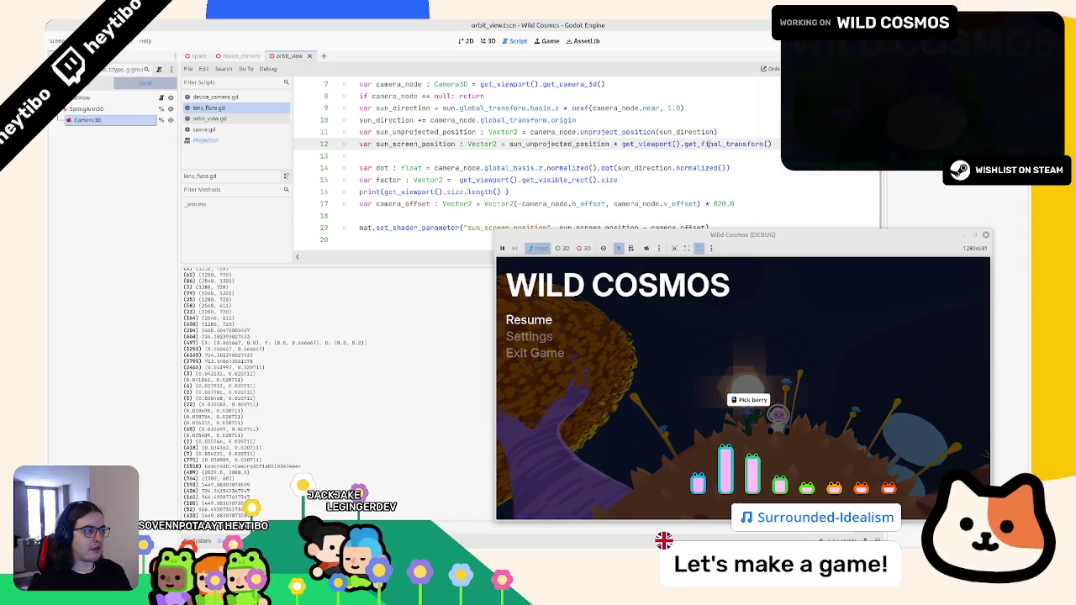
{"action": "left_click_drag", "start_coordinate": [771, 144], "coordinate": [623, 143]}
{"action": "left_click", "coordinate": [507, 192]}
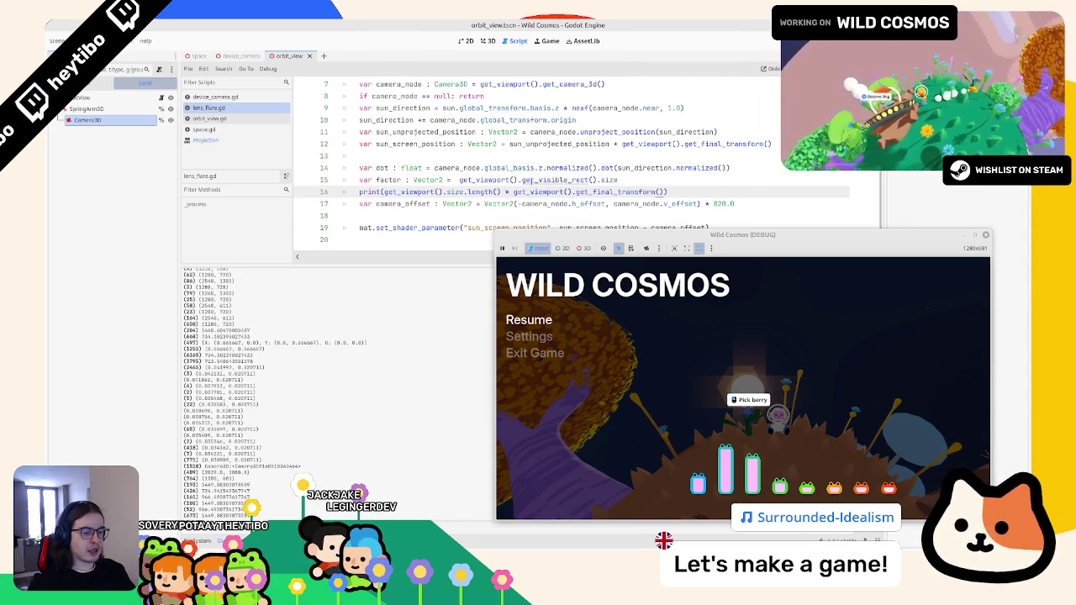
{"action": "key", "text": "ctrl+s"}
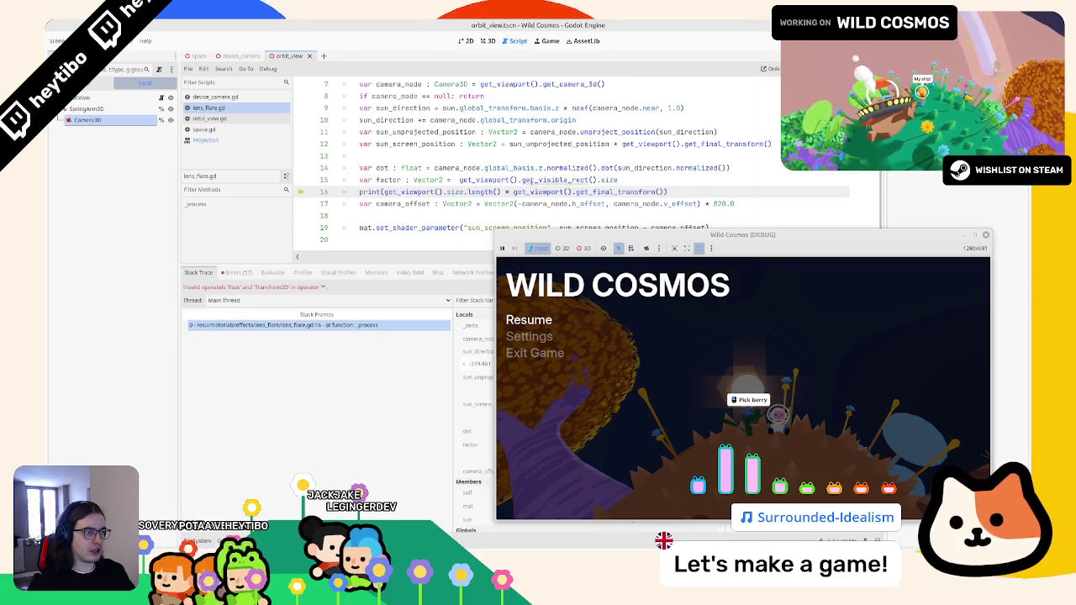
Remove .length() from line 16's print and relaunch the game, moving its window aside
{"action": "key", "text": "ctrl+space"}
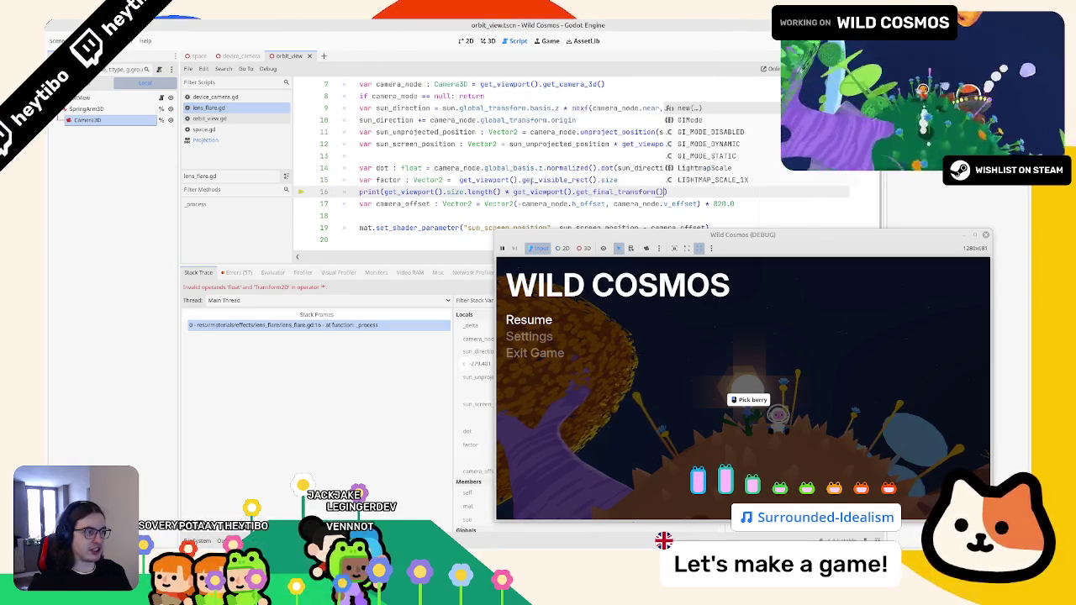
{"action": "double_click", "coordinate": [481, 192]}
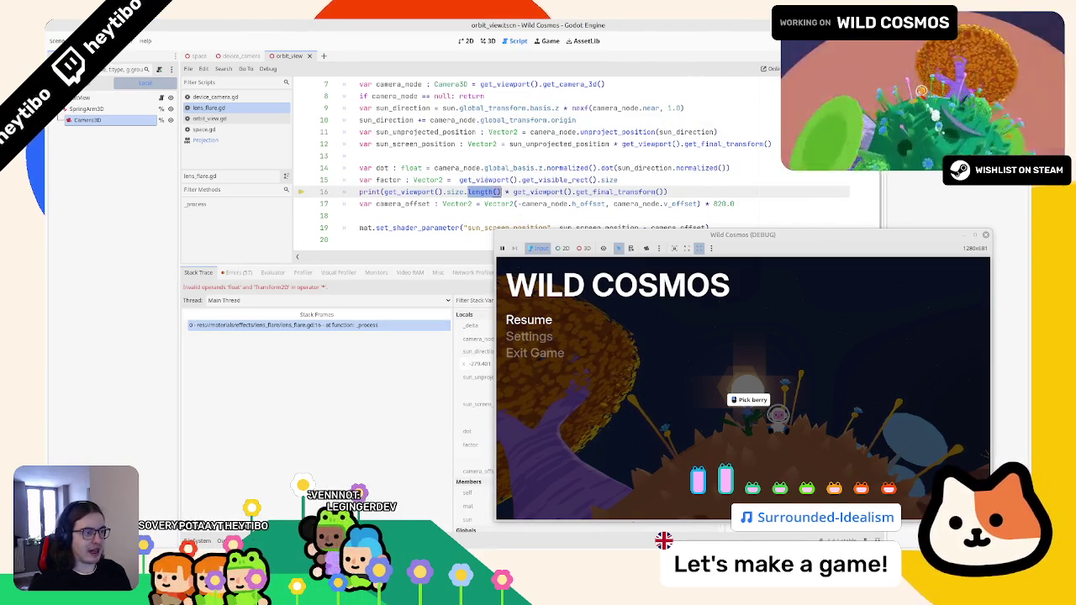
{"action": "key", "text": "BackSpace"}
{"action": "key", "text": "BackSpace"}
{"action": "key", "text": "F5"}
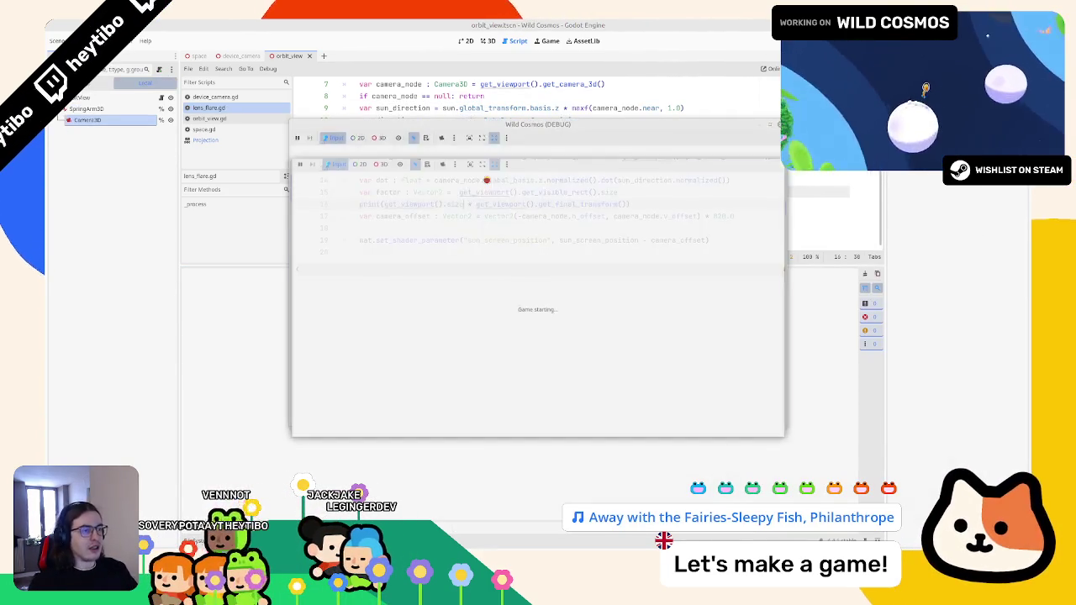
{"action": "mouse_move", "coordinate": [559, 132]}
{"action": "left_mouse_down"}
{"action": "mouse_move", "coordinate": [696, 185]}
{"action": "mouse_move", "coordinate": [752, 221]}
{"action": "left_mouse_up"}
{"action": "right_click", "coordinate": [698, 187]}
{"action": "key", "text": "Escape"}
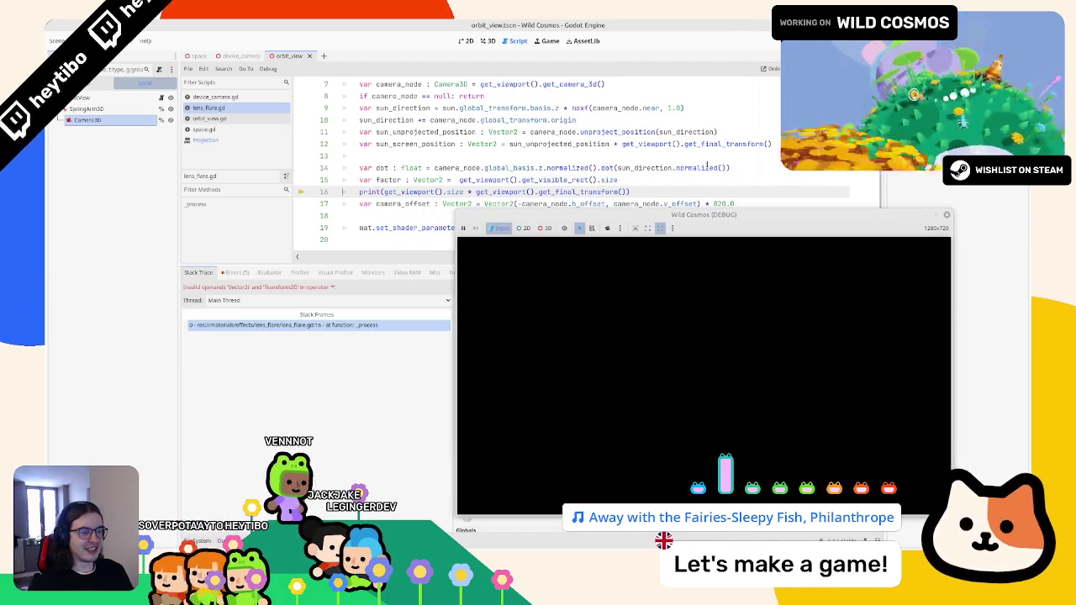
Wrap get_viewport().size in Vector2() on line 16 and relaunch the game in the lower right
{"action": "left_click", "coordinate": [707, 167]}
{"action": "mouse_move", "coordinate": [568, 179]}
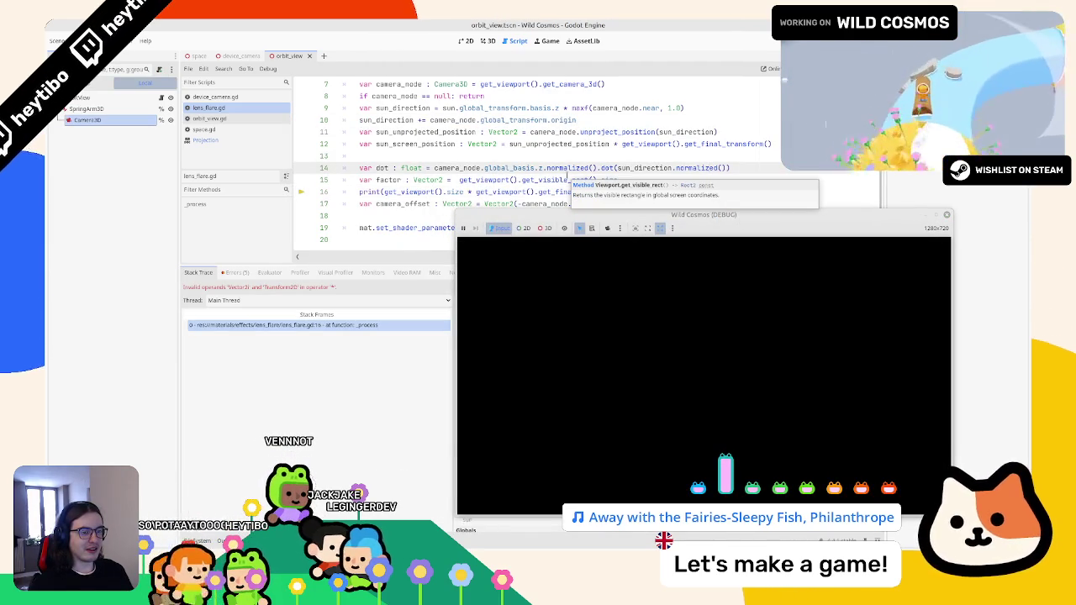
{"action": "left_click", "coordinate": [460, 193]}
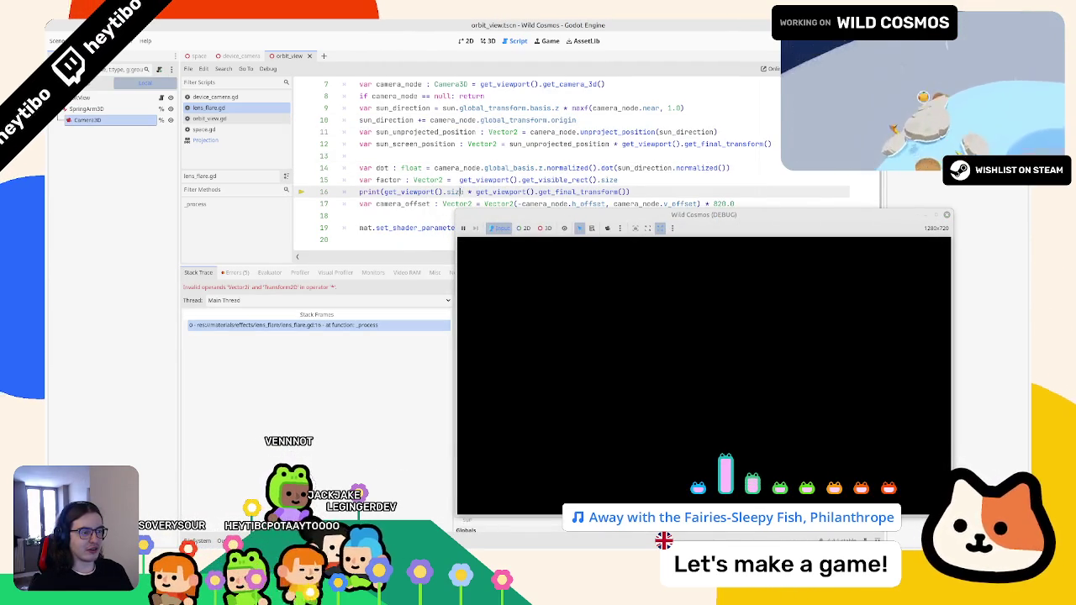
{"action": "type", "text": "vec2"}
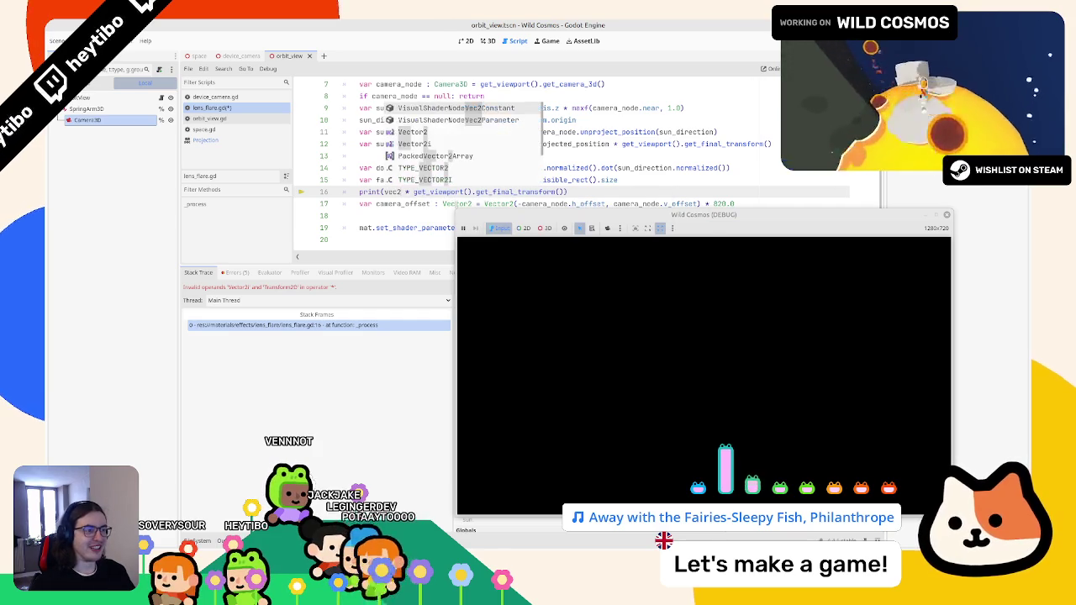
{"action": "key", "text": "Return"}
{"action": "key", "text": "ctrl+v"}
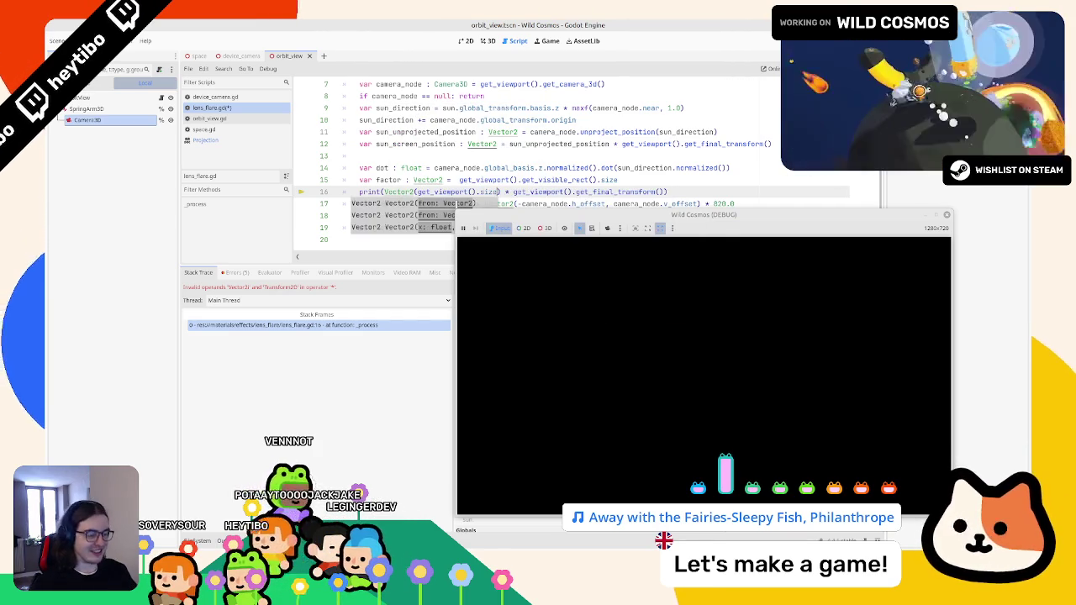
{"action": "key", "text": "F5"}
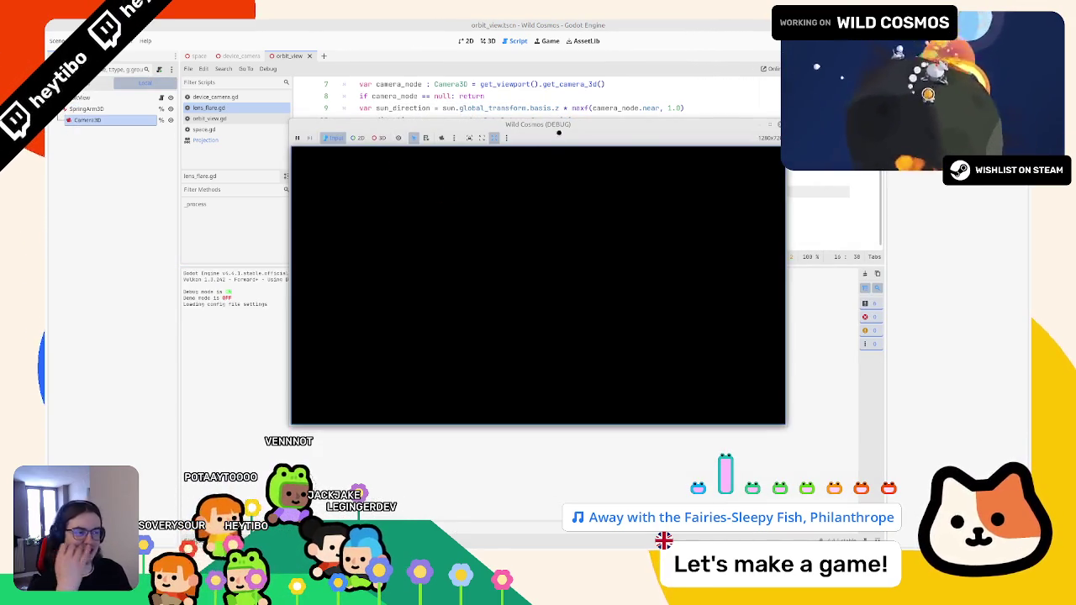
{"action": "right_click", "coordinate": [558, 132]}
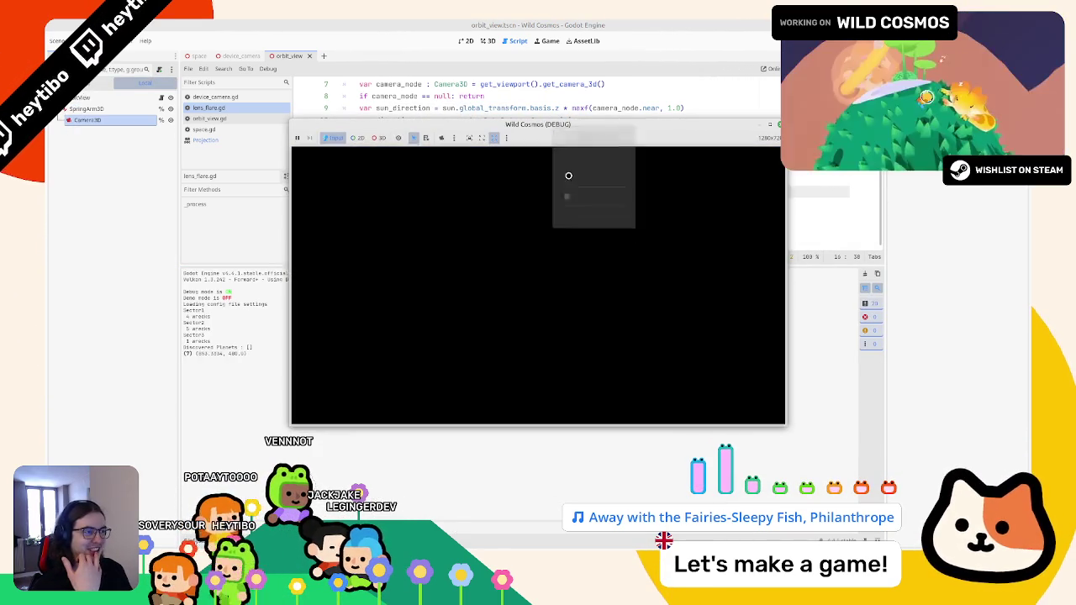
{"action": "left_click", "coordinate": [589, 169]}
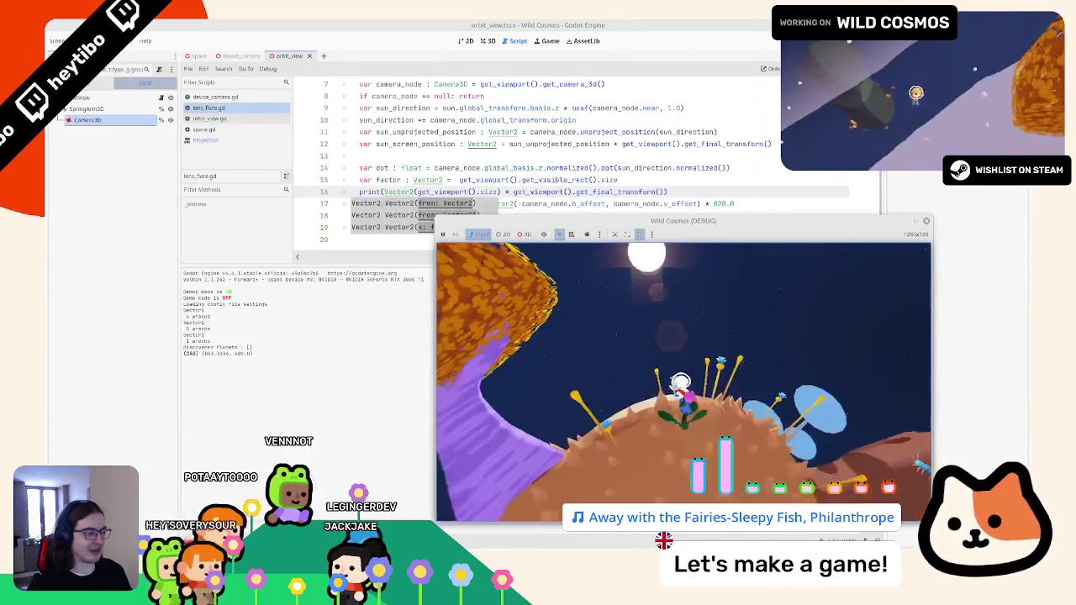
Change line 17's camera offset multiplier from 820.0 to 853.0, pausing and resuming the game
{"action": "key", "text": "Escape"}
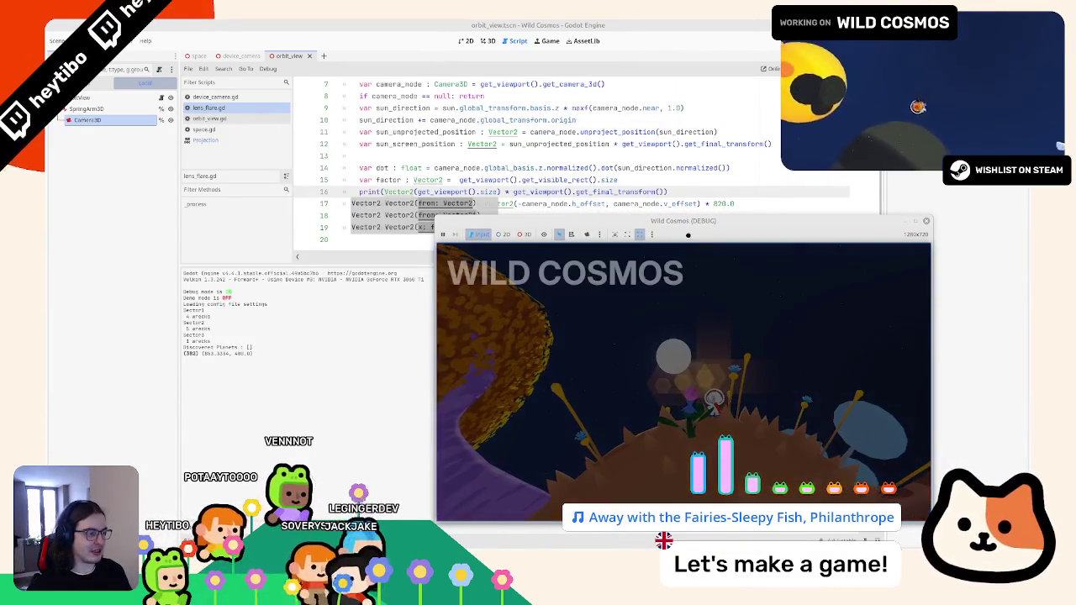
{"action": "right_click", "coordinate": [731, 221]}
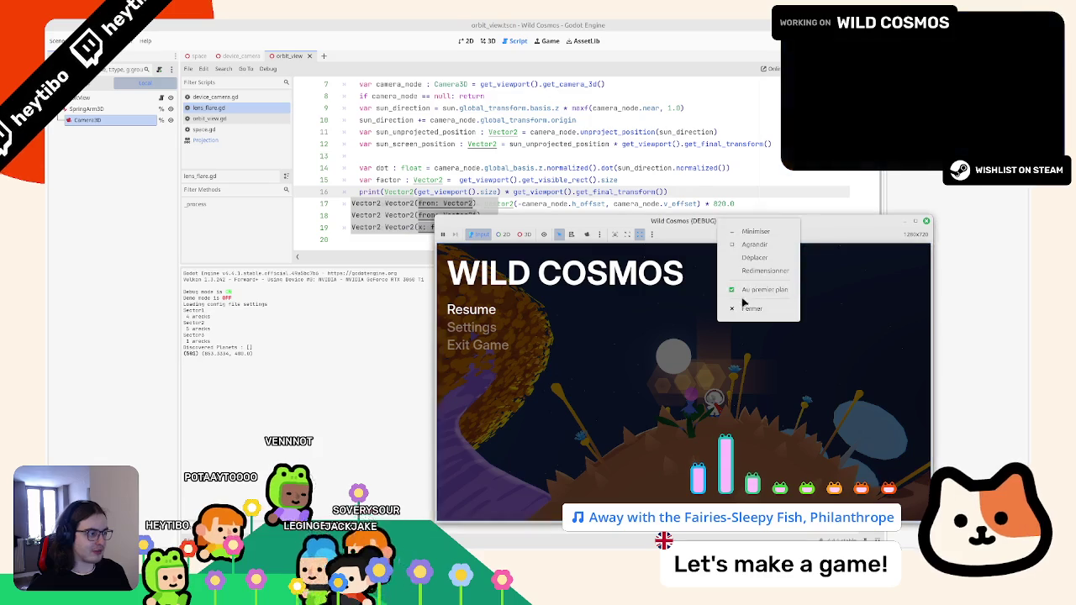
{"action": "left_click", "coordinate": [485, 180]}
{"action": "left_click", "coordinate": [719, 203]}
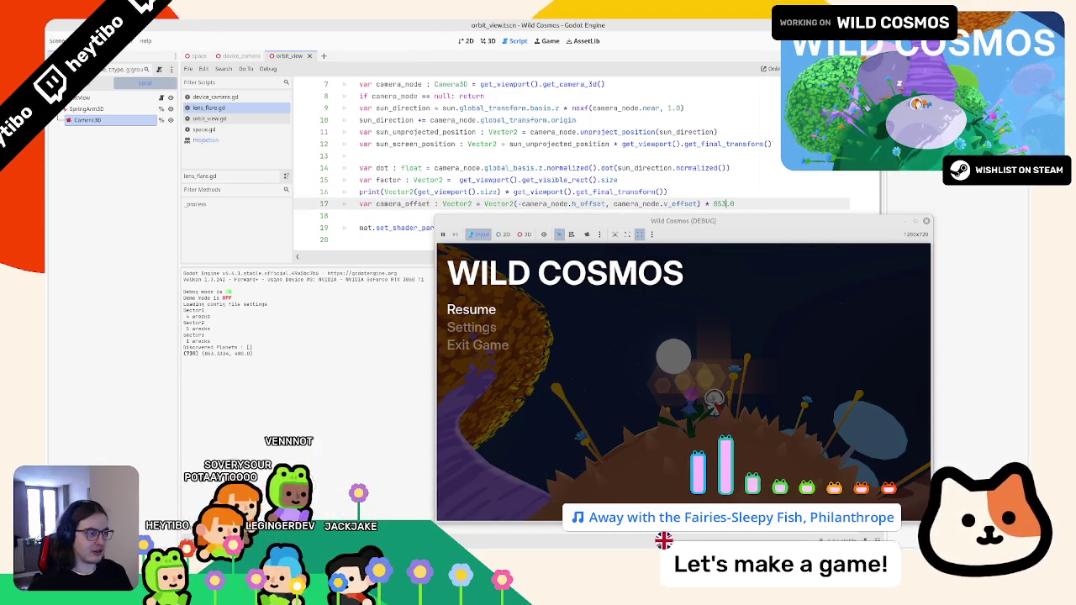
{"action": "key", "text": "Escape"}
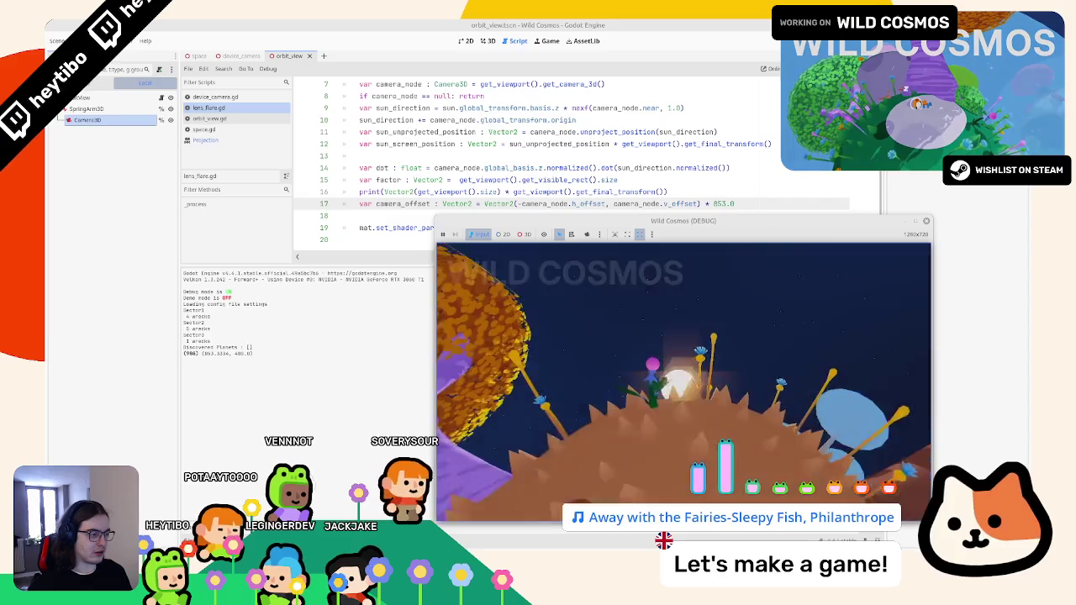
{"action": "key", "text": "Escape"}
Wrap line 16's multiplied print expression in parentheses to take its length
{"action": "left_click", "coordinate": [490, 132]}
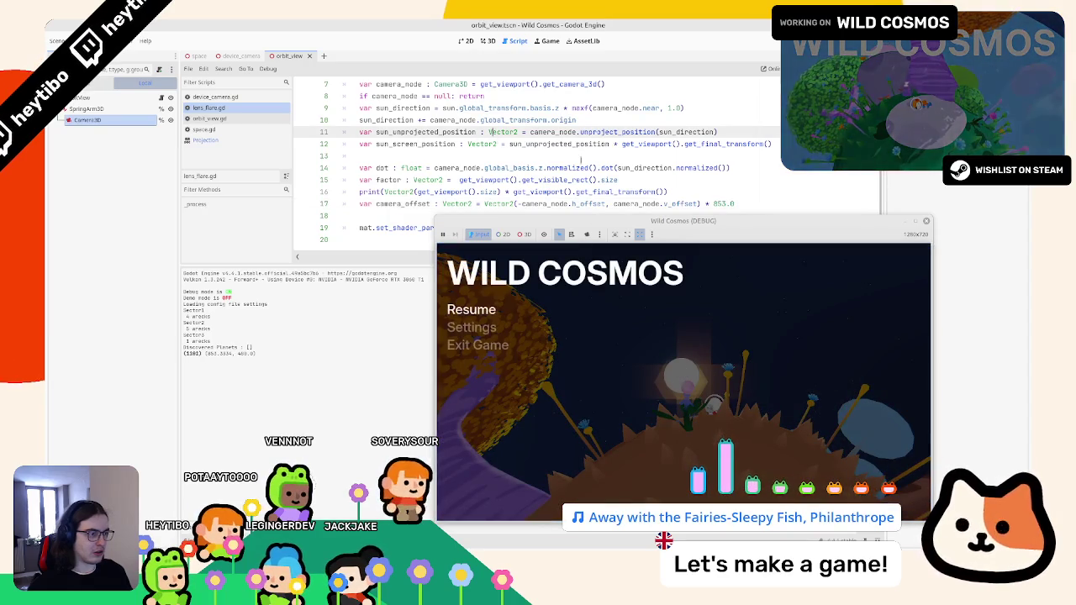
{"action": "left_click", "coordinate": [669, 191]}
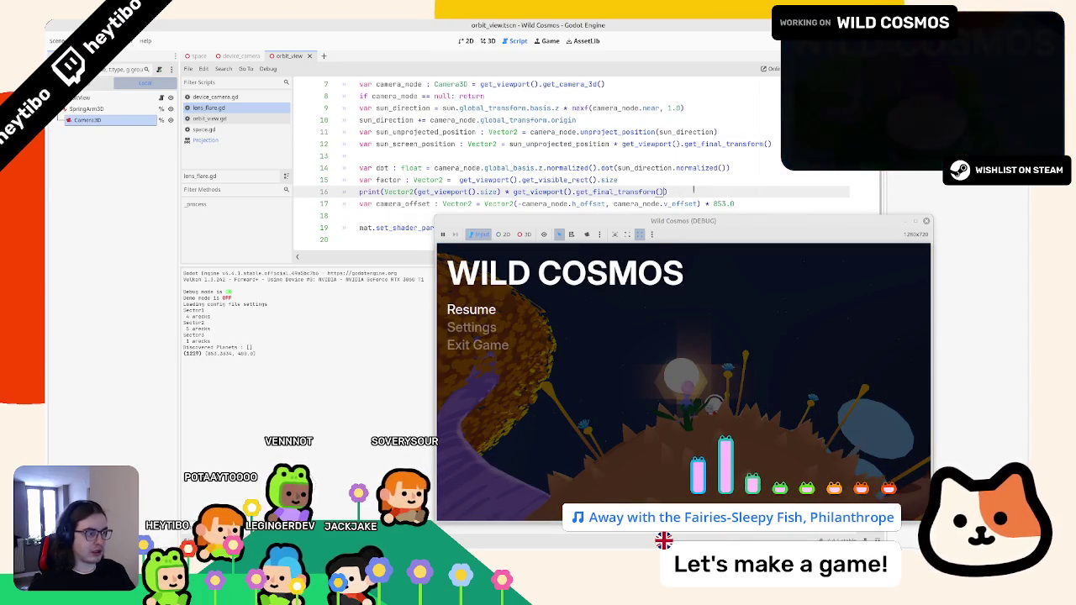
{"action": "key", "text": "ctrl+shift+Left"}
{"action": "key", "text": "ctrl+shift+Left"}
{"action": "key", "text": "ctrl+shift+Left"}
{"action": "type", "text": "("}
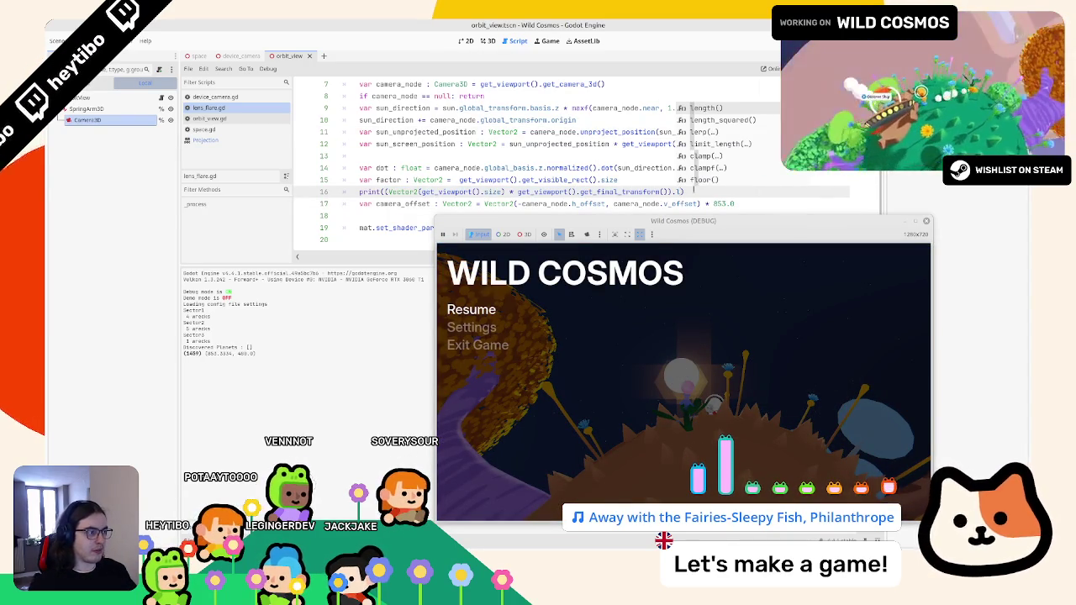
Accept the length completion and pause the running Wild Cosmos game
{"action": "key", "text": "Return"}
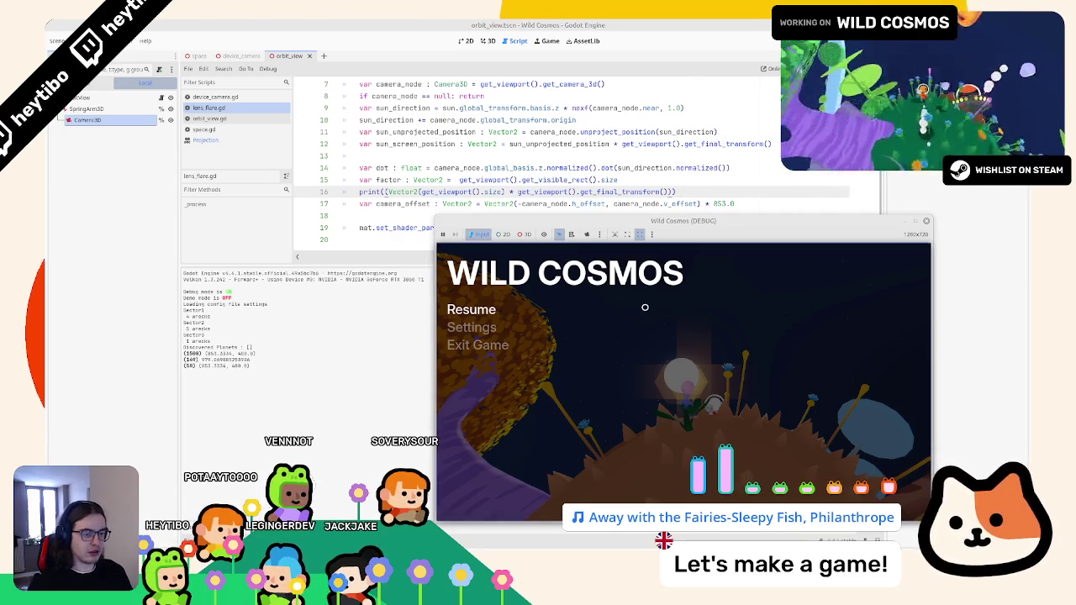
{"action": "key", "text": "Escape"}
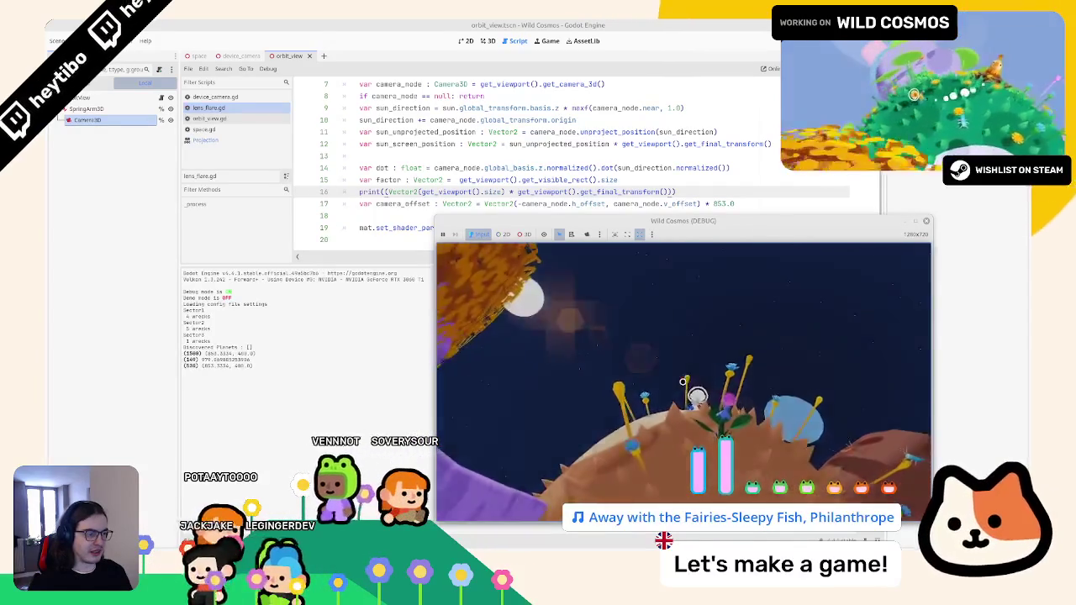
{"action": "key", "text": "Escape"}
{"action": "key", "text": "Escape"}
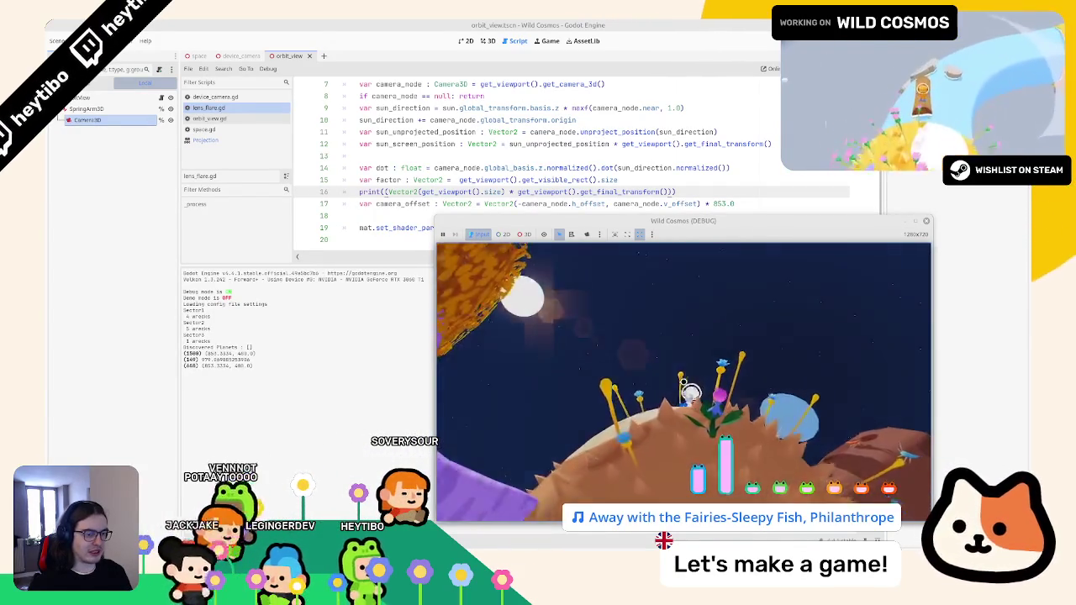
{"action": "key", "text": "Escape"}
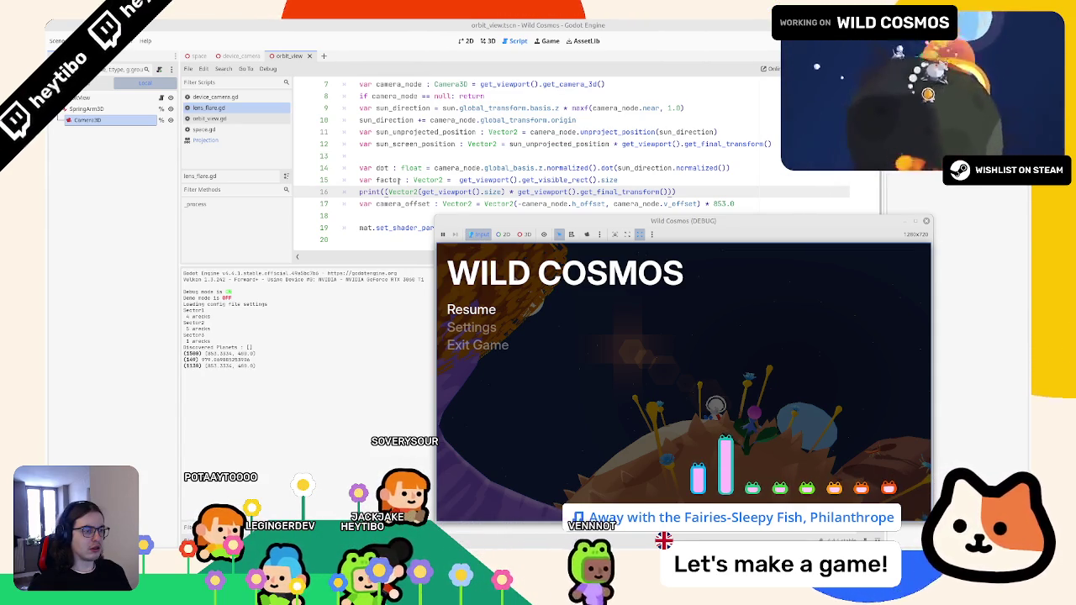
Drop the transform multiplication from line 16's print and change line 17's 853 multiplier to 1280
{"action": "left_click_drag", "start_coordinate": [507, 192], "coordinate": [674, 192]}
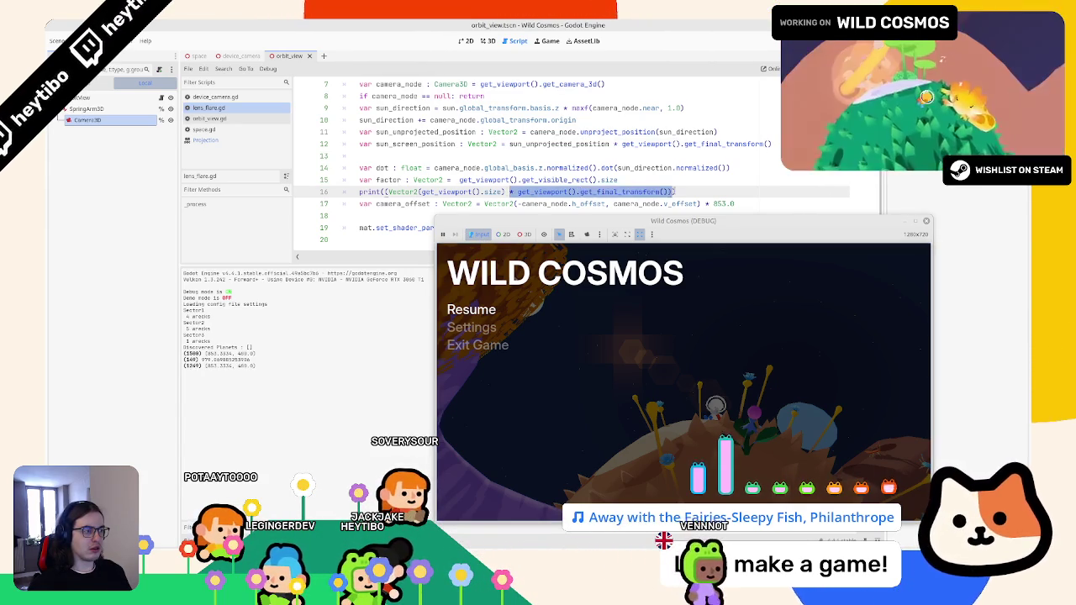
{"action": "key", "text": "BackSpace"}
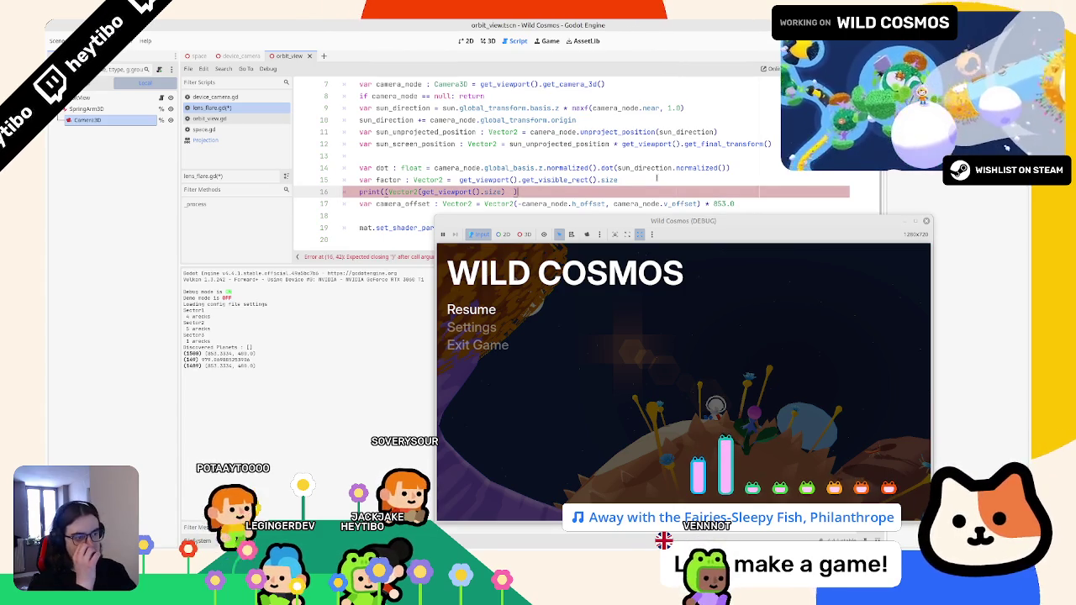
{"action": "type", "text": ")"}
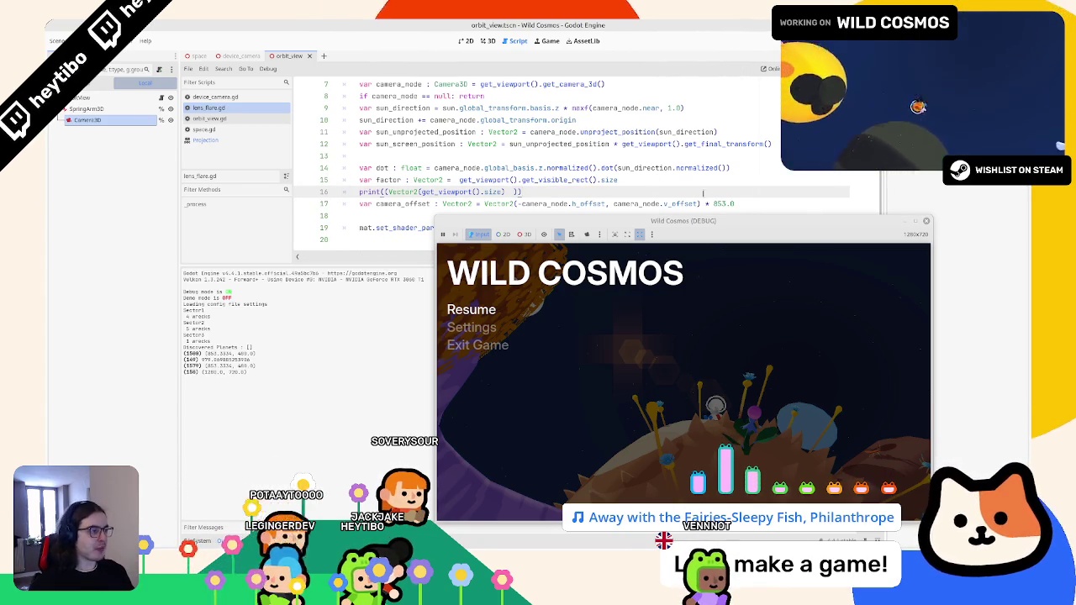
{"action": "double_click", "coordinate": [719, 204]}
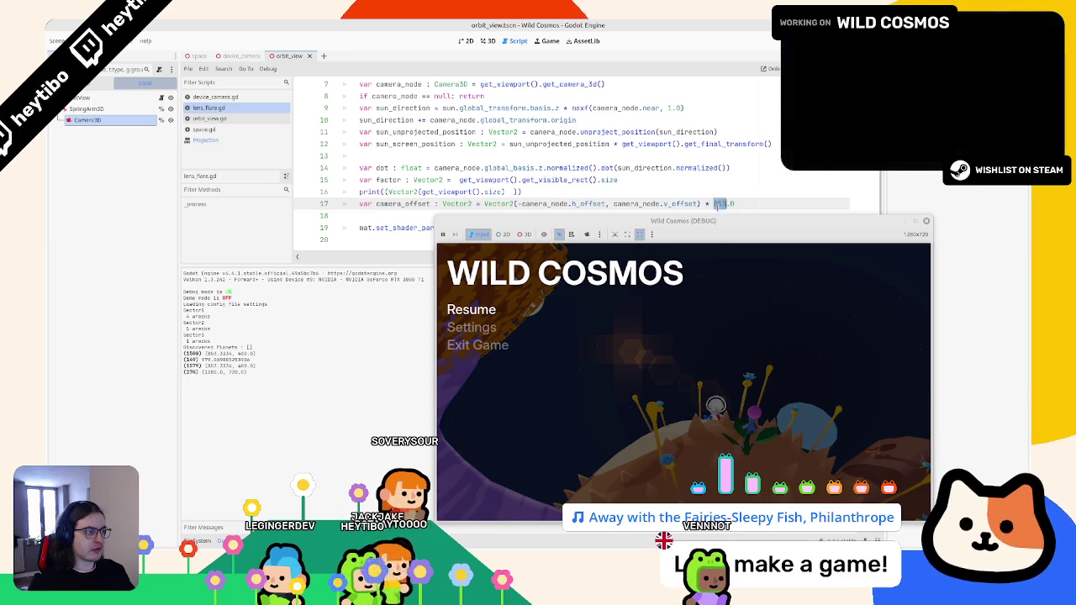
{"action": "type", "text": "1280"}
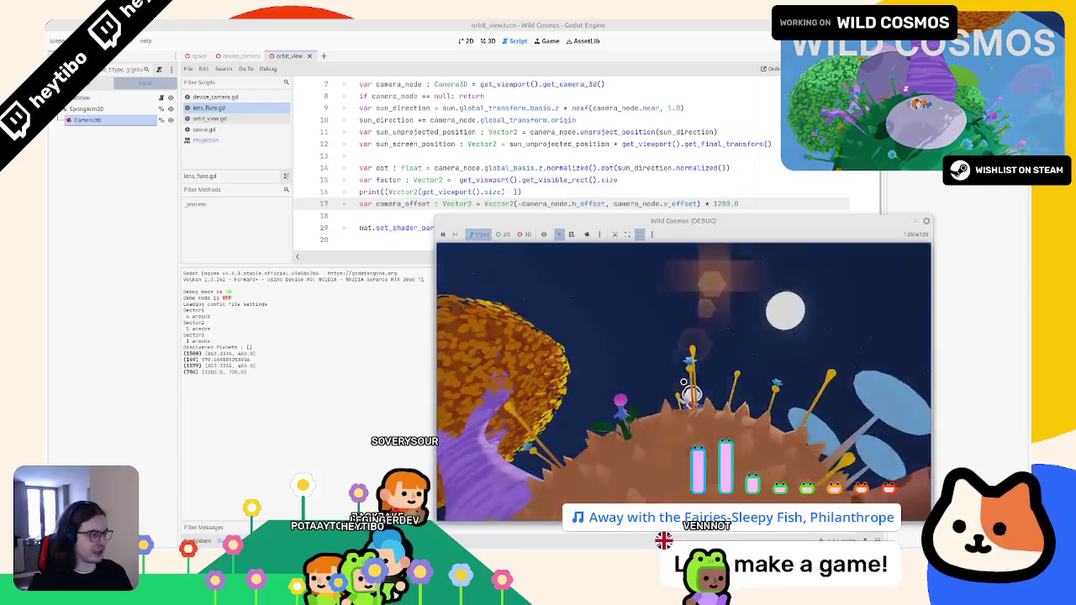
Stop the running game and undo the last offset multiplier change
{"action": "key", "text": "Escape"}
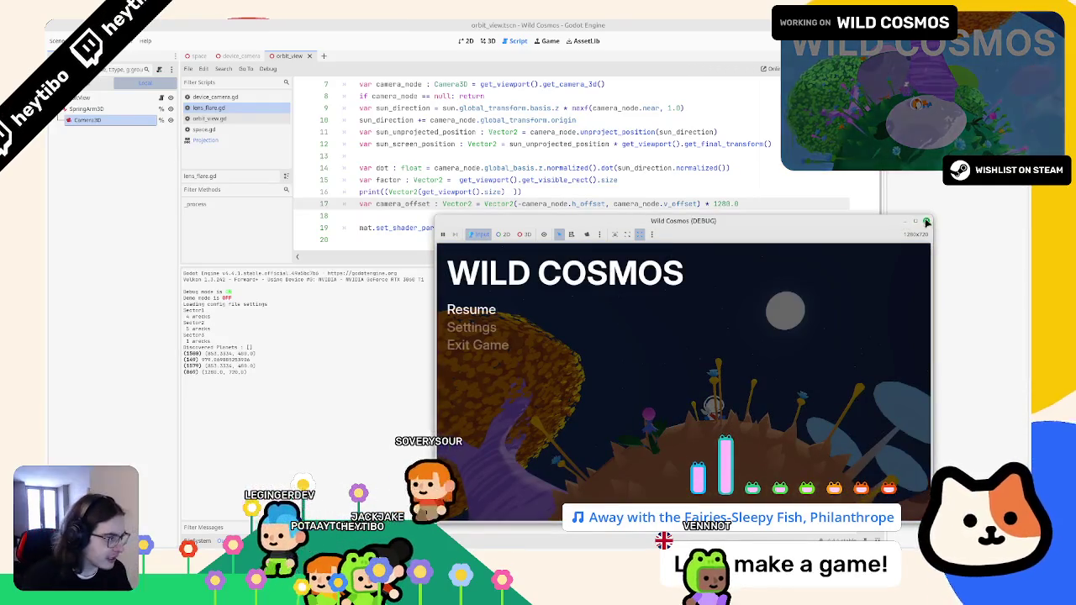
{"action": "key", "text": "F8"}
{"action": "key", "text": "ctrl+z"}
{"action": "key", "text": "ctrl+z"}
{"action": "key", "text": "ctrl+z"}
{"action": "key", "text": "ctrl+z"}
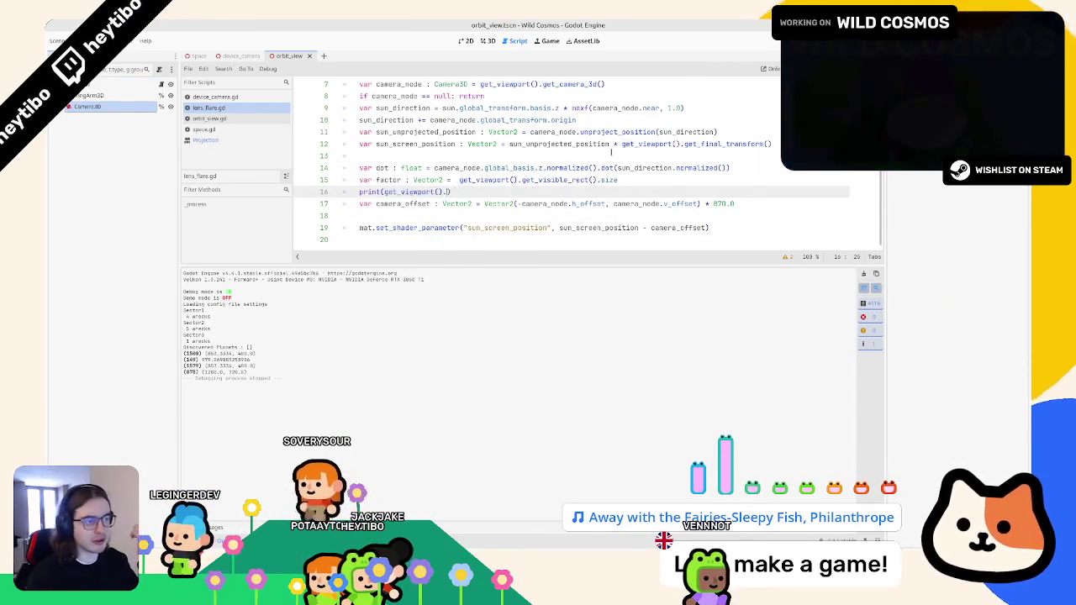
Undo the debug and camera_offset edits back to the stretch-transform version, then run the game
{"action": "key", "text": "ctrl+z"}
{"action": "key", "text": "ctrl+z"}
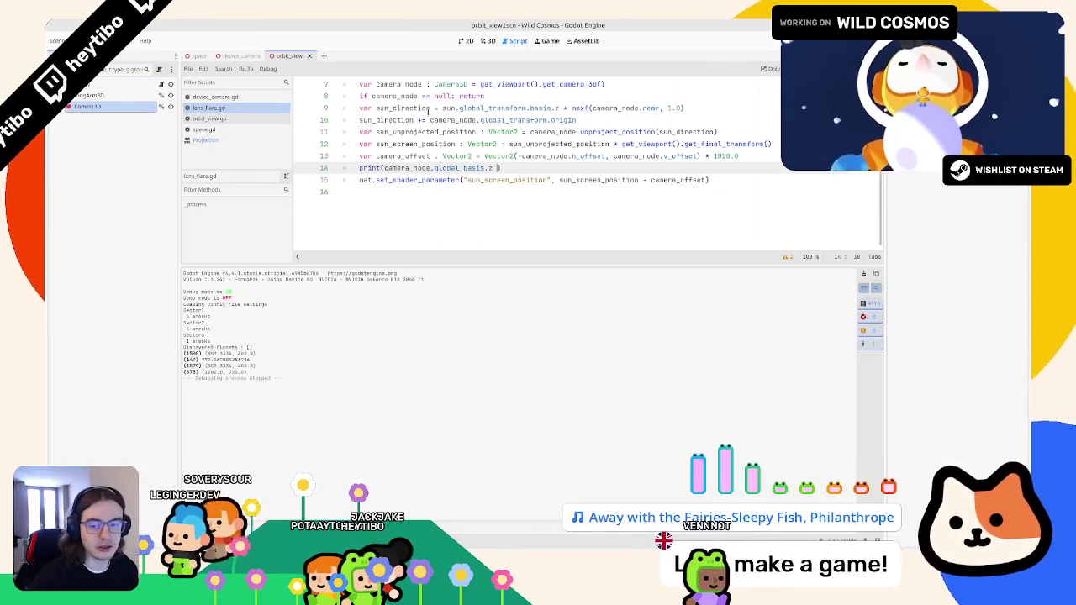
{"action": "key", "text": "ctrl+z"}
{"action": "key", "text": "ctrl+z"}
{"action": "key", "text": "ctrl+z"}
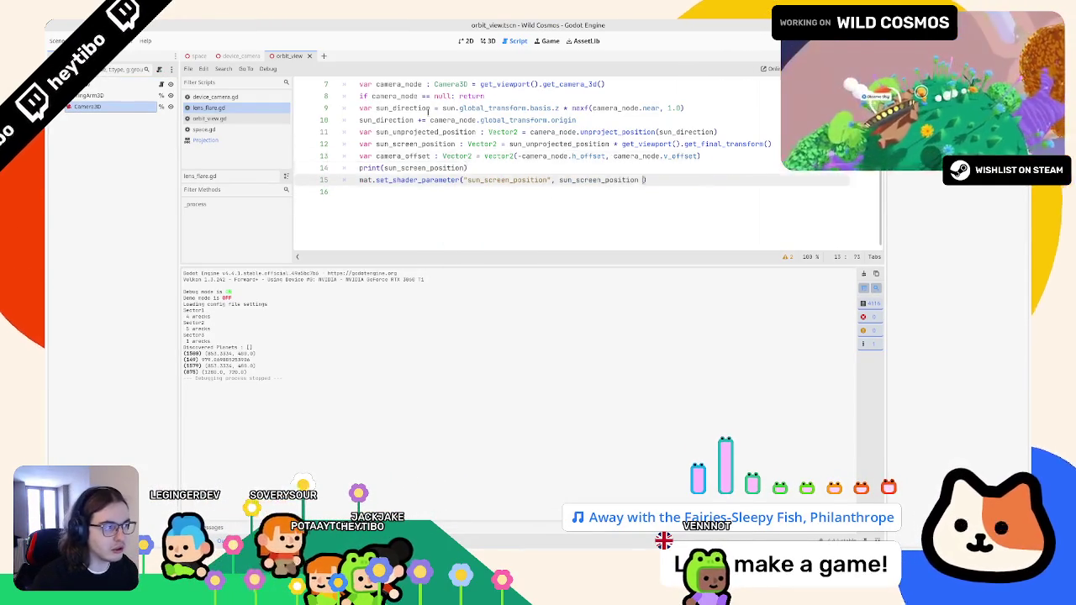
{"action": "key", "text": "ctrl+z"}
{"action": "key", "text": "ctrl+z"}
{"action": "key", "text": "ctrl+z"}
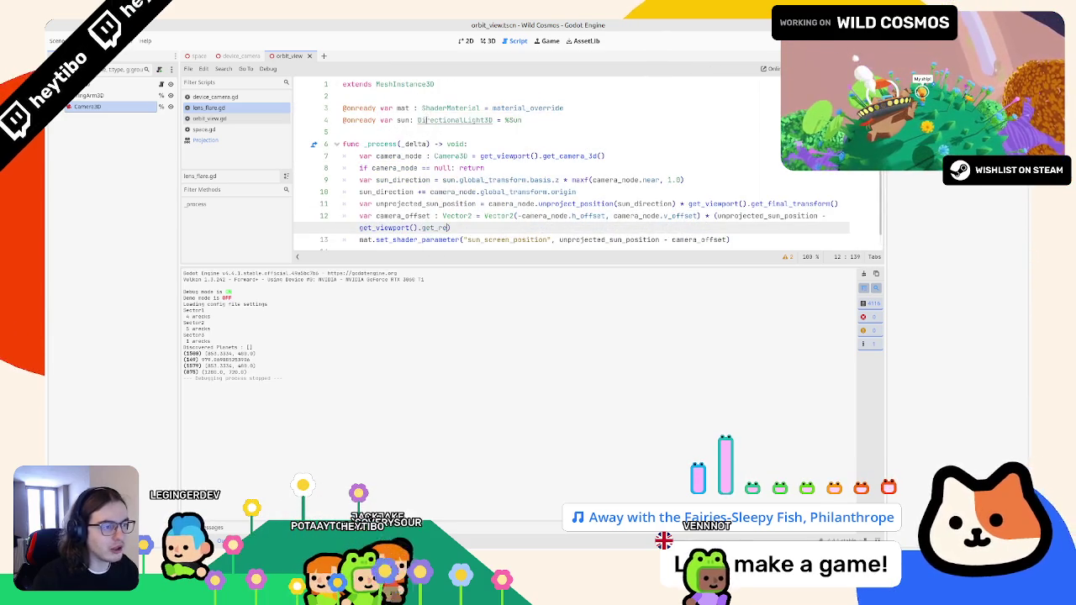
{"action": "key", "text": "ctrl+z"}
{"action": "key", "text": "ctrl+z"}
{"action": "key", "text": "ctrl+z"}
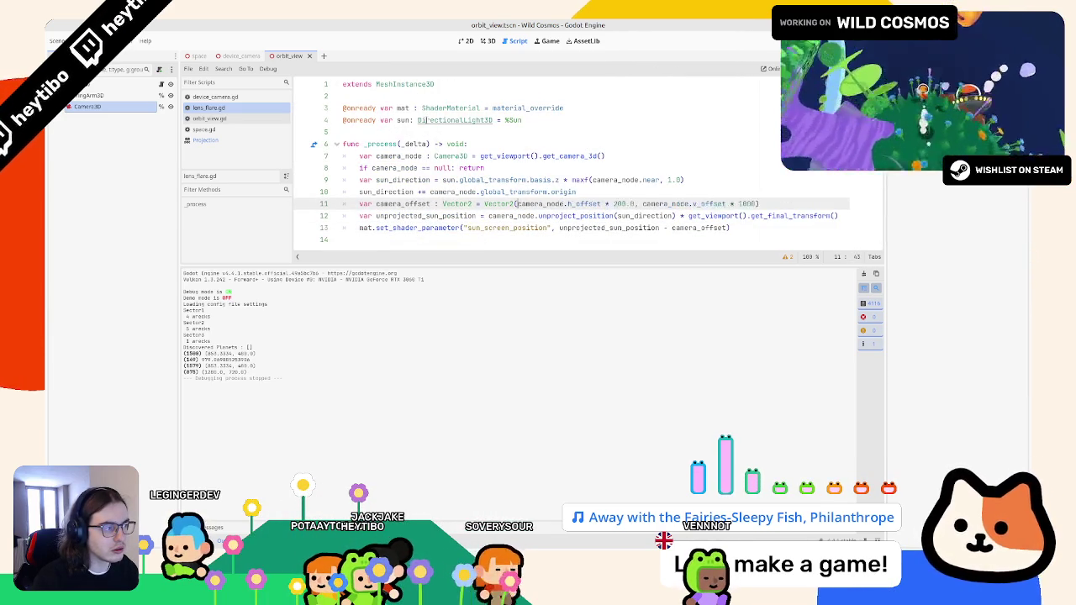
{"action": "key", "text": "ctrl+z"}
{"action": "key", "text": "ctrl+z"}
{"action": "key", "text": "ctrl+z"}
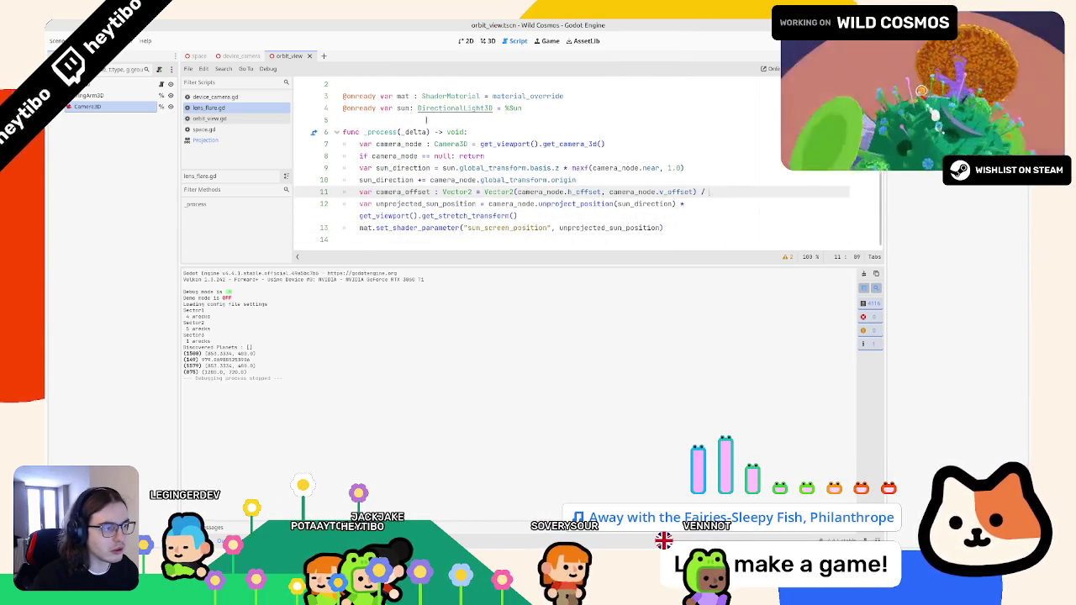
{"action": "key", "text": "ctrl+z"}
{"action": "key", "text": "ctrl+z"}
{"action": "key", "text": "ctrl+z"}
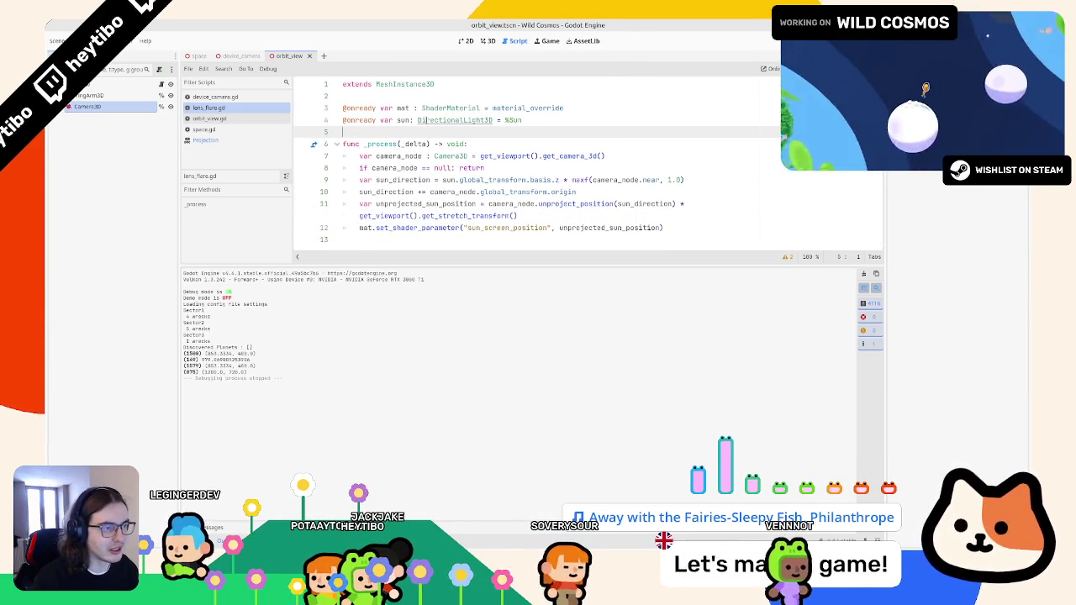
{"action": "key", "text": "ctrl+z"}
{"action": "key", "text": "ctrl+z"}
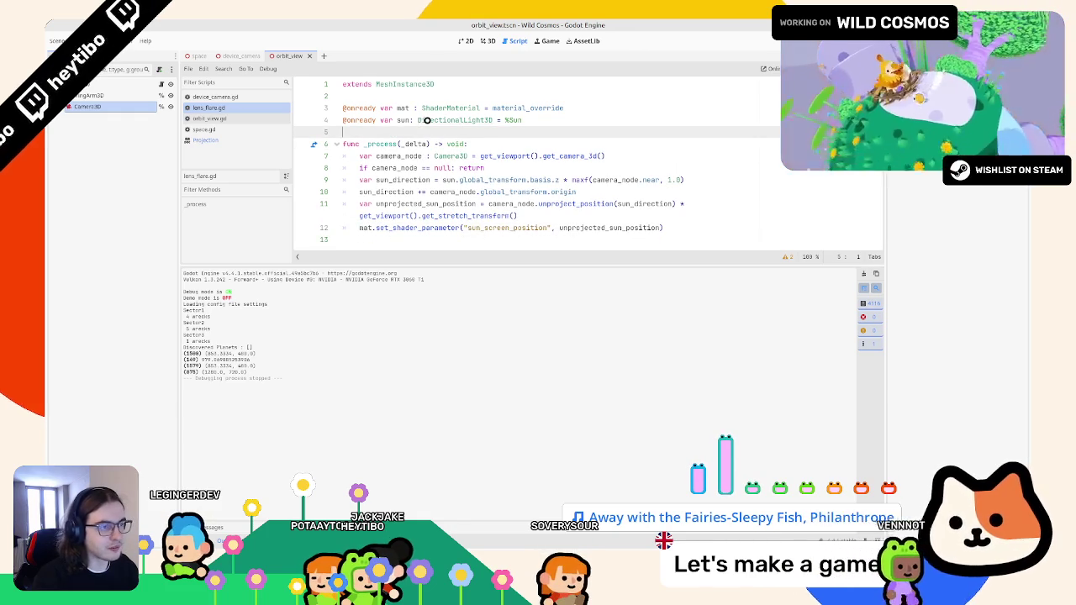
{"action": "key", "text": "ctrl+shift+F5"}
{"action": "key", "text": "Return"}
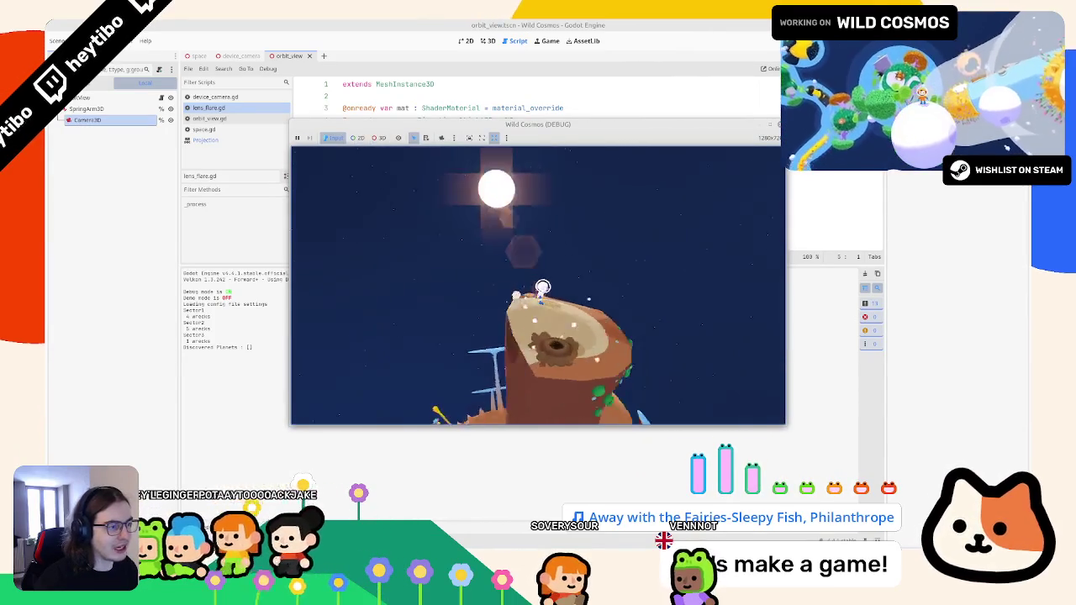
Play-test the lens flare, jumping the astronaut off the planet, then stop the game
{"action": "key", "text": "Escape"}
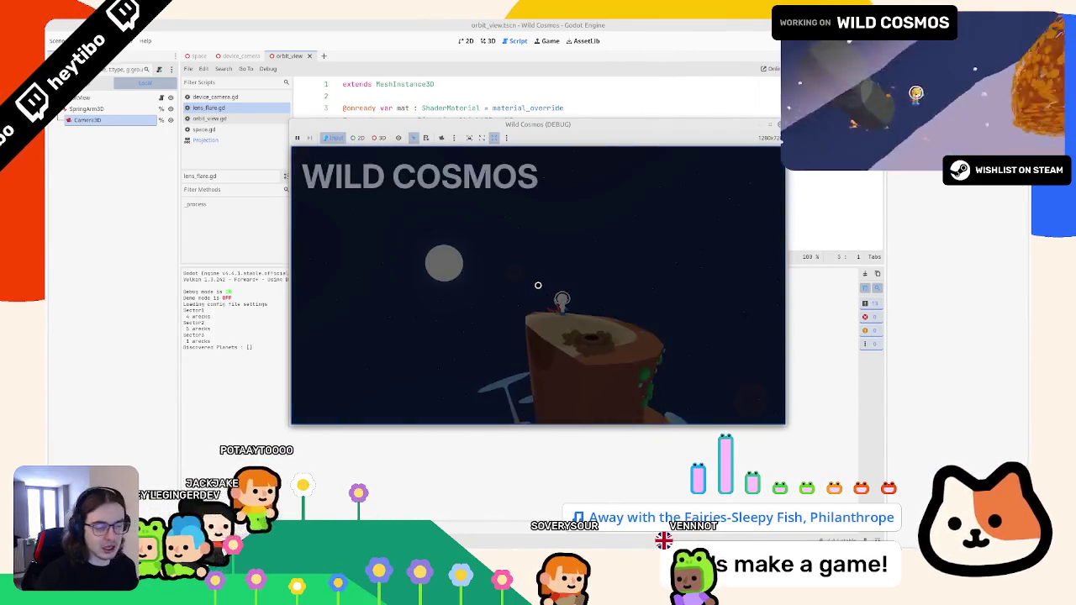
{"action": "key", "text": "Escape"}
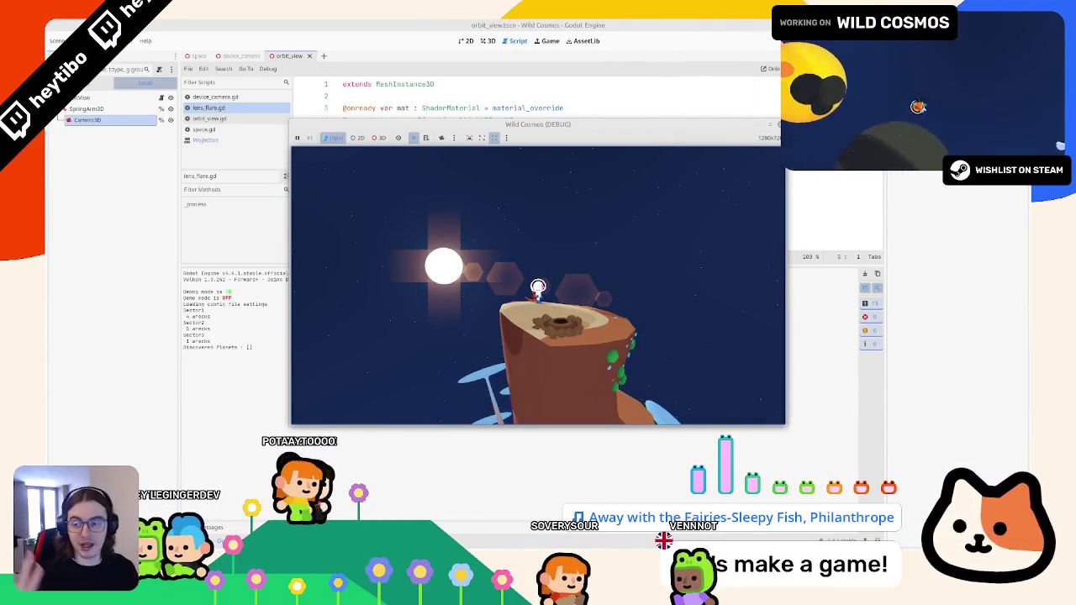
{"action": "key", "text": "Escape"}
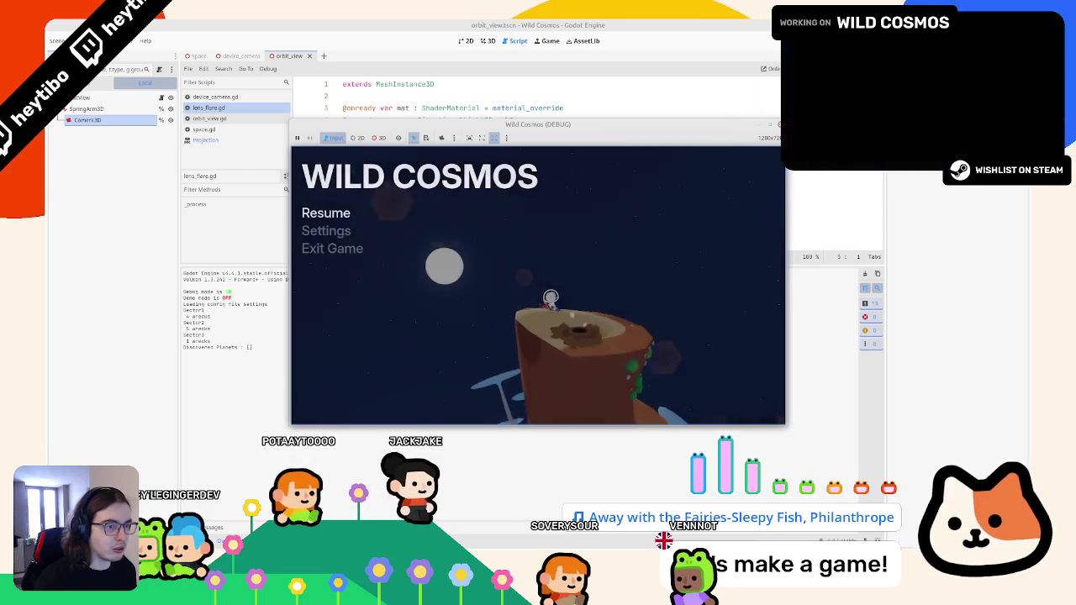
{"action": "key", "text": "Escape"}
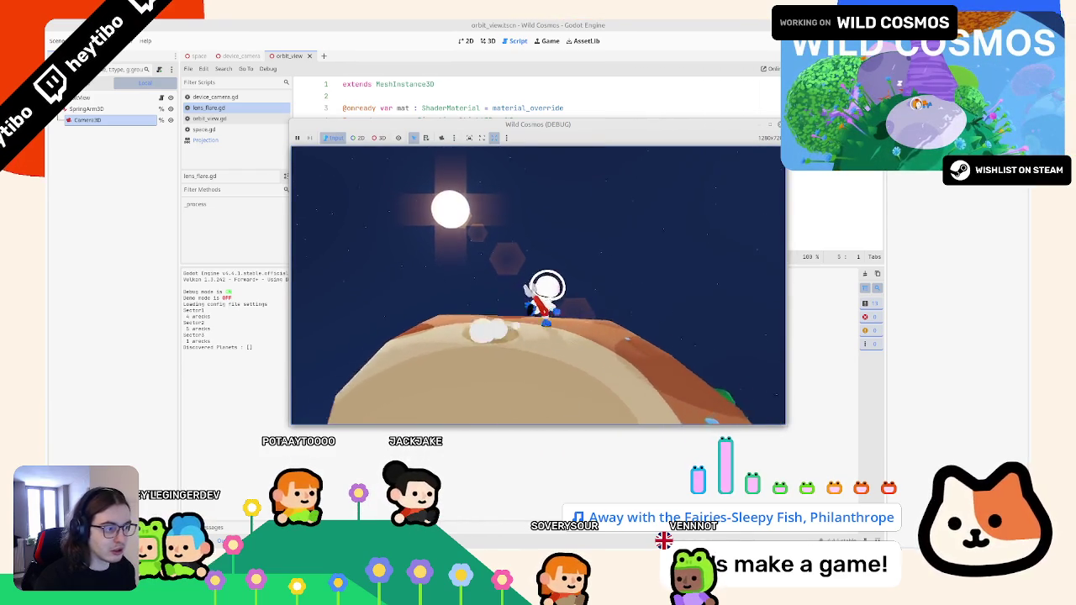
{"action": "key", "text": "space"}
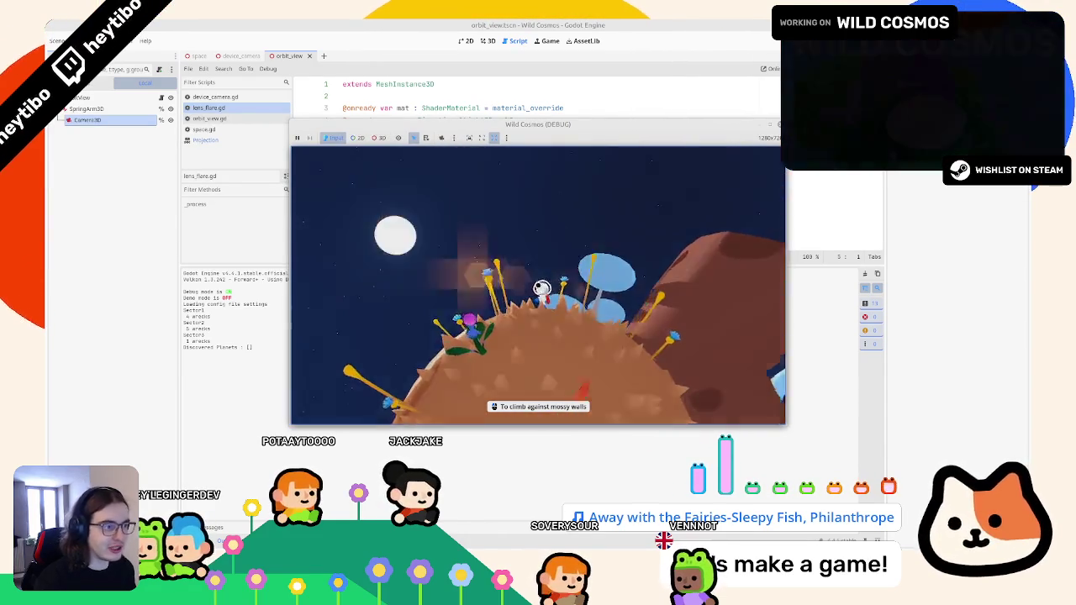
{"action": "key", "text": "Escape"}
{"action": "key", "text": "F8"}
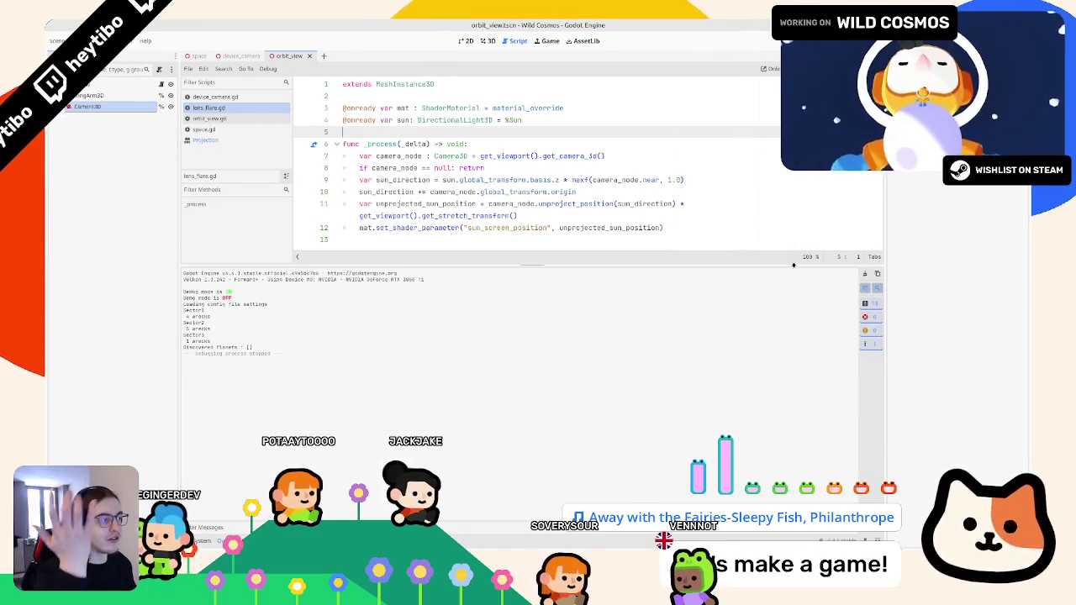
Enlarge the script editor over the output panel and place the cursor on line 13
{"action": "left_click_drag", "start_coordinate": [794, 266], "coordinate": [795, 412]}
{"action": "left_click", "coordinate": [436, 242]}
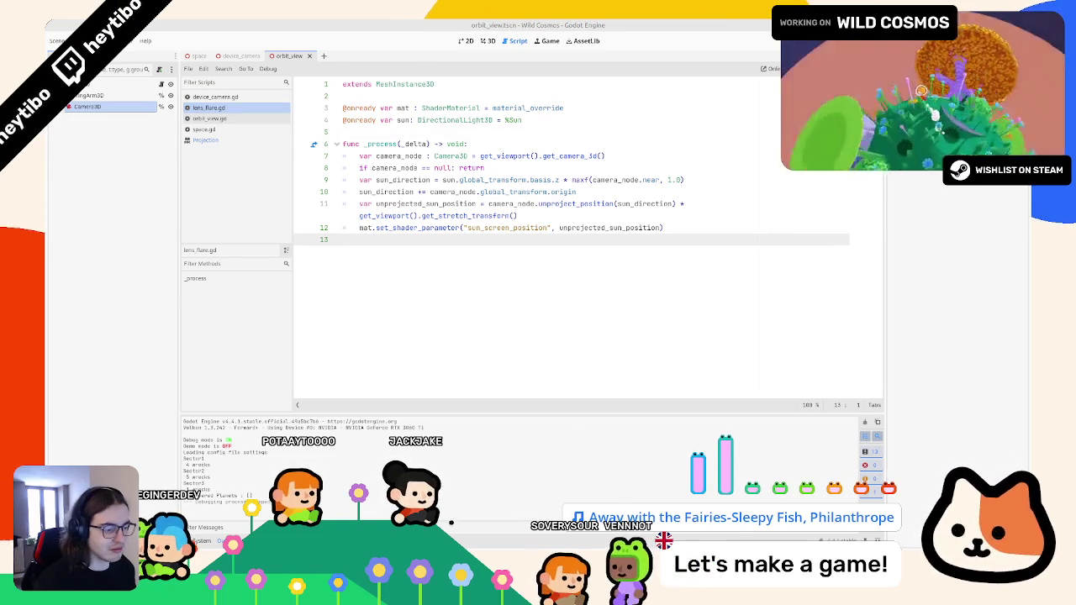
{"action": "key", "text": "alt+Tab"}
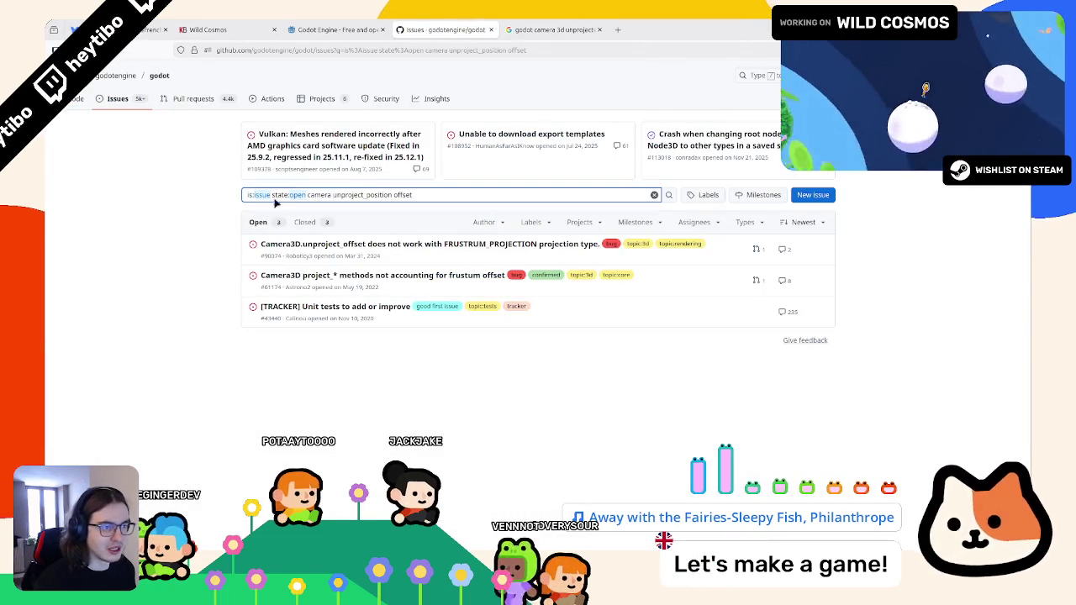
Open issue #61174 on Camera3D project_* frustum offset in a new tab
{"action": "left_click", "coordinate": [429, 194]}
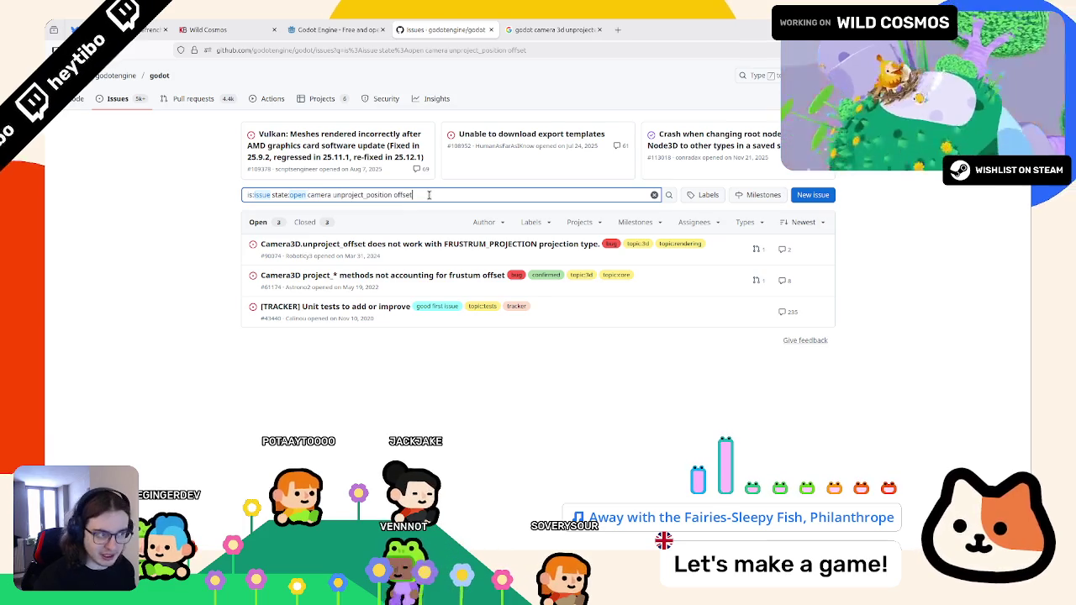
{"action": "key", "text": "Left"}
{"action": "key", "text": "Left"}
{"action": "key", "text": "Left"}
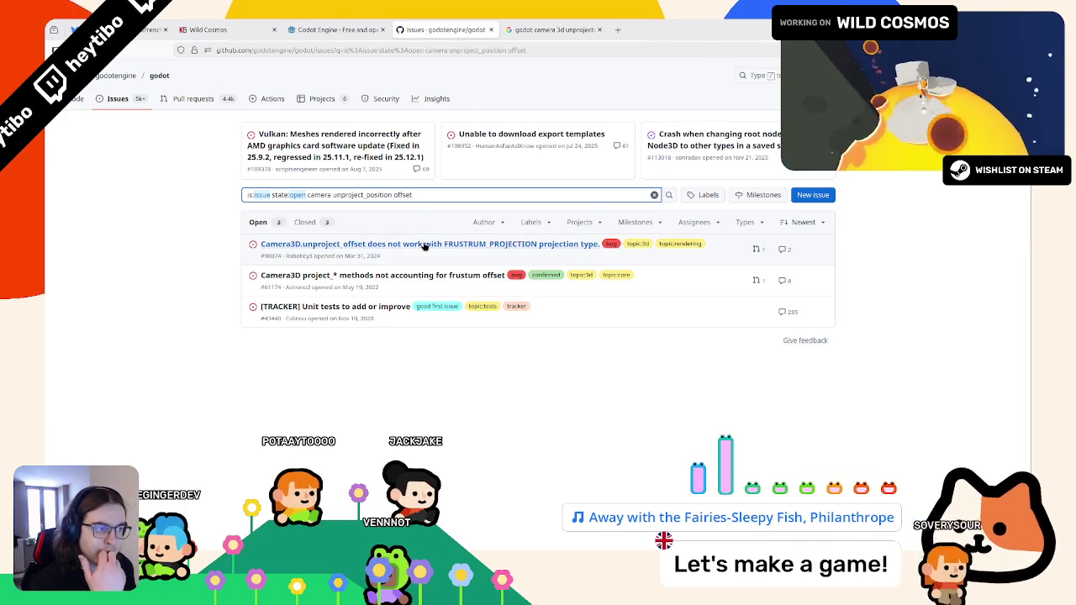
{"action": "mouse_move", "coordinate": [382, 283]}
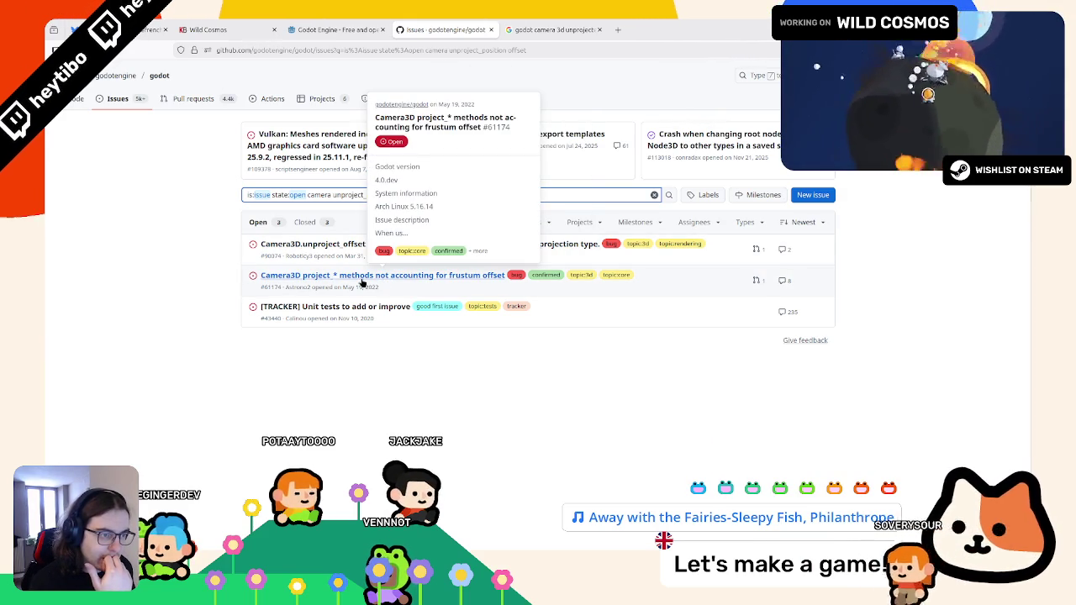
{"action": "middle_click", "coordinate": [364, 277]}
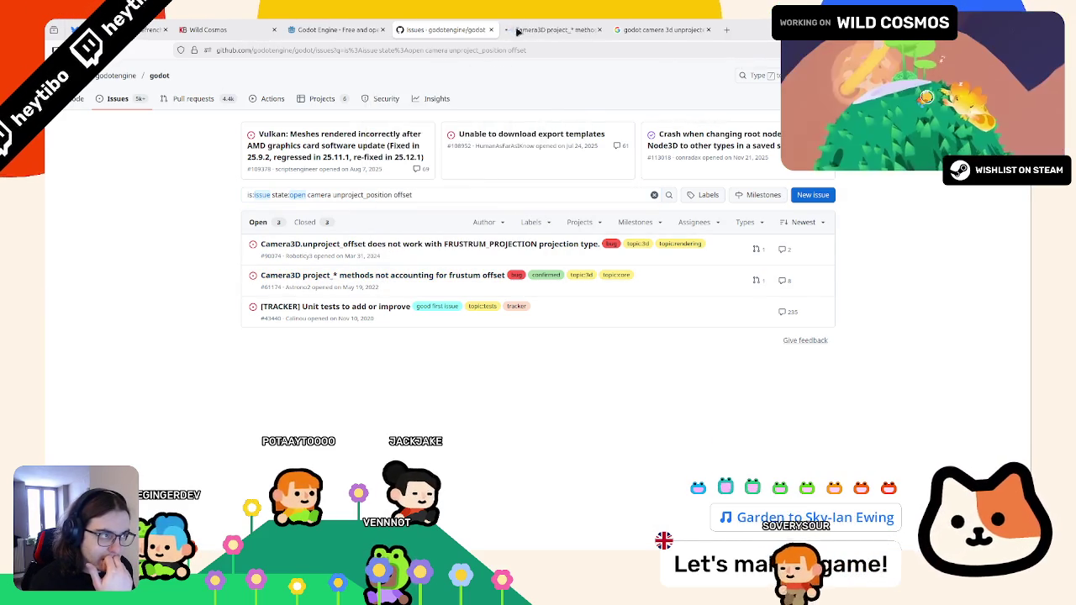
{"action": "left_click", "coordinate": [538, 30]}
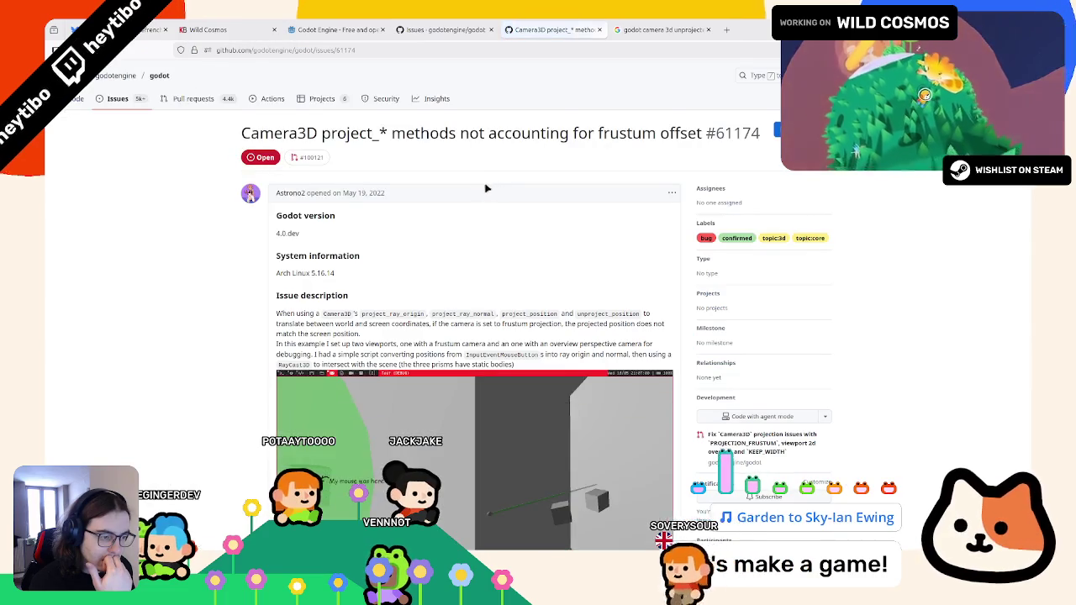
Read issue #61174, then close its tab and return to the search results
{"action": "scroll", "coordinate": [485, 188], "scroll_direction": "down", "scroll_amount": 10}
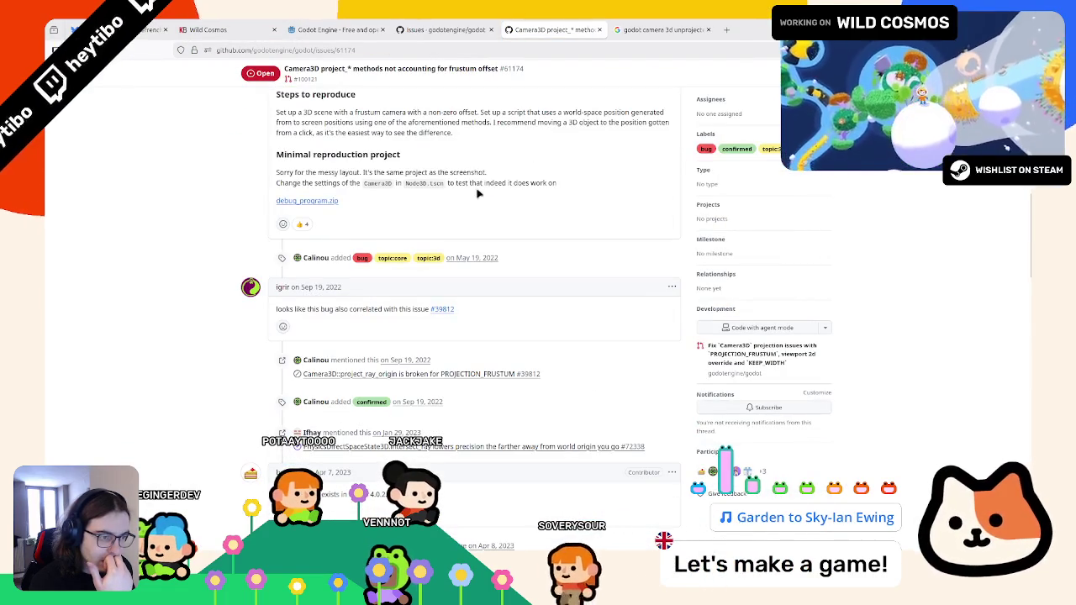
{"action": "scroll", "coordinate": [476, 193], "scroll_direction": "down", "scroll_amount": 10}
{"action": "left_click", "coordinate": [454, 30]}
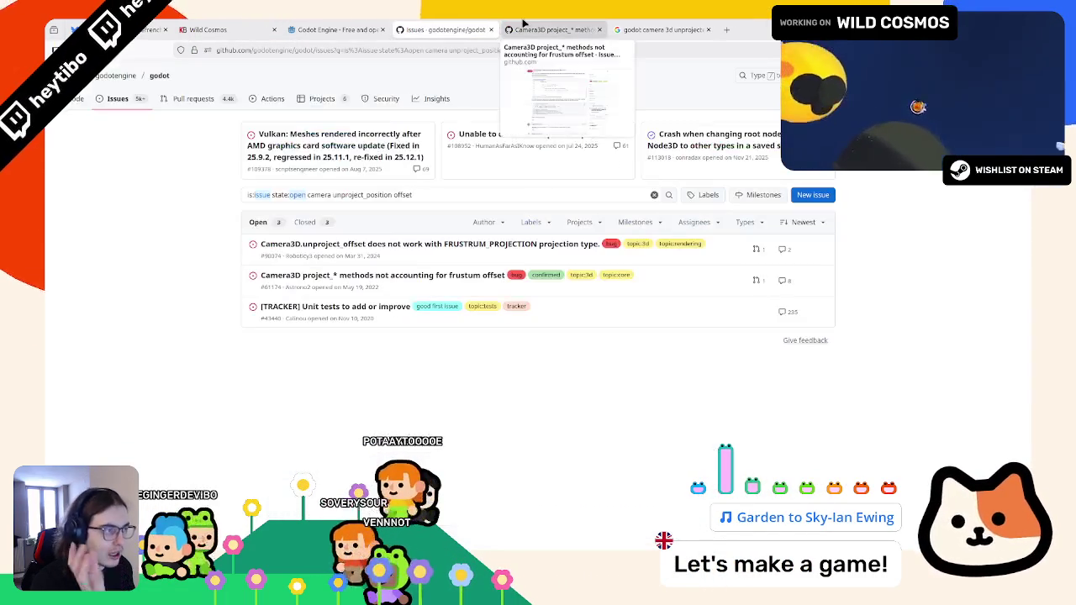
{"action": "middle_click", "coordinate": [522, 24]}
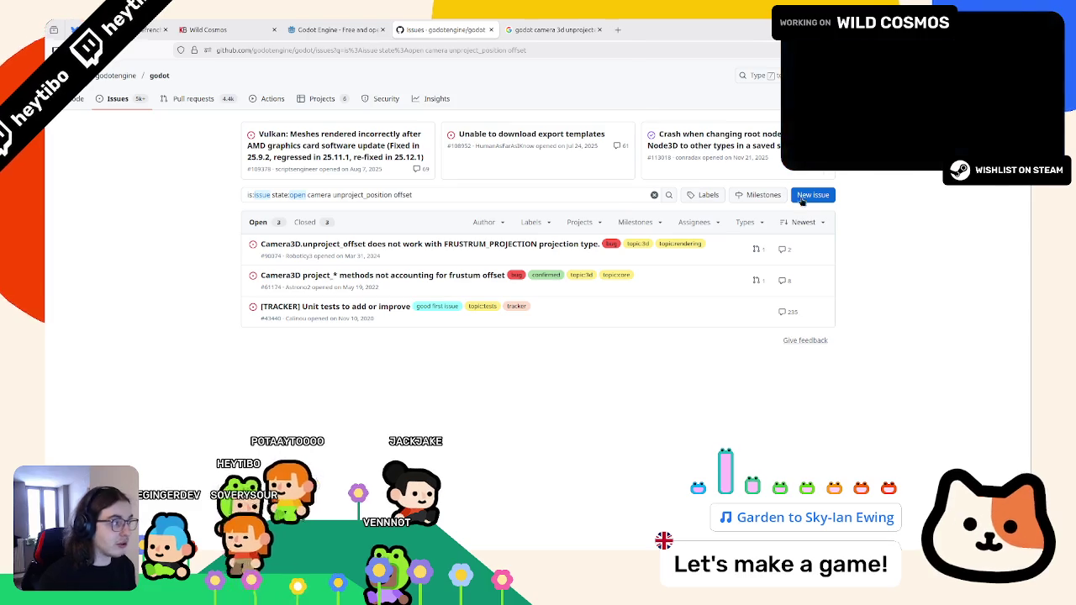
Start a new bug report issue and reopen issue #61174
{"action": "left_click", "coordinate": [538, 27]}
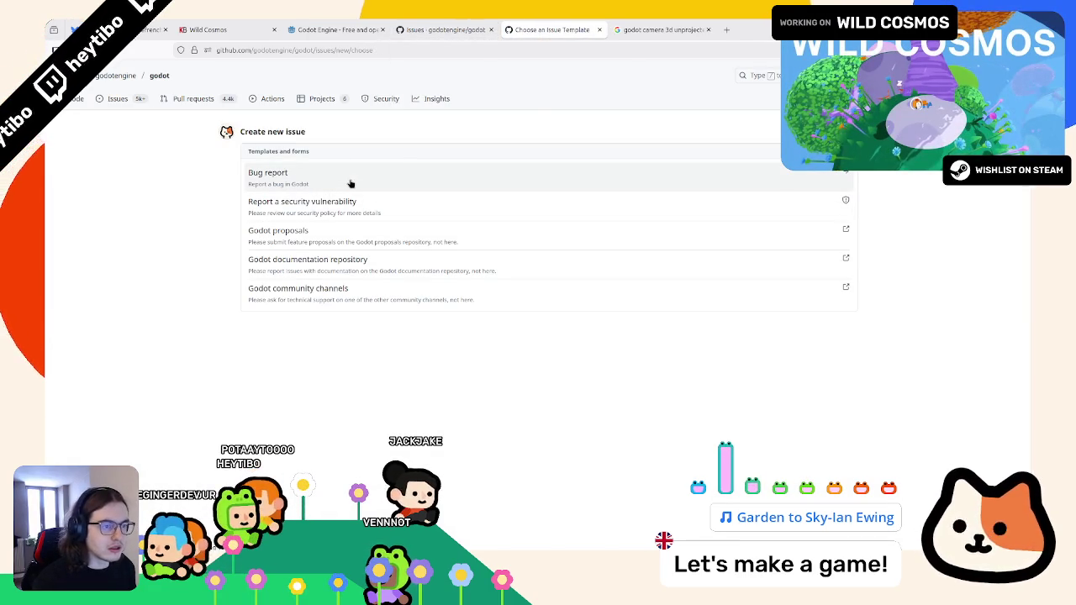
{"action": "left_click", "coordinate": [336, 192]}
{"action": "left_click", "coordinate": [475, 28]}
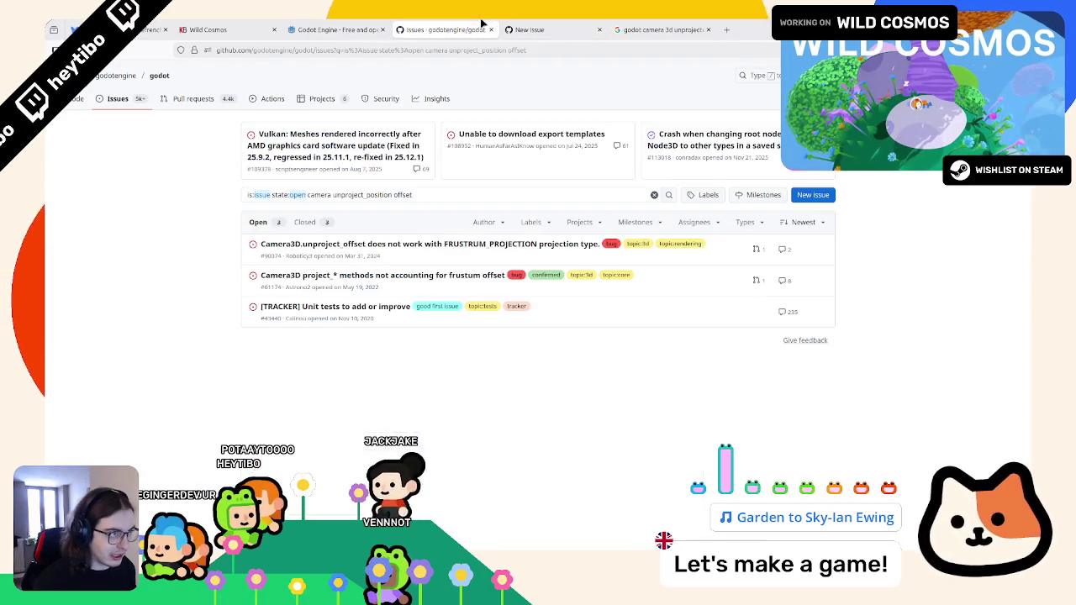
{"action": "left_click", "coordinate": [312, 274]}
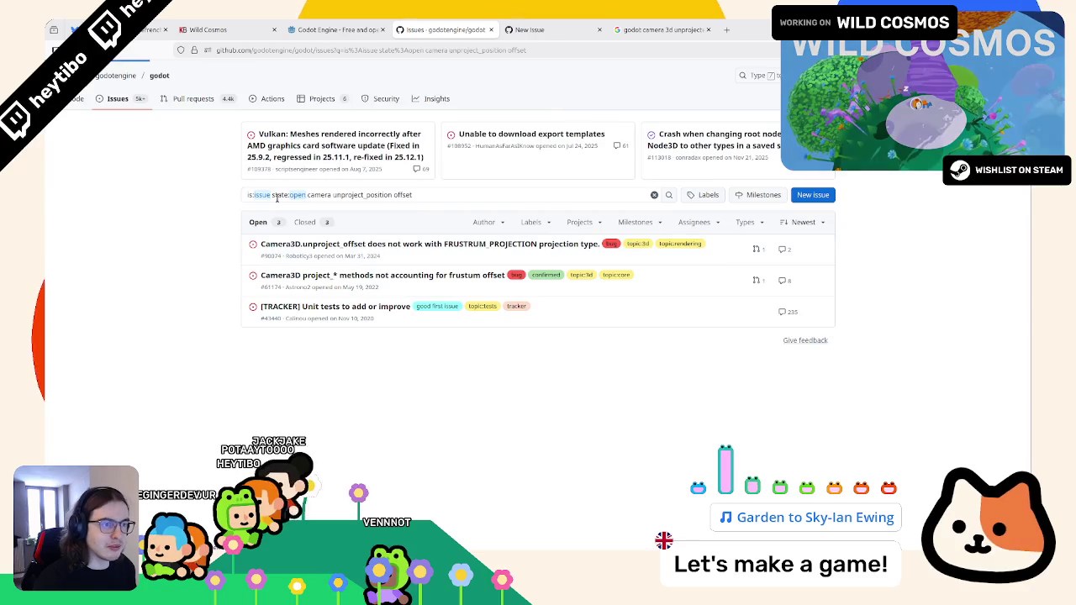
{"action": "scroll", "coordinate": [289, 105], "scroll_direction": "up", "scroll_amount": 3}
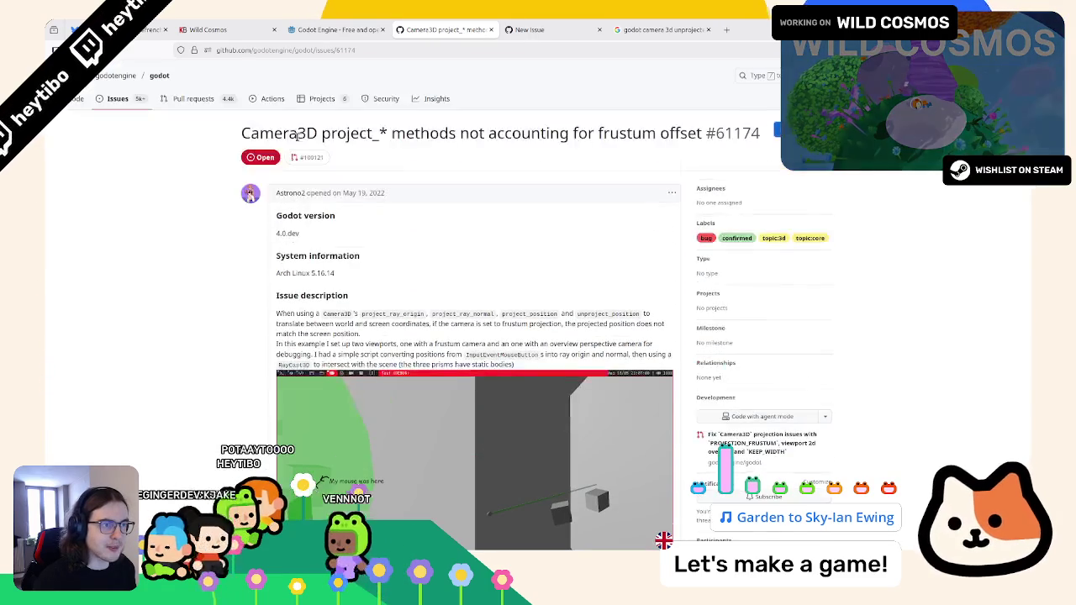
Copy issue #61174's title into the new issue's Title field and adapt it to unproject_position
{"action": "mouse_move", "coordinate": [243, 133]}
{"action": "left_mouse_down"}
{"action": "mouse_move", "coordinate": [761, 135]}
{"action": "mouse_move", "coordinate": [580, 135]}
{"action": "mouse_move", "coordinate": [698, 135]}
{"action": "left_mouse_up"}
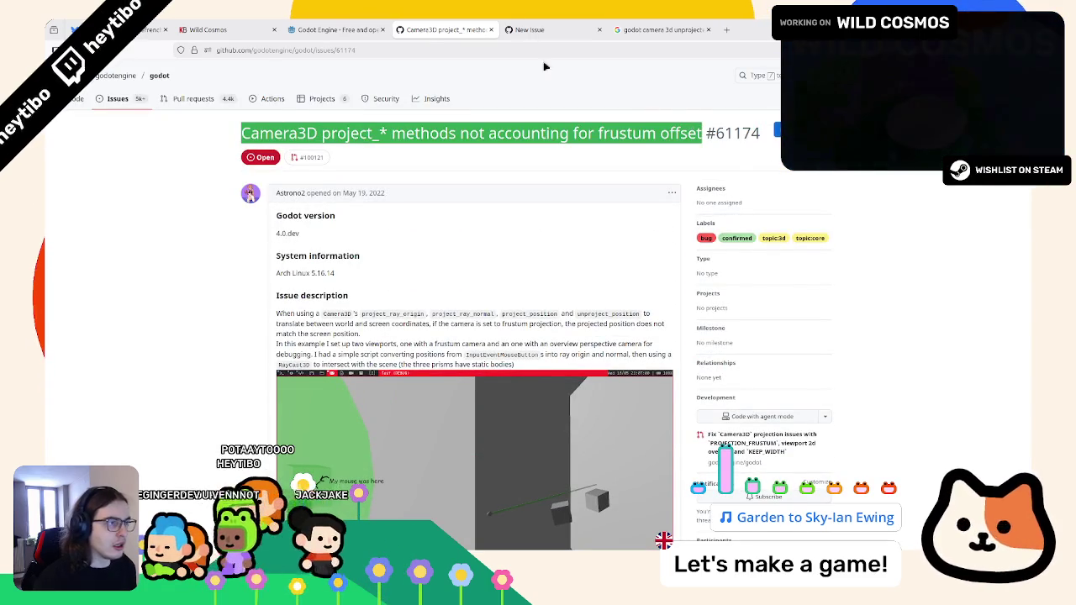
{"action": "key", "text": "ctrl+c"}
{"action": "key", "text": "ctrl+Tab"}
{"action": "key", "text": "ctrl+v"}
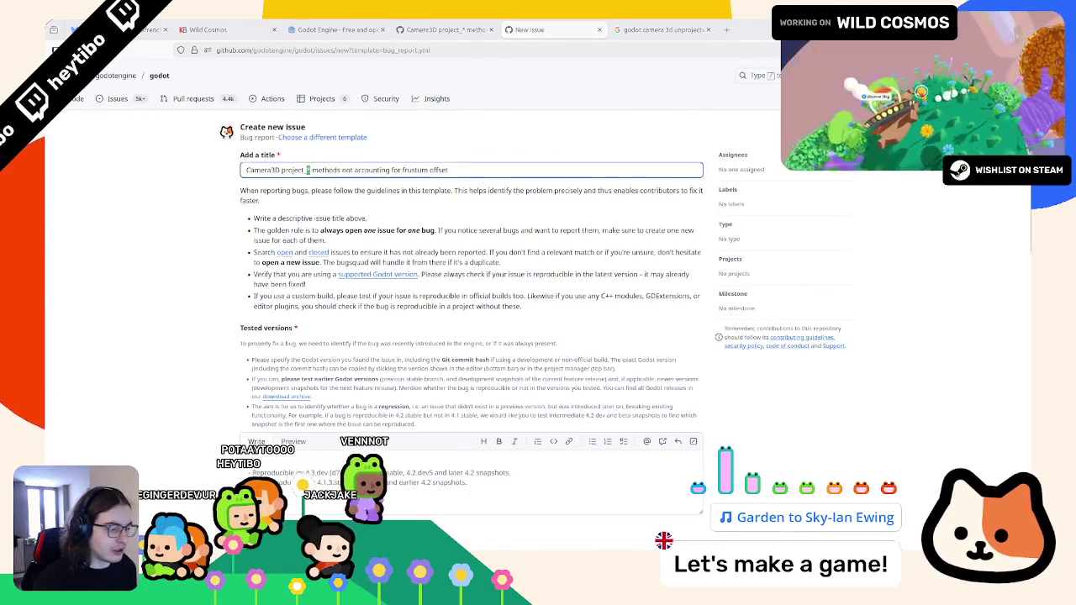
{"action": "key", "text": "alt+Tab"}
{"action": "double_click", "coordinate": [557, 204]}
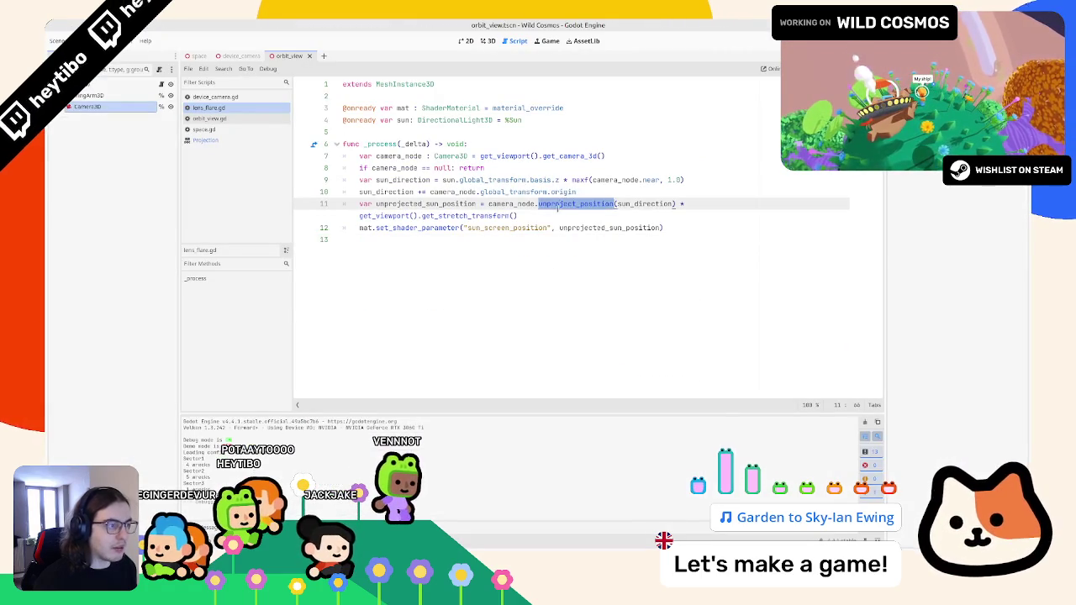
{"action": "key", "text": "alt+Tab"}
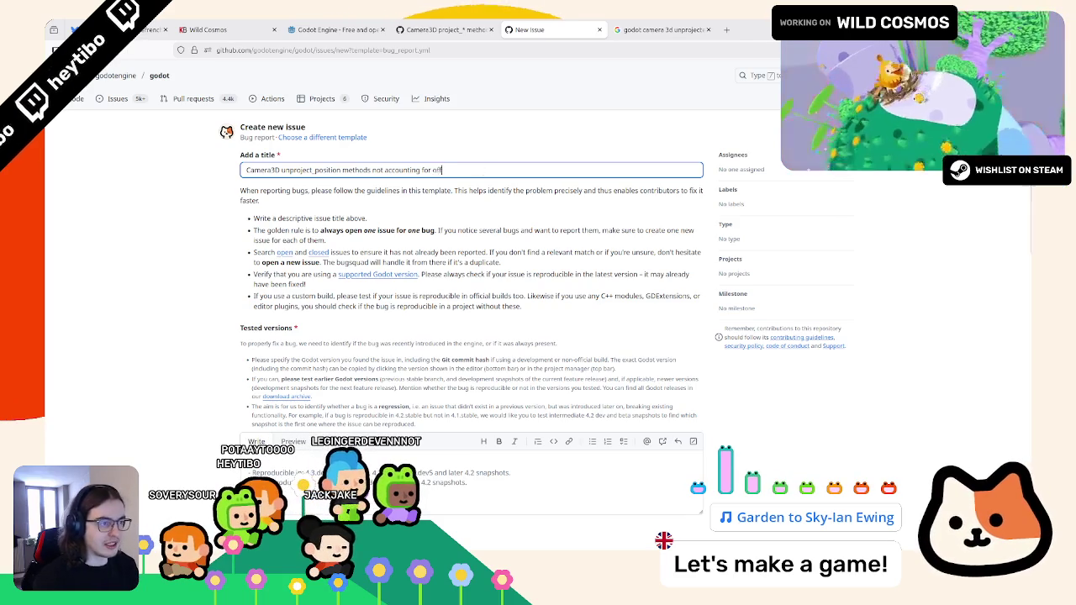
Search Google for 'Camera3D unproject_position methods not accounting for offset'
{"action": "key", "text": "ctrl+a"}
{"action": "key", "text": "ctrl+c"}
{"action": "left_click", "coordinate": [726, 30]}
{"action": "key", "text": "ctrl+v"}
{"action": "key", "text": "Return"}
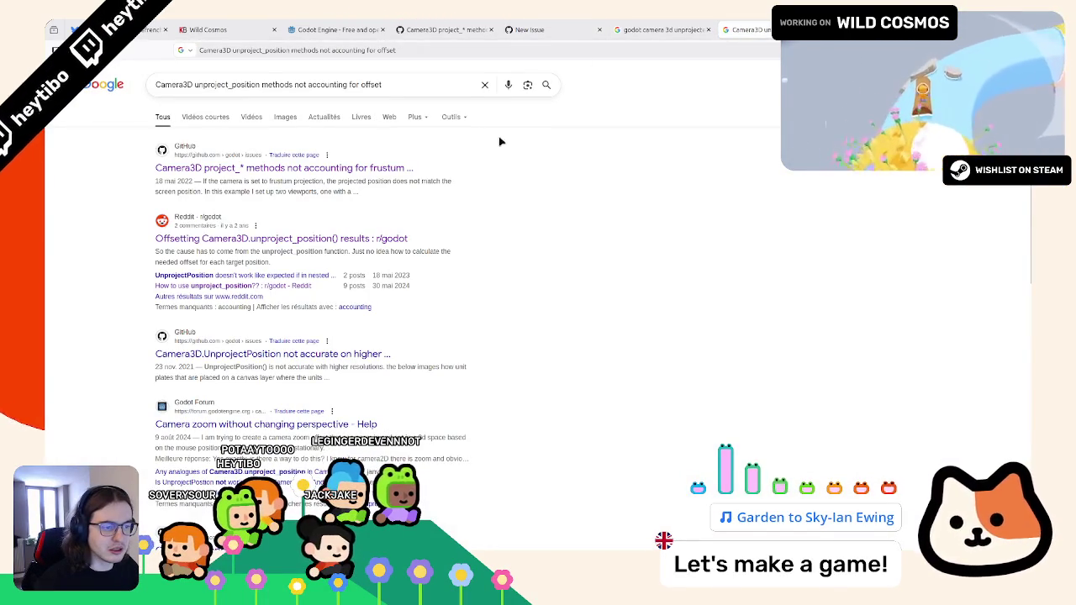
Read the GitHub issue on UnprojectPosition at higher resolutions
{"action": "left_click", "coordinate": [332, 353]}
{"action": "scroll", "coordinate": [139, 193], "scroll_direction": "down", "scroll_amount": 4}
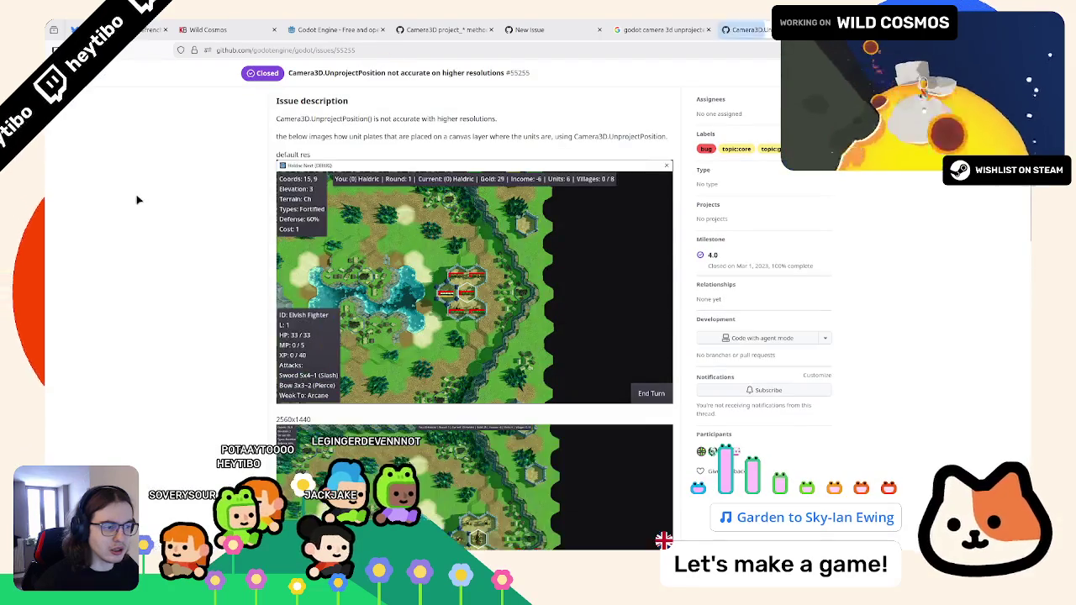
{"action": "scroll", "coordinate": [140, 198], "scroll_direction": "down", "scroll_amount": 5}
{"action": "key", "text": "alt+Left"}
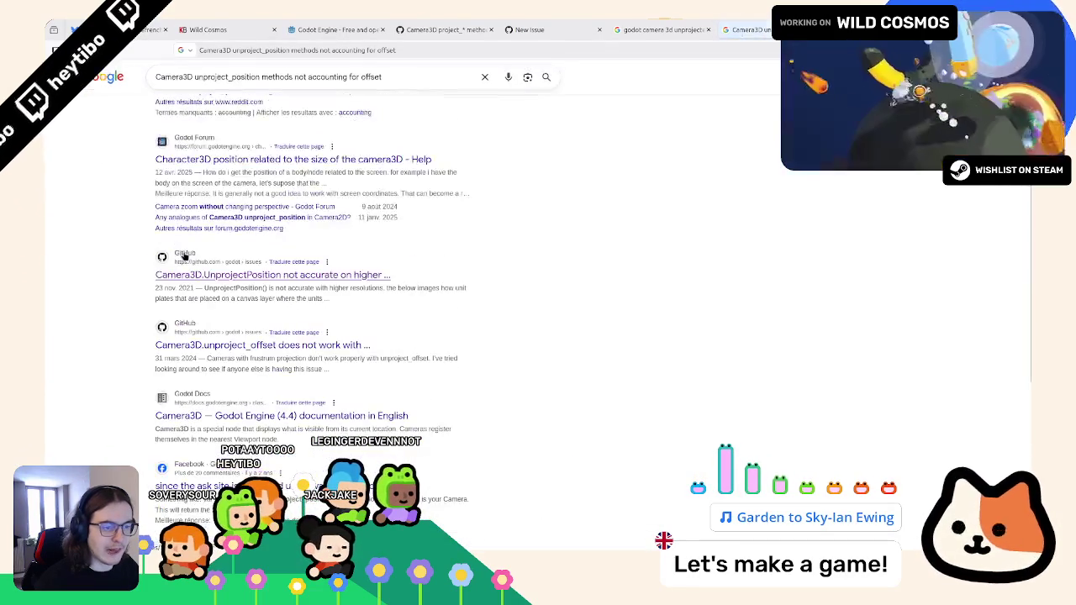
Read issue #90074 on unproject_offset under frustum projection
{"action": "middle_click", "coordinate": [223, 354]}
{"action": "left_click", "coordinate": [263, 344]}
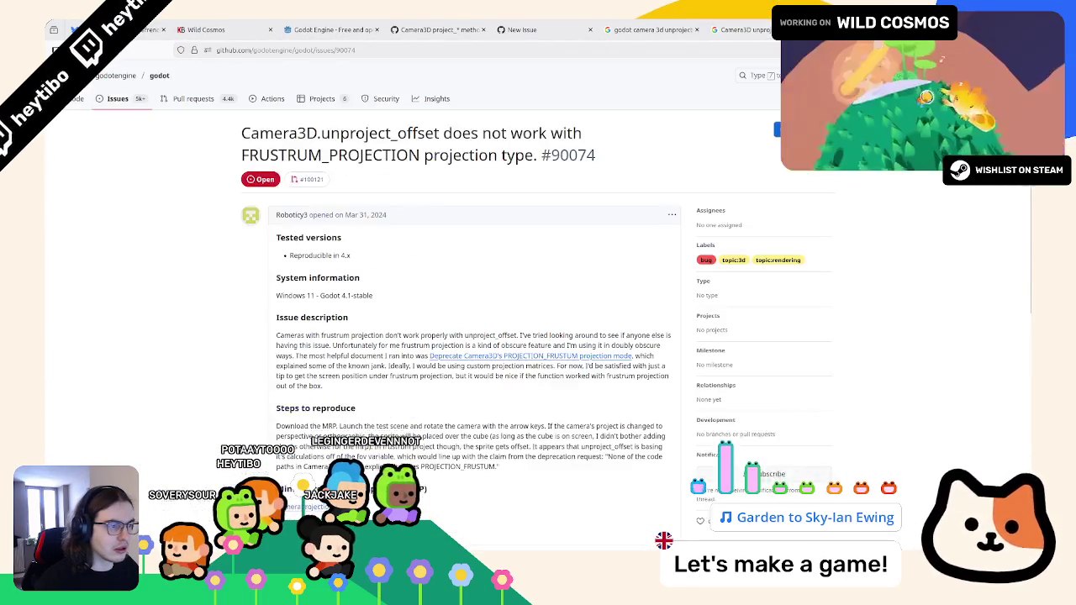
{"action": "scroll", "coordinate": [579, 265], "scroll_direction": "down", "scroll_amount": 3}
{"action": "scroll", "coordinate": [578, 265], "scroll_direction": "up", "scroll_amount": 3}
{"action": "scroll", "coordinate": [578, 265], "scroll_direction": "down", "scroll_amount": 2}
{"action": "scroll", "coordinate": [578, 264], "scroll_direction": "up", "scroll_amount": 2}
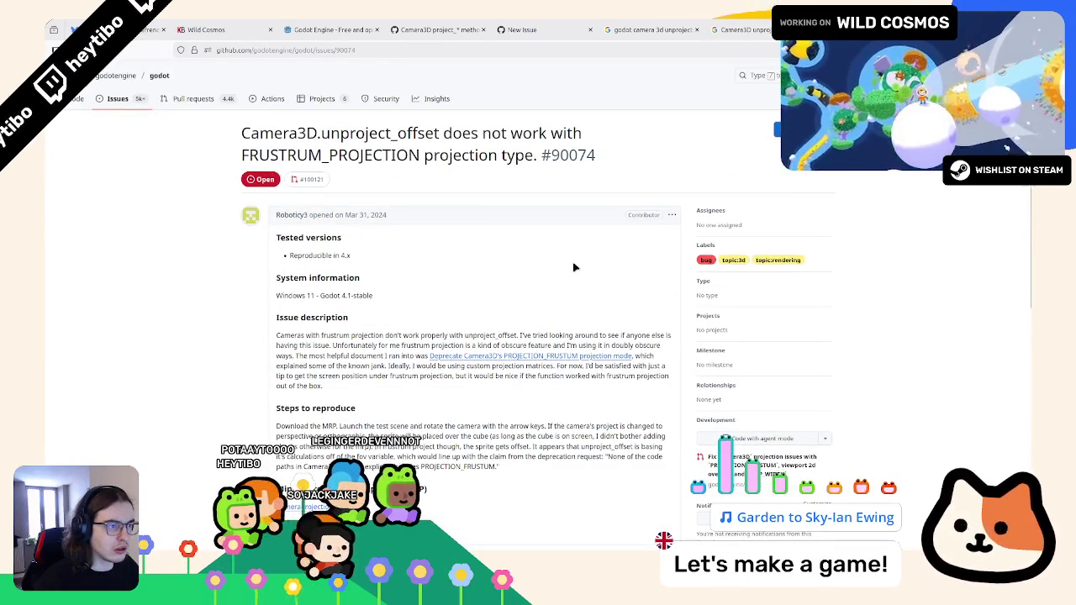
{"action": "scroll", "coordinate": [568, 269], "scroll_direction": "down", "scroll_amount": 3}
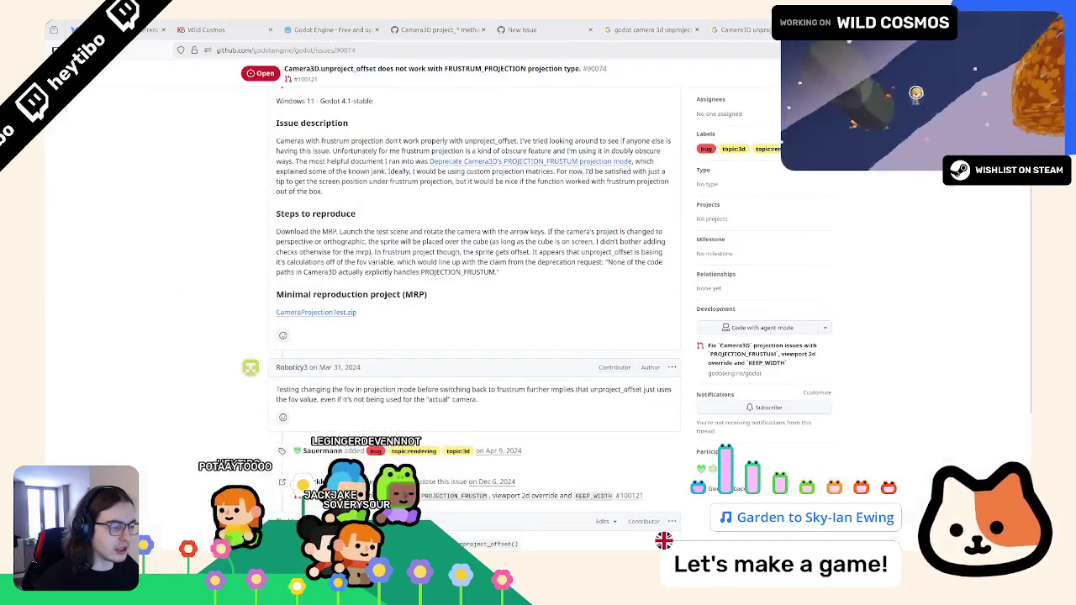
Replace the method name on line 11 of lens_flare.gd with 'unproject_of'
{"action": "key", "text": "alt+Tab"}
{"action": "key", "text": "BackSpace"}
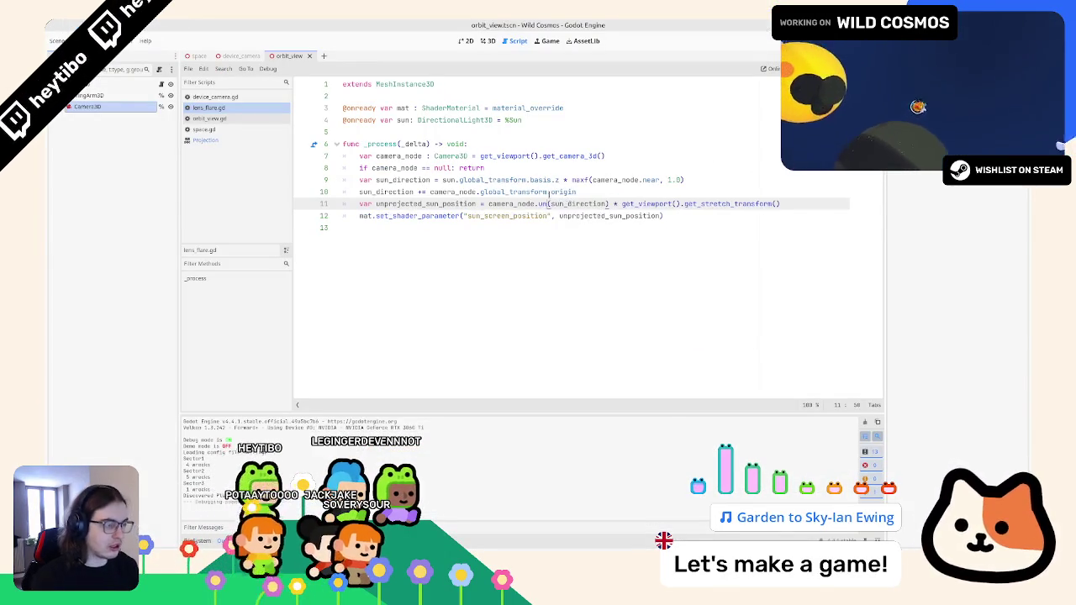
{"action": "type", "text": "unproject_of"}
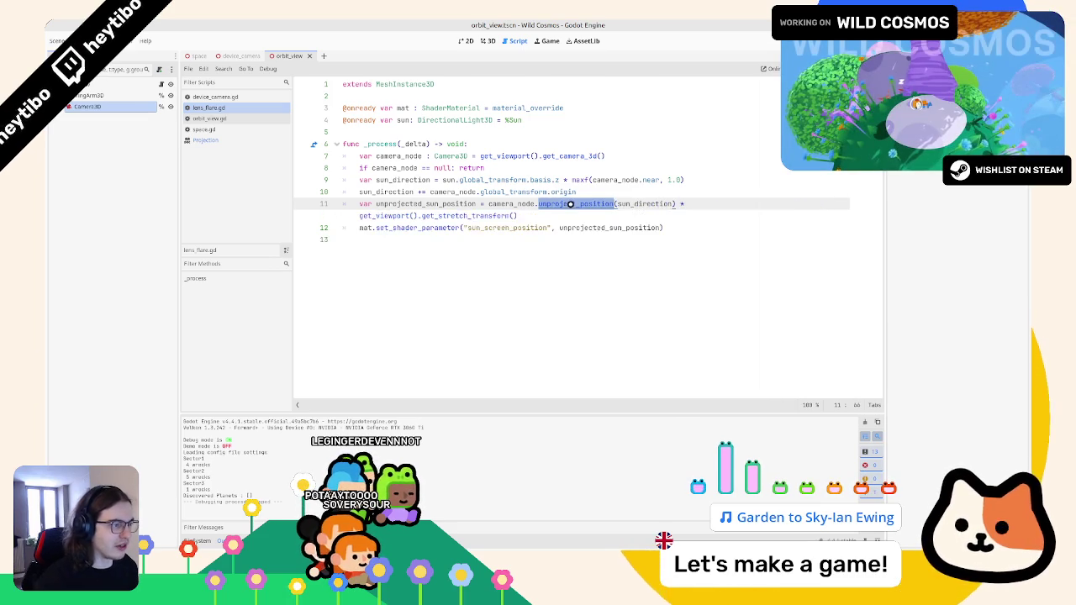
Open the Camera3D reference and read the frustum_offset property description
{"action": "left_click", "coordinate": [571, 204], "text": "ctrl"}
{"action": "key", "text": "ctrl+f"}
{"action": "type", "text": "offset"}
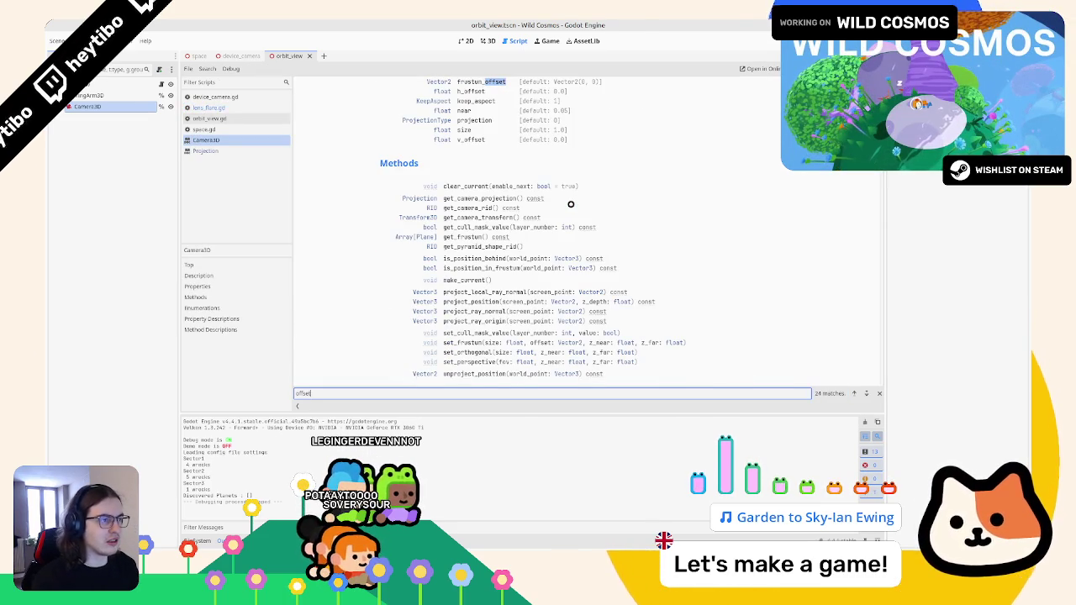
{"action": "key", "text": "Escape"}
{"action": "left_click", "coordinate": [496, 82]}
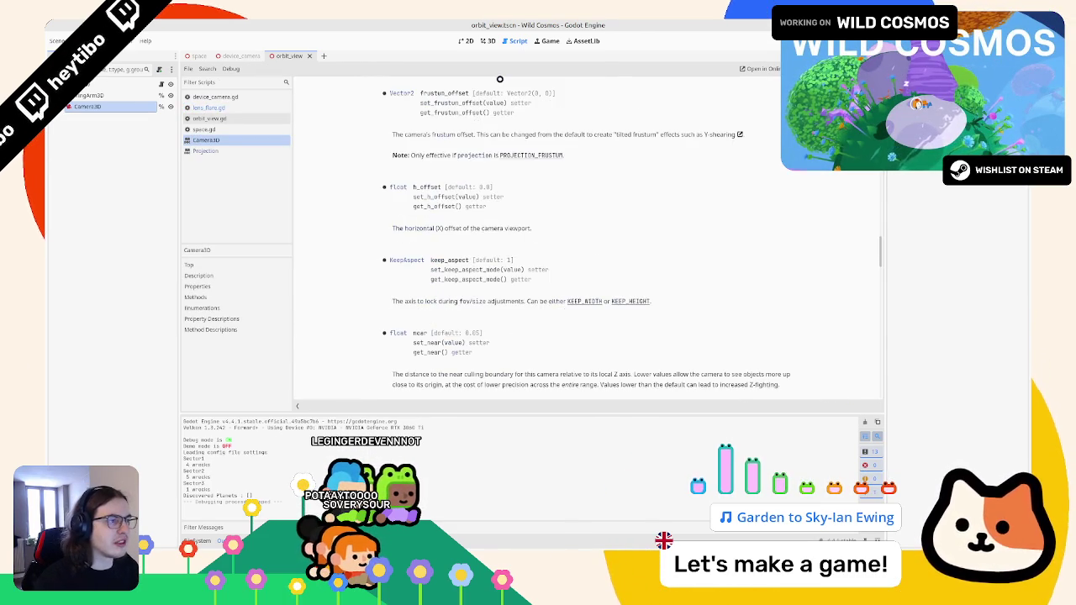
{"action": "left_click_drag", "start_coordinate": [440, 135], "coordinate": [443, 174]}
{"action": "left_click", "coordinate": [443, 174]}
Search the Camera3D help for 'offset', then go back to issue #90074 in the browser
{"action": "key", "text": "ctrl+f"}
{"action": "type", "text": "offset"}
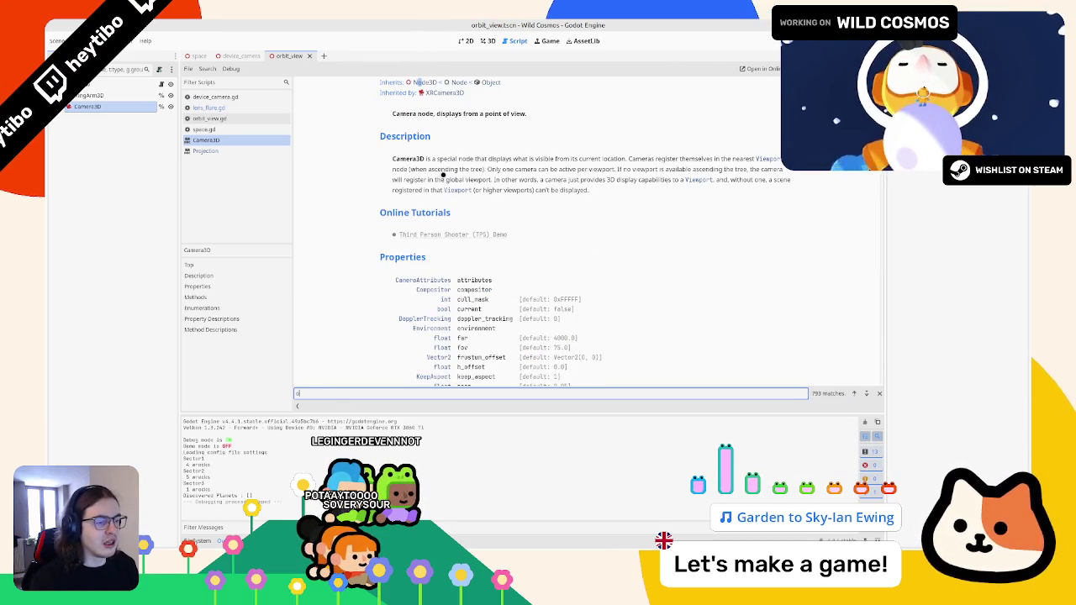
{"action": "key", "text": "Return"}
{"action": "key", "text": "Return"}
{"action": "key", "text": "Return"}
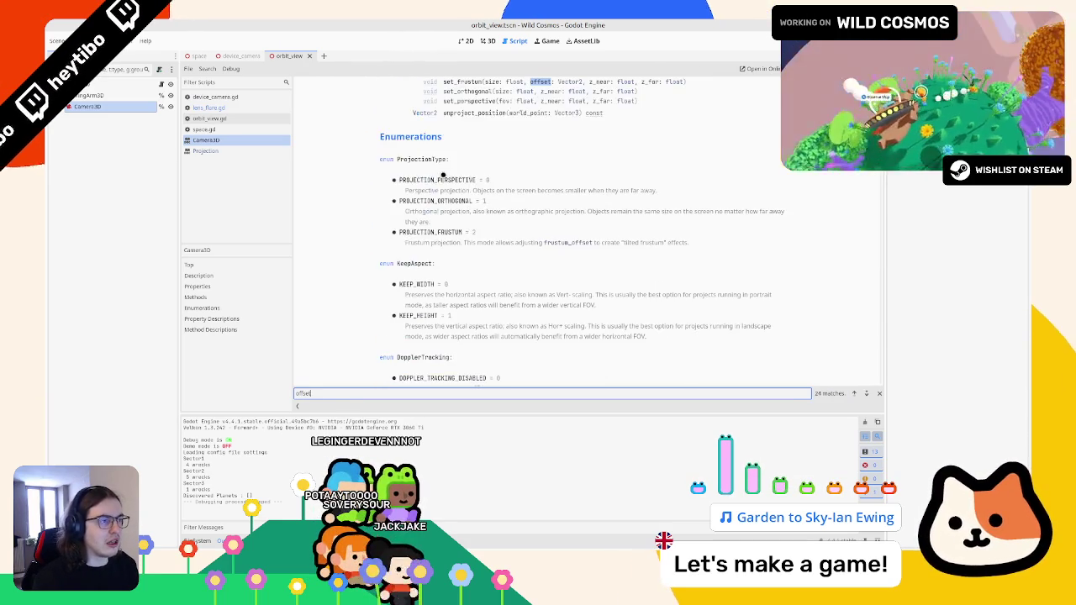
{"action": "key", "text": "Return"}
{"action": "key", "text": "Return"}
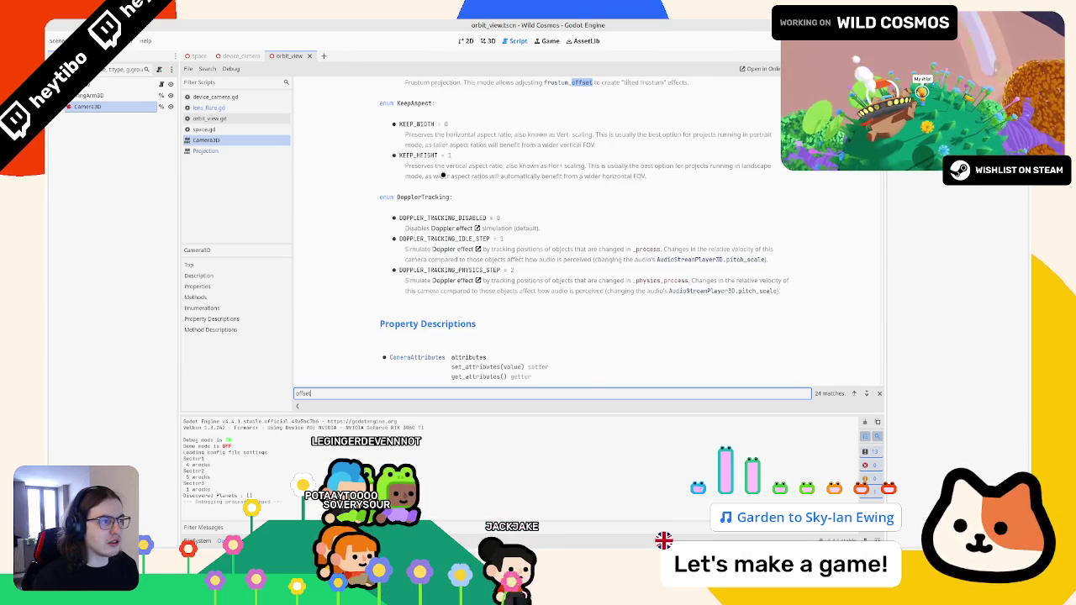
{"action": "key", "text": "Escape"}
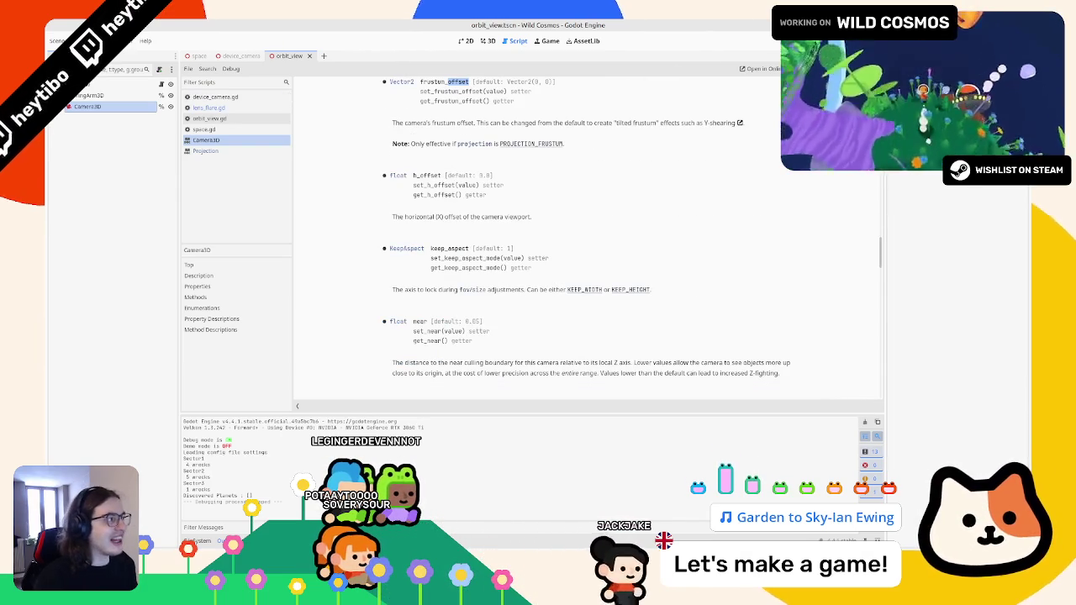
{"action": "key", "text": "alt+Tab"}
{"action": "scroll", "coordinate": [648, 120], "scroll_direction": "down", "scroll_amount": 2}
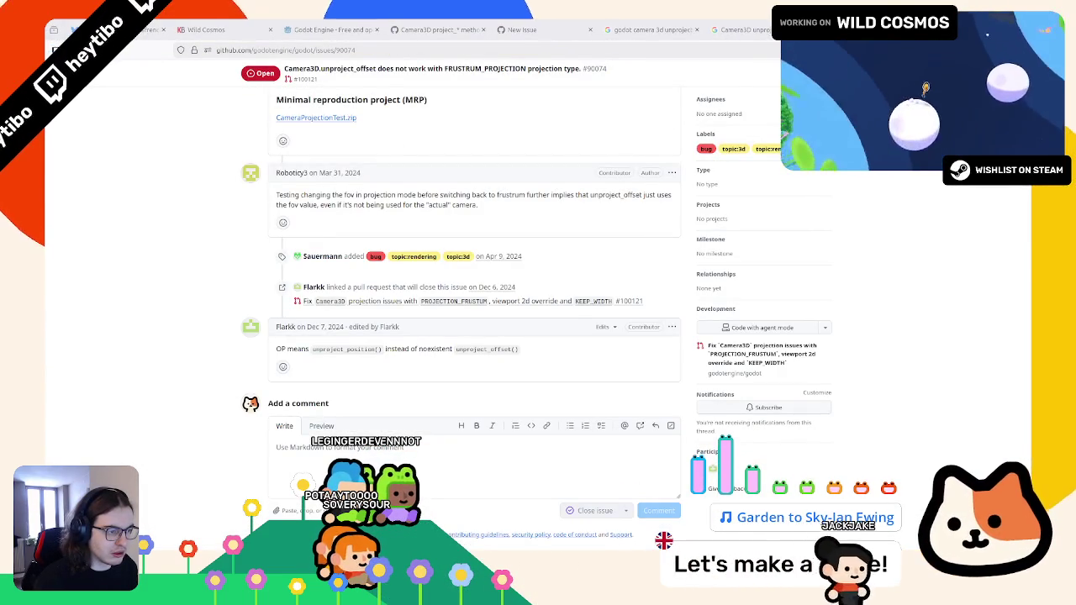
Highlight the nonexistent unproject_offset name in the comment and close issue #90074
{"action": "mouse_move", "coordinate": [385, 349]}
{"action": "left_mouse_down"}
{"action": "mouse_move", "coordinate": [504, 350]}
{"action": "mouse_move", "coordinate": [462, 353]}
{"action": "left_mouse_up"}
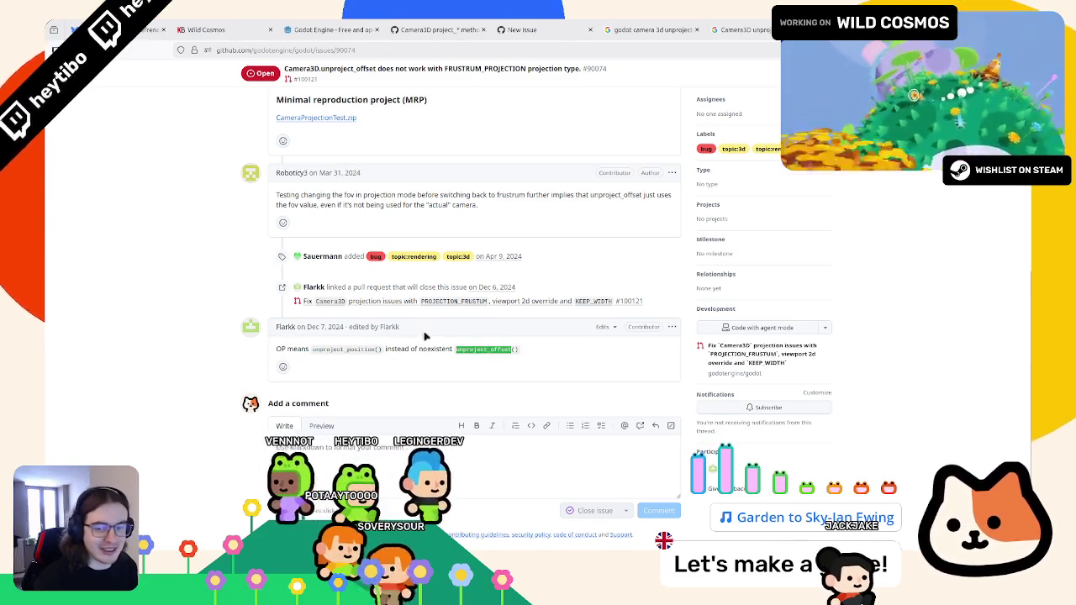
{"action": "key", "text": "ctrl+w"}
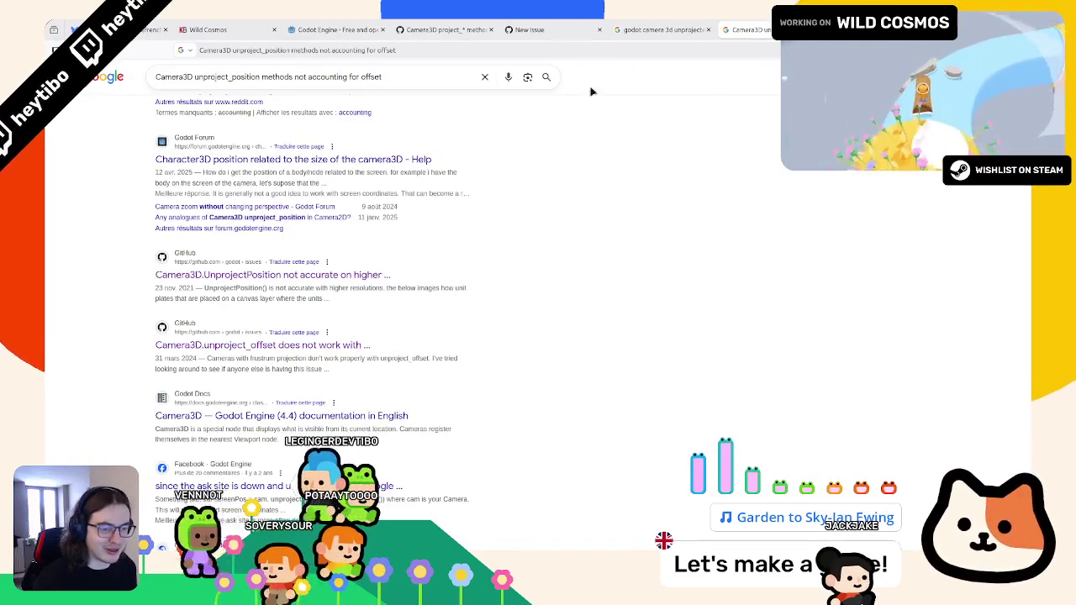
{"action": "scroll", "coordinate": [300, 271], "scroll_direction": "down", "scroll_amount": 5}
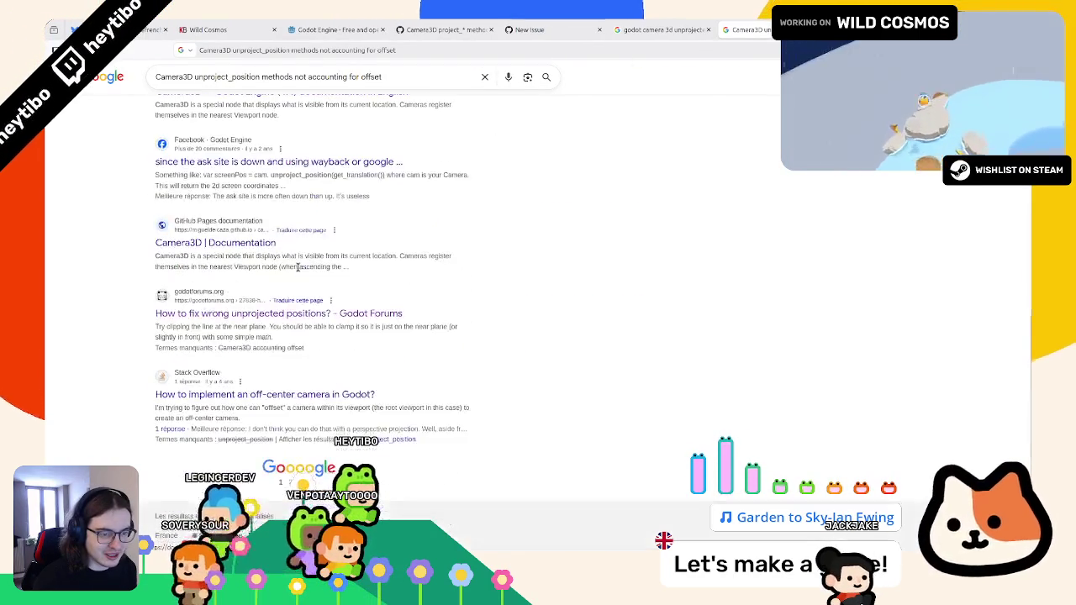
{"action": "scroll", "coordinate": [255, 177], "scroll_direction": "up", "scroll_amount": 5}
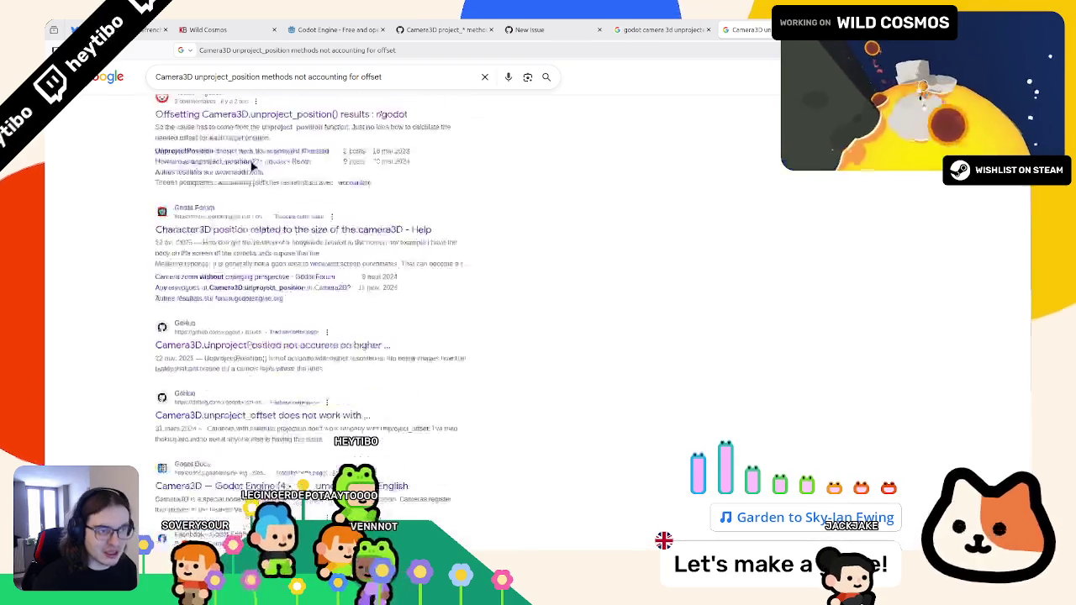
{"action": "scroll", "coordinate": [256, 176], "scroll_direction": "up", "scroll_amount": 3}
Toggle Google results between Videos and All, then close the camera offset image search
{"action": "left_click", "coordinate": [250, 116]}
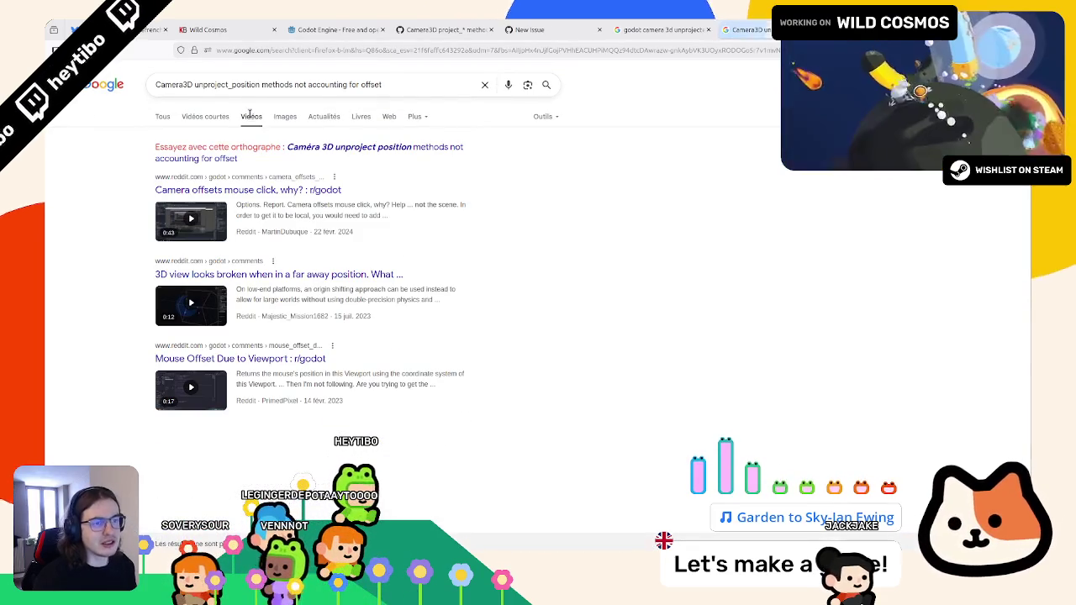
{"action": "left_click", "coordinate": [168, 116]}
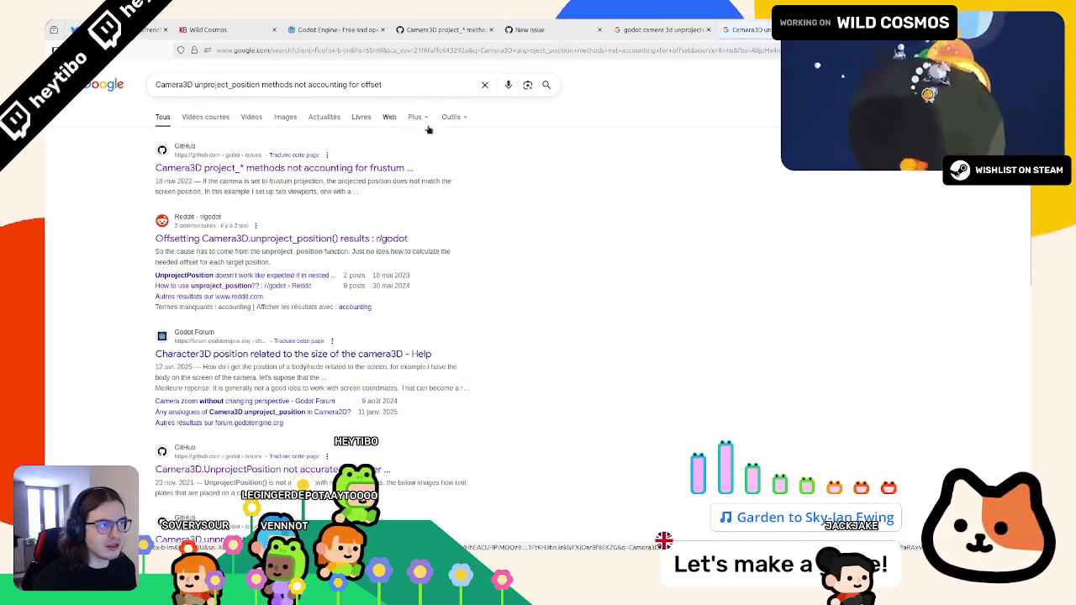
{"action": "left_click", "coordinate": [679, 27]}
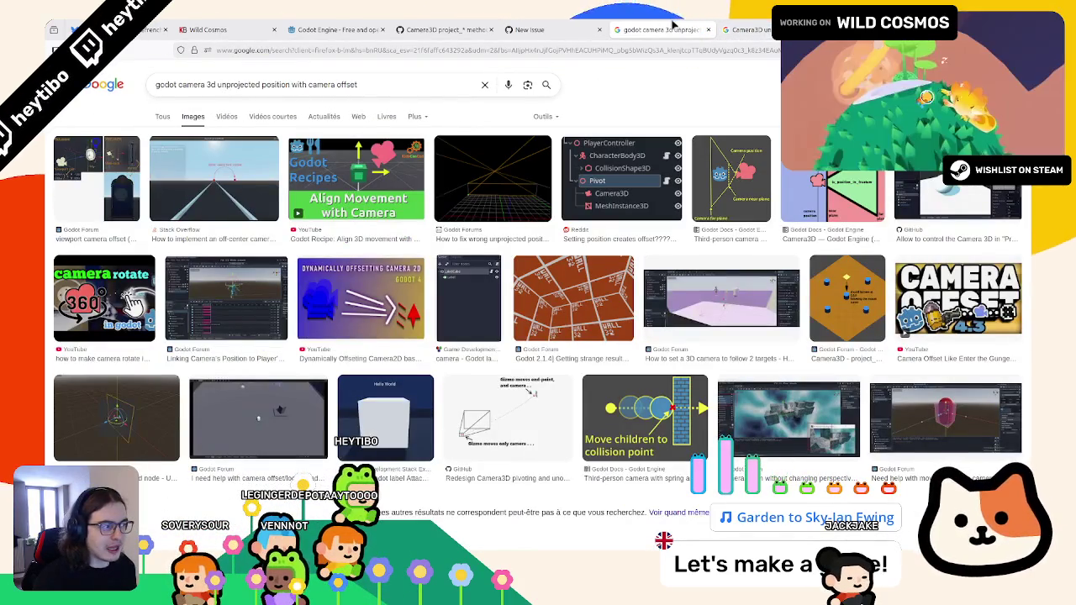
{"action": "middle_click", "coordinate": [675, 24]}
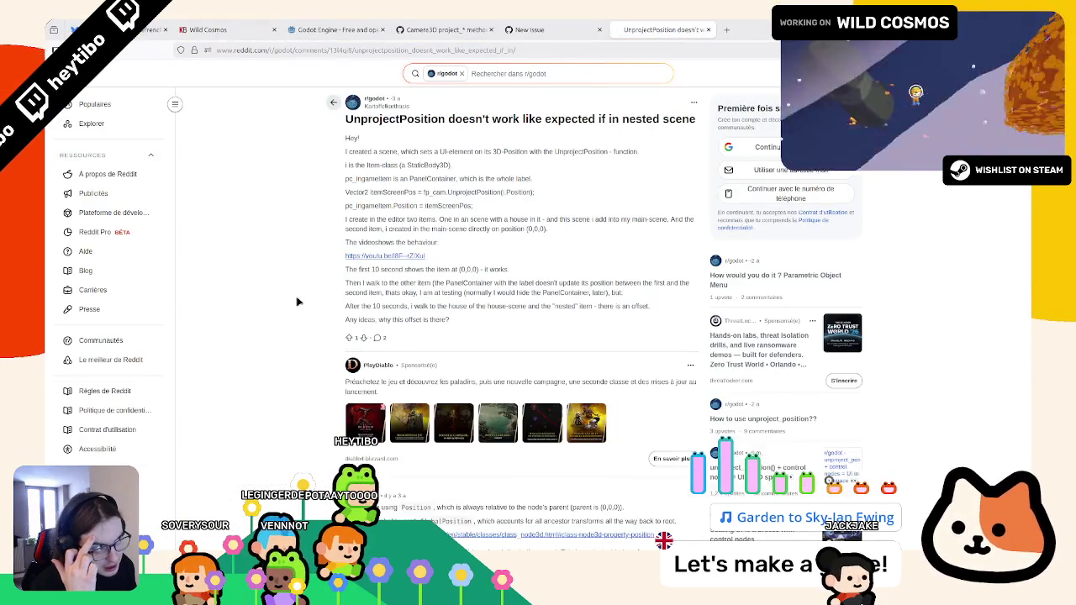
Scroll through the r/godot UnprojectPosition nested-scenes post and its answer
{"action": "scroll", "coordinate": [297, 302], "scroll_direction": "down", "scroll_amount": 5}
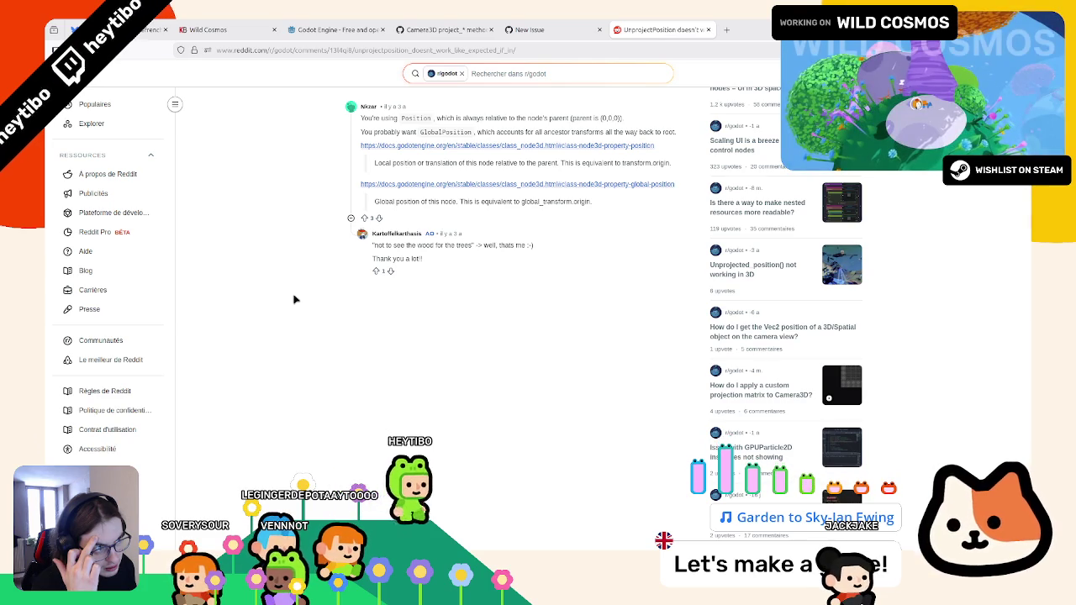
{"action": "scroll", "coordinate": [483, 438], "scroll_direction": "up", "scroll_amount": 3}
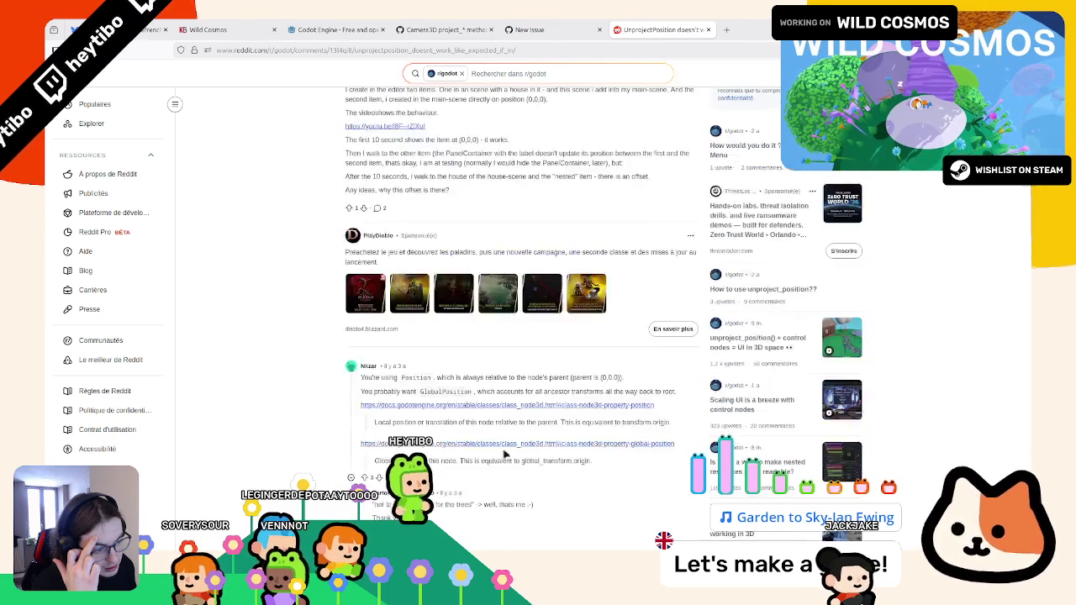
{"action": "key", "text": "alt+Tab"}
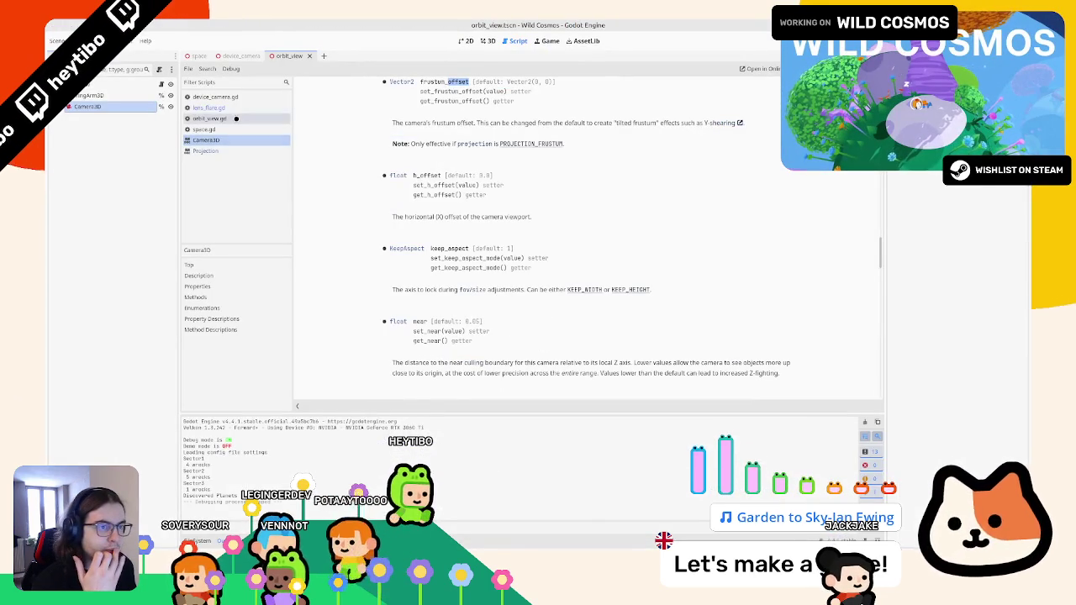
Open lens_flare.gd from the Scripts list
{"action": "left_click", "coordinate": [236, 119]}
{"action": "left_click", "coordinate": [239, 98]}
{"action": "left_click", "coordinate": [210, 119]}
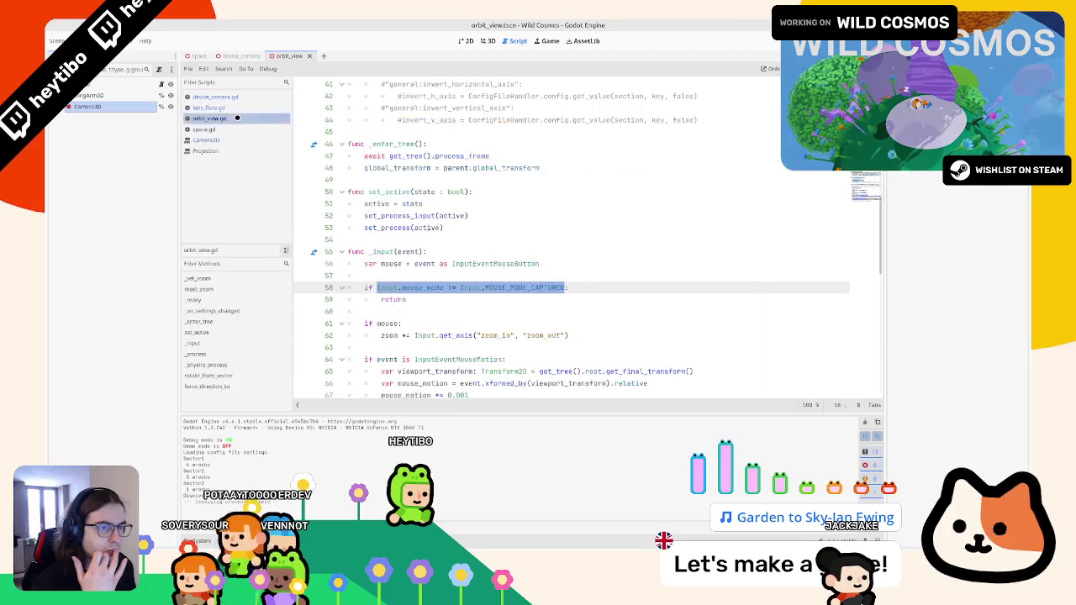
{"action": "left_click", "coordinate": [210, 108]}
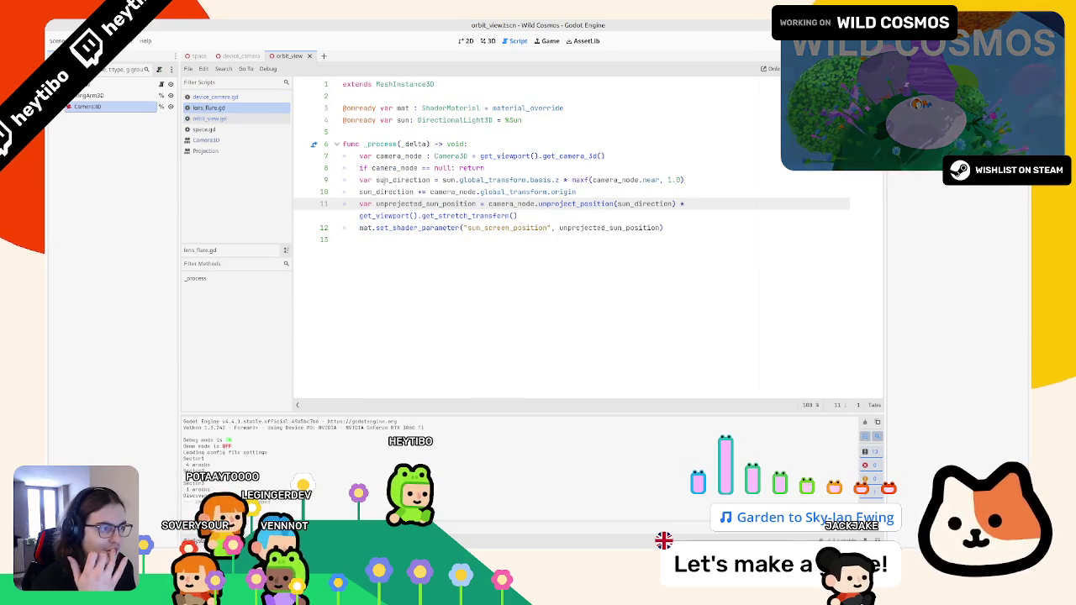
Comment out line 10's camera-origin addition to sun_direction and launch the game
{"action": "double_click", "coordinate": [645, 203]}
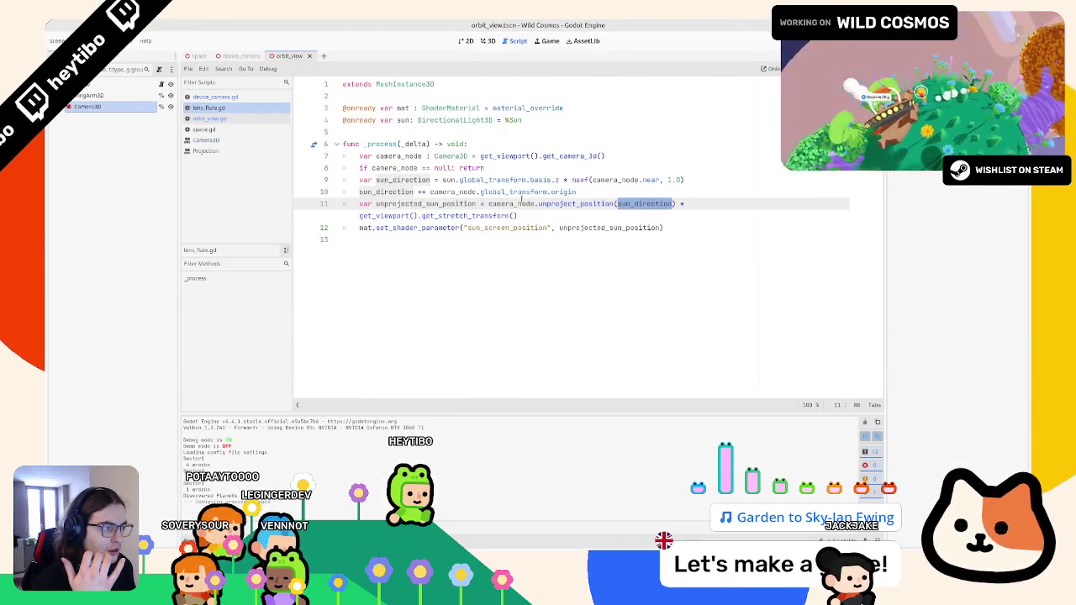
{"action": "mouse_move", "coordinate": [477, 192]}
{"action": "left_mouse_down"}
{"action": "mouse_move", "coordinate": [365, 191]}
{"action": "mouse_move", "coordinate": [577, 191]}
{"action": "mouse_move", "coordinate": [443, 180]}
{"action": "mouse_move", "coordinate": [547, 191]}
{"action": "left_mouse_up"}
{"action": "left_click_drag", "start_coordinate": [430, 192], "coordinate": [675, 203]}
{"action": "key", "text": "ctrl+z"}
{"action": "key", "text": "ctrl+shift+o"}
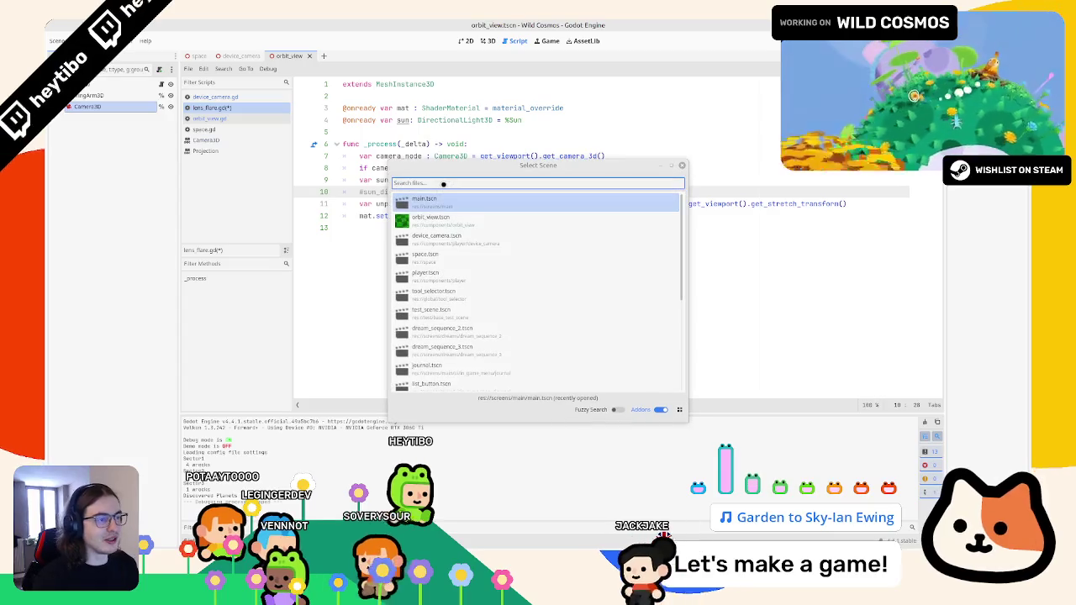
Run Wild Cosmos to check the sun lens flare, stop it, then select global_transform on line 10
{"action": "key", "text": "Escape"}
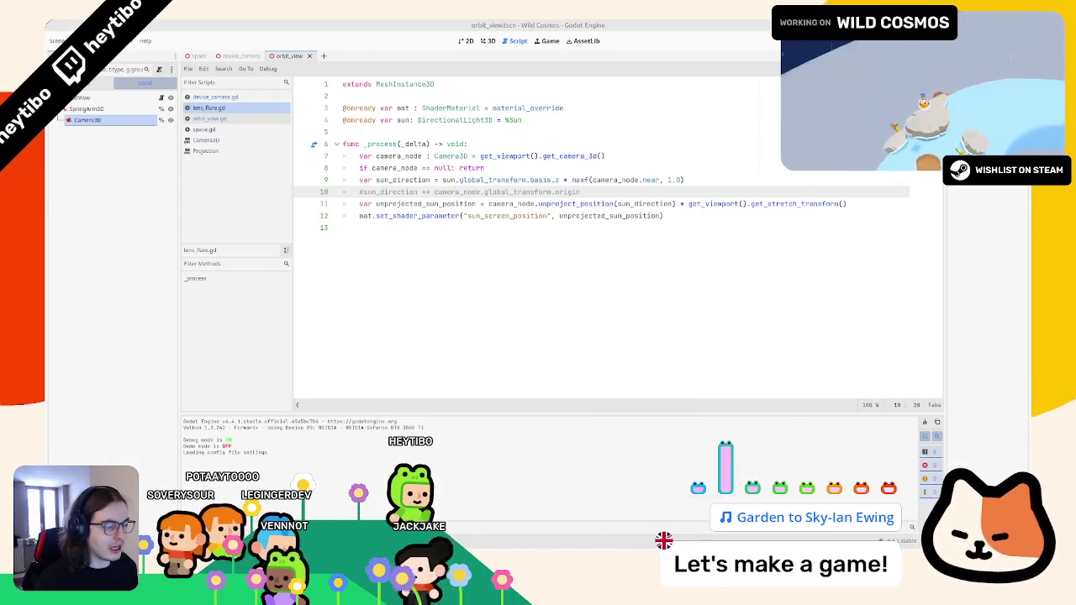
{"action": "key", "text": "F5"}
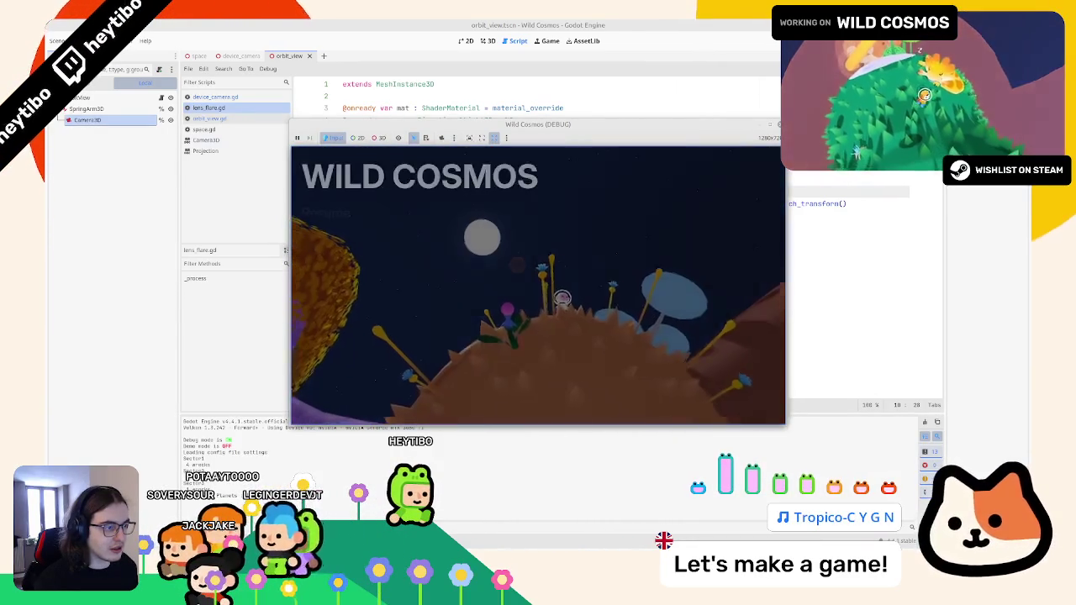
{"action": "key", "text": "F8"}
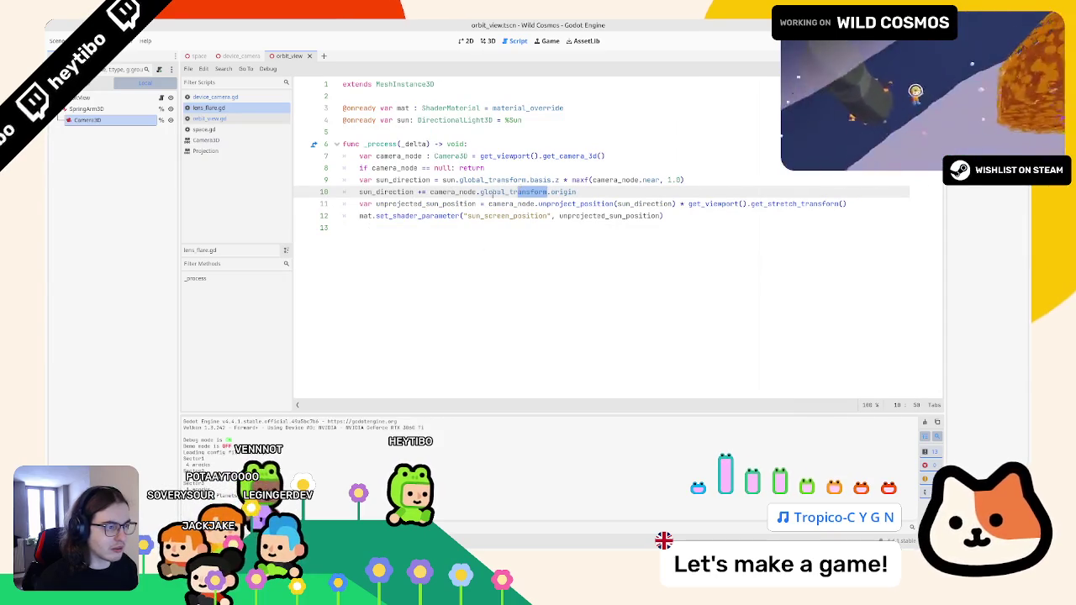
{"action": "double_click", "coordinate": [503, 192]}
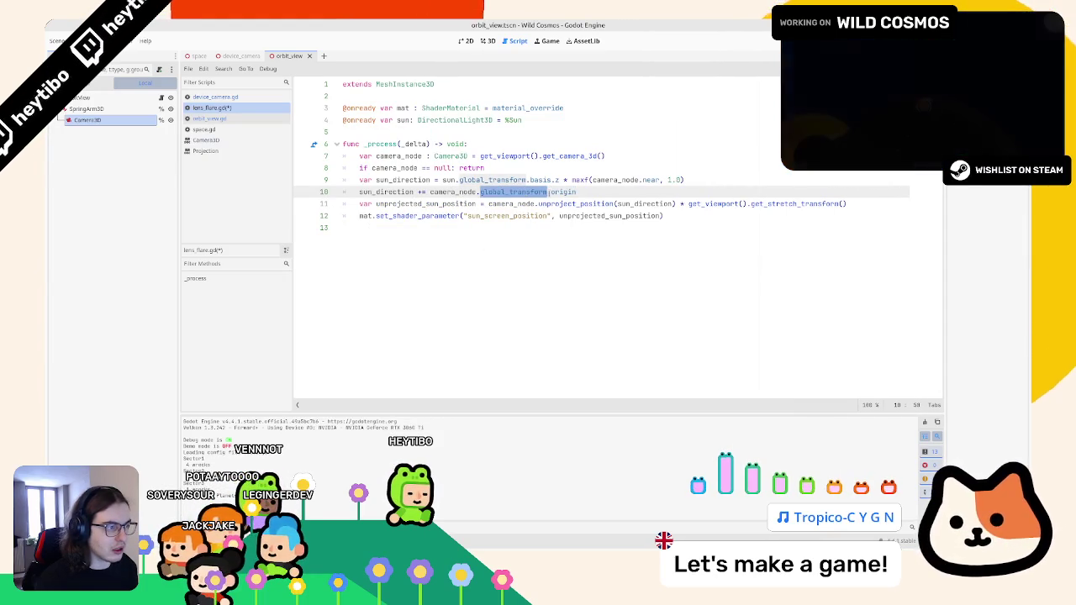
{"action": "double_click", "coordinate": [563, 192]}
{"action": "left_click", "coordinate": [480, 191], "text": "shift"}
{"action": "type", "text": "global_basis."}
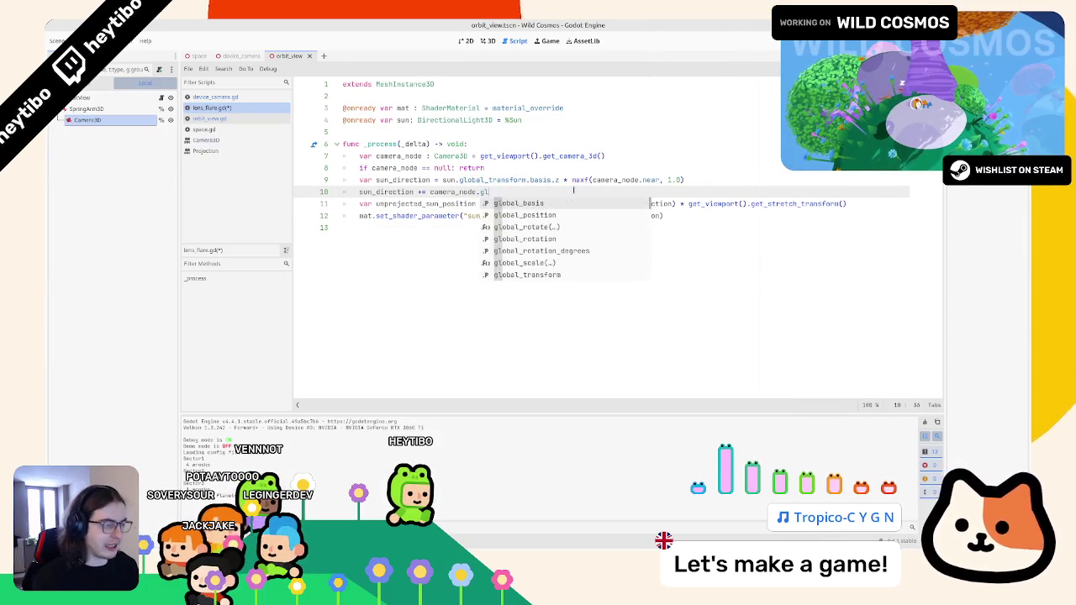
{"action": "key", "text": "F5"}
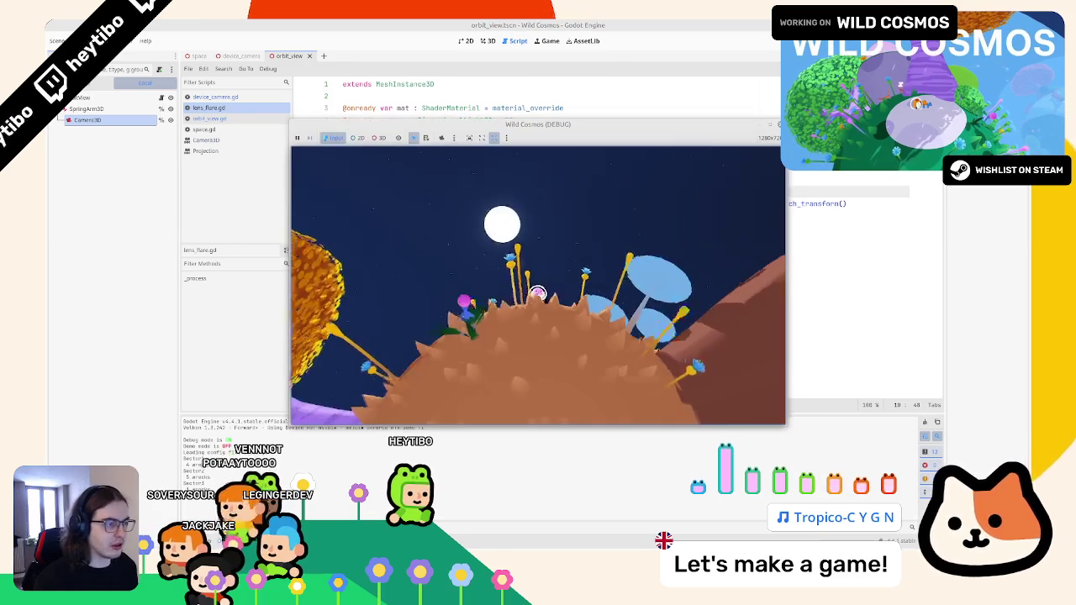
{"action": "key", "text": "F8"}
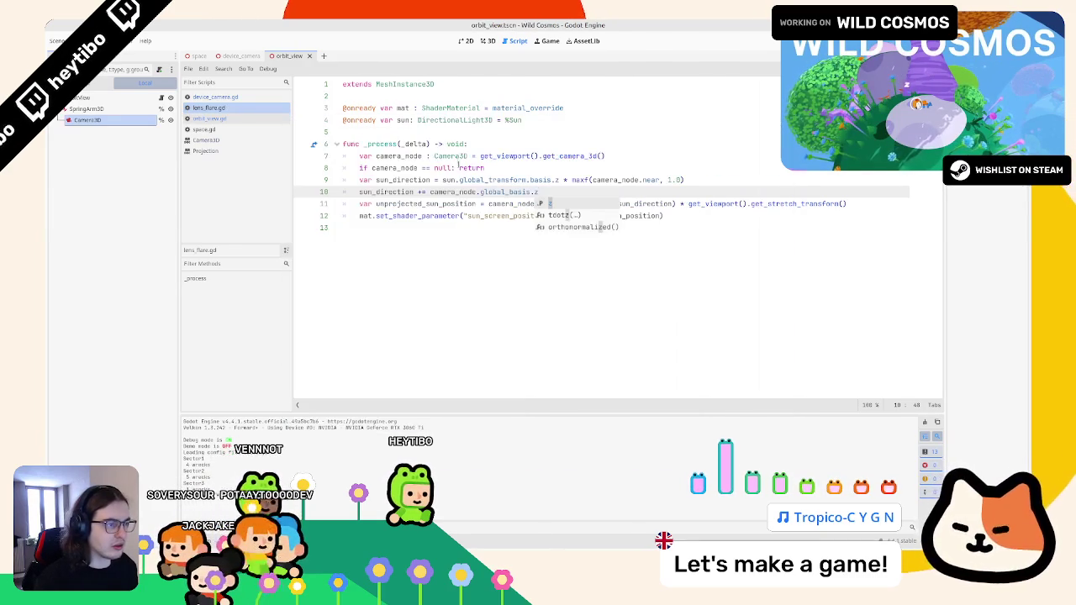
{"action": "left_click", "coordinate": [419, 192]}
{"action": "key", "text": "BackSpace"}
{"action": "type", "text": "-"}
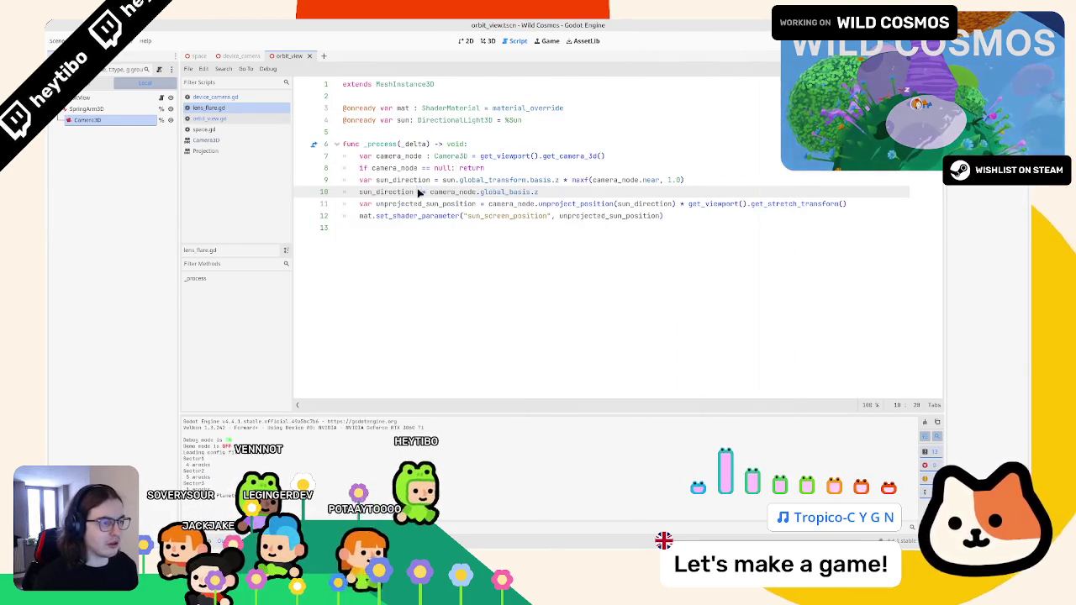
{"action": "key", "text": "F5"}
{"action": "key", "text": "F8"}
{"action": "key", "text": "F5"}
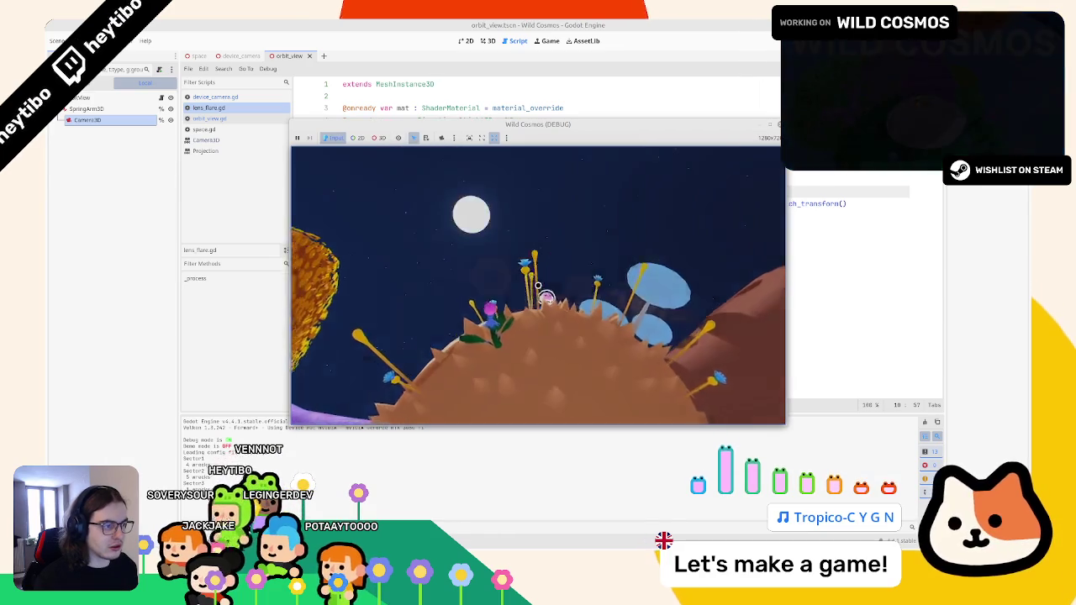
{"action": "key", "text": "alt+Tab"}
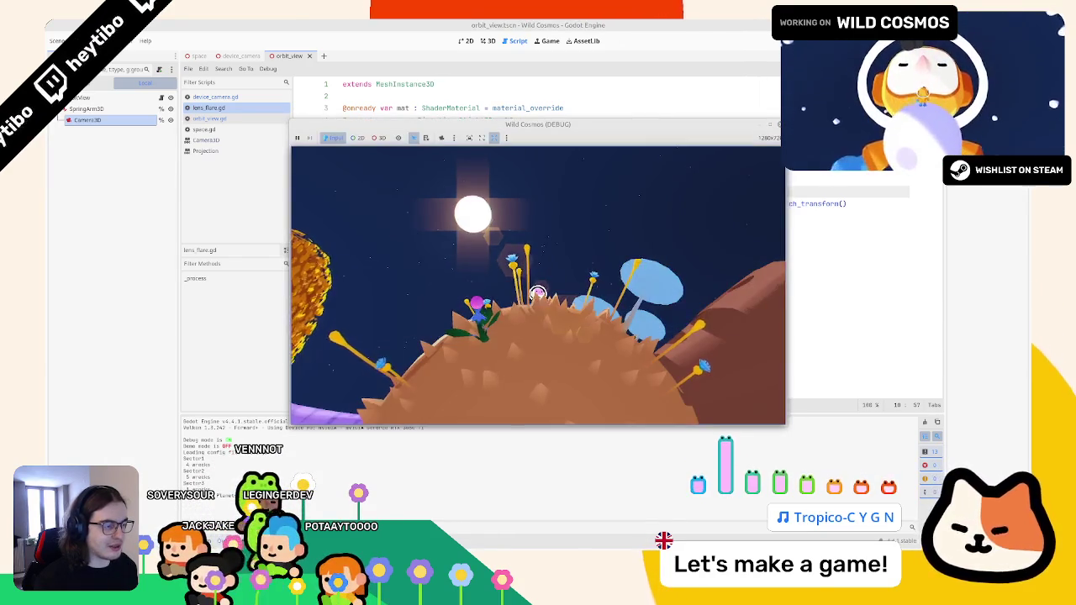
{"action": "key", "text": "Escape"}
{"action": "key", "text": "Escape"}
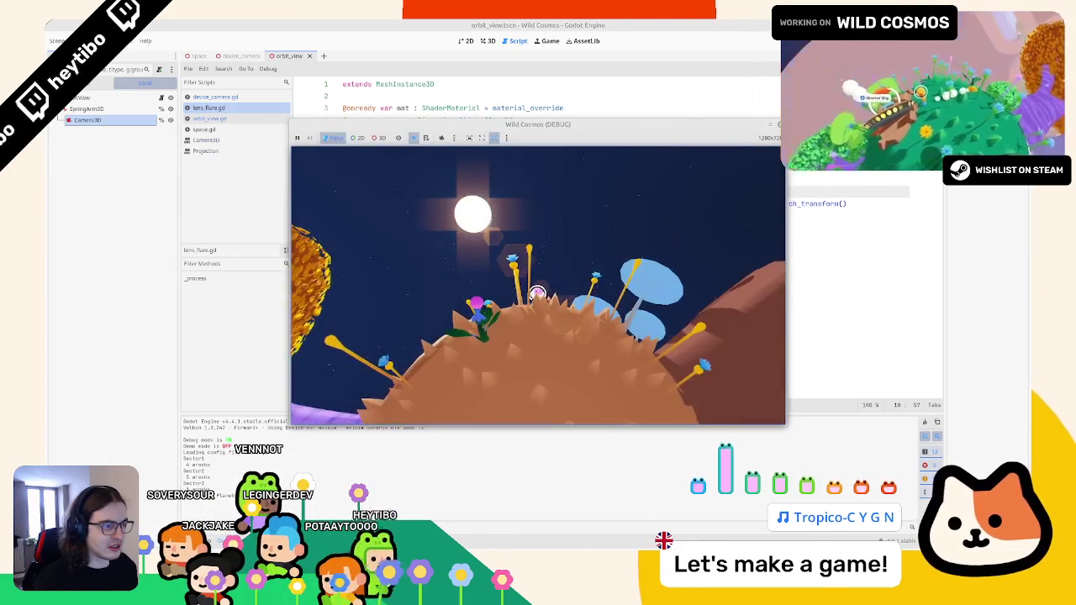
{"action": "key", "text": "Escape"}
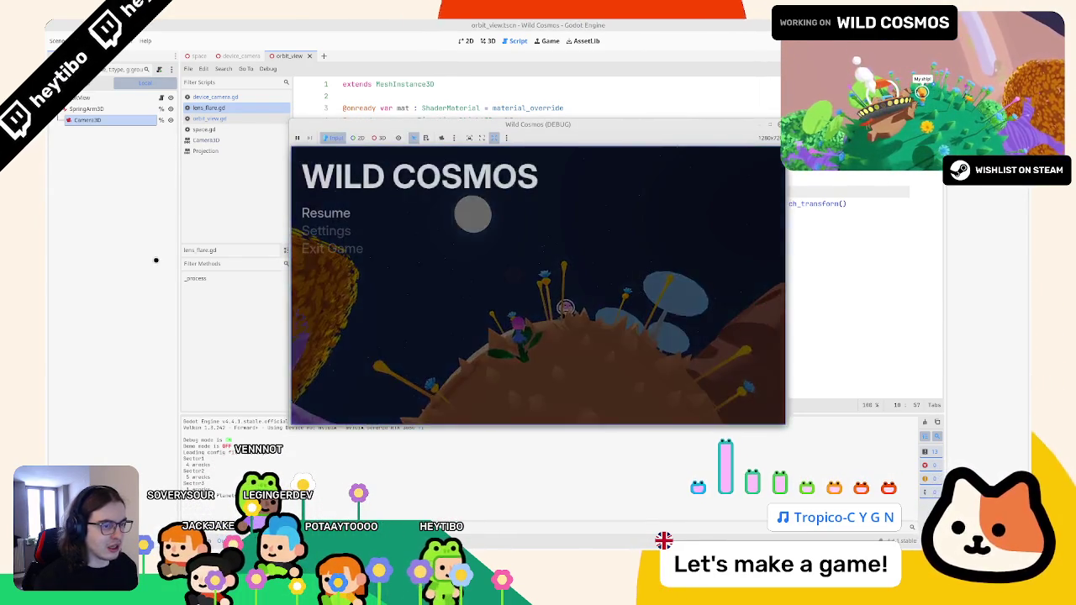
{"action": "left_click", "coordinate": [156, 258]}
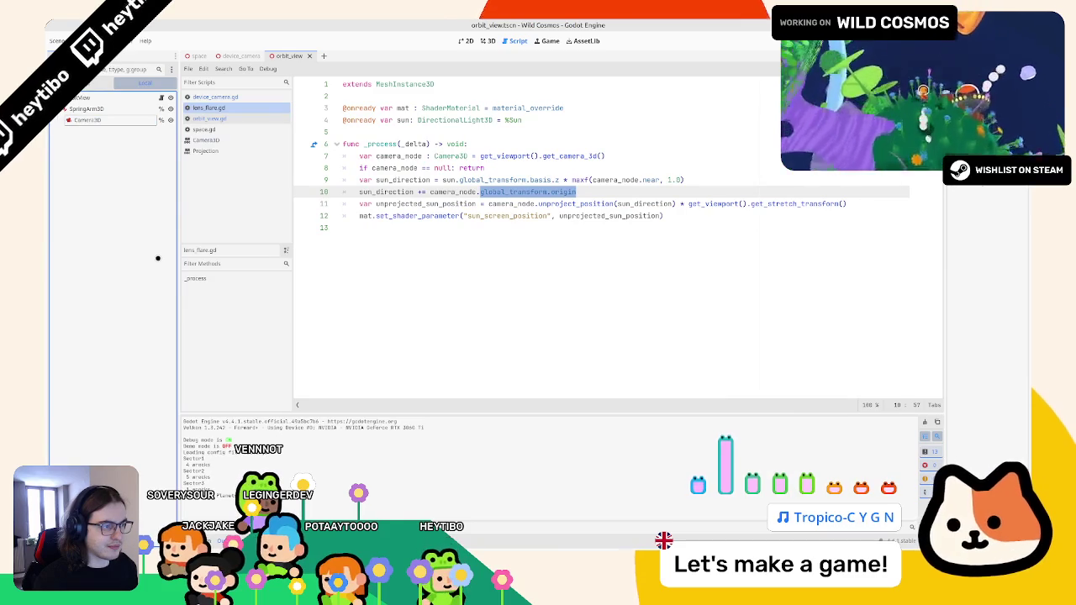
{"action": "key", "text": "ctrl+shift+Left"}
{"action": "key", "text": "ctrl+shift+Left"}
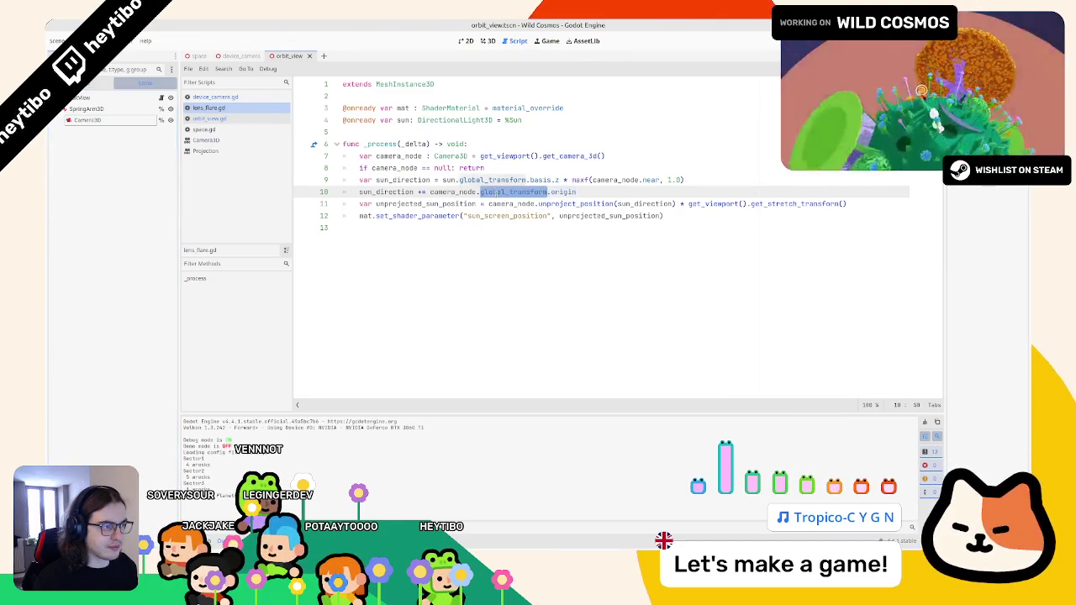
{"action": "double_click", "coordinate": [387, 192]}
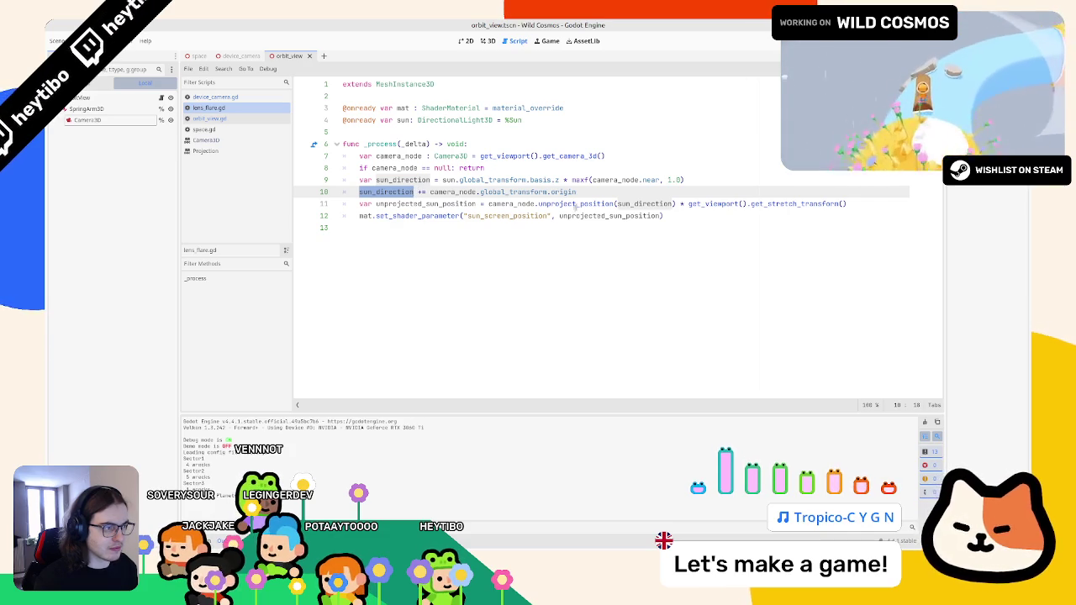
{"action": "key", "text": "alt+Tab"}
{"action": "key", "text": "Escape"}
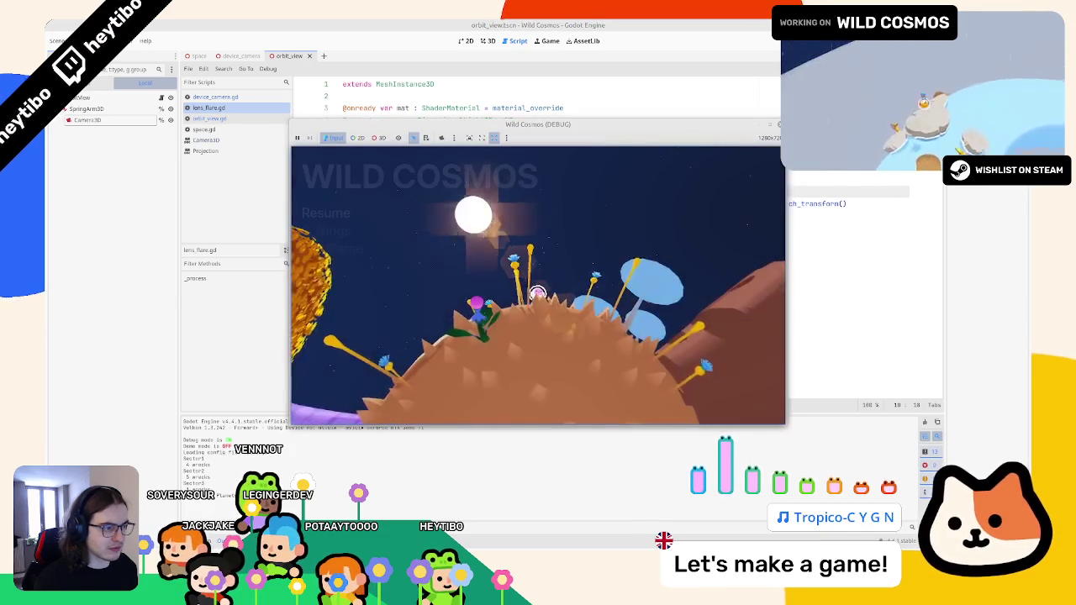
{"action": "key", "text": "alt+Tab"}
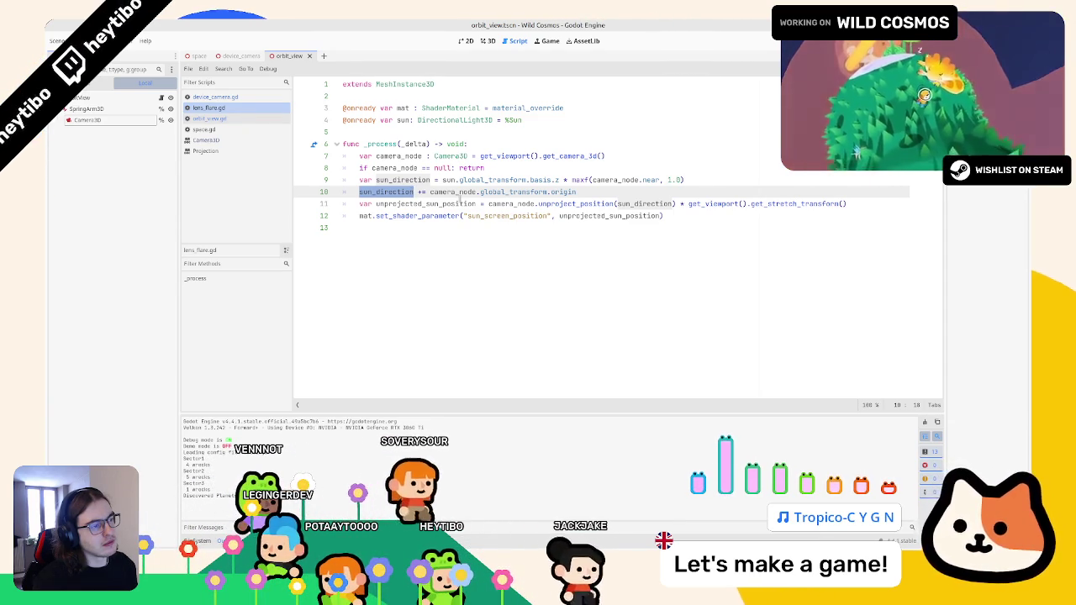
{"action": "mouse_move", "coordinate": [430, 191]}
{"action": "left_mouse_down"}
{"action": "mouse_move", "coordinate": [548, 191]}
{"action": "mouse_move", "coordinate": [481, 191]}
{"action": "left_mouse_up"}
{"action": "type", "text": "G"}
{"action": "key", "text": "ctrl+z"}
{"action": "key", "text": "Escape"}
{"action": "key", "text": "F5"}
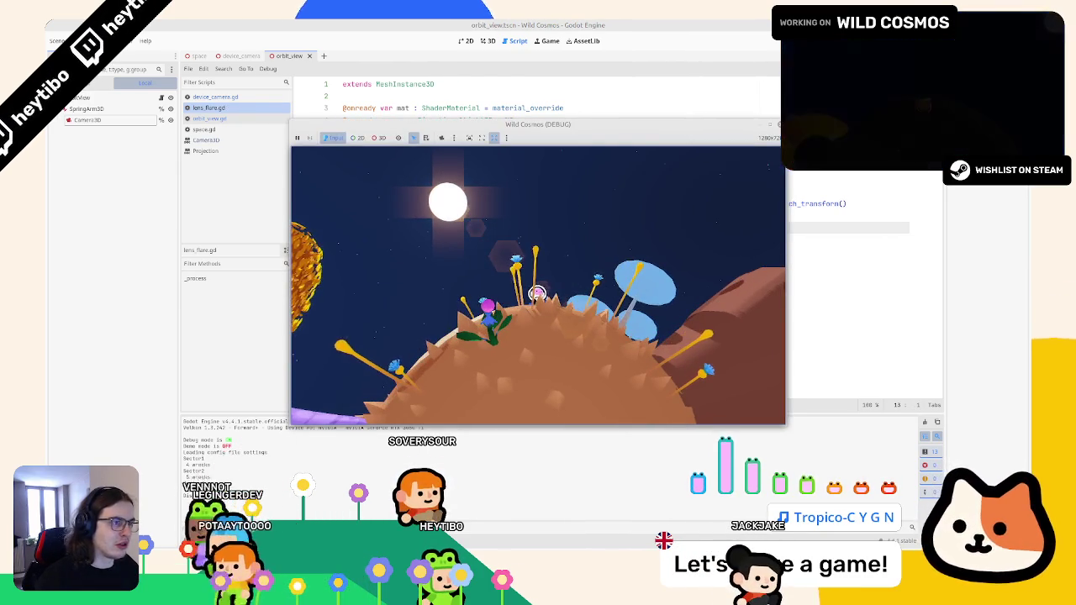
{"action": "key", "text": "F8"}
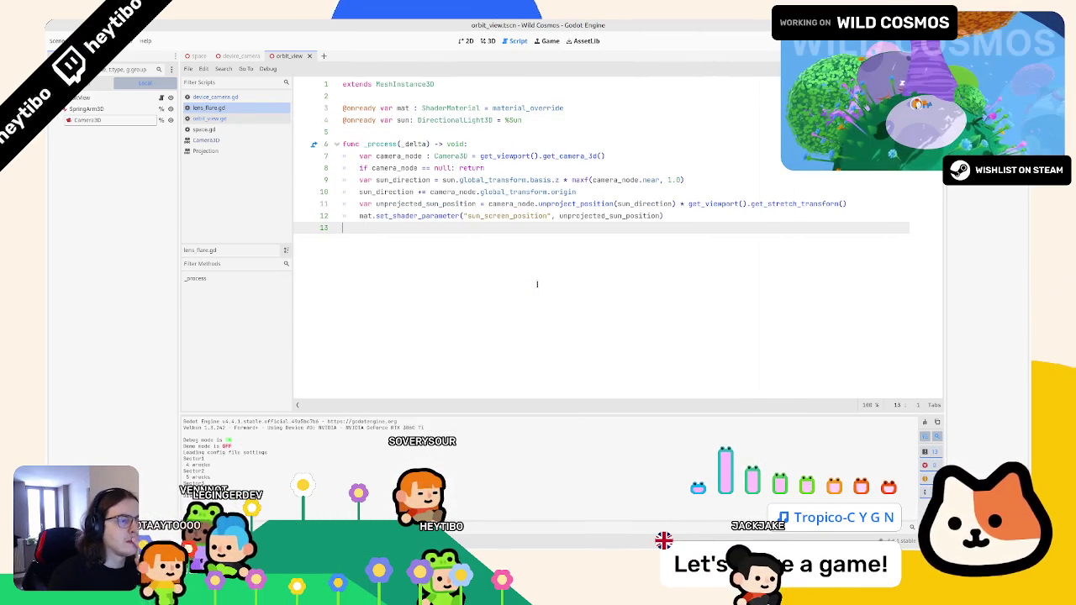
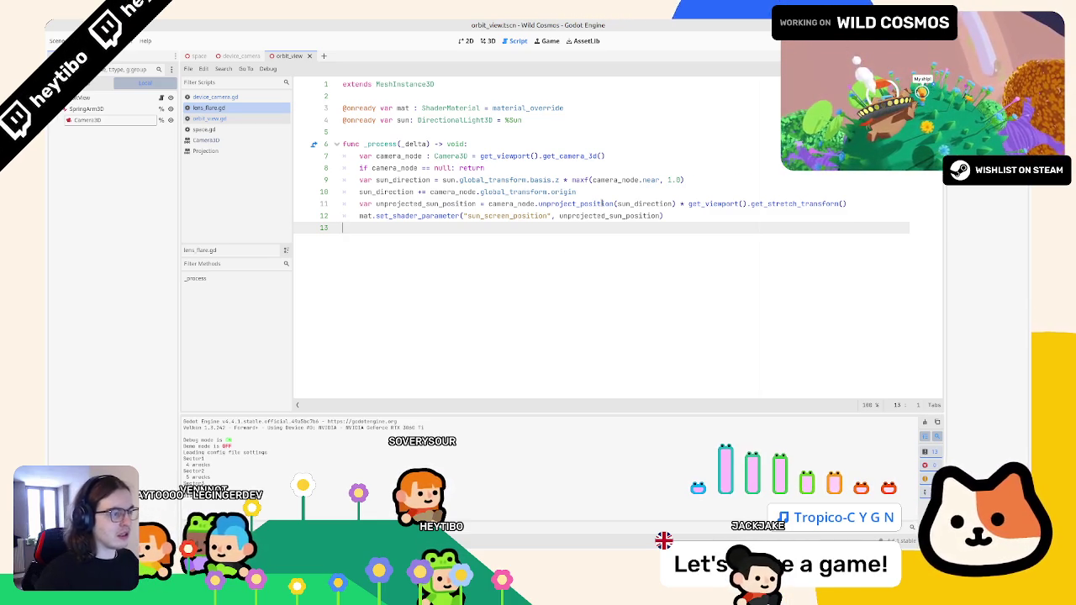
Draft a 'sun_direction += camera_node.off' line below line 10 of lens_flare.gd, then delete it
{"action": "left_click", "coordinate": [443, 195]}
{"action": "double_click", "coordinate": [446, 193]}
{"action": "left_click", "coordinate": [641, 190]}
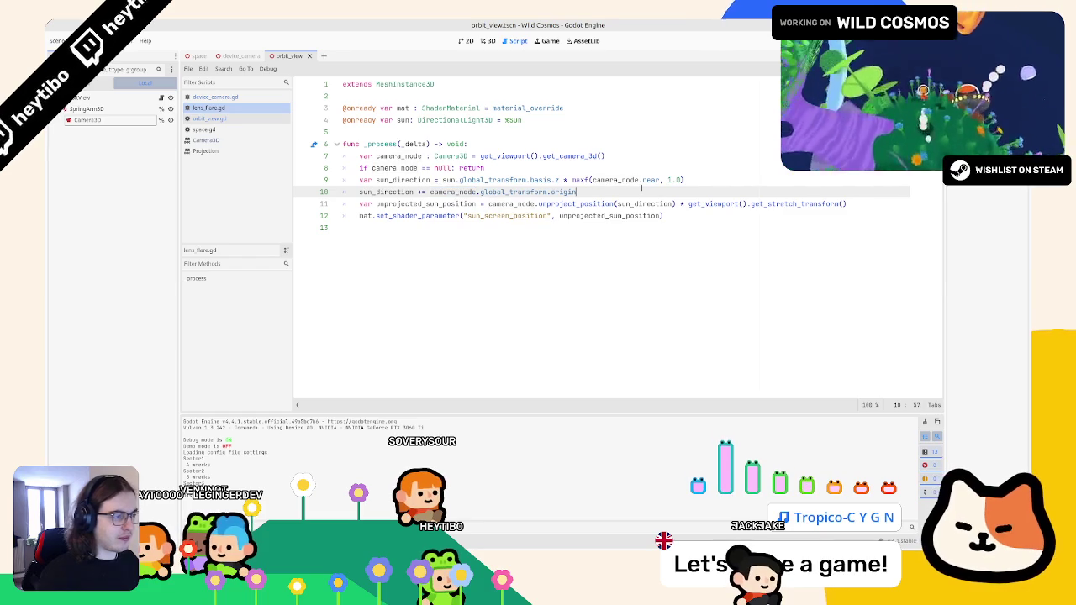
{"action": "key", "text": "Return"}
{"action": "type", "text": "sur"}
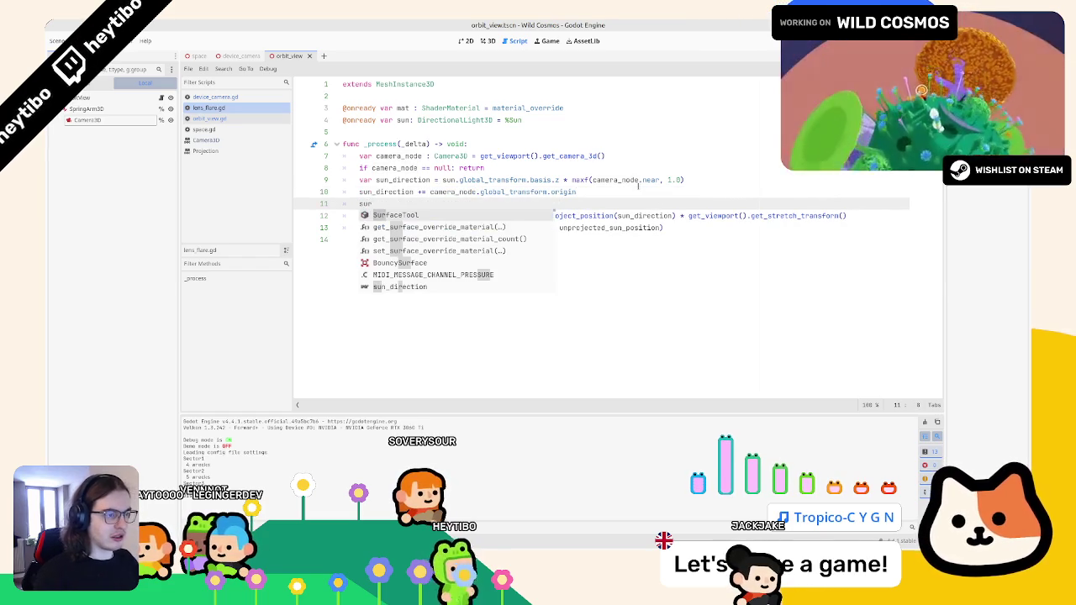
{"action": "type", "text": "_di"}
{"action": "key", "text": "Return"}
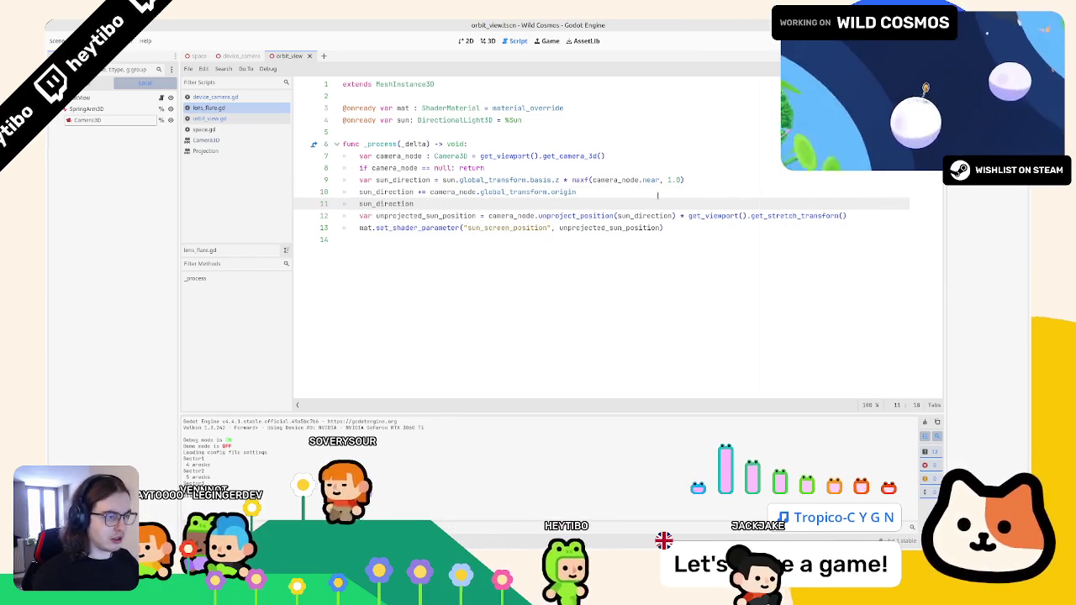
{"action": "type", "text": " += camera_node"}
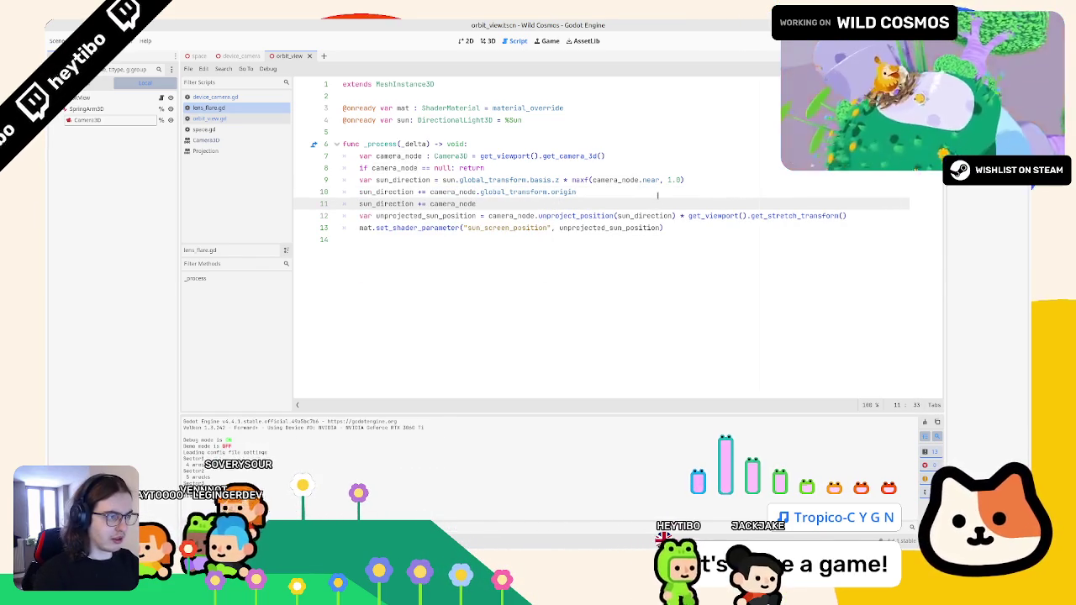
{"action": "type", "text": ".off"}
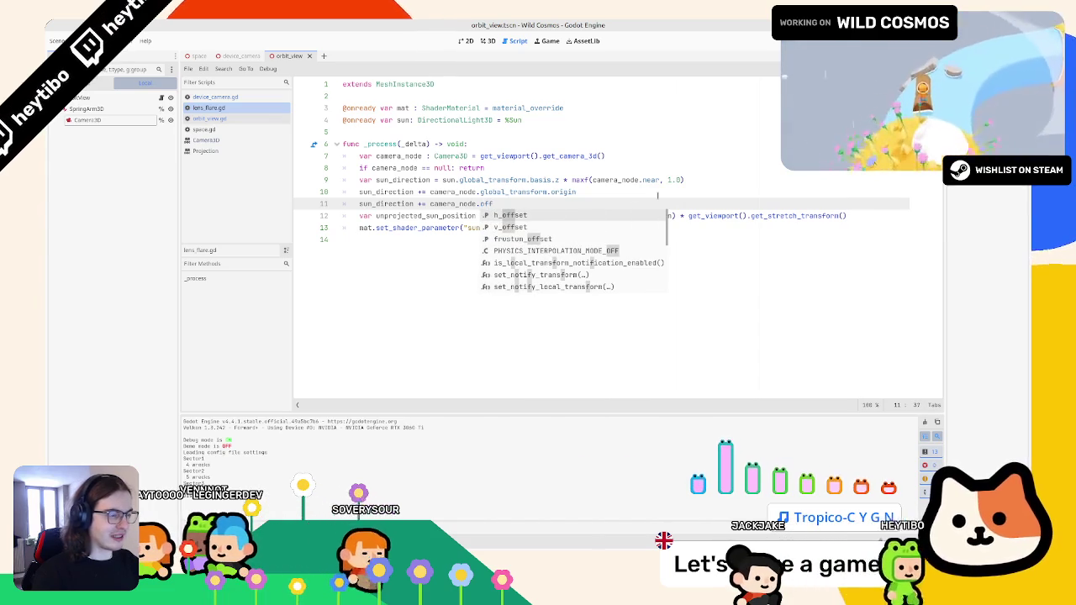
{"action": "key", "text": "ctrl+BackSpace"}
{"action": "key", "text": "ctrl+BackSpace"}
{"action": "key", "text": "ctrl+BackSpace"}
{"action": "key", "text": "BackSpace"}
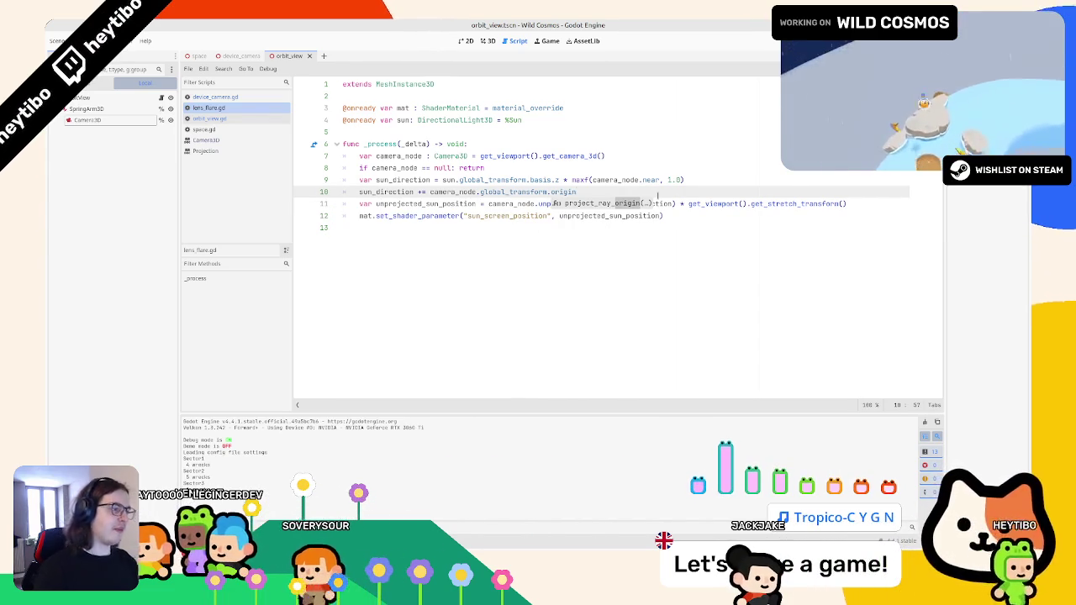
Run the game with F5, then pause and resume it
{"action": "key", "text": "F5"}
{"action": "key", "text": "Escape"}
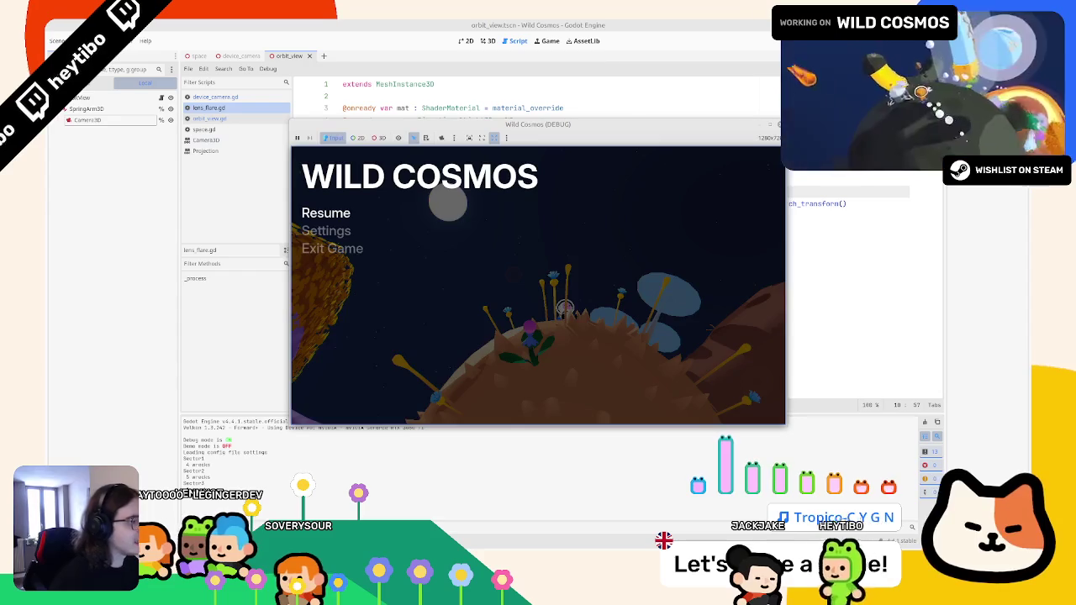
{"action": "key", "text": "Escape"}
{"action": "key", "text": "Escape"}
Check the image post in the browser, then return to Godot's 3D view
{"action": "key", "text": "alt+Tab"}
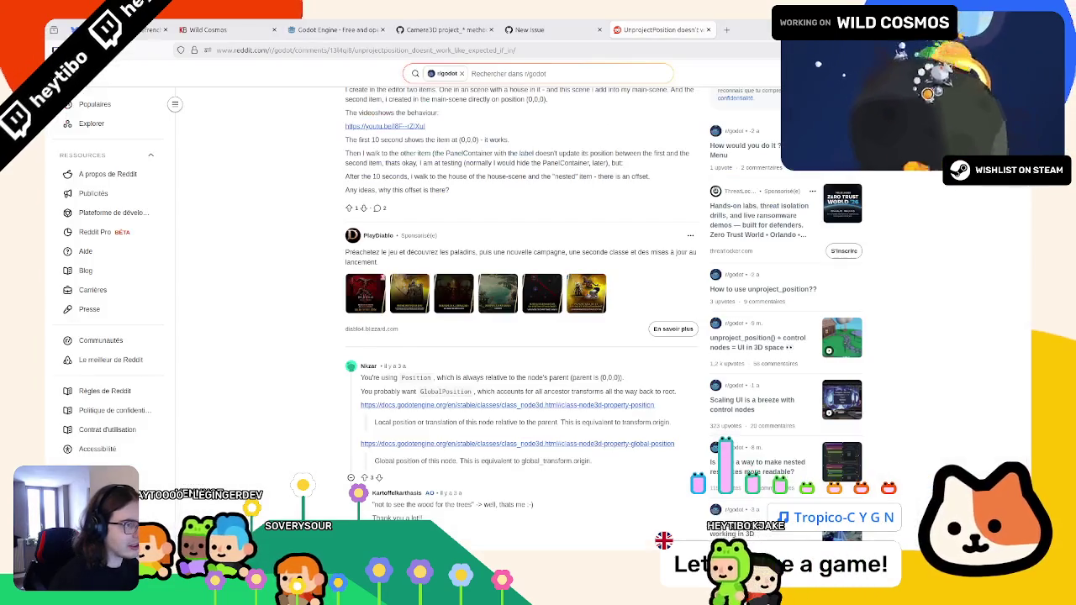
{"action": "key", "text": "ctrl+shift+Tab"}
{"action": "key", "text": "ctrl+shift+Tab"}
{"action": "key", "text": "ctrl+shift+Tab"}
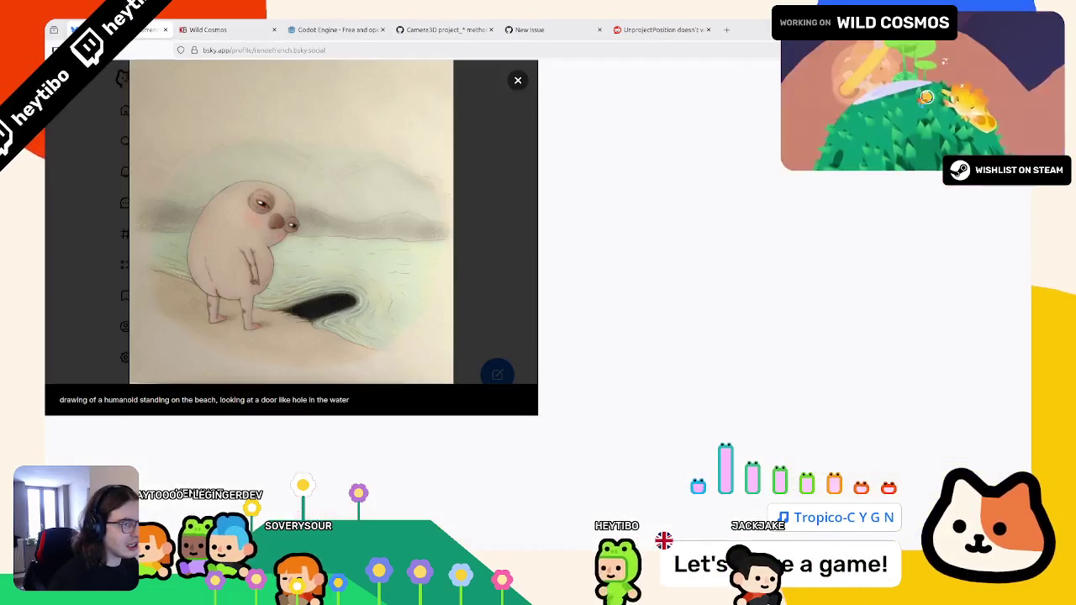
{"action": "key", "text": "Escape"}
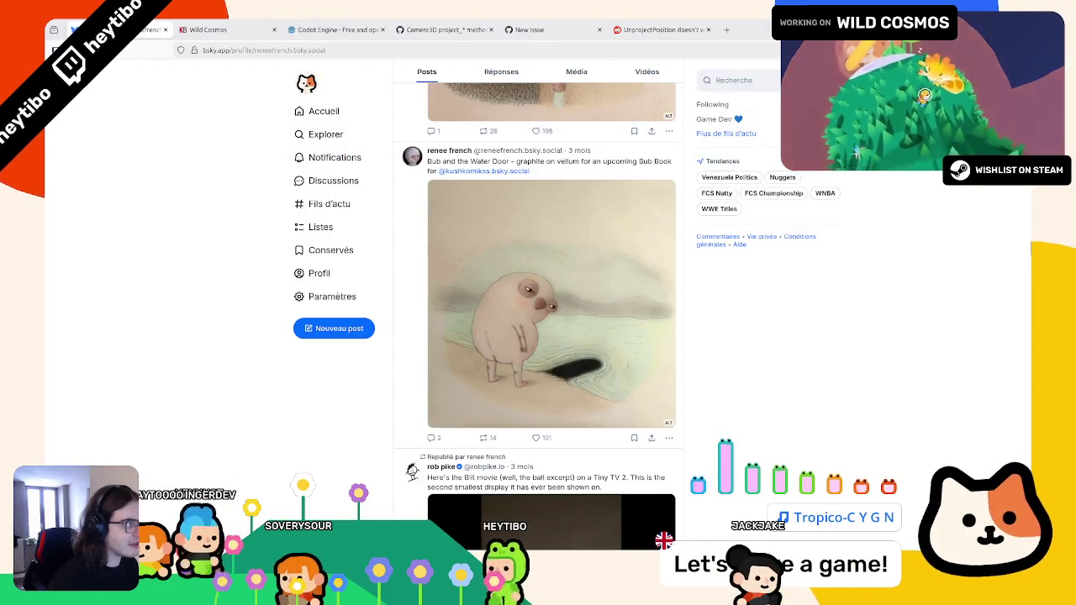
{"action": "key", "text": "alt+Tab"}
{"action": "key", "text": "ctrl+F2"}
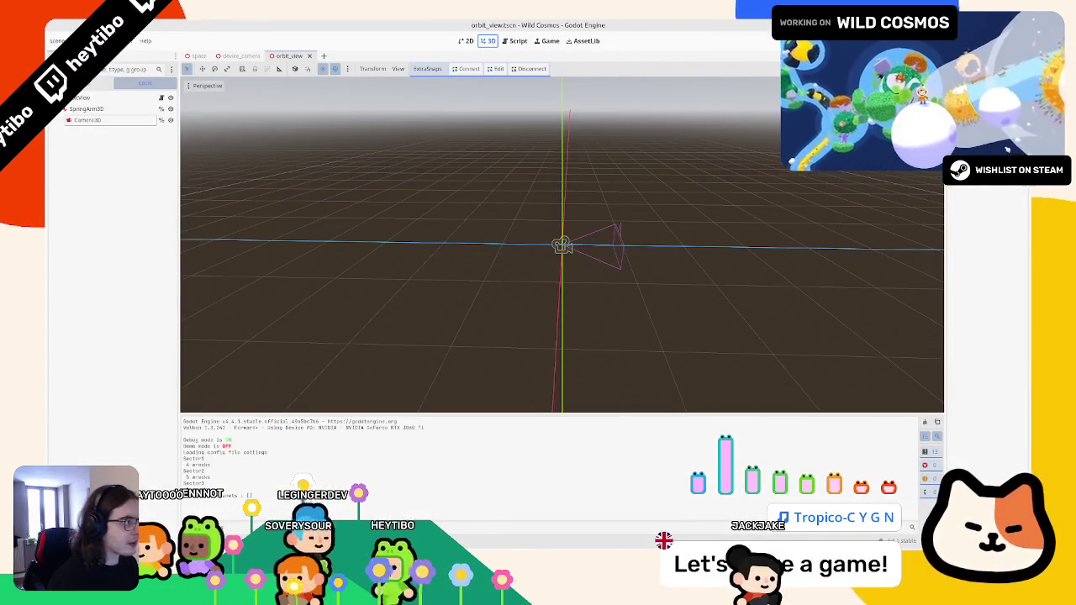
Close the space and device_camera scene tabs
{"action": "key", "text": "ctrl+shift+o"}
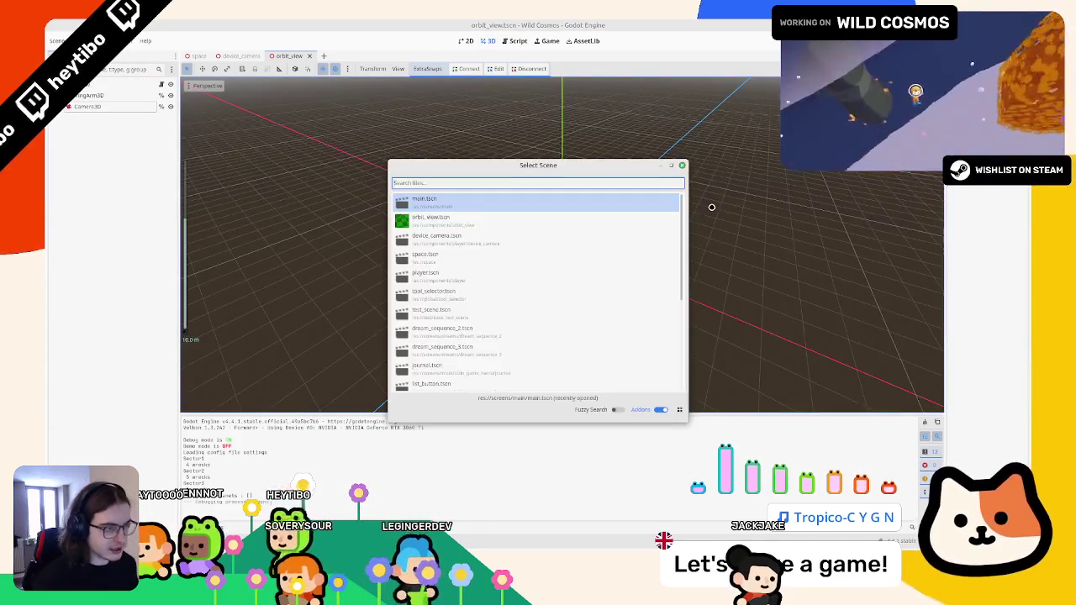
{"action": "key", "text": "Escape"}
{"action": "middle_click", "coordinate": [201, 57]}
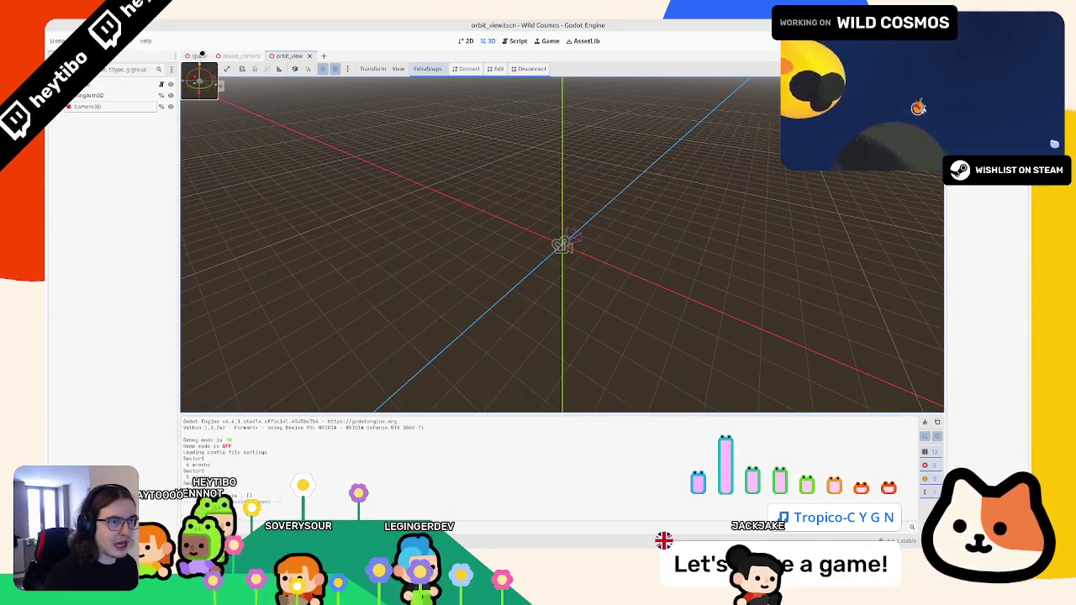
{"action": "middle_click", "coordinate": [202, 56]}
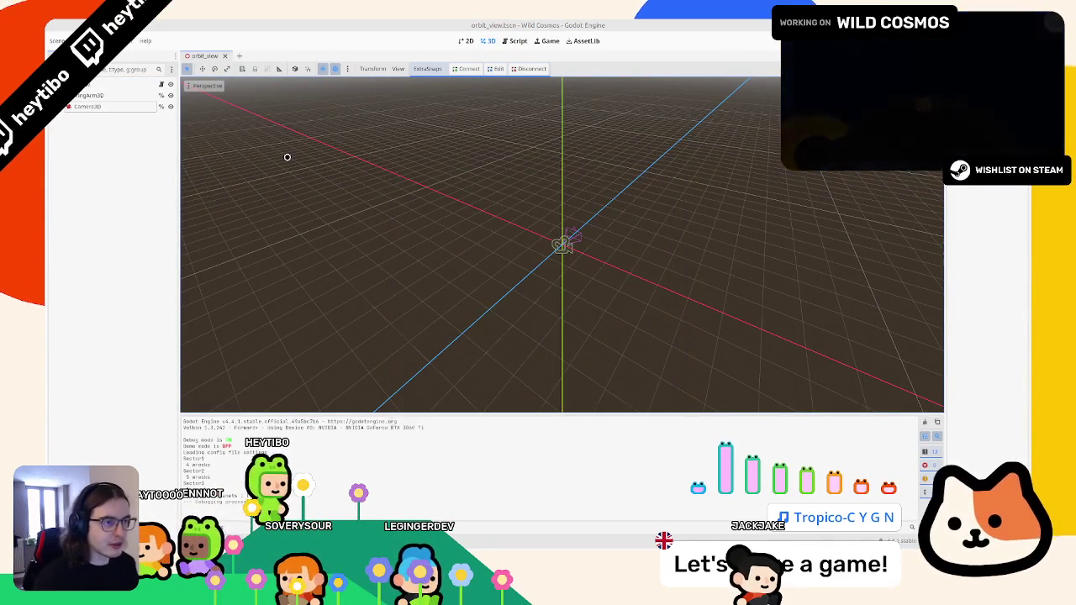
Create a new scene with a 3D node as its root
{"action": "key", "text": "ctrl+shift+o"}
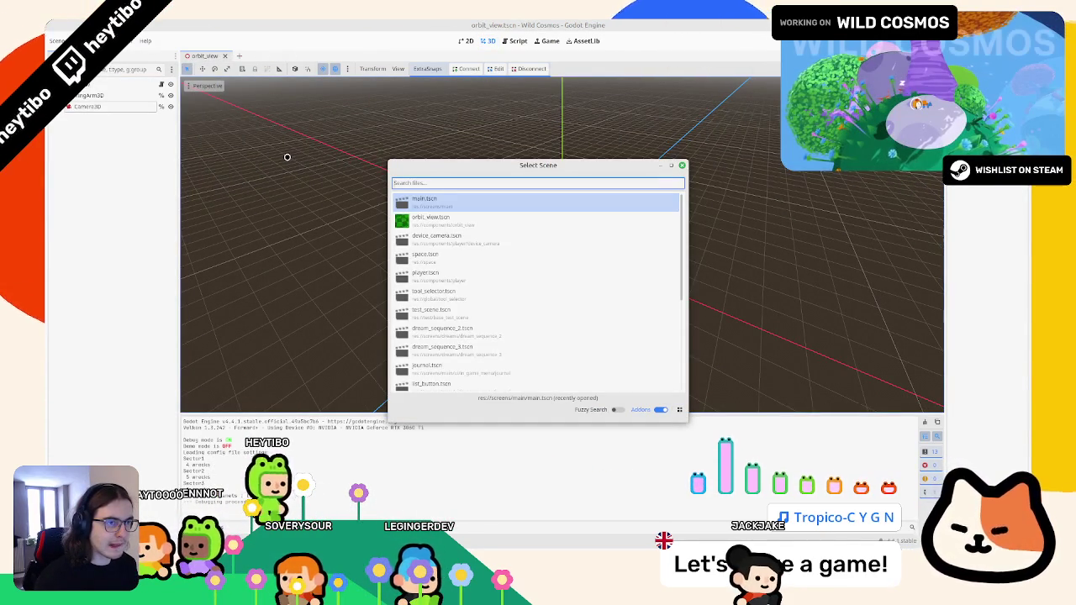
{"action": "key", "text": "Escape"}
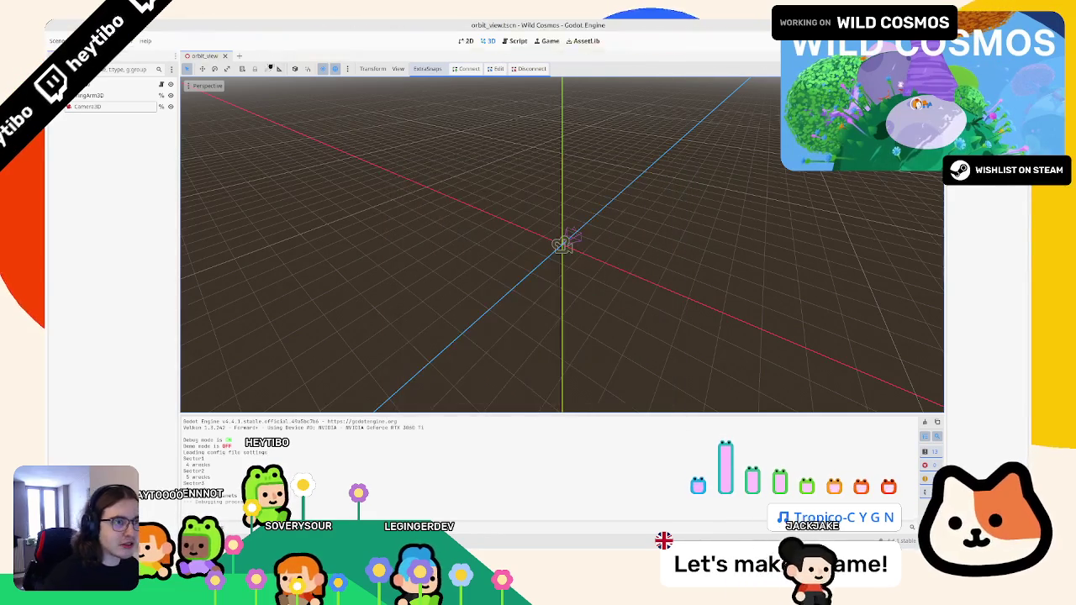
{"action": "key", "text": "ctrl+n"}
{"action": "left_click", "coordinate": [96, 107]}
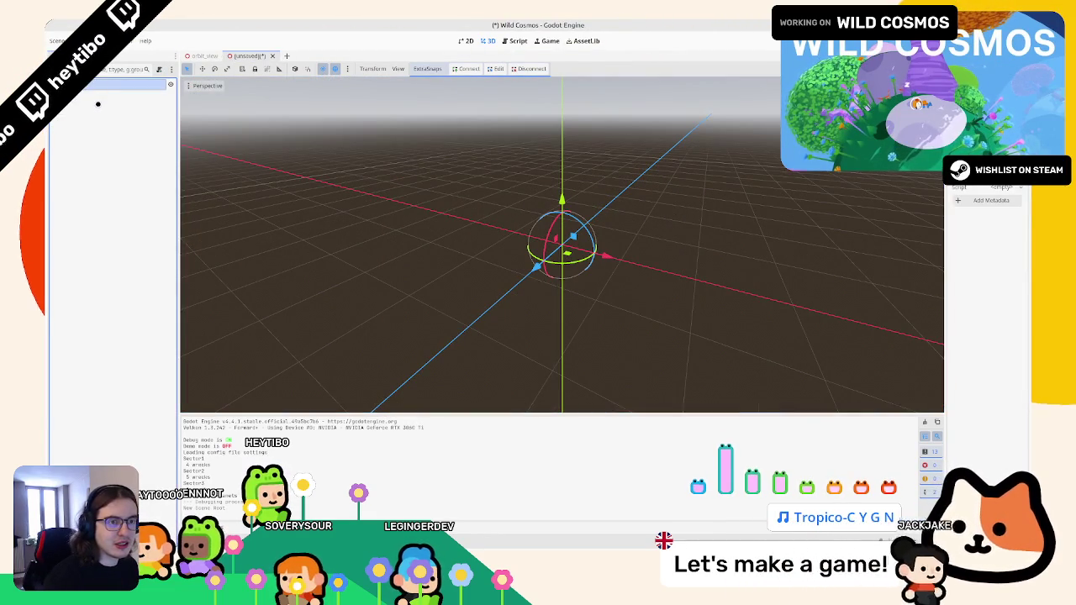
{"action": "key", "text": "ctrl+a"}
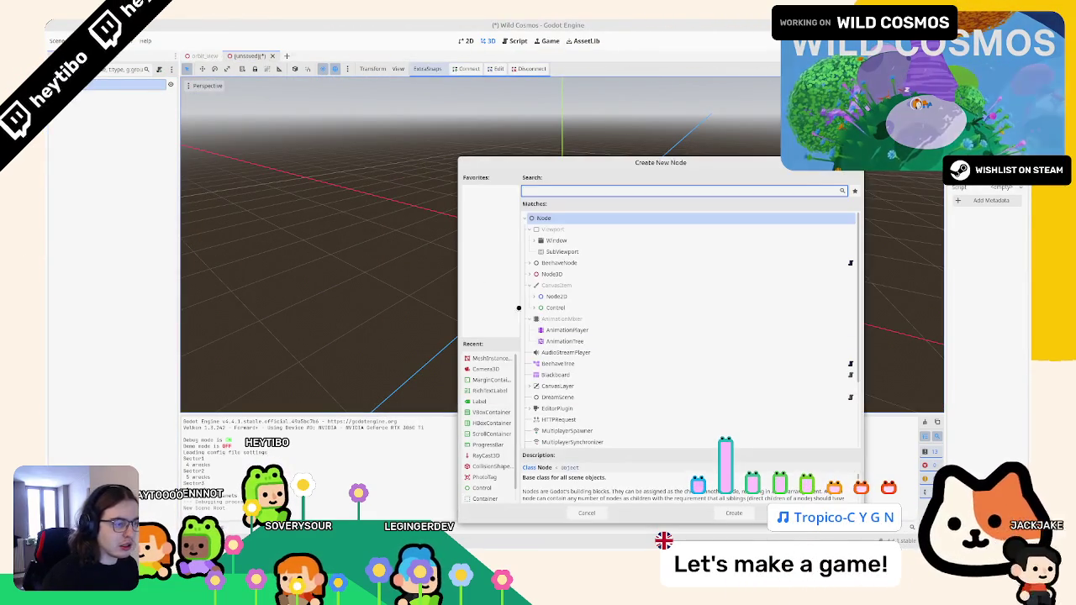
{"action": "key", "text": "Escape"}
Save the new scene as camera_offset_test.tscn in res://test
{"action": "key", "text": "ctrl+s"}
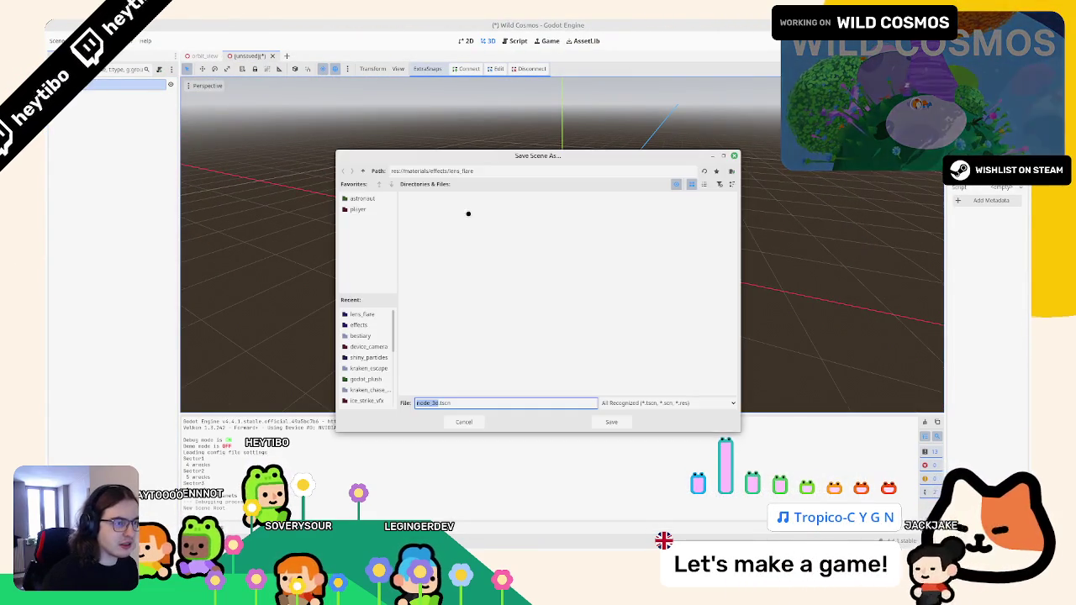
{"action": "left_click", "coordinate": [372, 313]}
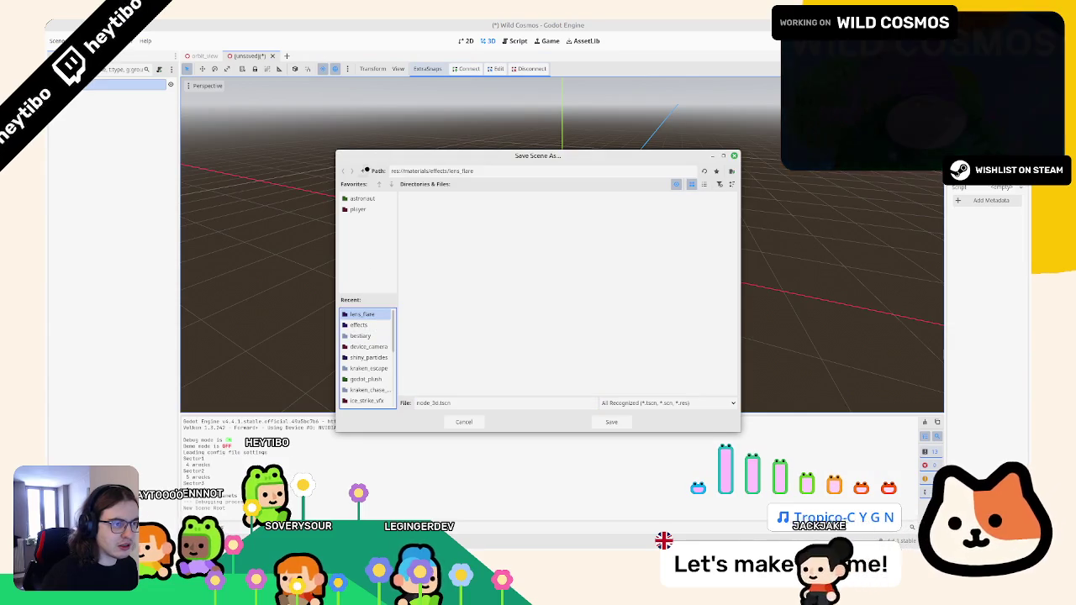
{"action": "double_click", "coordinate": [364, 171]}
{"action": "left_click", "coordinate": [364, 171]}
{"action": "double_click", "coordinate": [538, 256]}
{"action": "left_click", "coordinate": [435, 404]}
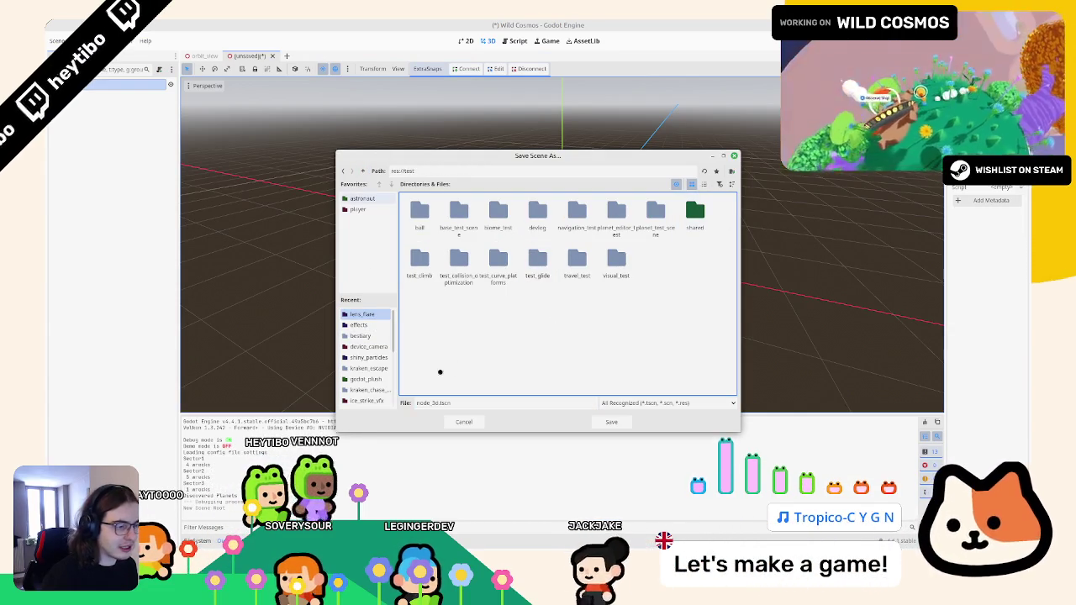
{"action": "type", "text": "camera_offset"}
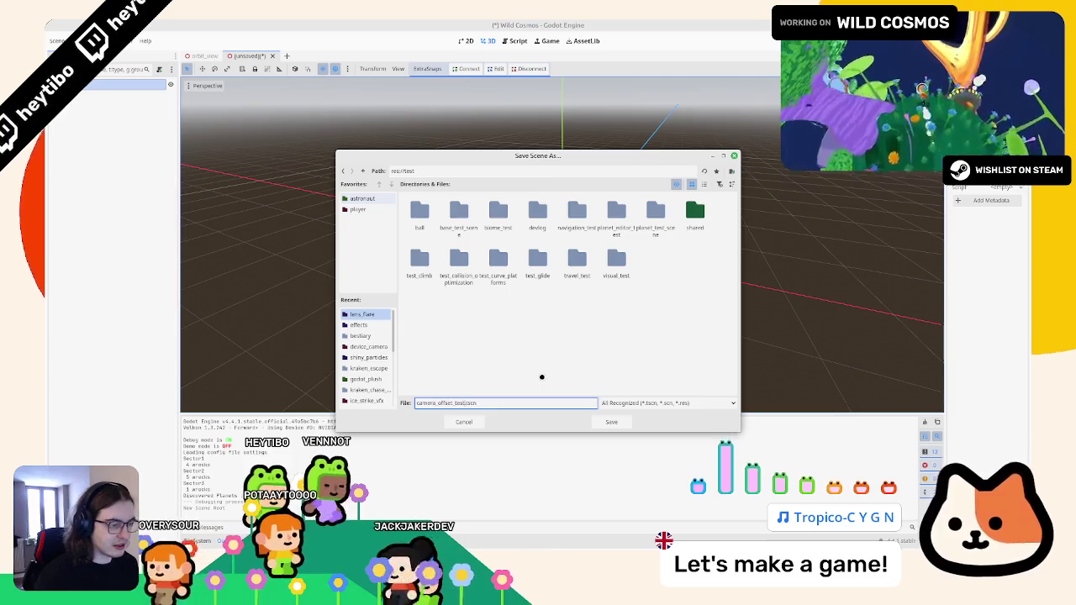
{"action": "key", "text": "Return"}
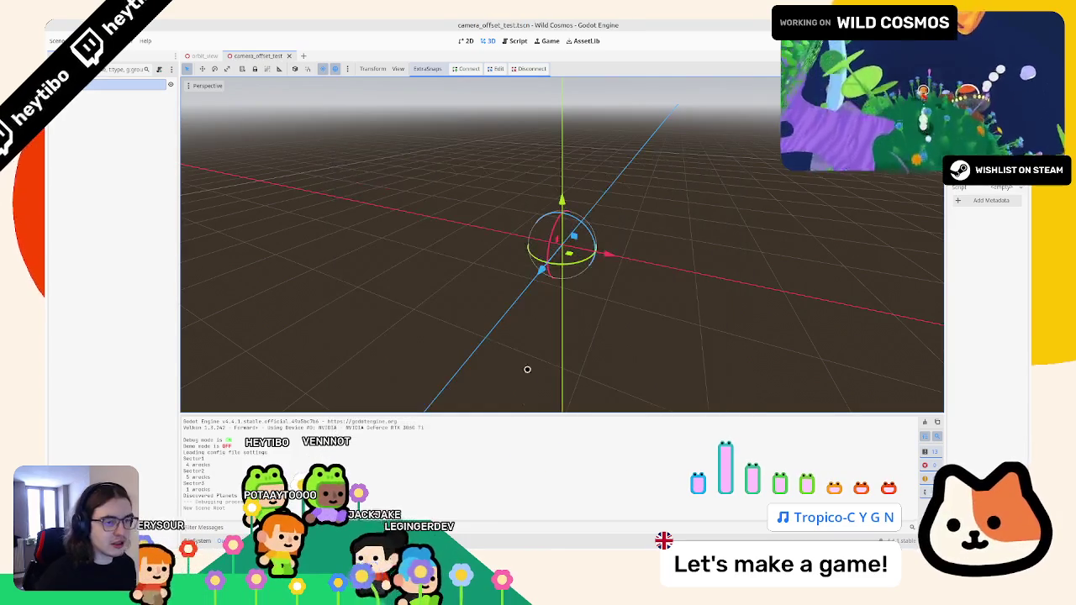
Add a Camera3D node and briefly preview its view
{"action": "key", "text": "ctrl+a"}
{"action": "type", "text": "camera3d"}
{"action": "key", "text": "Return"}
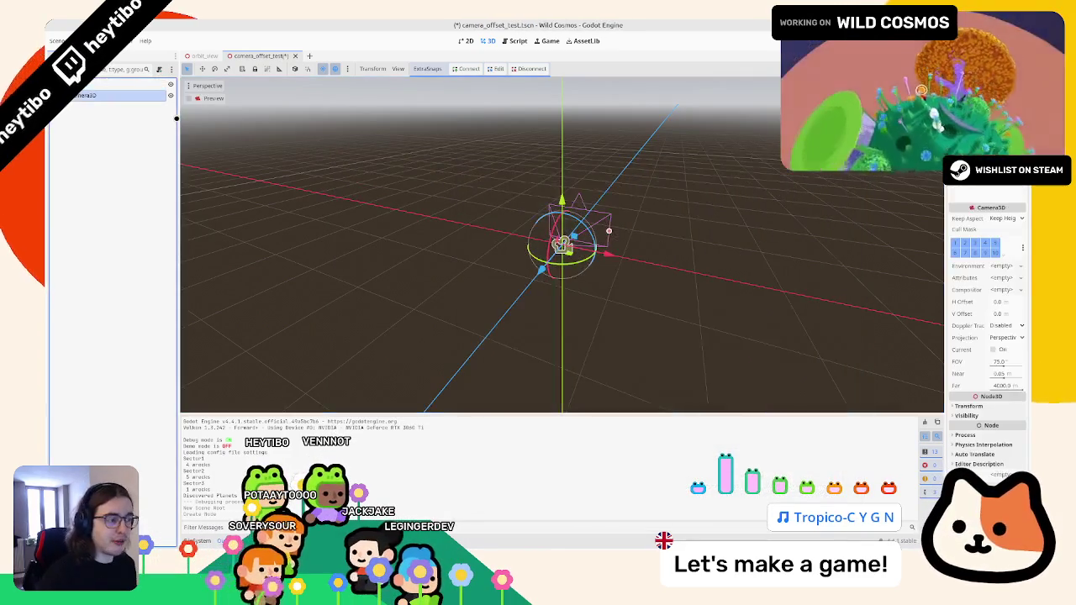
{"action": "mouse_move", "coordinate": [561, 243]}
{"action": "left_mouse_down"}
{"action": "mouse_move", "coordinate": [493, 372]}
{"action": "mouse_move", "coordinate": [476, 351]}
{"action": "mouse_move", "coordinate": [504, 336]}
{"action": "mouse_move", "coordinate": [537, 267]}
{"action": "left_mouse_up"}
{"action": "left_click", "coordinate": [205, 99]}
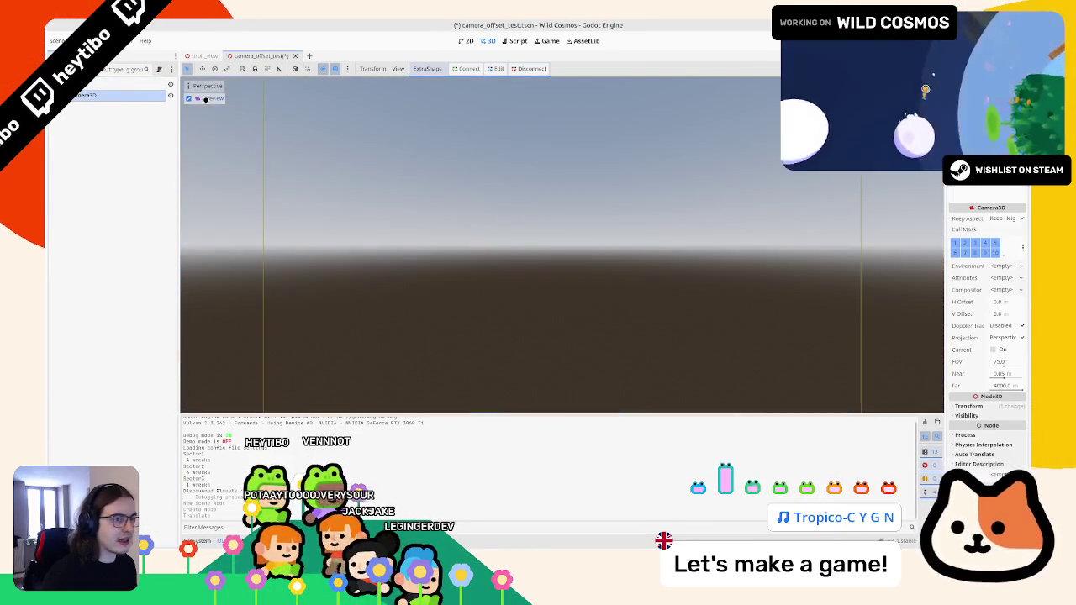
{"action": "left_click", "coordinate": [114, 107]}
{"action": "left_click", "coordinate": [190, 99]}
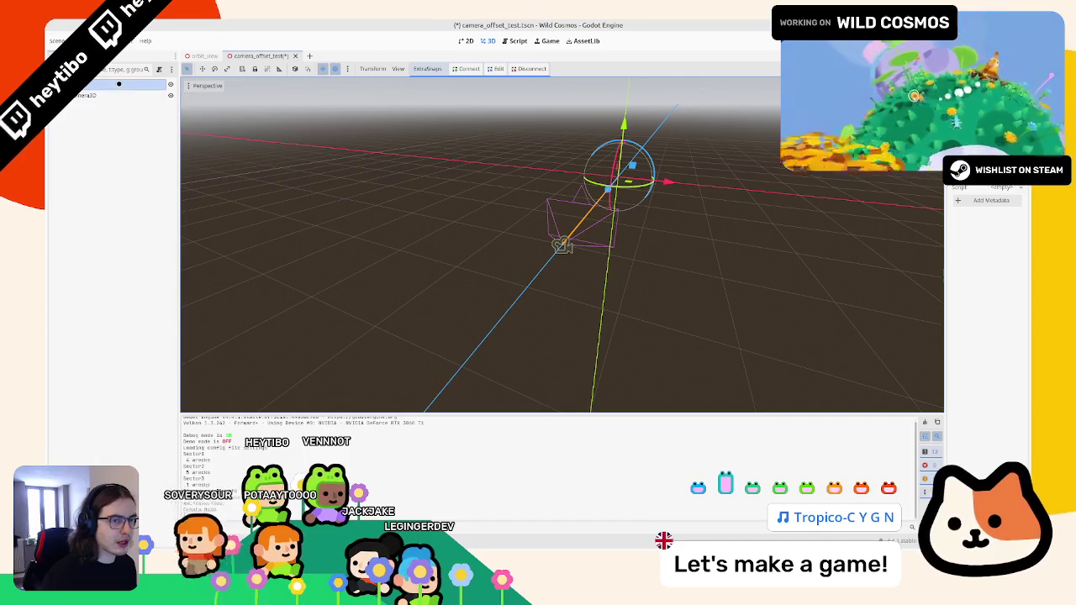
Add a MeshInstance3D with a sphere mesh, nudge it along X, and save
{"action": "key", "text": "ctrl+a"}
{"action": "type", "text": "mesh"}
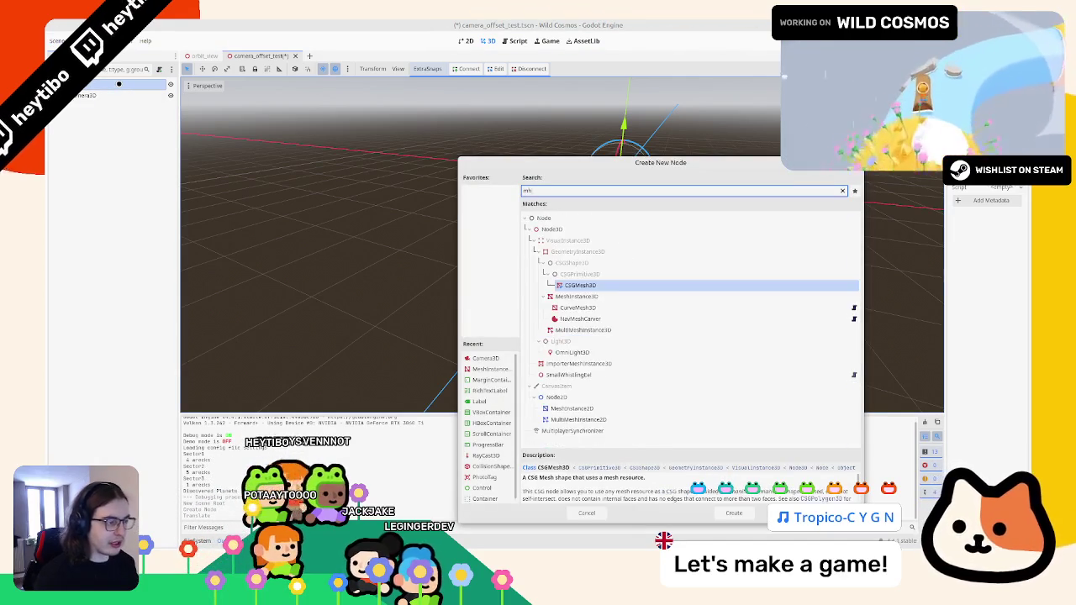
{"action": "key", "text": "Return"}
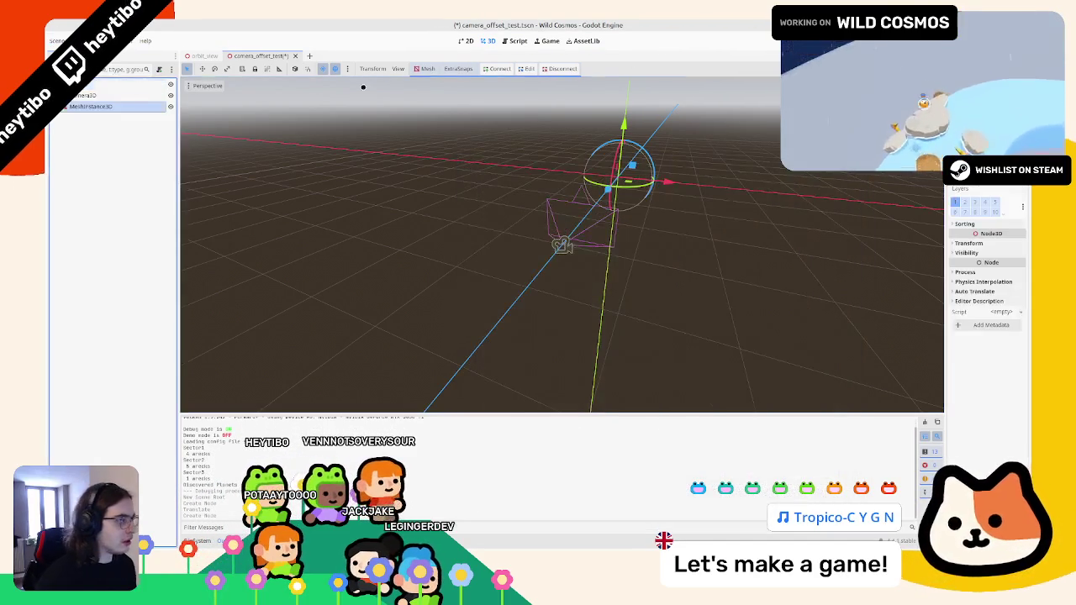
{"action": "left_click", "coordinate": [1016, 189]}
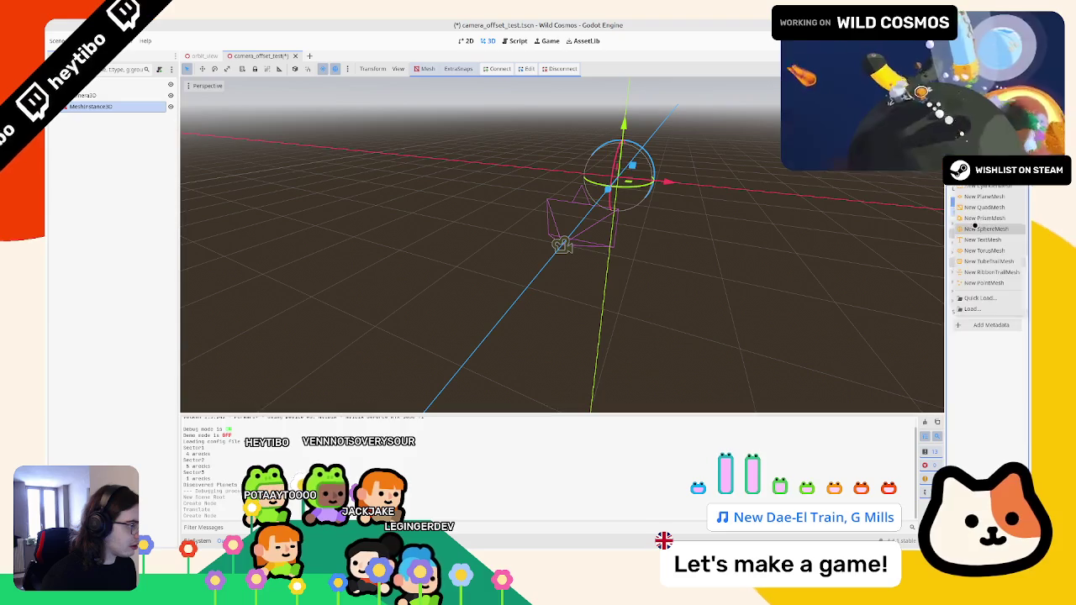
{"action": "left_click", "coordinate": [985, 229]}
{"action": "left_click_drag", "start_coordinate": [716, 177], "coordinate": [723, 179]}
{"action": "key", "text": "ctrl+s"}
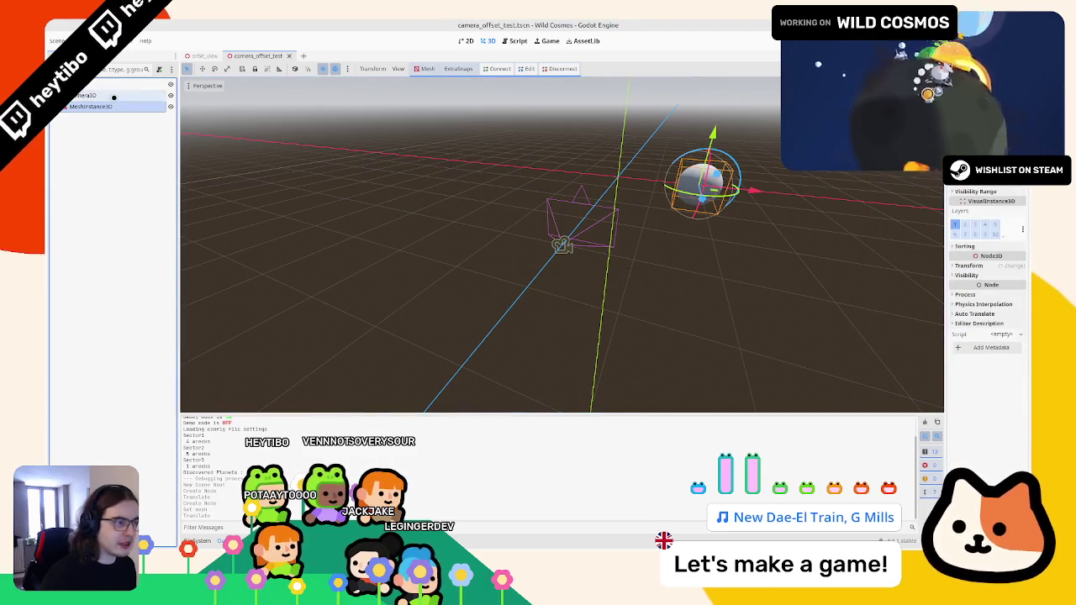
Try moving the sphere left along X, undo the move, and save the scene
{"action": "left_click", "coordinate": [114, 96]}
{"action": "left_click", "coordinate": [91, 106]}
{"action": "left_click_drag", "start_coordinate": [746, 191], "coordinate": [703, 187]}
{"action": "left_click", "coordinate": [126, 93]}
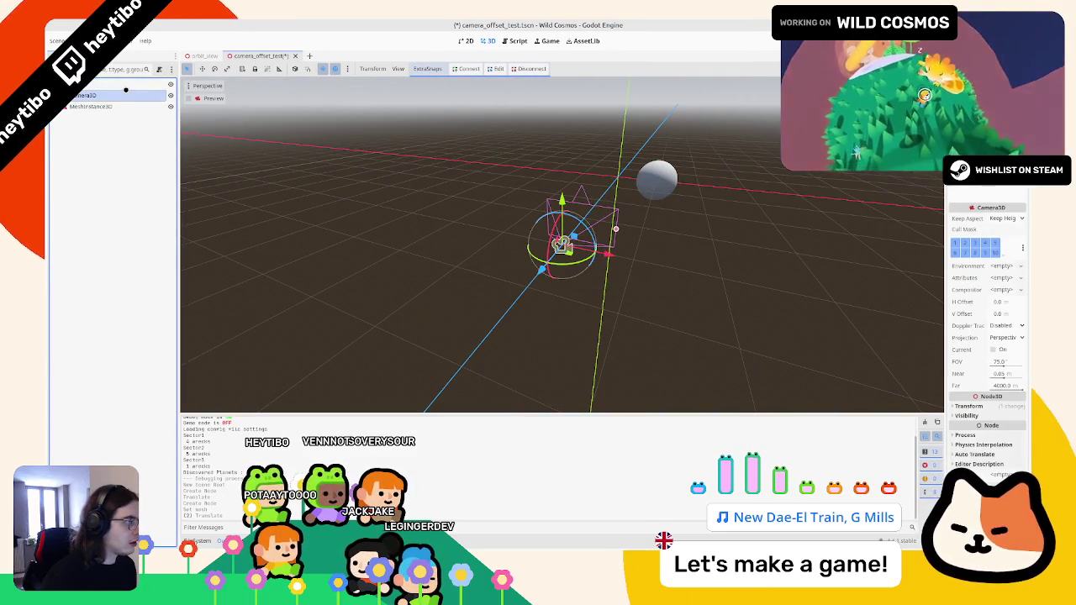
{"action": "key", "text": "ctrl+z"}
{"action": "key", "text": "ctrl+s"}
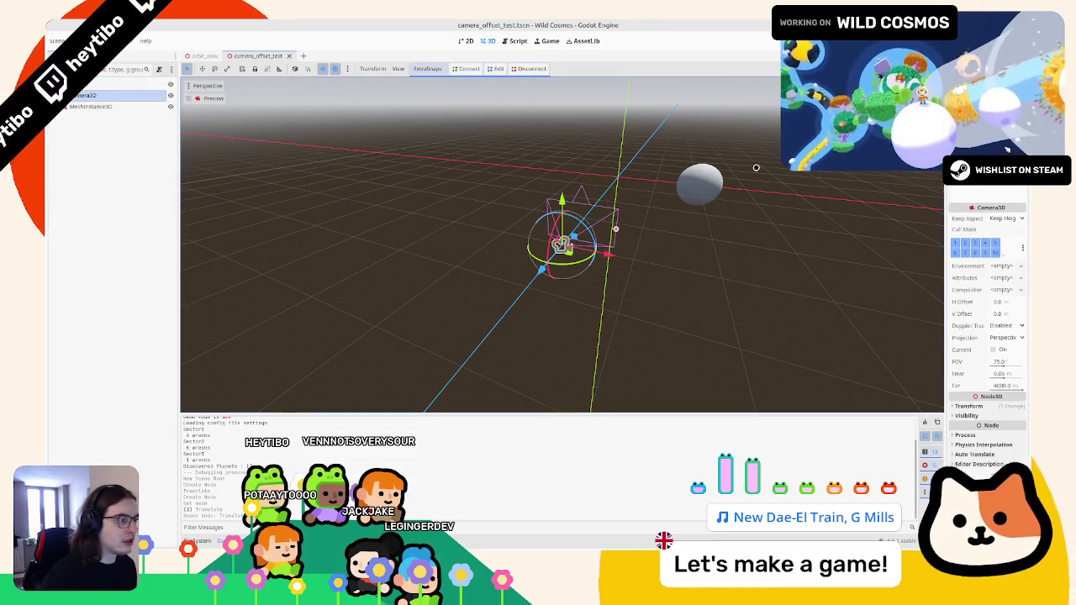
{"action": "left_click", "coordinate": [640, 134]}
{"action": "left_click", "coordinate": [700, 181]}
Add a DirectionalLight3D under the root and tilt it down 60 degrees
{"action": "left_click", "coordinate": [141, 84]}
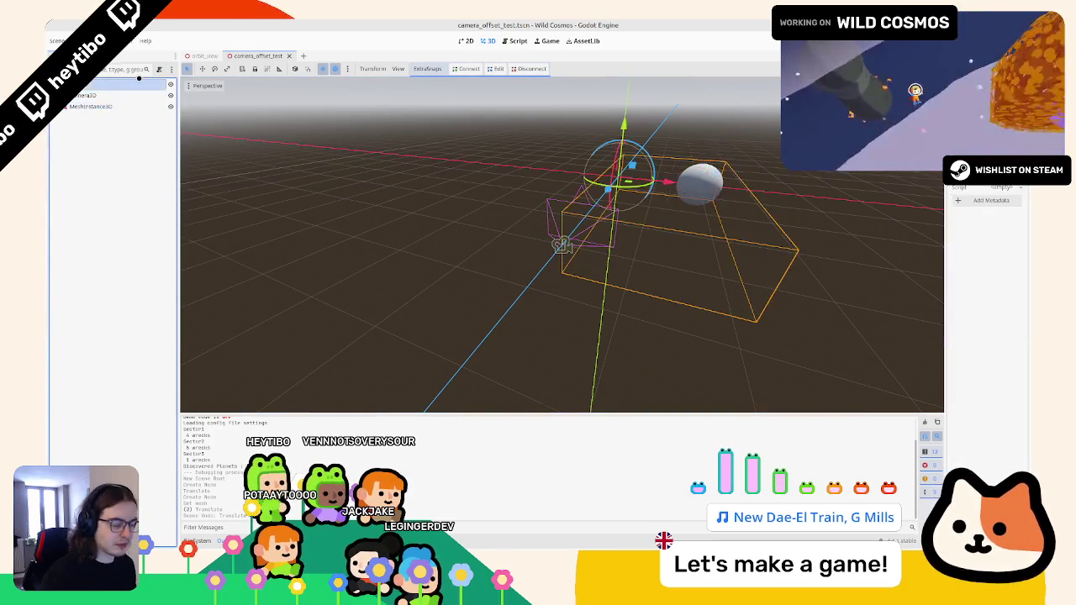
{"action": "key", "text": "ctrl+a"}
{"action": "type", "text": "sou"}
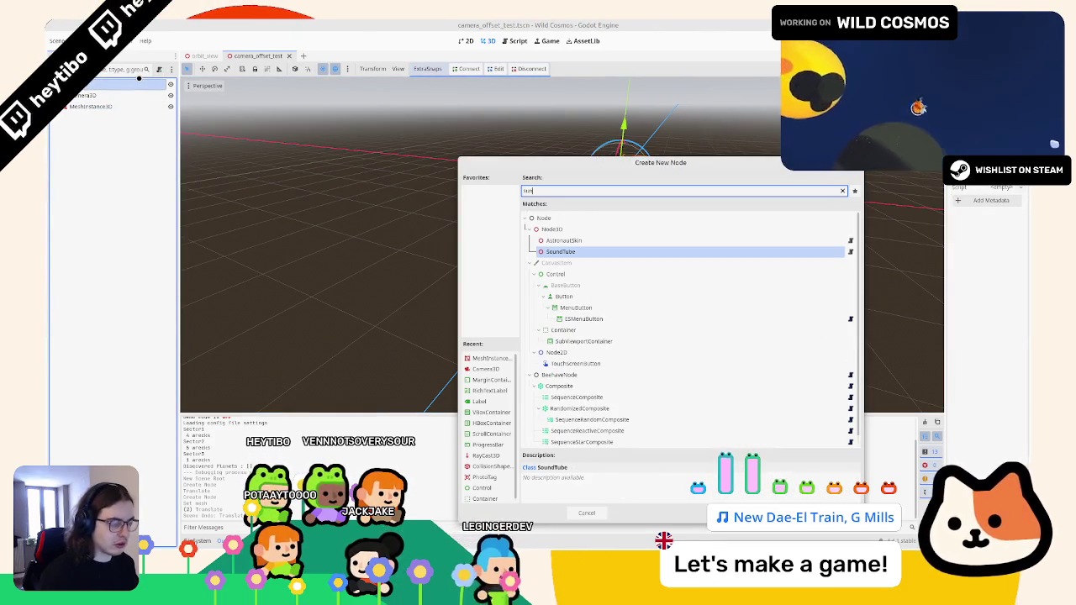
{"action": "key", "text": "ctrl+a"}
{"action": "type", "text": "light"}
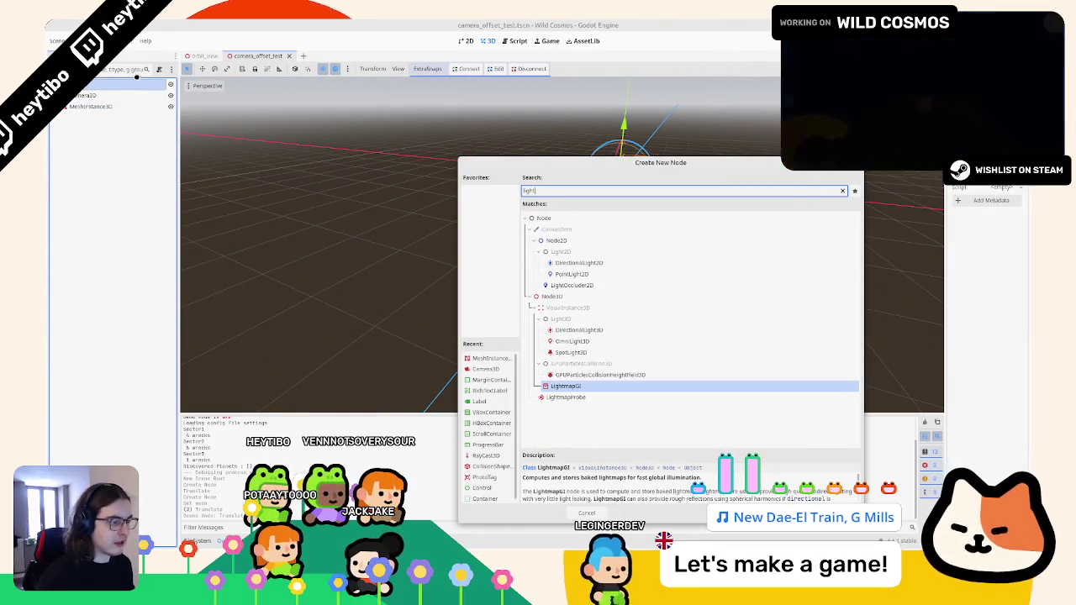
{"action": "double_click", "coordinate": [578, 329]}
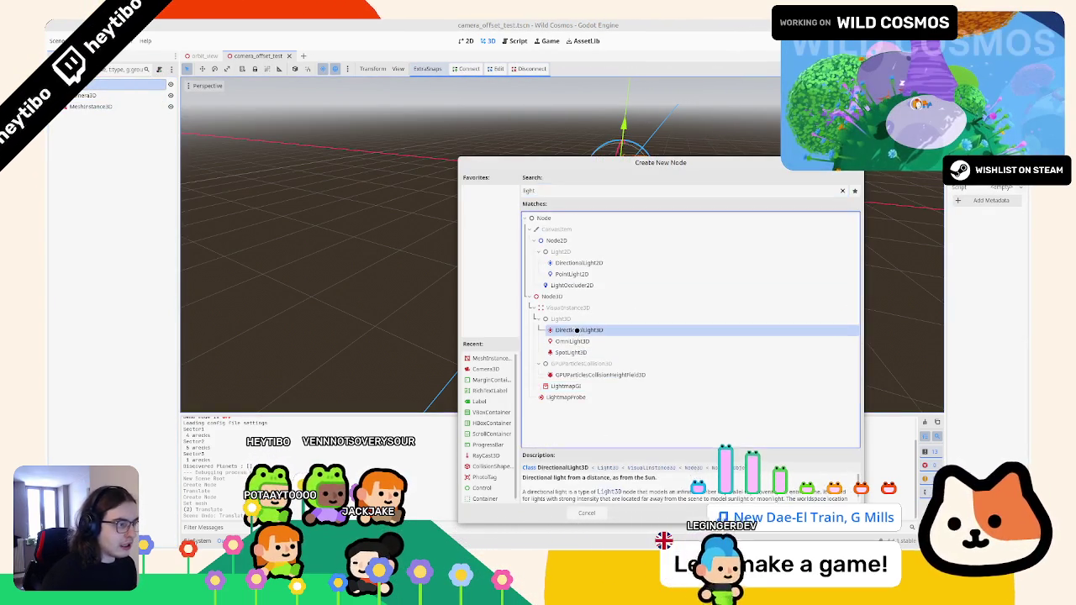
{"action": "mouse_move", "coordinate": [622, 135]}
{"action": "left_mouse_down"}
{"action": "mouse_move", "coordinate": [636, 89]}
{"action": "mouse_move", "coordinate": [730, 82]}
{"action": "mouse_move", "coordinate": [617, 194]}
{"action": "left_mouse_up"}
{"action": "left_click", "coordinate": [110, 85]}
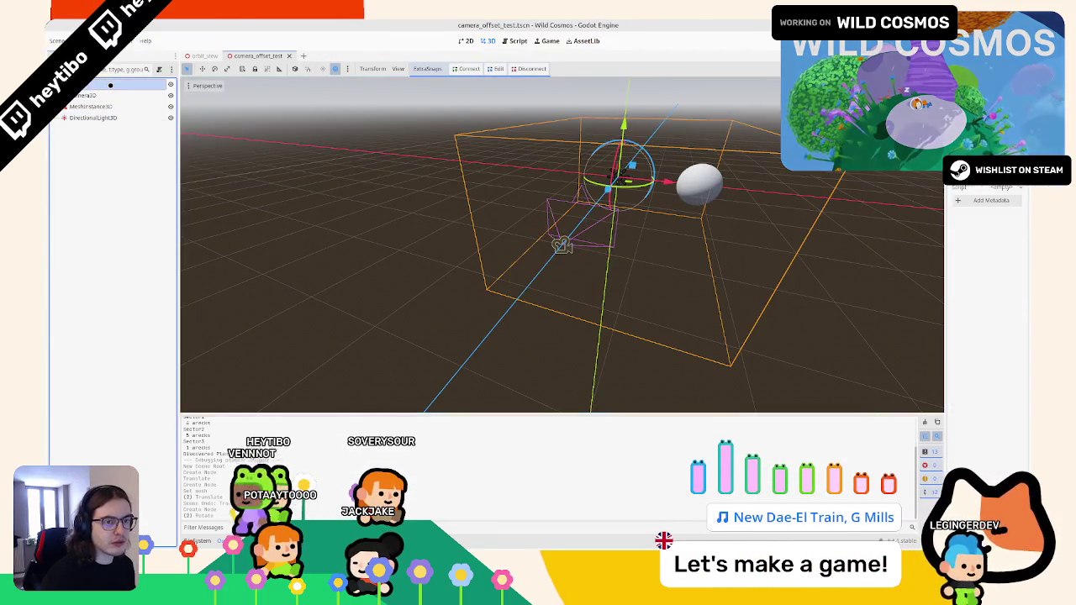
{"action": "key", "text": "ctrl+a"}
{"action": "key", "text": "Escape"}
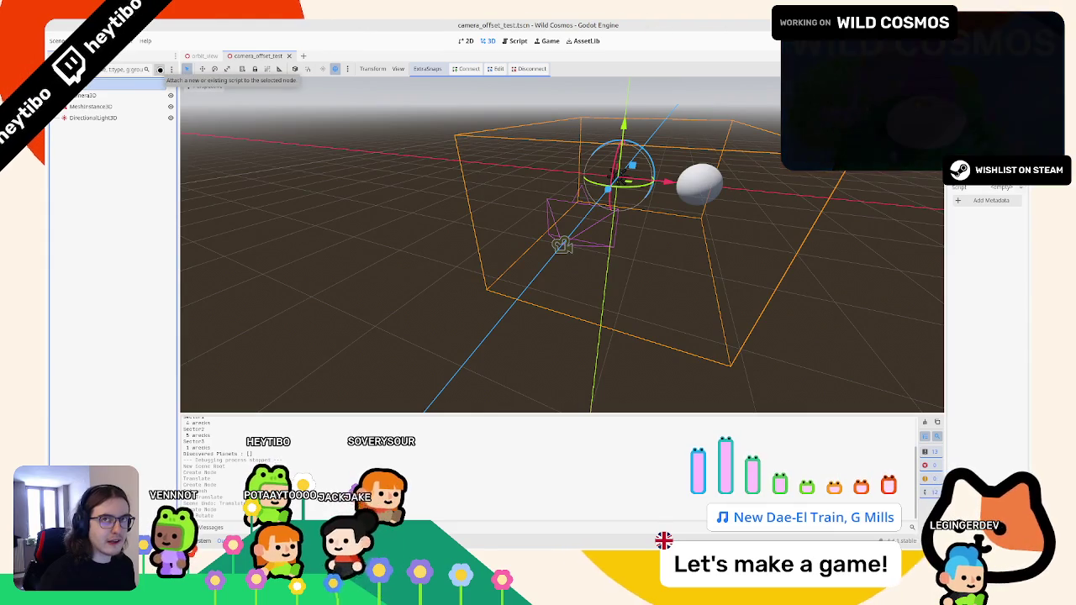
Add a Control node with the Full Rect anchor preset
{"action": "key", "text": "ctrl+a"}
{"action": "type", "text": "control"}
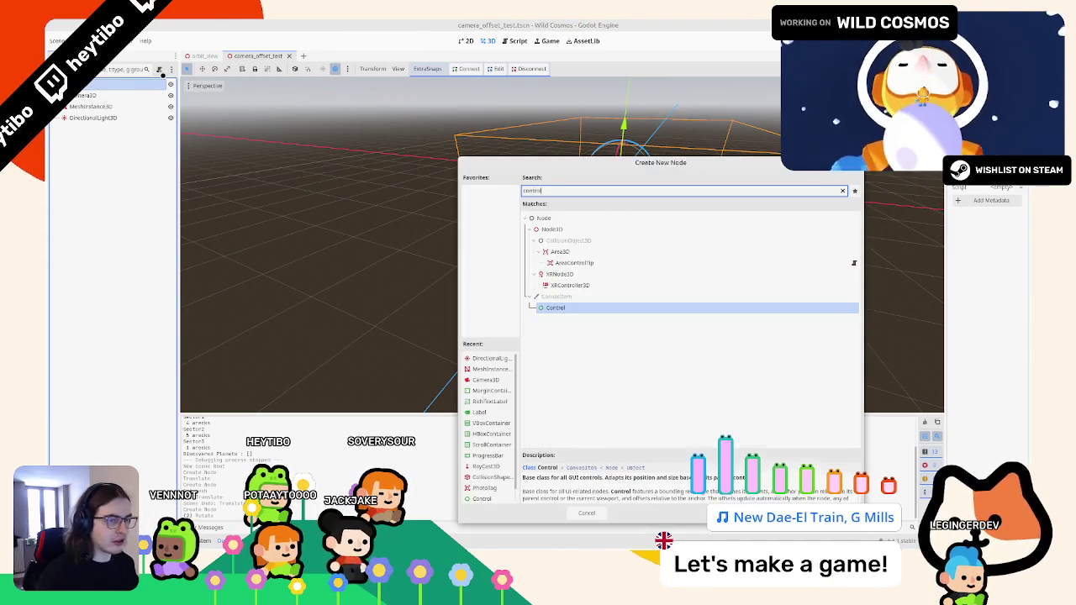
{"action": "key", "text": "Return"}
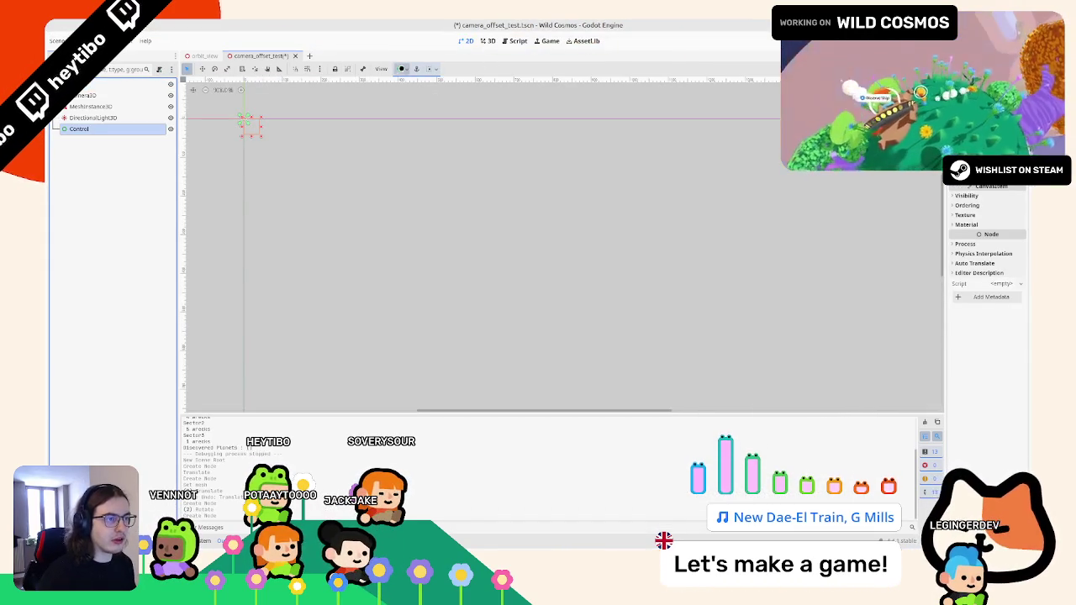
{"action": "left_click", "coordinate": [400, 69]}
{"action": "left_click", "coordinate": [441, 140]}
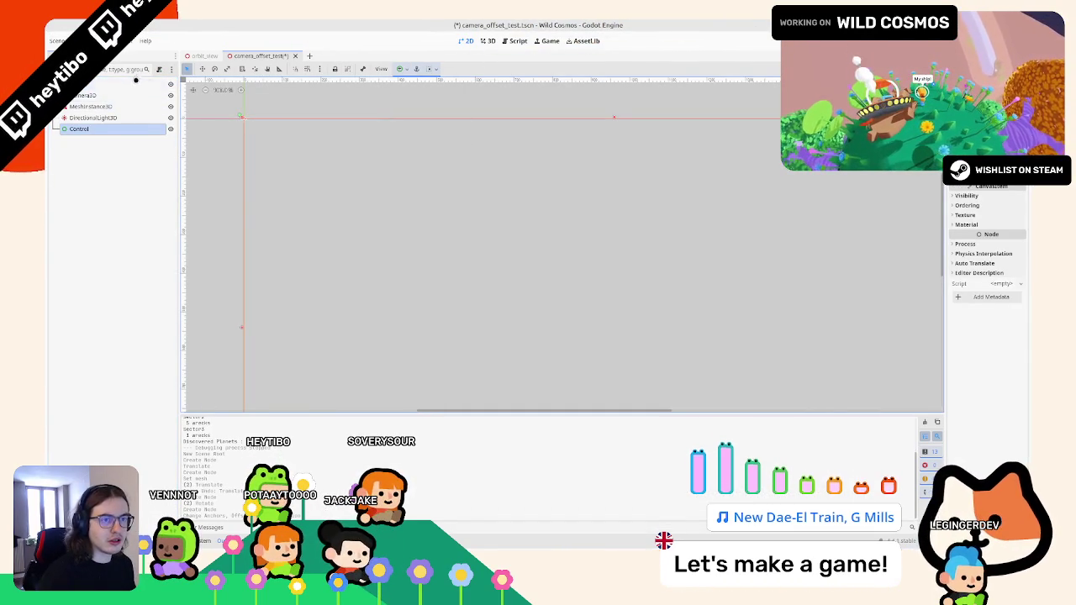
Add a Label as a child of the Control and save the scene
{"action": "key", "text": "ctrl+a"}
{"action": "type", "text": "label"}
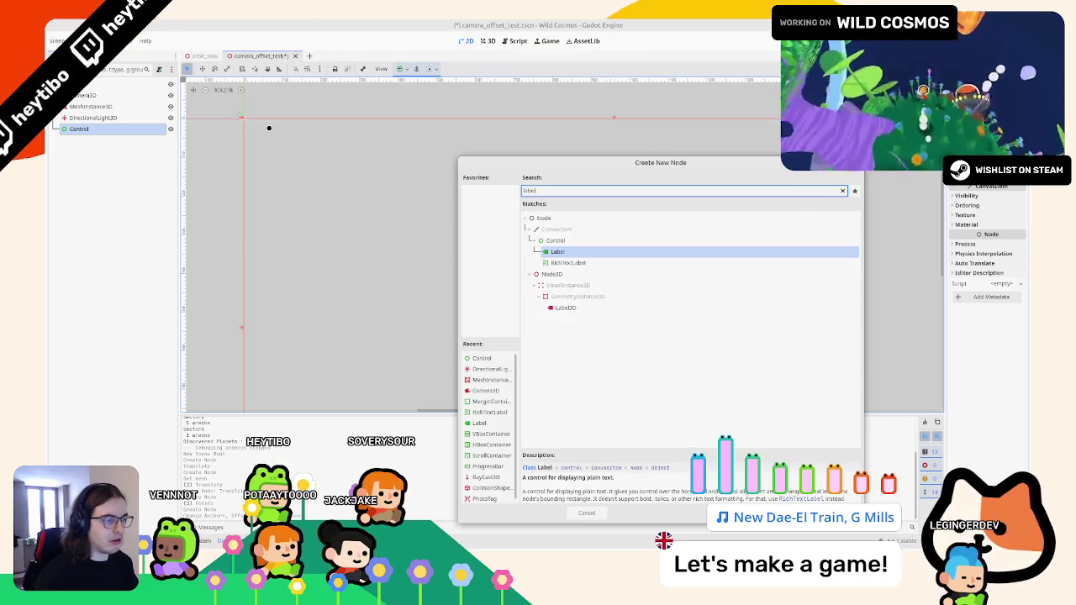
{"action": "key", "text": "Return"}
{"action": "key", "text": "Delete"}
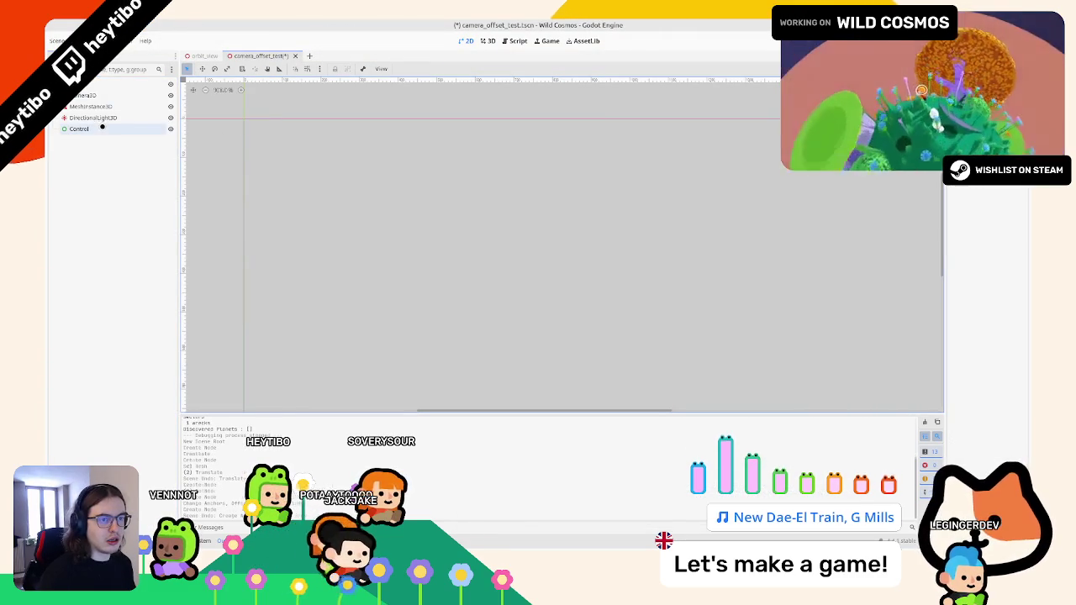
{"action": "left_click", "coordinate": [84, 129]}
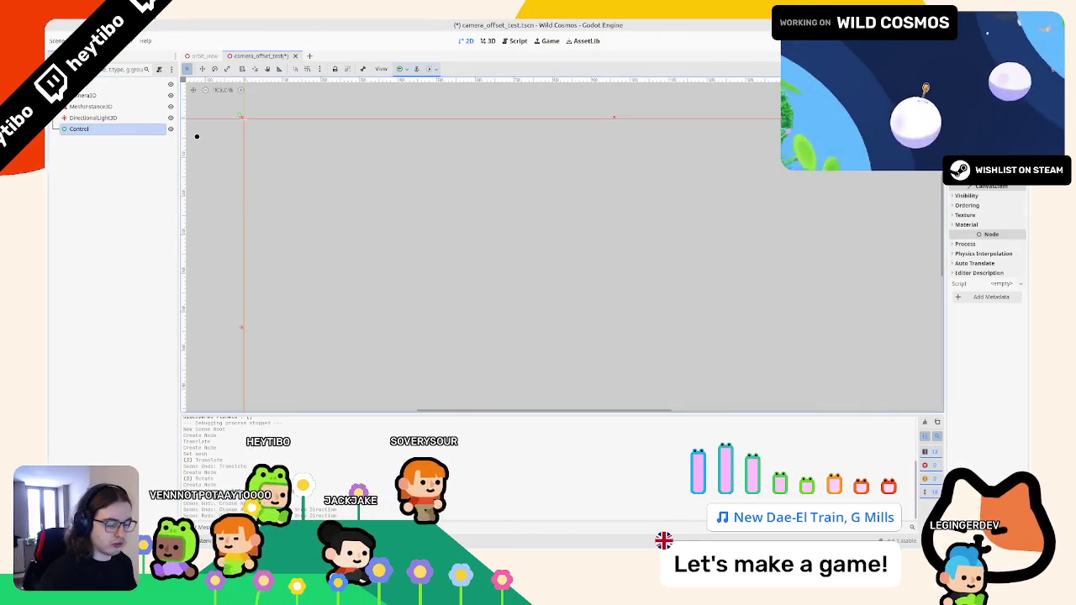
{"action": "key", "text": "ctrl+a"}
{"action": "key", "text": "Return"}
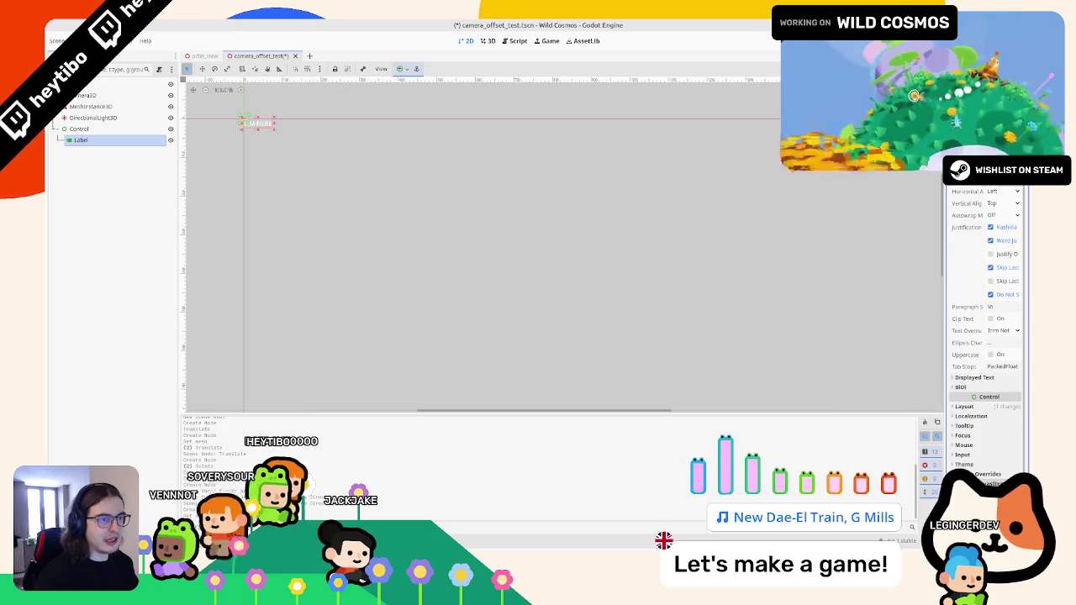
{"action": "key", "text": "ctrl+s"}
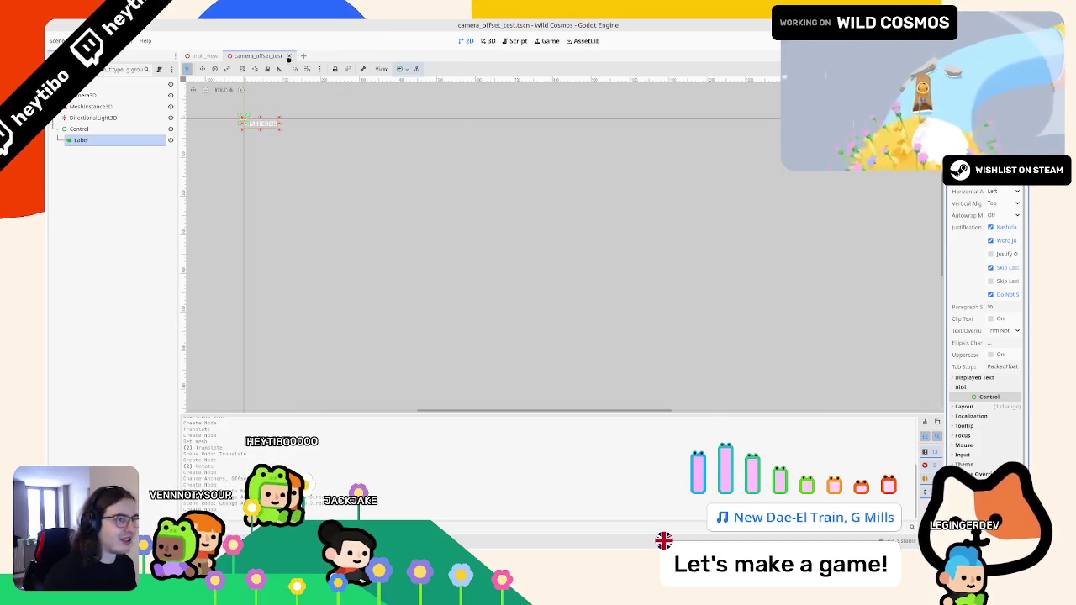
Attach a new default-template script to the root Node3D
{"action": "left_click", "coordinate": [403, 69]}
{"action": "left_click", "coordinate": [84, 85]}
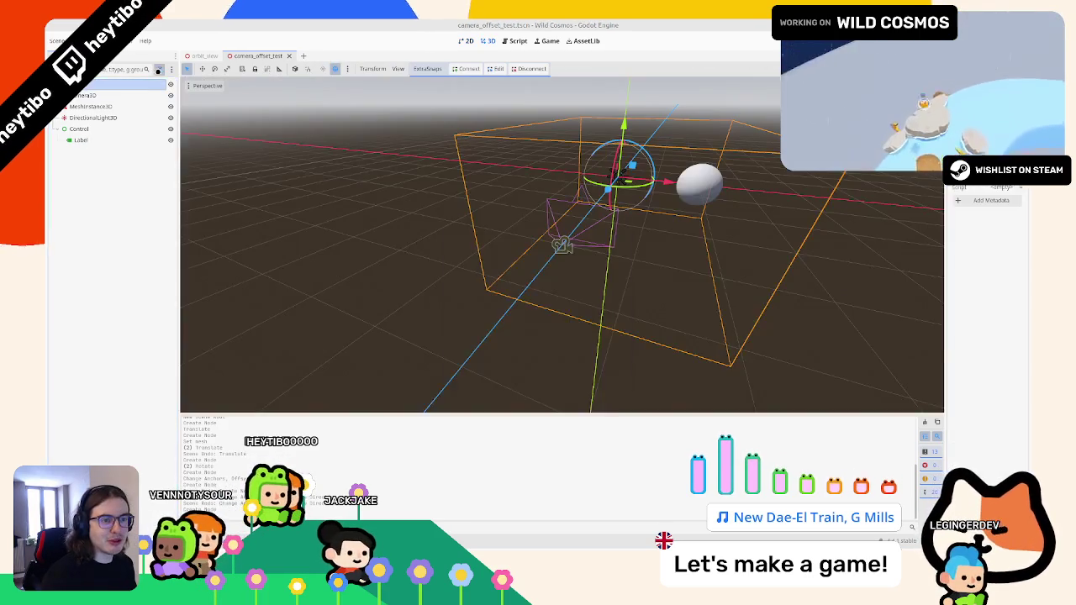
{"action": "left_click", "coordinate": [159, 69]}
{"action": "left_click", "coordinate": [579, 366]}
{"action": "right_click", "coordinate": [118, 137]}
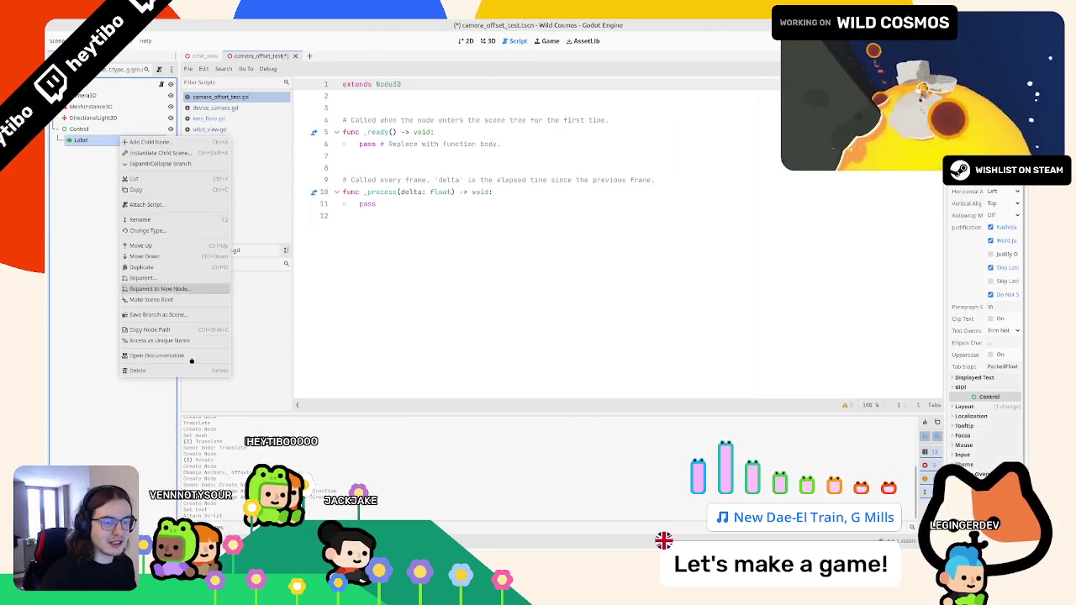
Add onready references to Label and unique-named Camera3D, and call camera_3d.unproject_position in _process
{"action": "key", "text": "Escape"}
{"action": "mouse_move", "coordinate": [120, 141]}
{"action": "left_mouse_down"}
{"action": "mouse_move", "coordinate": [403, 110]}
{"action": "mouse_move", "coordinate": [353, 108]}
{"action": "mouse_move", "coordinate": [412, 163]}
{"action": "left_mouse_up"}
{"action": "key", "text": "BackSpace"}
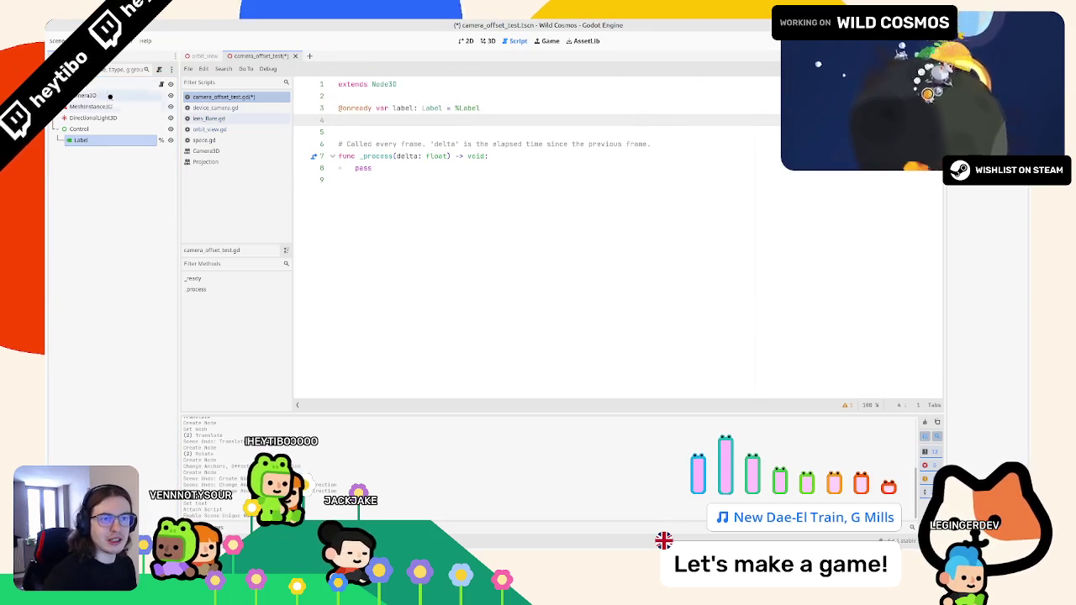
{"action": "right_click", "coordinate": [108, 94]}
{"action": "left_click", "coordinate": [164, 299]}
{"action": "left_click_drag", "start_coordinate": [84, 95], "coordinate": [420, 132]}
{"action": "double_click", "coordinate": [410, 132]}
{"action": "key", "text": "ctrl+c"}
{"action": "double_click", "coordinate": [367, 179]}
{"action": "key", "text": "ctrl+v"}
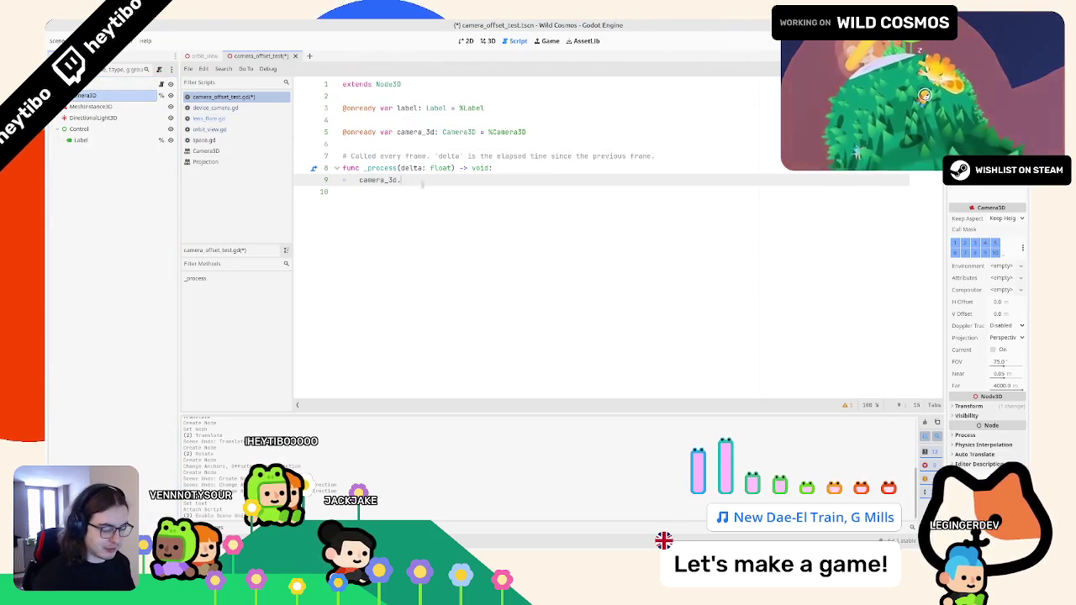
{"action": "type", "text": ".unproj"}
{"action": "key", "text": "Return"}
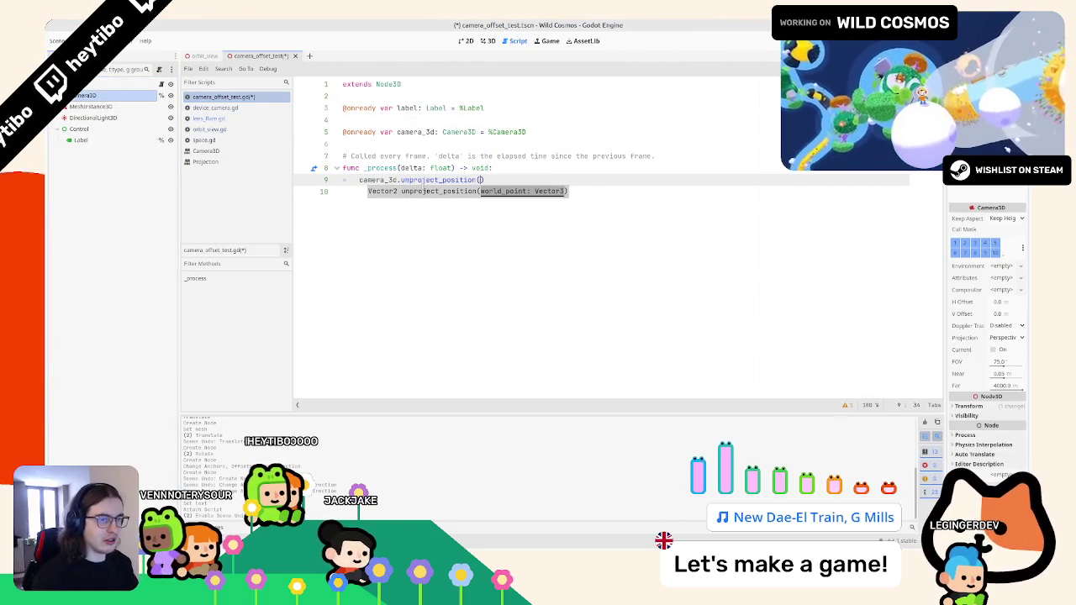
Make the target sphere unique-named, reference it, and pass its global_position to unproject_position
{"action": "left_click", "coordinate": [95, 107]}
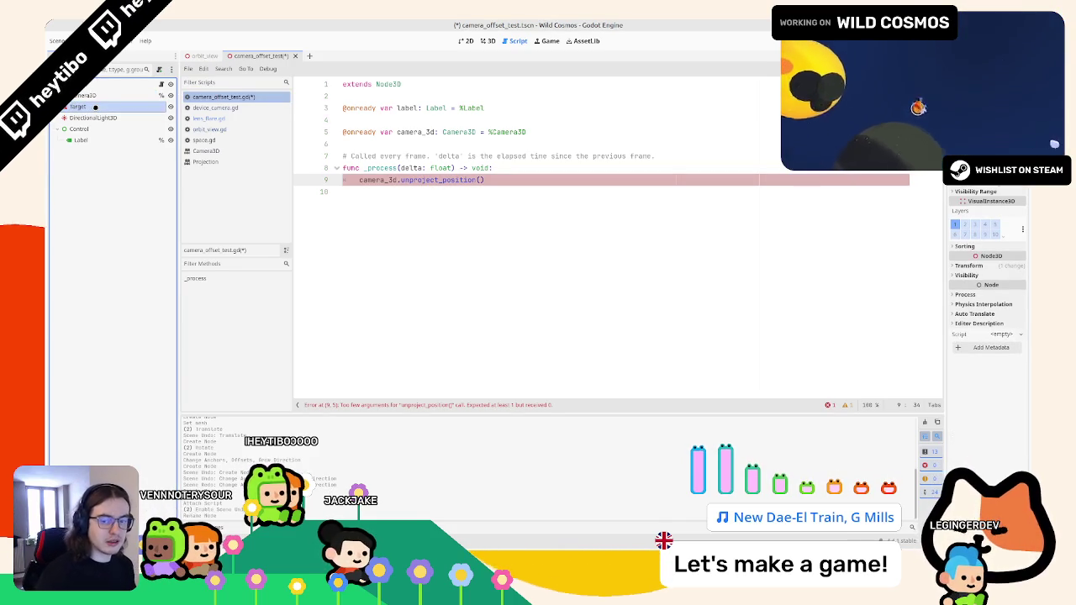
{"action": "right_click", "coordinate": [95, 106]}
{"action": "left_click", "coordinate": [130, 331]}
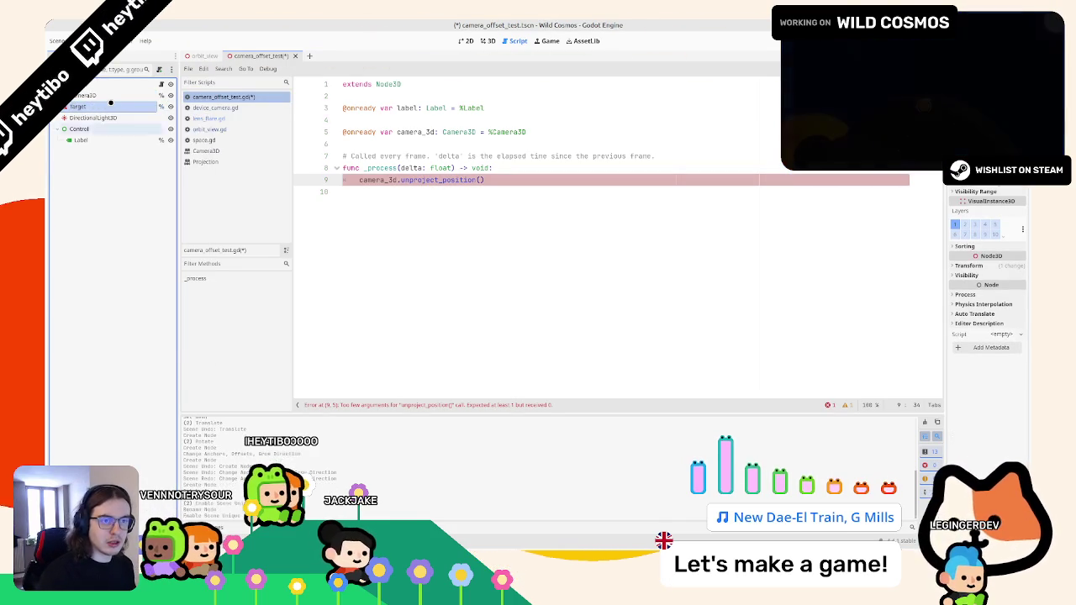
{"action": "left_click_drag", "start_coordinate": [194, 108], "coordinate": [406, 144]}
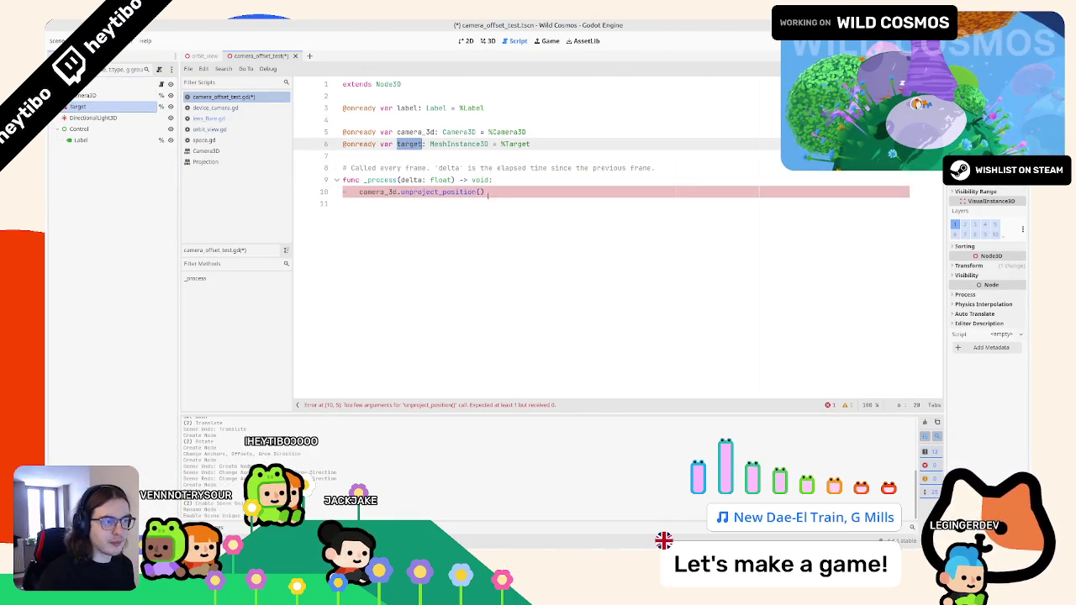
{"action": "left_click", "coordinate": [481, 192]}
{"action": "type", "text": ".global_"}
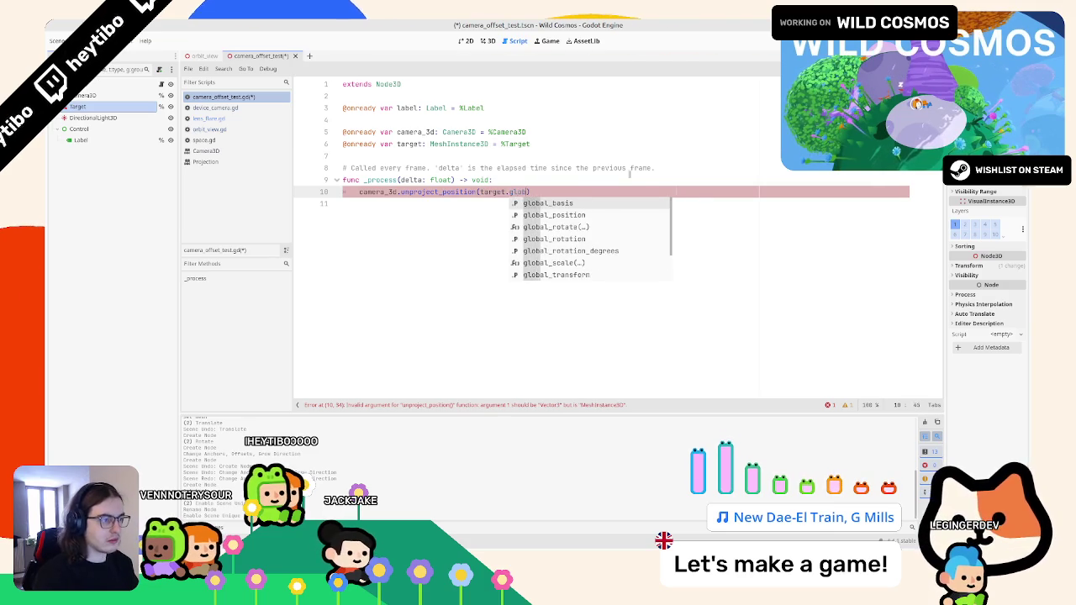
{"action": "type", "text": "position,"}
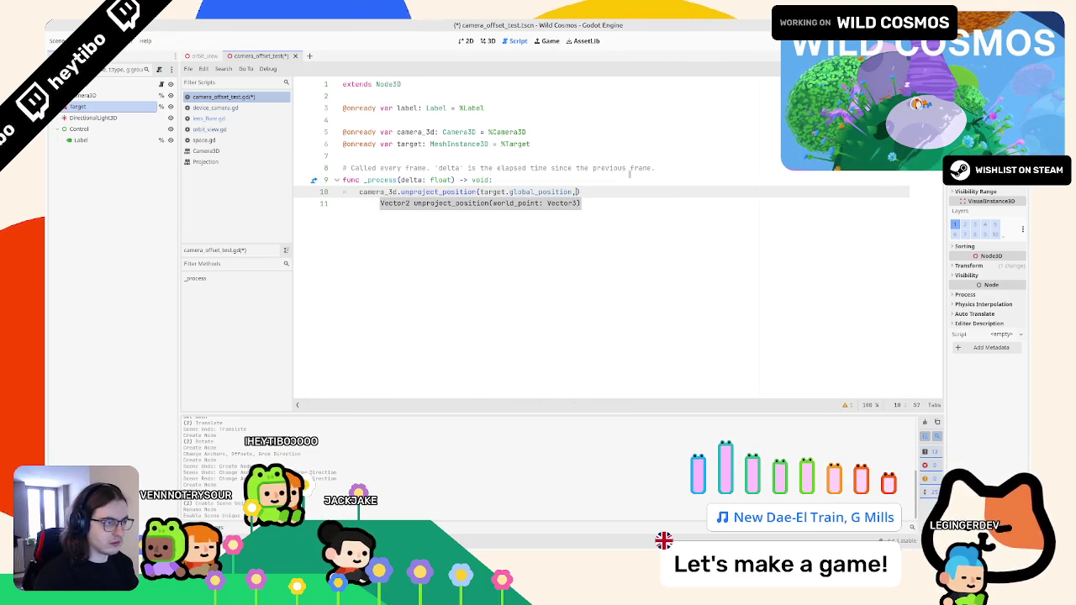
Store the result in screen_position: Vector2, set label.position to it, and run with F6
{"action": "key", "text": "ctrl+Left"}
{"action": "key", "text": "ctrl+Left"}
{"action": "key", "text": "ctrl+Left"}
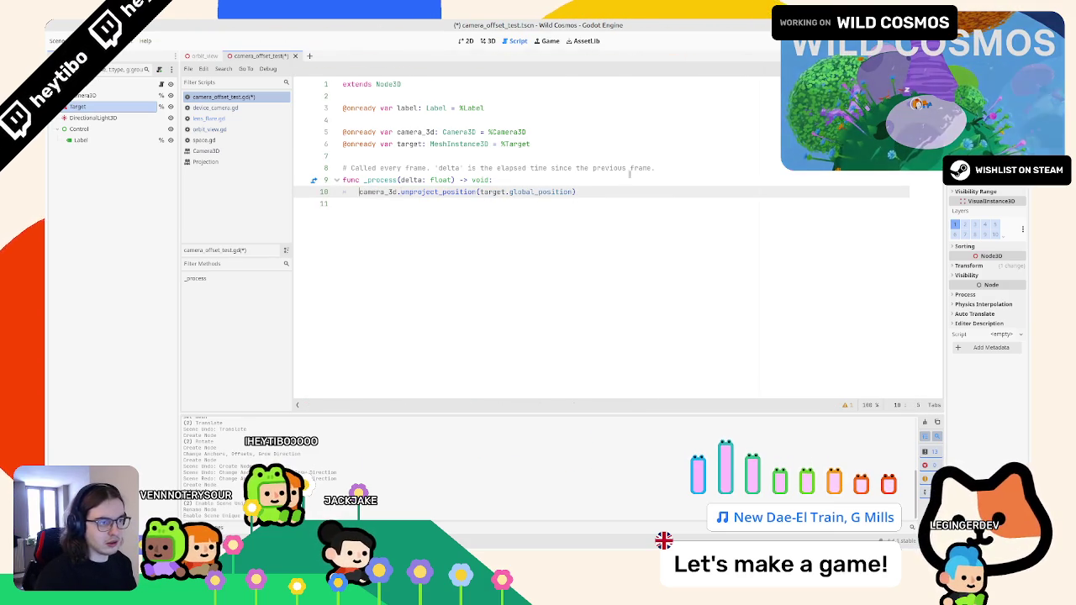
{"action": "type", "text": "var screen"}
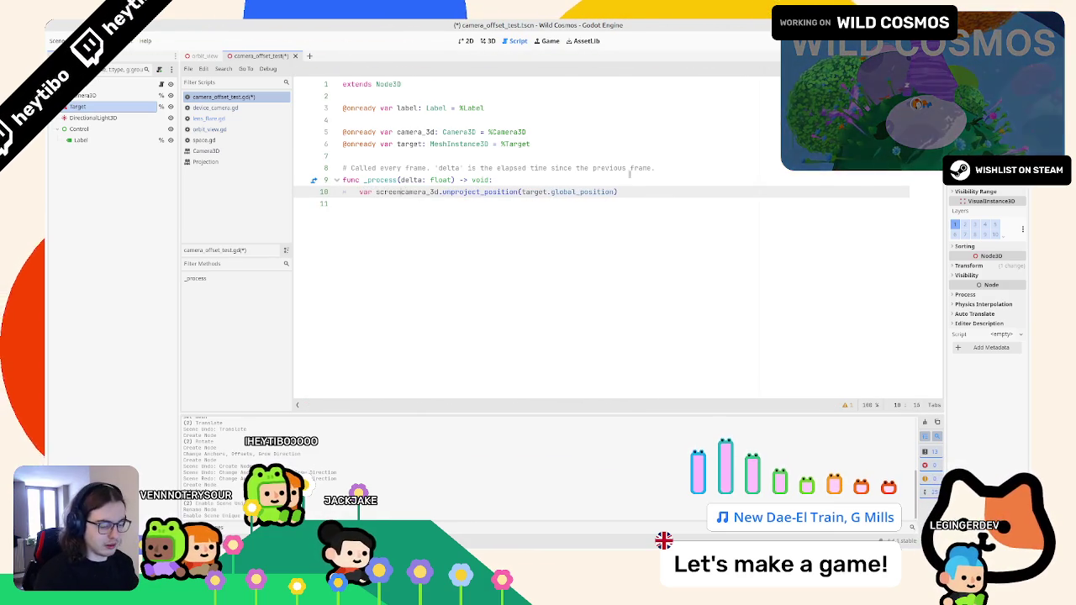
{"action": "key", "text": "Left"}
{"action": "key", "text": "Left"}
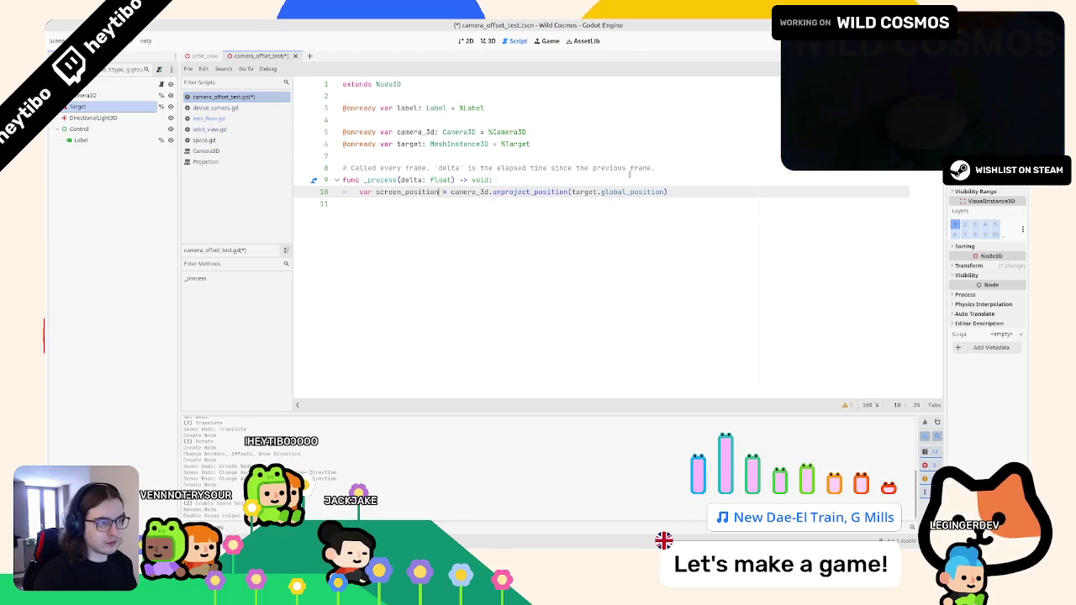
{"action": "type", "text": ": vec"}
{"action": "key", "text": "Return"}
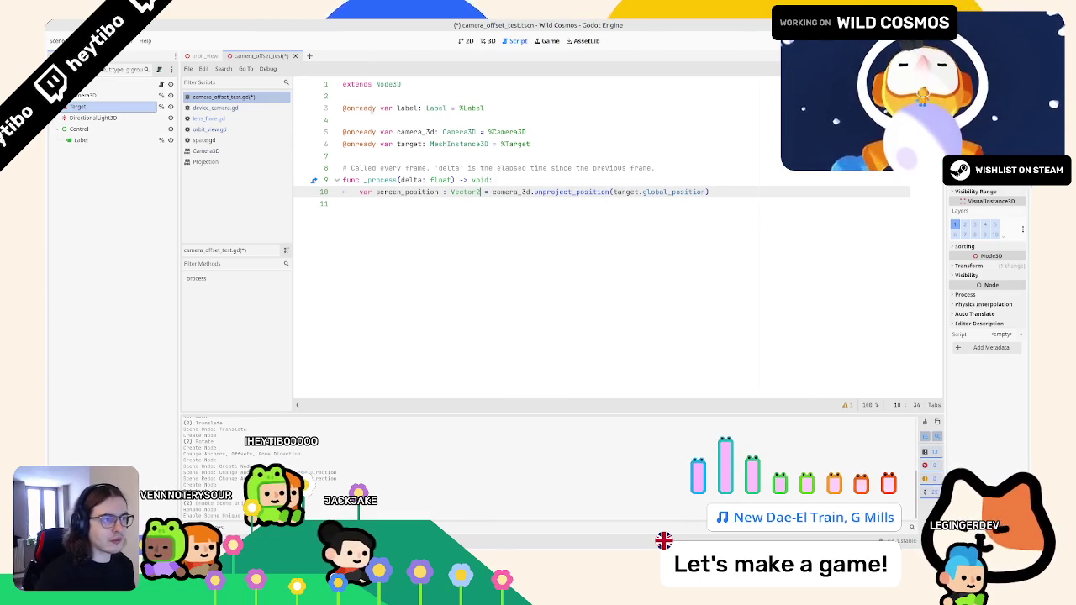
{"action": "left_click", "coordinate": [429, 248]}
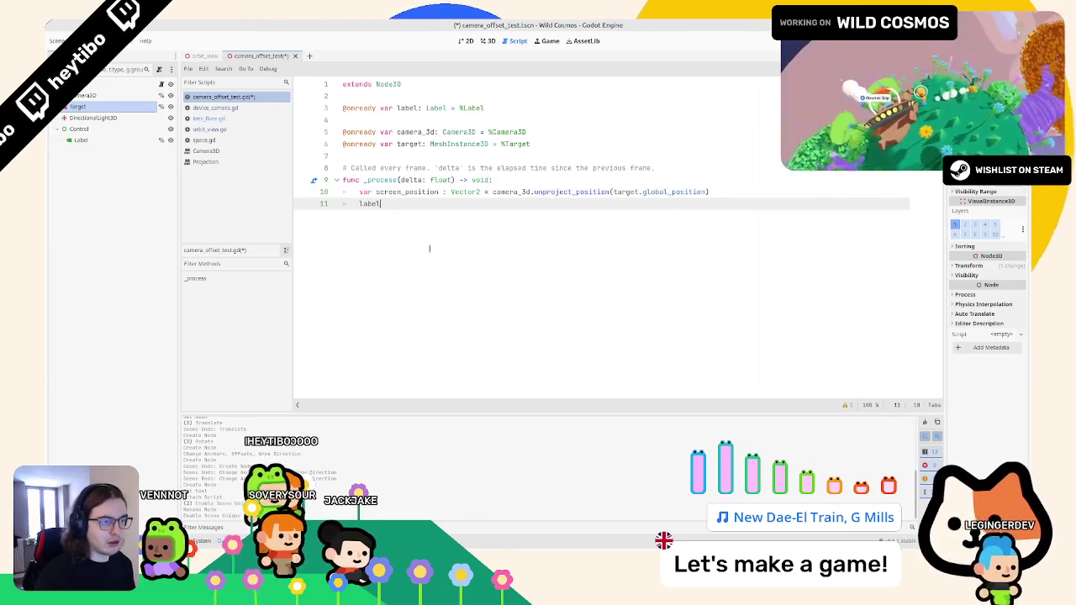
{"action": "type", "text": ".position = sc"}
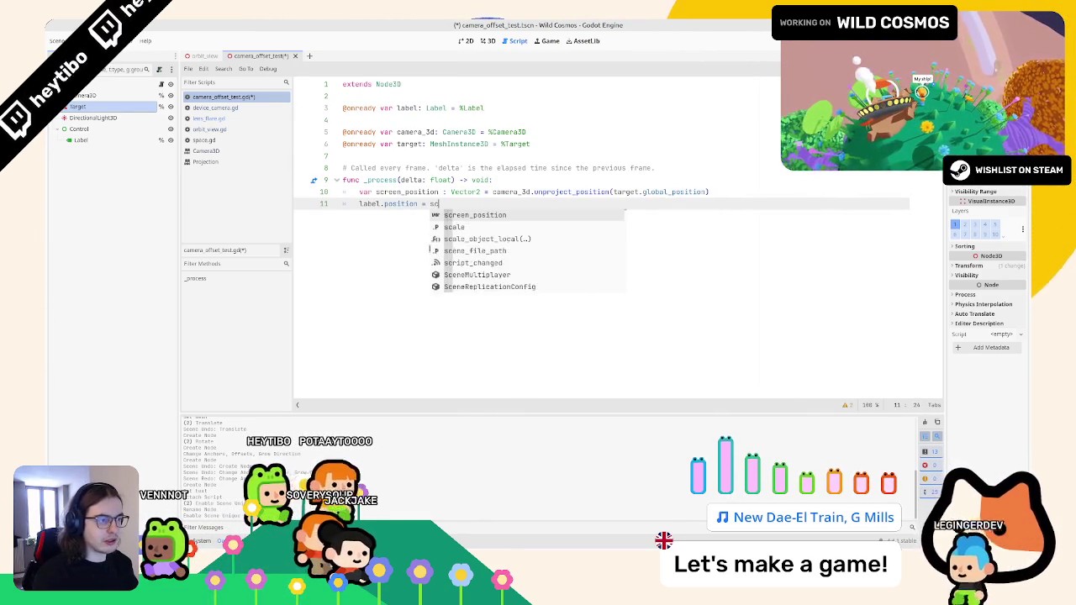
{"action": "key", "text": "Return"}
{"action": "key", "text": "F6"}
{"action": "right_click", "coordinate": [530, 125]}
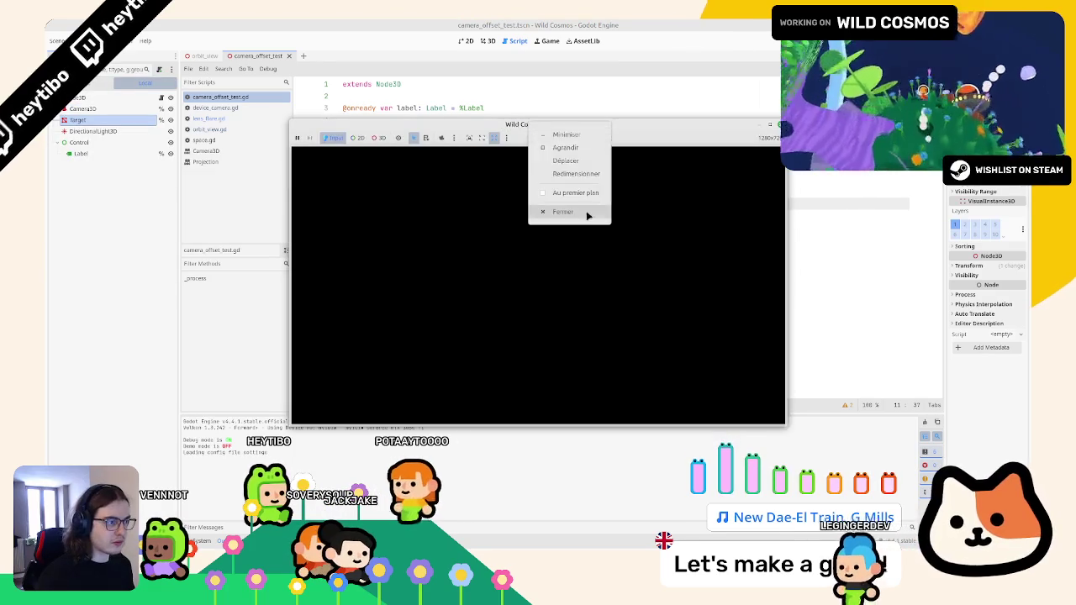
Make the test Camera3D the current camera
{"action": "left_click", "coordinate": [333, 157]}
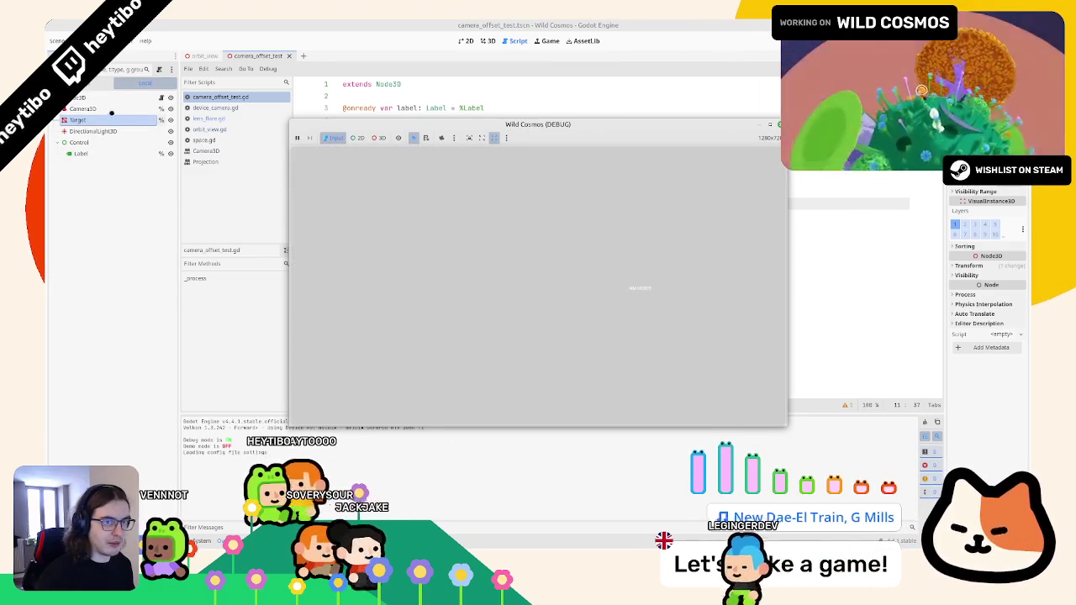
{"action": "left_click", "coordinate": [110, 110]}
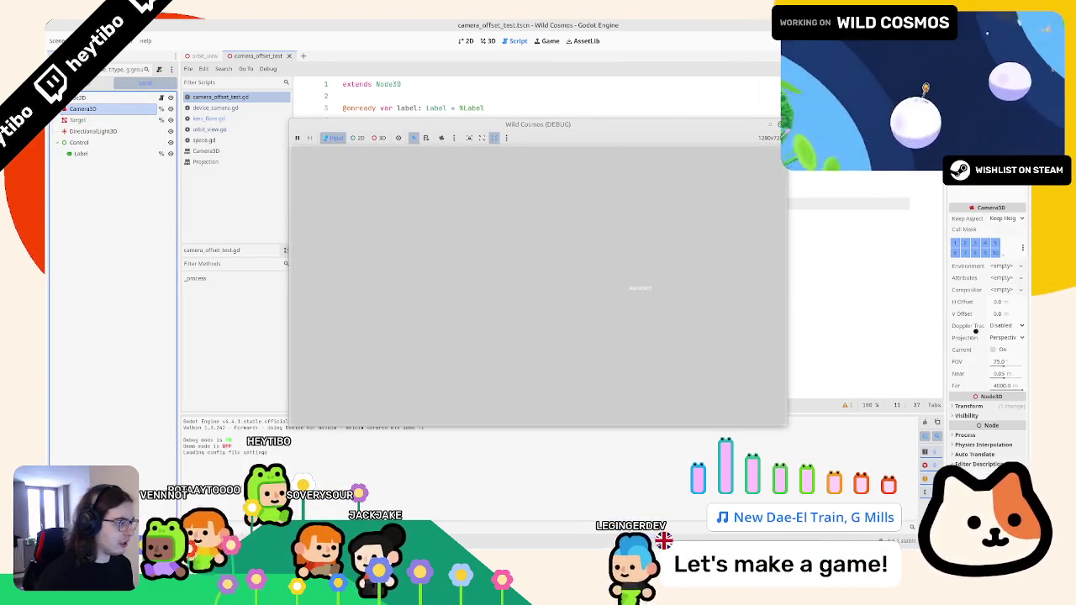
{"action": "left_click", "coordinate": [993, 349]}
{"action": "right_click", "coordinate": [614, 124]}
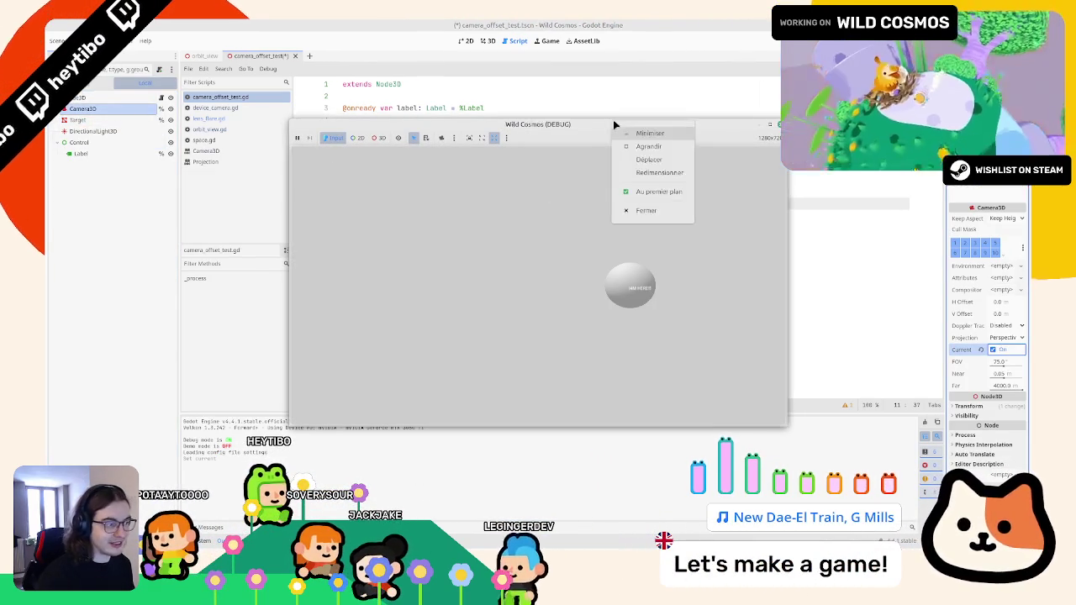
{"action": "key", "text": "Escape"}
Set the camera's H Offset to 1.0 and V Offset to 1.94, try a roll and reset it to 0
{"action": "mouse_move", "coordinate": [1001, 301]}
{"action": "left_mouse_down"}
{"action": "mouse_move", "coordinate": [1033, 301]}
{"action": "mouse_move", "coordinate": [1009, 301]}
{"action": "left_mouse_up"}
{"action": "mouse_move", "coordinate": [1000, 313]}
{"action": "left_mouse_down"}
{"action": "mouse_move", "coordinate": [983, 314]}
{"action": "mouse_move", "coordinate": [1026, 301]}
{"action": "mouse_move", "coordinate": [975, 301]}
{"action": "mouse_move", "coordinate": [1004, 377]}
{"action": "left_mouse_up"}
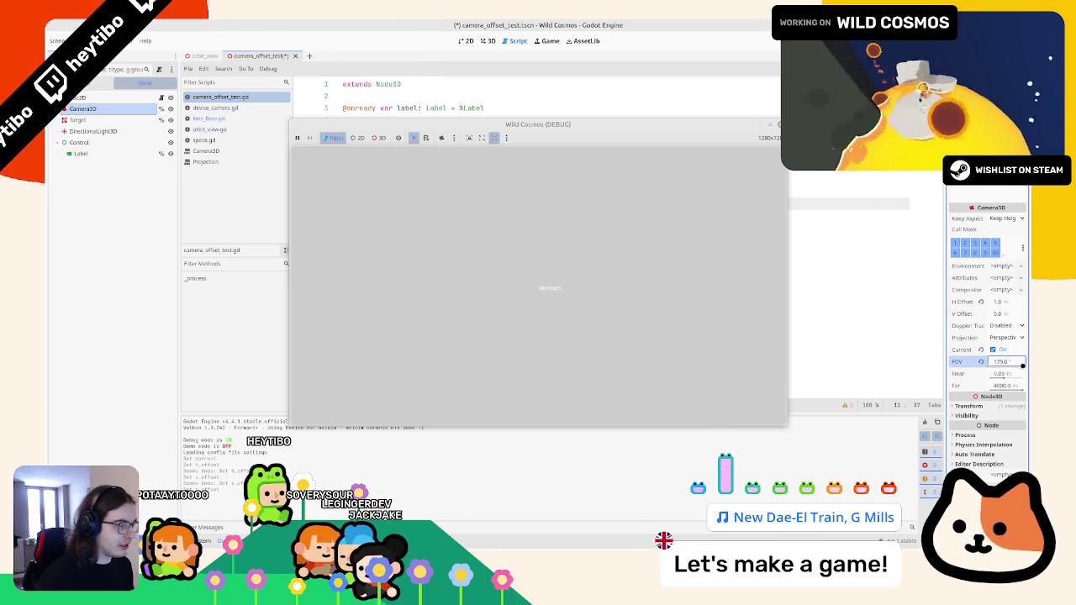
{"action": "left_click_drag", "start_coordinate": [1005, 313], "coordinate": [1026, 313]}
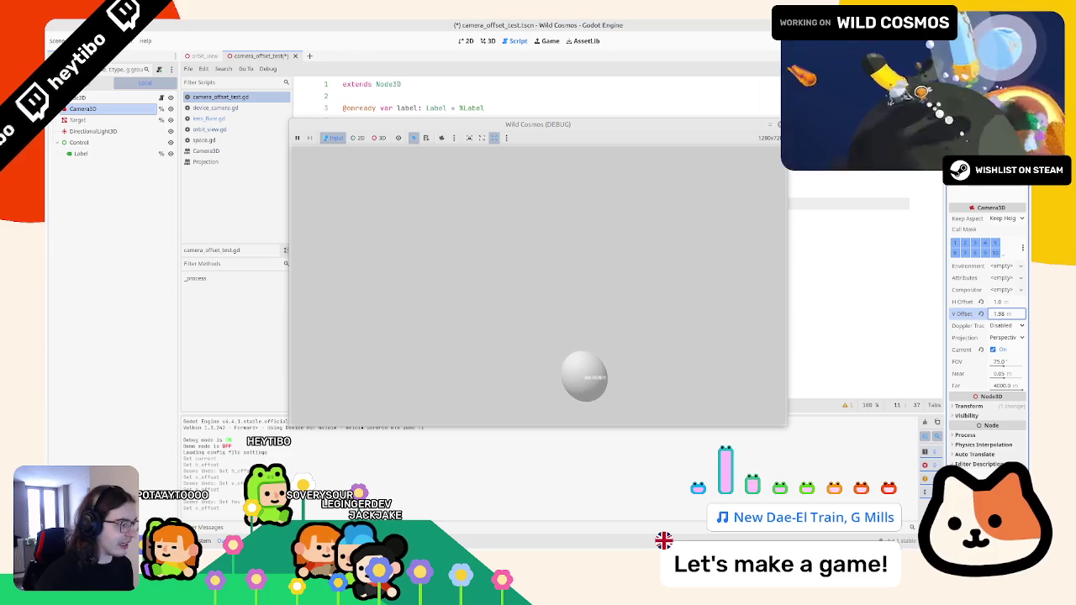
{"action": "left_click", "coordinate": [996, 405]}
{"action": "mouse_move", "coordinate": [1004, 451]}
{"action": "left_mouse_down"}
{"action": "mouse_move", "coordinate": [1013, 452]}
{"action": "mouse_move", "coordinate": [965, 453]}
{"action": "left_mouse_up"}
{"action": "left_click", "coordinate": [988, 452]}
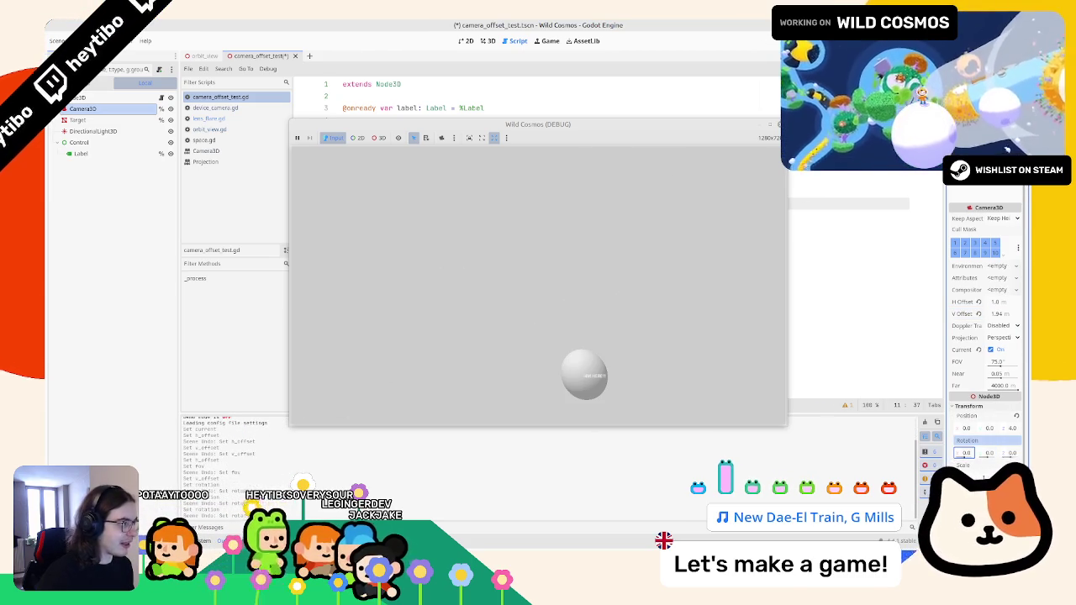
{"action": "key", "text": "F8"}
{"action": "left_click", "coordinate": [487, 40]}
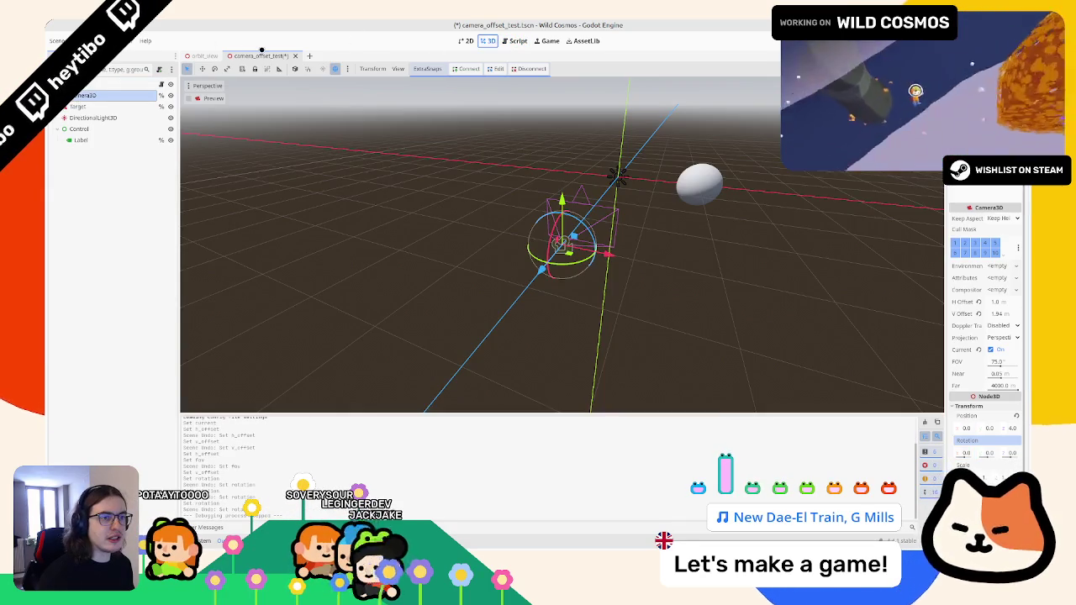
Close the camera_offset_test scene and the scripts no longer needed
{"action": "key", "text": "ctrl+shift+w"}
{"action": "left_click", "coordinate": [496, 313]}
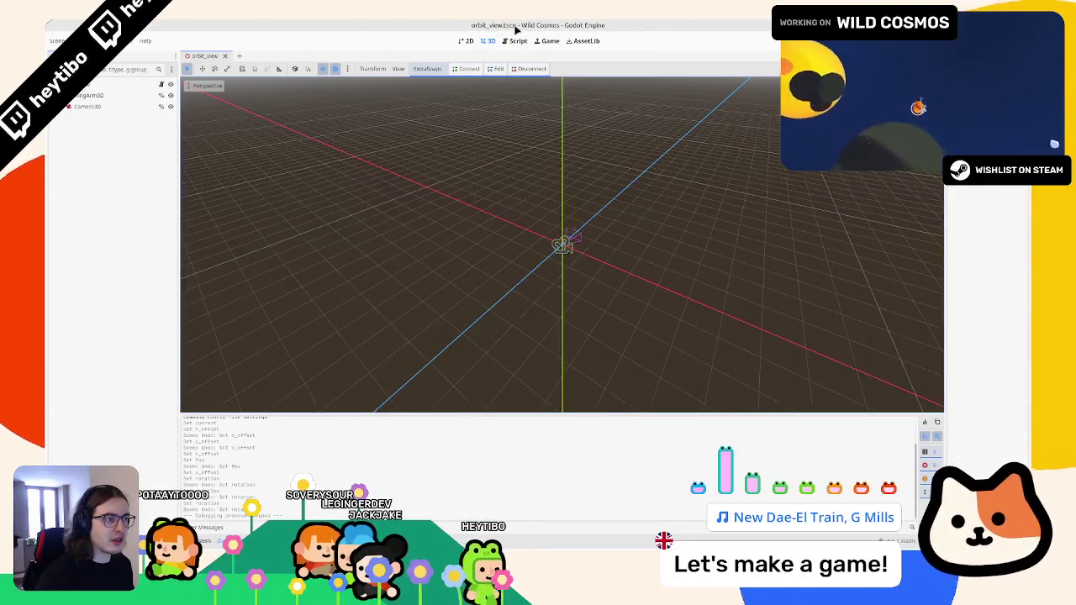
{"action": "left_click", "coordinate": [162, 85]}
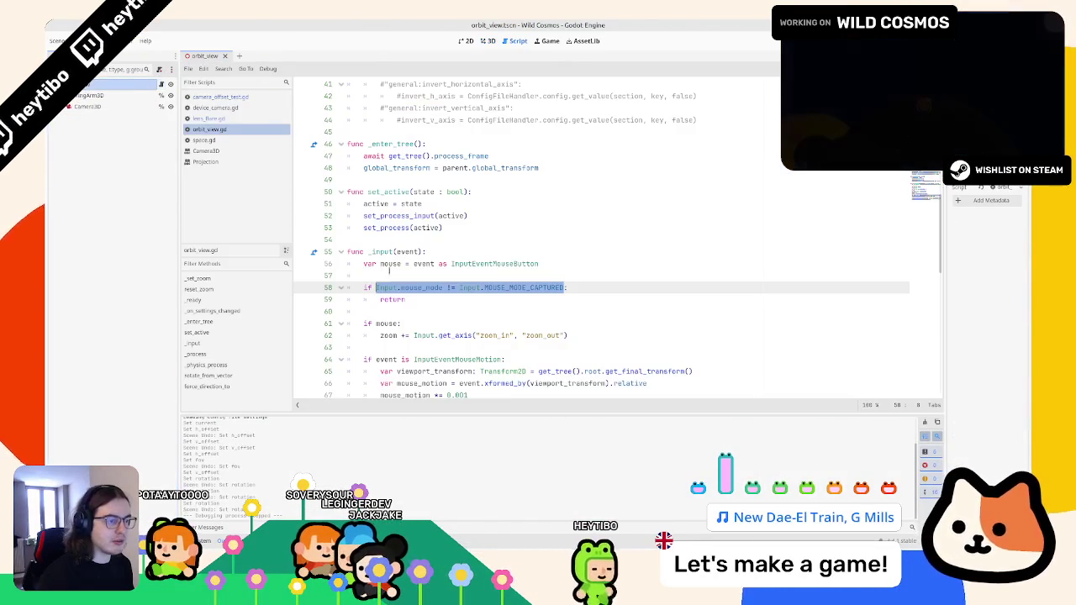
{"action": "middle_click", "coordinate": [210, 129]}
{"action": "middle_click", "coordinate": [209, 129]}
{"action": "middle_click", "coordinate": [210, 129]}
{"action": "middle_click", "coordinate": [209, 129]}
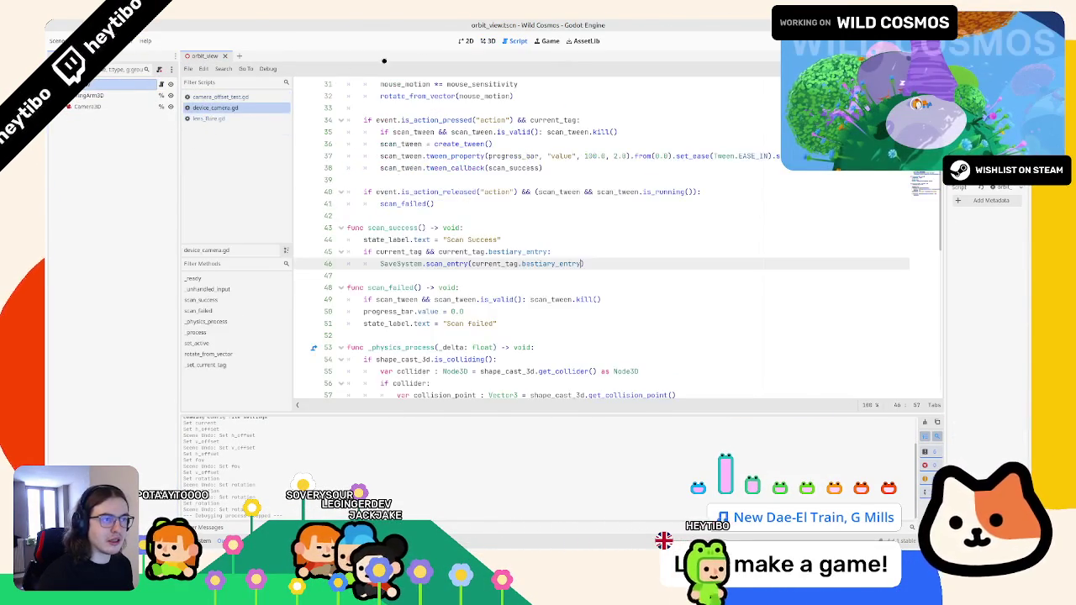
{"action": "left_click", "coordinate": [490, 41]}
Open space.tscn and the LensFlare script, then show the space scene in 3D
{"action": "key", "text": "ctrl+shift+o"}
{"action": "key", "text": "Return"}
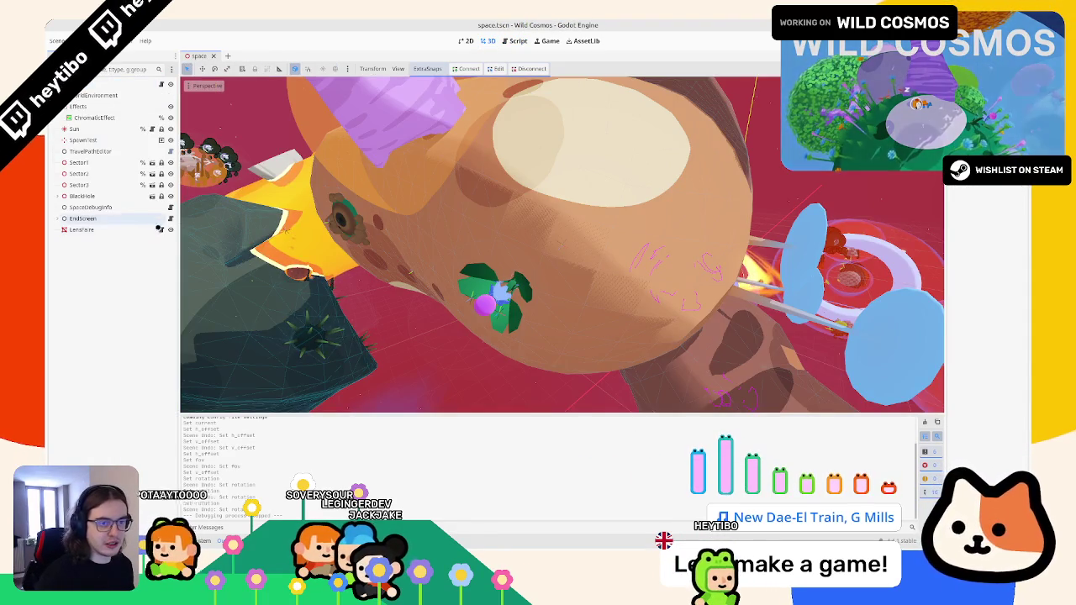
{"action": "left_click", "coordinate": [159, 227]}
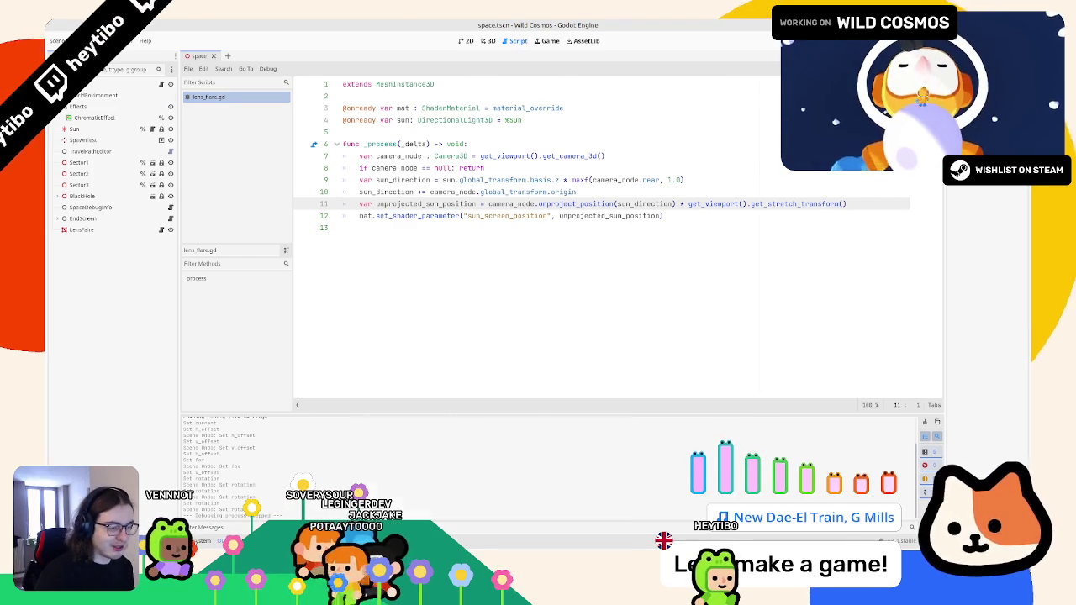
{"action": "key", "text": "alt+Tab"}
{"action": "key", "text": "alt+Tab"}
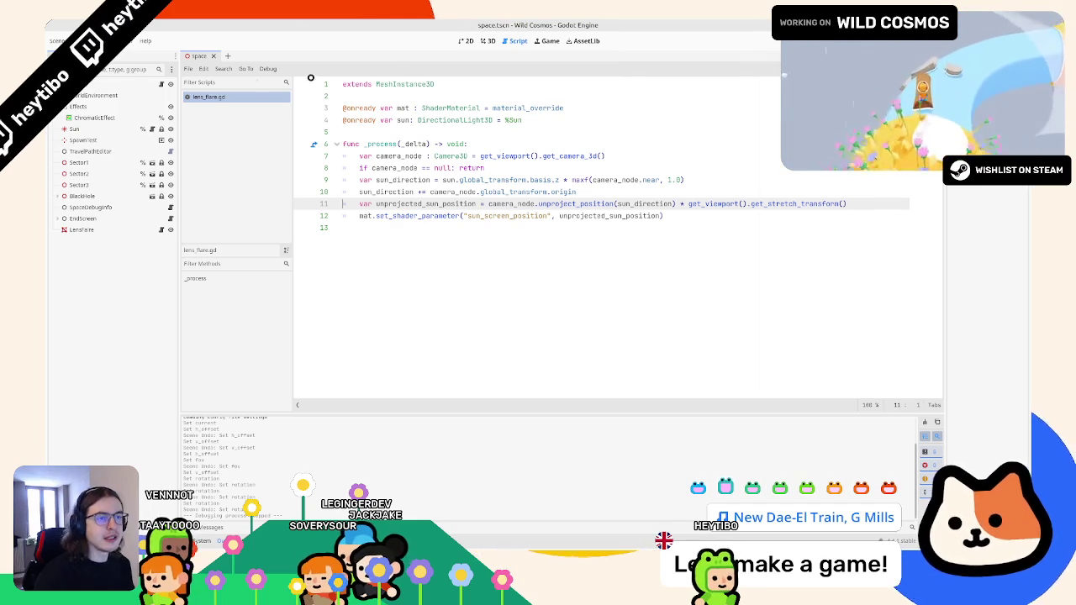
{"action": "left_click", "coordinate": [488, 40]}
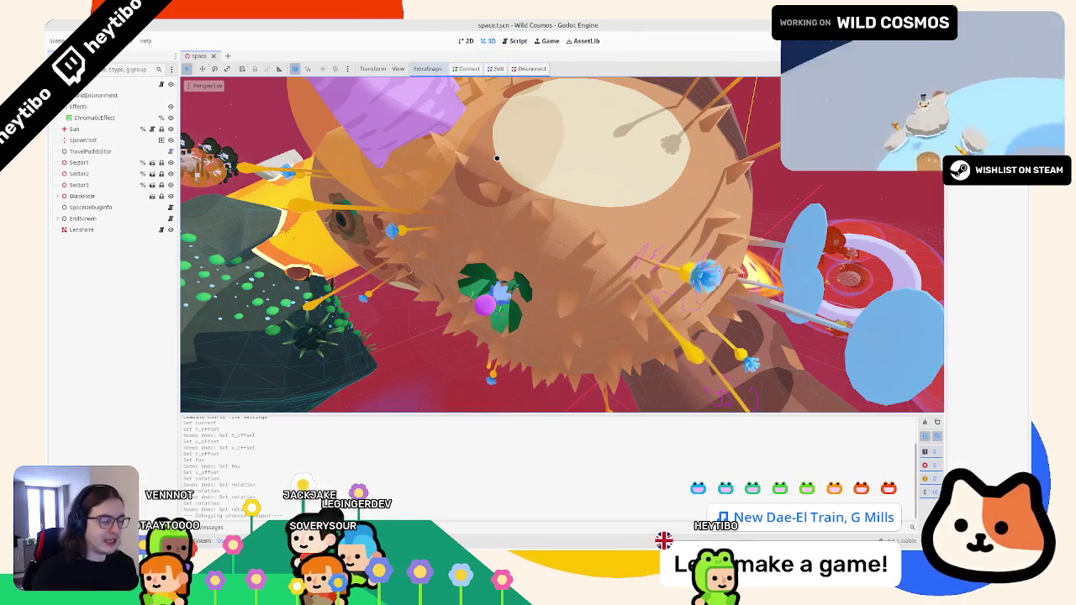
Run main.tscn as a specific scene, pause the game with Esc, and return to lens_flare.gd
{"action": "key", "text": "ctrl+shift+o"}
{"action": "type", "text": "ma"}
{"action": "key", "text": "Return"}
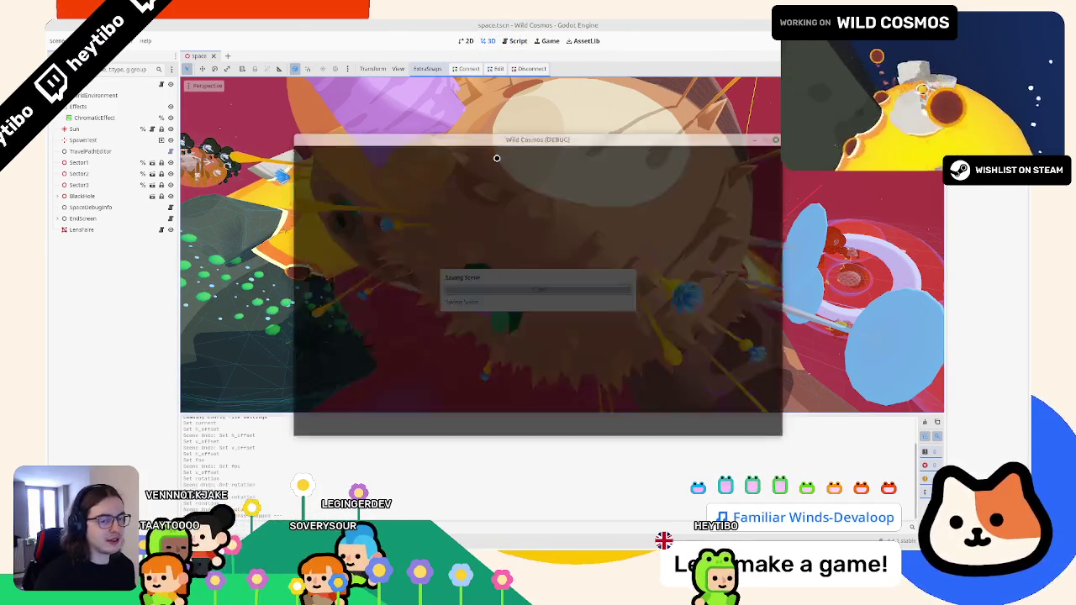
{"action": "right_click", "coordinate": [508, 124]}
{"action": "left_click", "coordinate": [541, 192]}
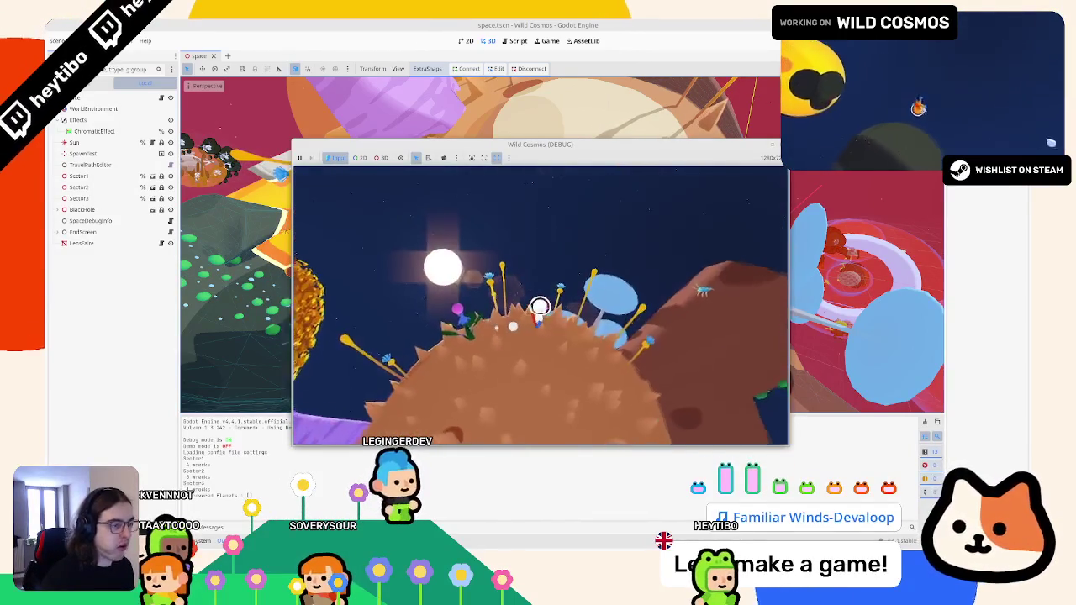
{"action": "key", "text": "Escape"}
{"action": "left_click", "coordinate": [518, 41]}
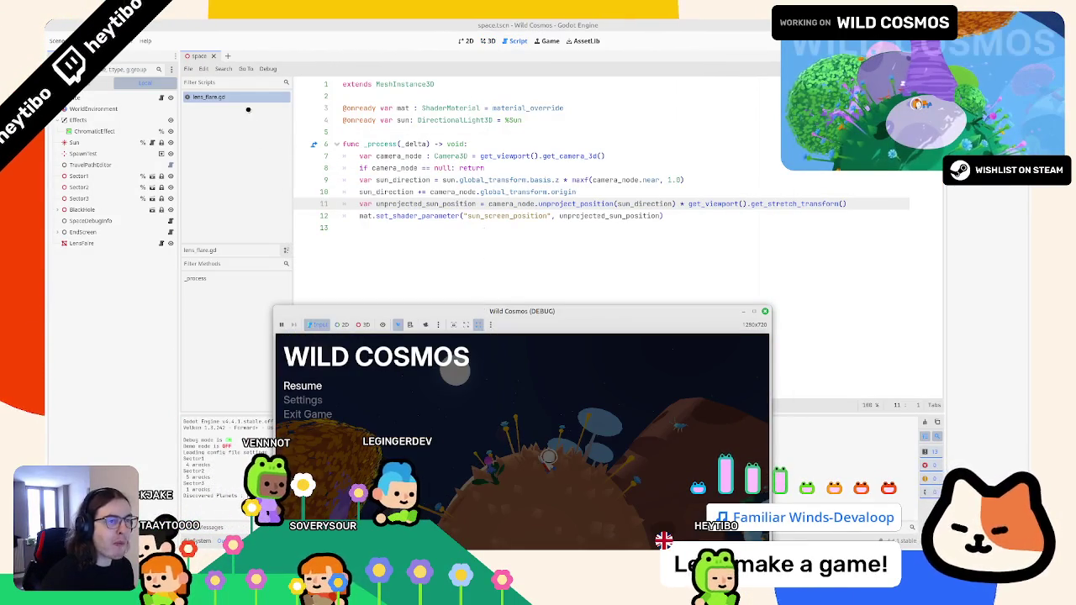
Trim the trailing space on line 10 and declare var offset : Vector3 on a new line
{"action": "left_click", "coordinate": [480, 192]}
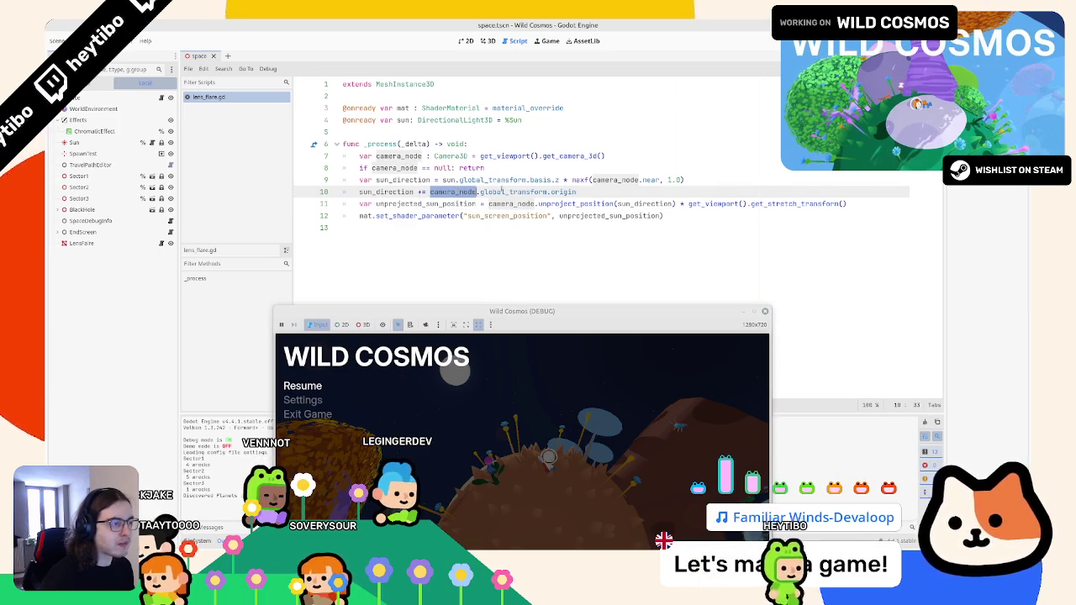
{"action": "mouse_move", "coordinate": [480, 191]}
{"action": "left_mouse_down"}
{"action": "mouse_move", "coordinate": [576, 191]}
{"action": "mouse_move", "coordinate": [429, 191]}
{"action": "left_mouse_up"}
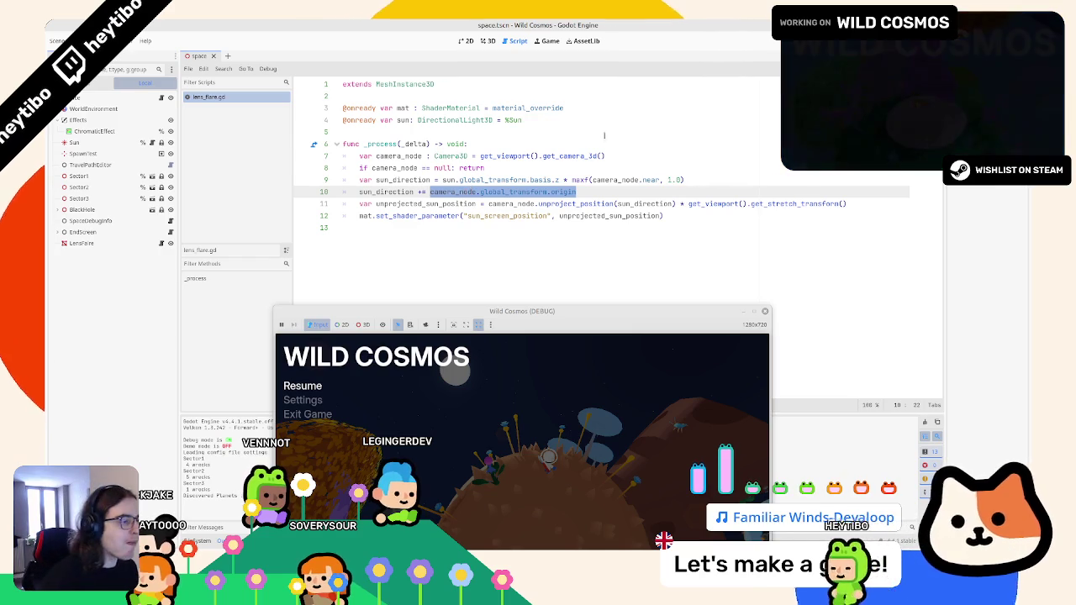
{"action": "key", "text": "End"}
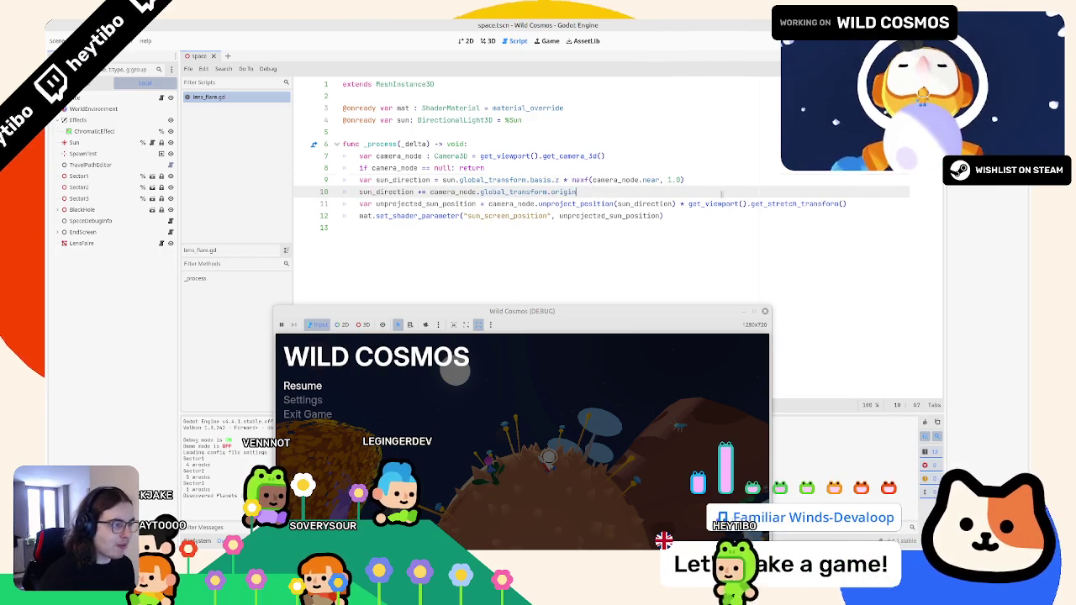
{"action": "key", "text": "BackSpace"}
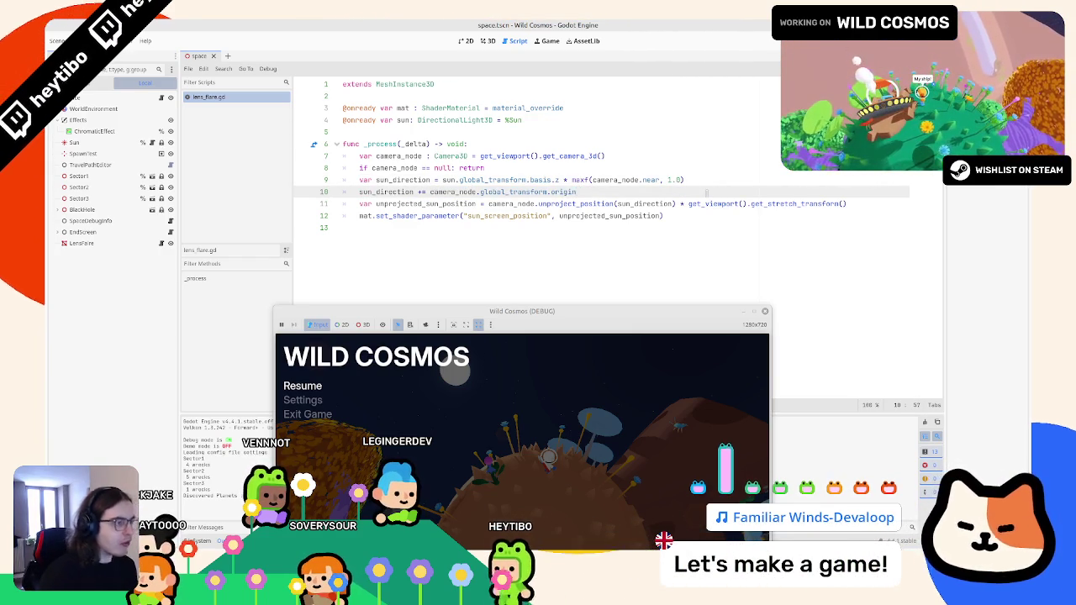
{"action": "left_click", "coordinate": [691, 170]}
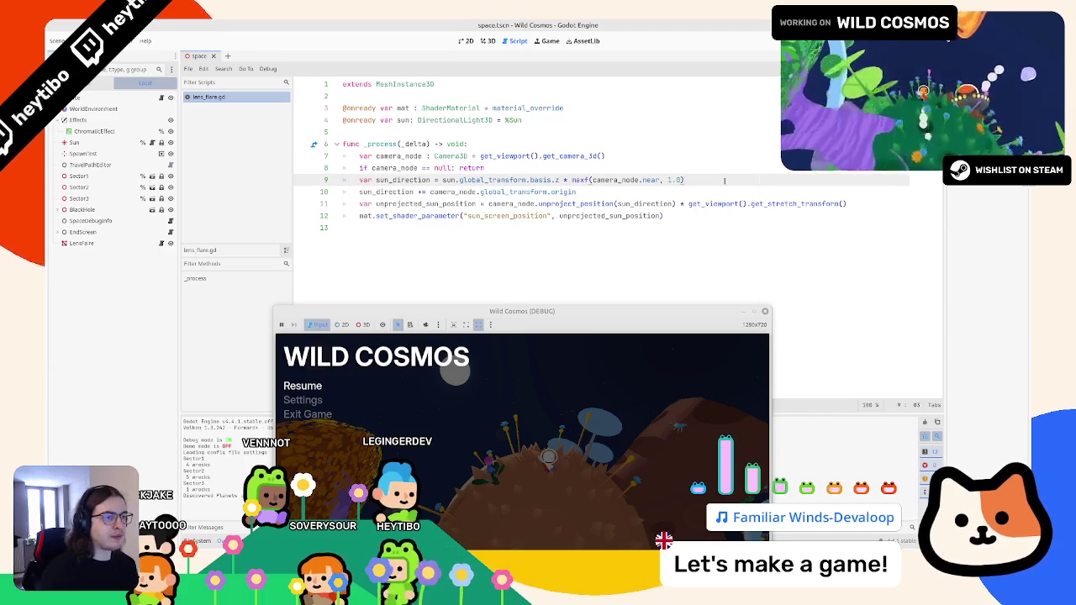
{"action": "left_click", "coordinate": [724, 180]}
{"action": "key", "text": "Return"}
{"action": "type", "text": "var "}
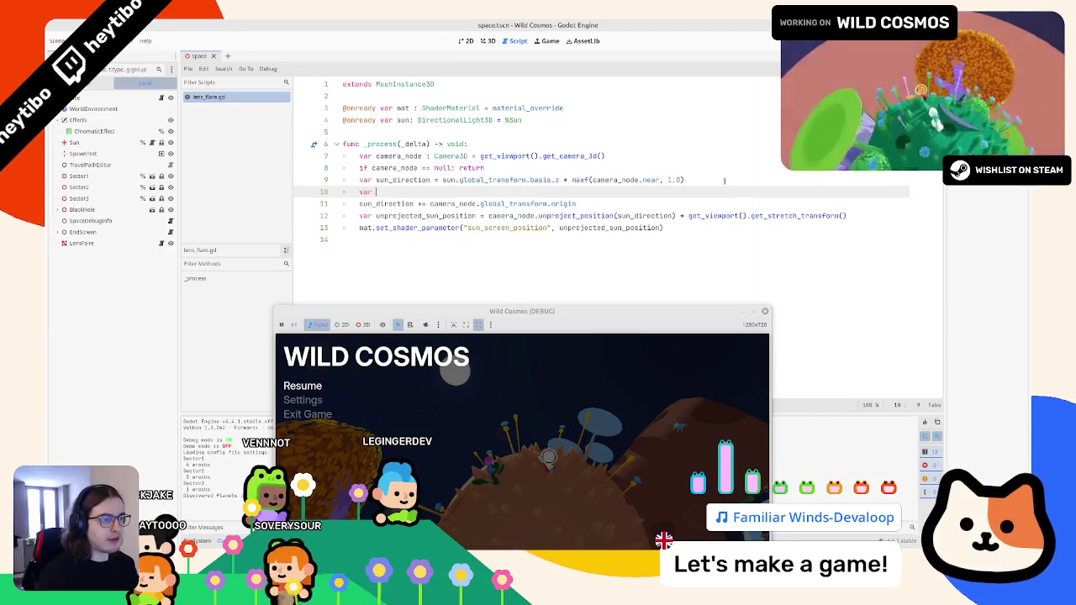
{"action": "type", "text": "offset : vec"}
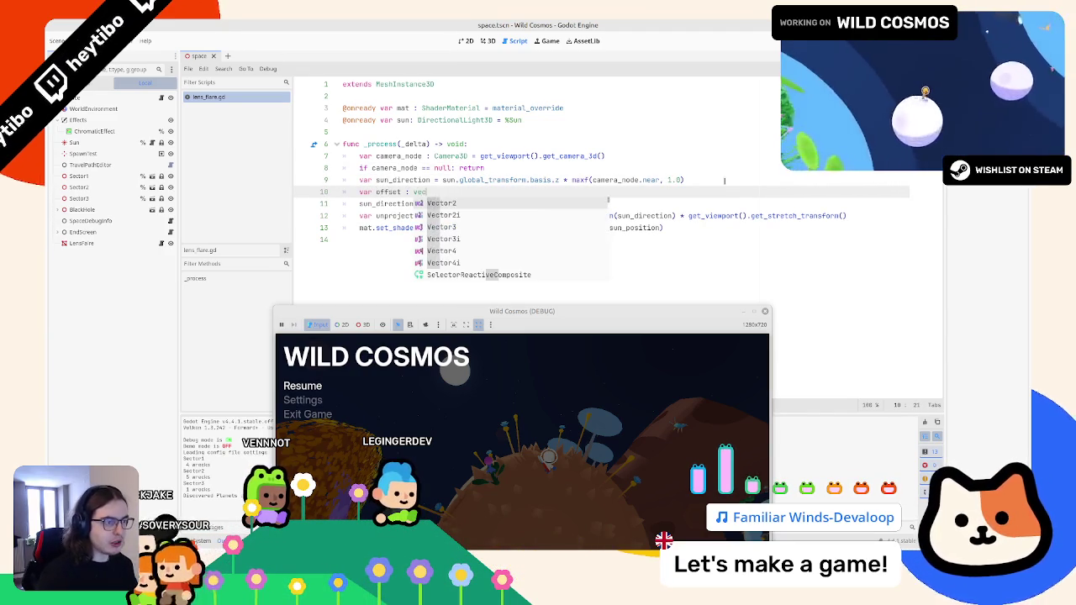
{"action": "key", "text": "Down"}
{"action": "key", "text": "Down"}
{"action": "key", "text": "Return"}
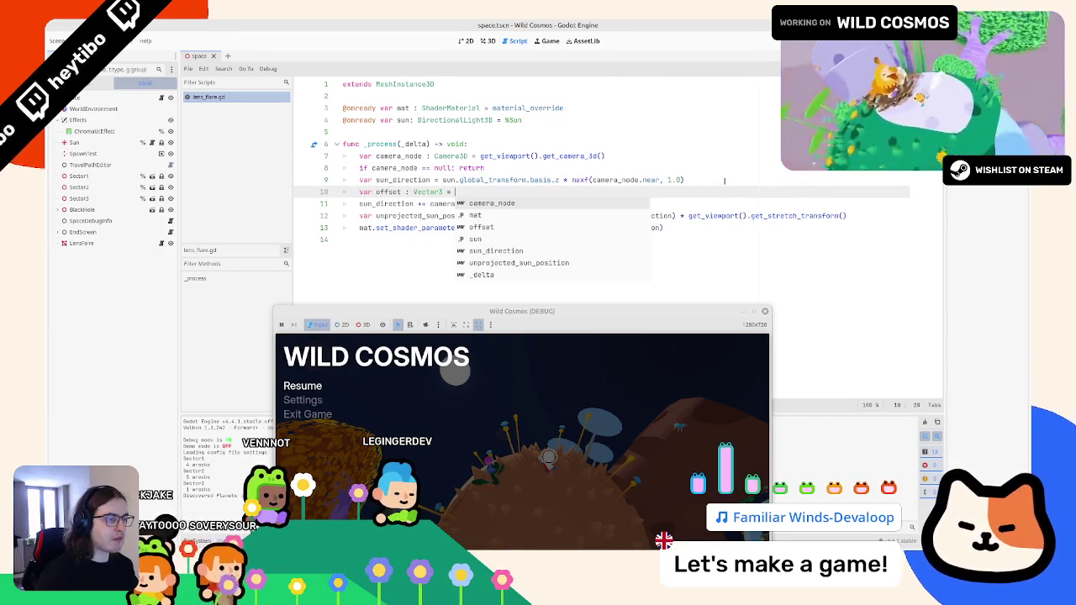
Assign offset a Vector3 built from the camera's h_offset and v_offset
{"action": "type", "text": "camera_node.g"}
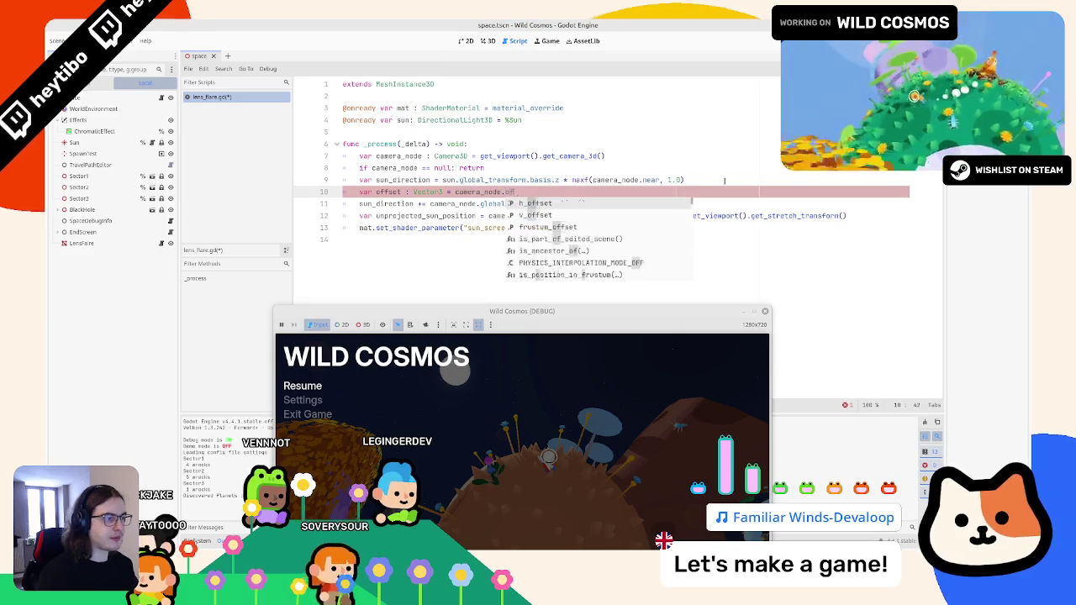
{"action": "key", "text": "ctrl+BackSpace"}
{"action": "key", "text": "ctrl+BackSpace"}
{"action": "type", "text": "ve"}
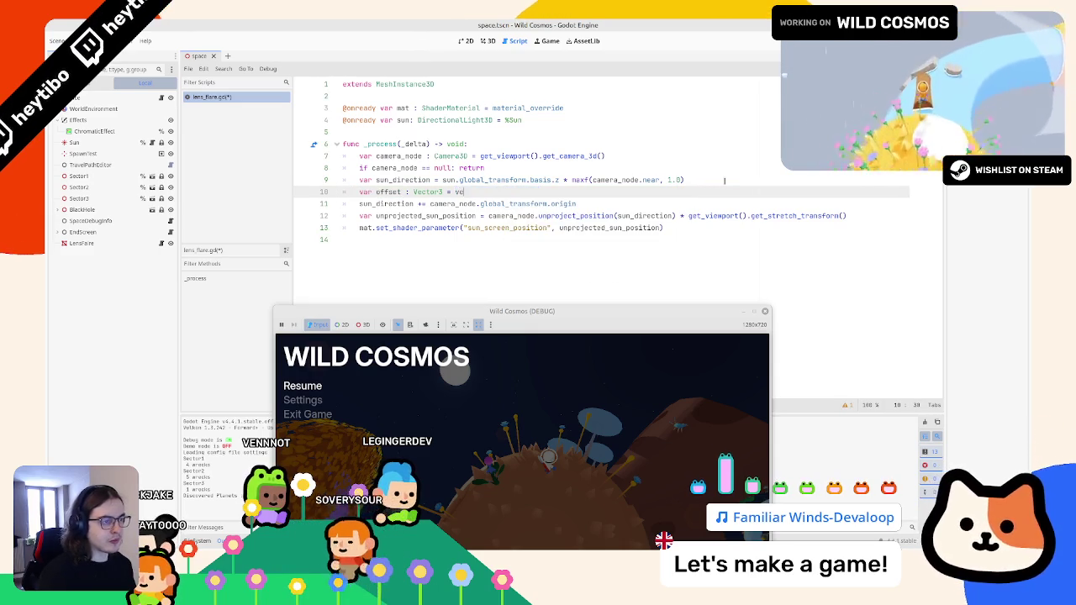
{"action": "key", "text": "Return"}
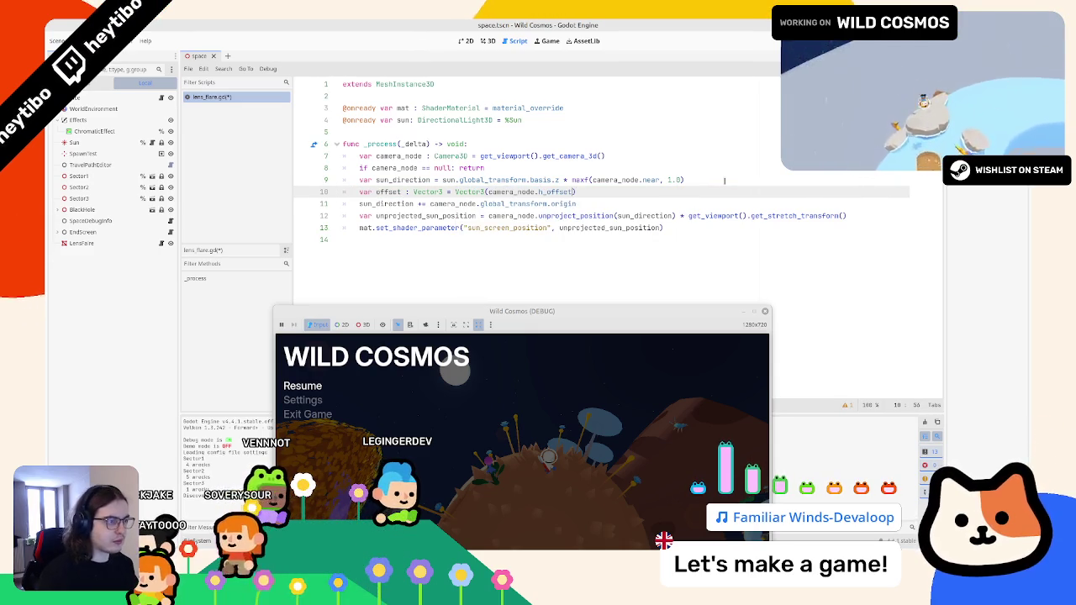
{"action": "type", "text": ", 0.0, camera_node.h_offset"}
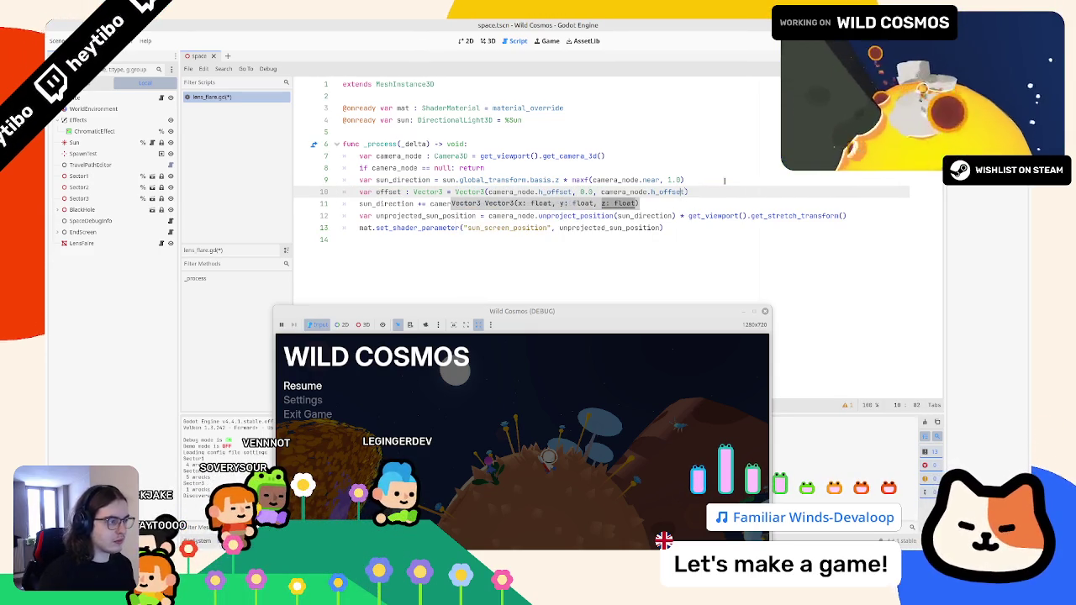
{"action": "key", "text": "BackSpace"}
{"action": "type", "text": "b"}
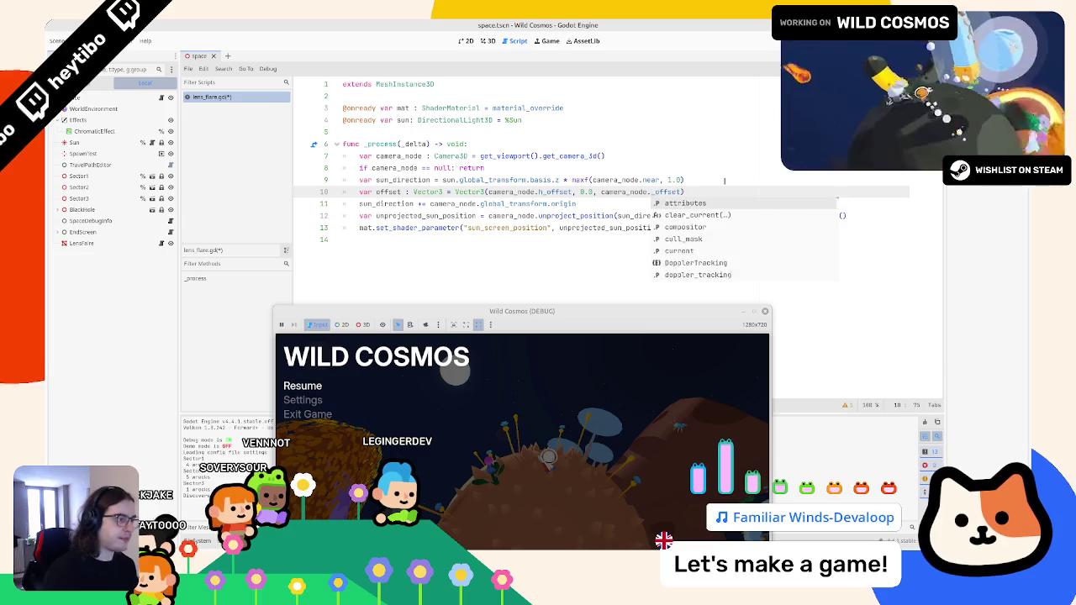
{"action": "key", "text": "BackSpace"}
{"action": "type", "text": "v"}
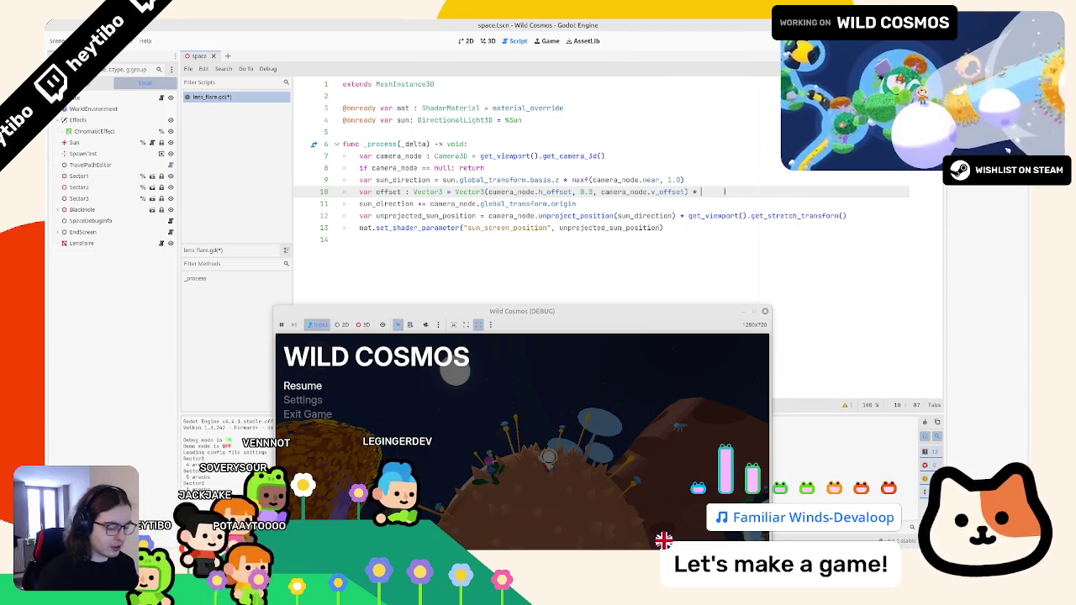
Search the project for quaternion.inverse() usage, then stop the running game with F8
{"action": "type", "text": "ate"}
{"action": "key", "text": "Return"}
{"action": "type", "text": "inverse("}
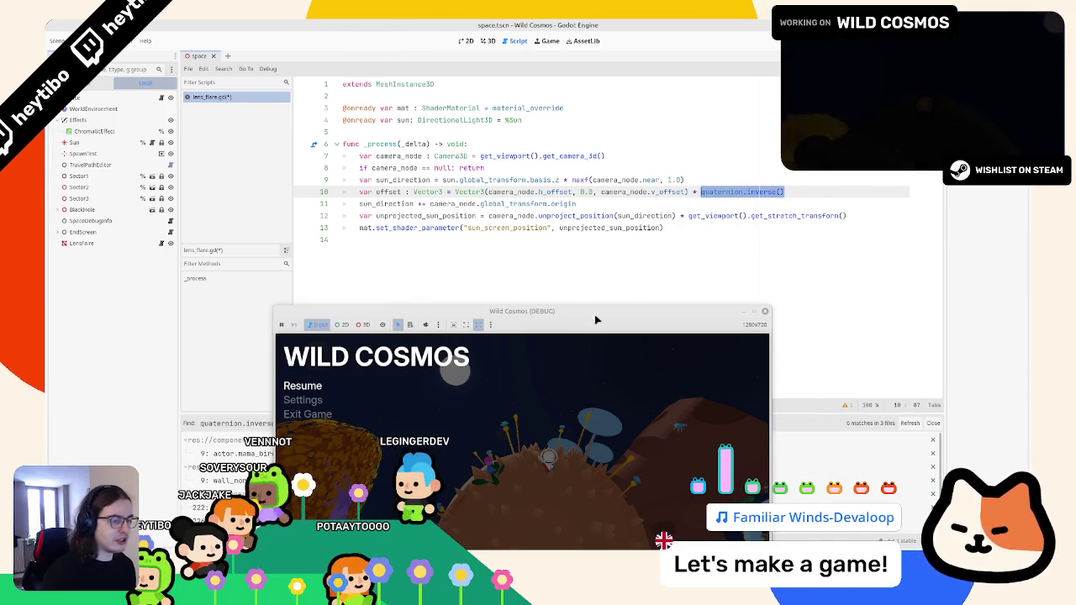
{"action": "key", "text": "ctrl+shift+f"}
{"action": "key", "text": "Return"}
{"action": "scroll", "coordinate": [370, 479], "scroll_direction": "down", "scroll_amount": 1}
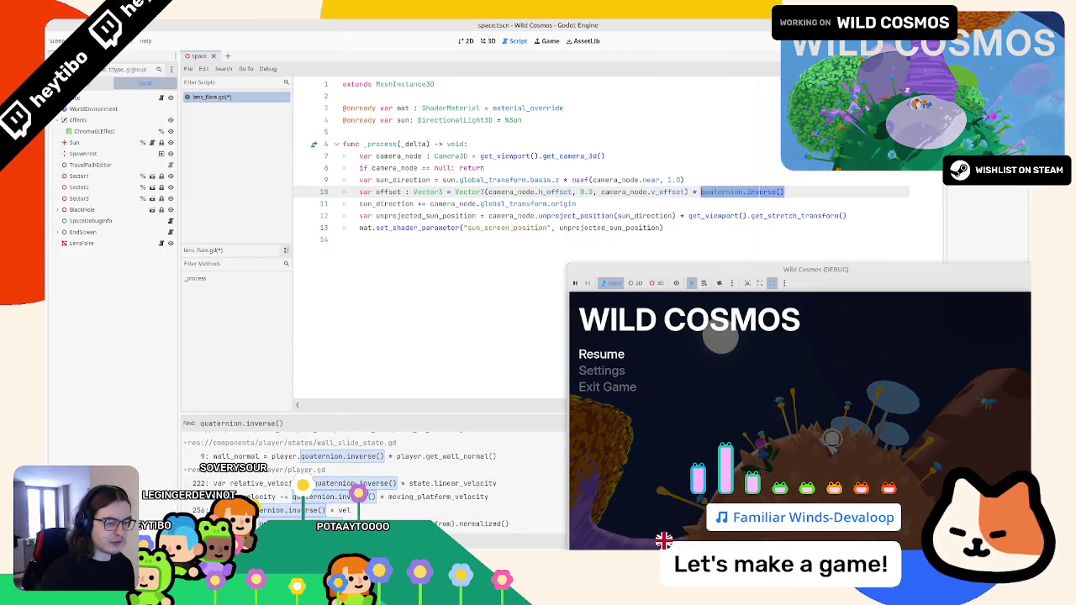
{"action": "left_click", "coordinate": [361, 543]}
{"action": "left_click", "coordinate": [641, 267]}
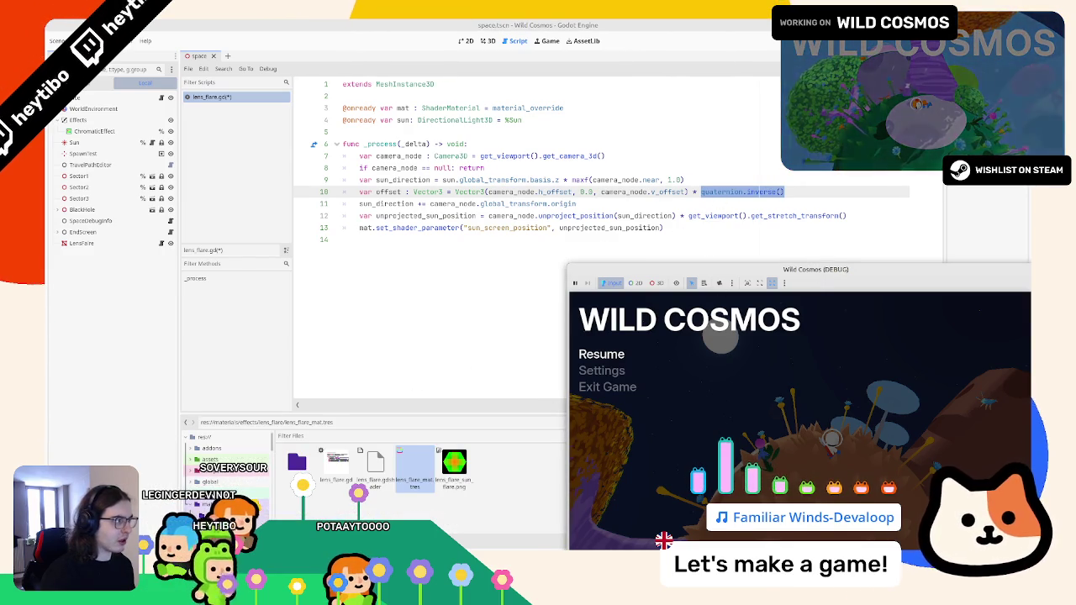
{"action": "key", "text": "F8"}
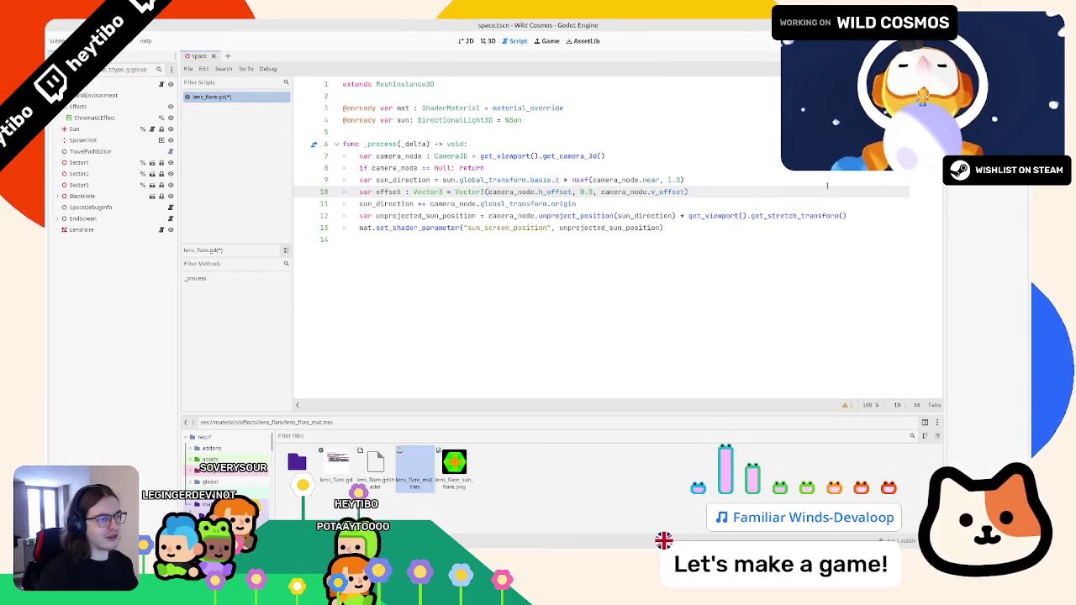
Prefix the Vector3 with camera_node.quaternion.inverse() * on line 10
{"action": "type", "text": "quaternion.inverse() *"}
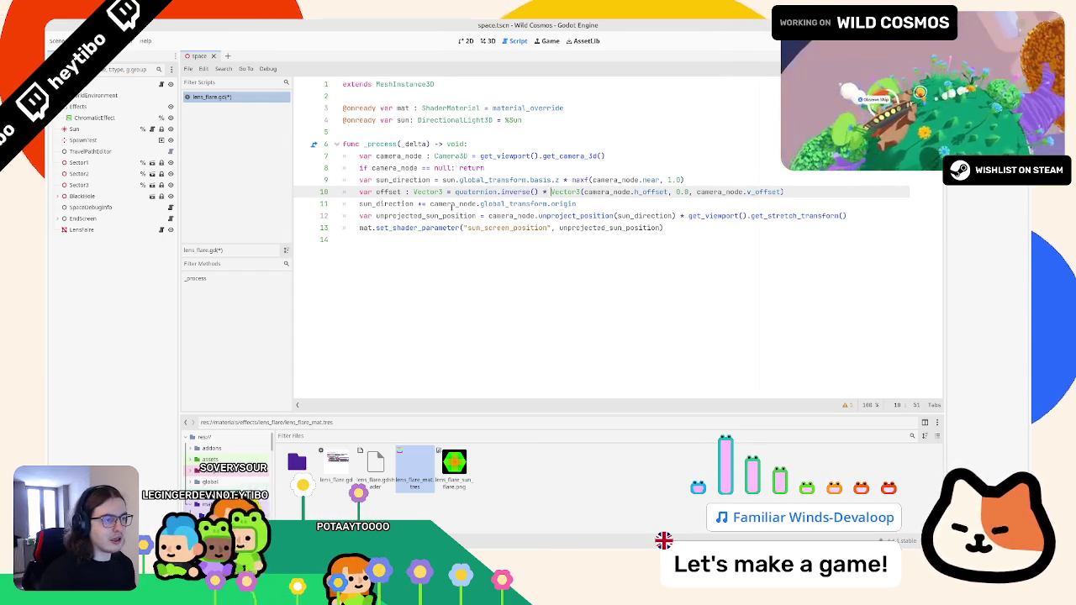
{"action": "double_click", "coordinate": [453, 204]}
{"action": "key", "text": "ctrl+c"}
{"action": "left_click", "coordinate": [454, 191]}
{"action": "key", "text": "ctrl+v"}
{"action": "type", "text": "."}
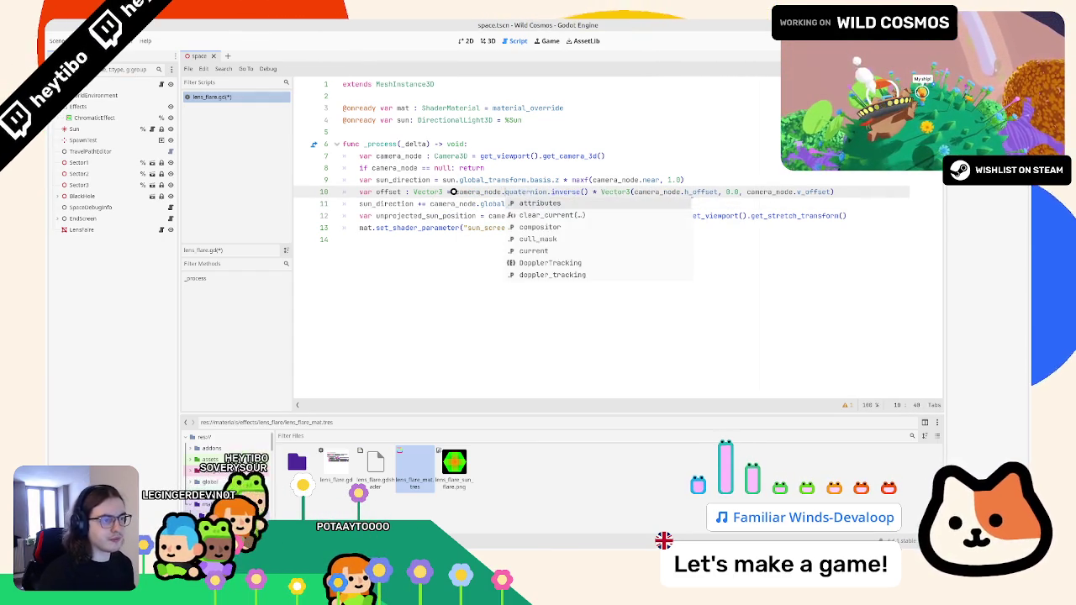
{"action": "key", "text": "Escape"}
Append + offset to the sun_direction line and relaunch the game with F5
{"action": "left_click", "coordinate": [612, 203]}
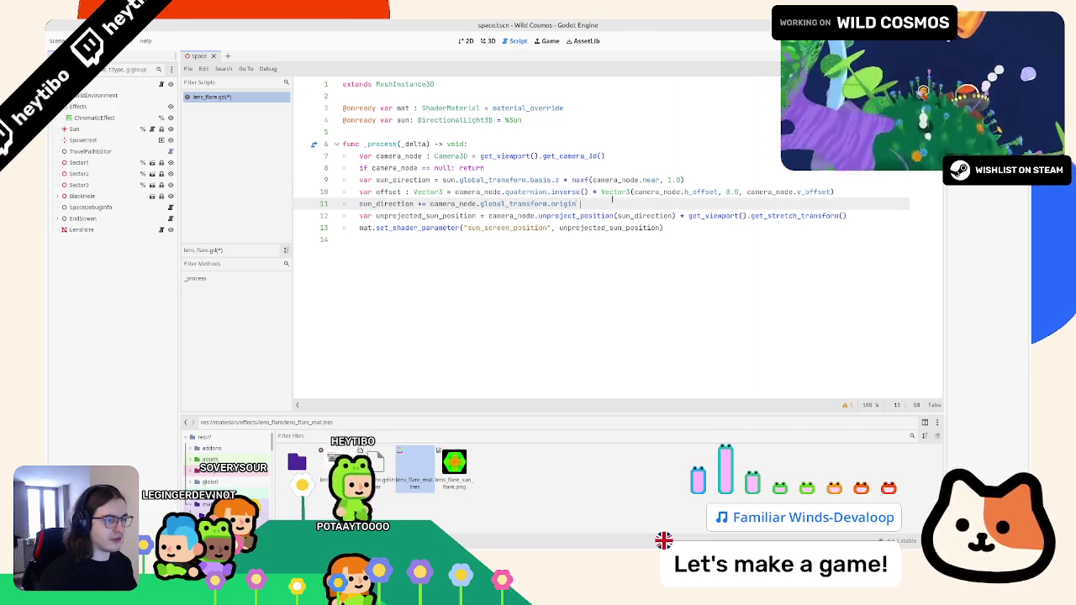
{"action": "key", "text": "BackSpace"}
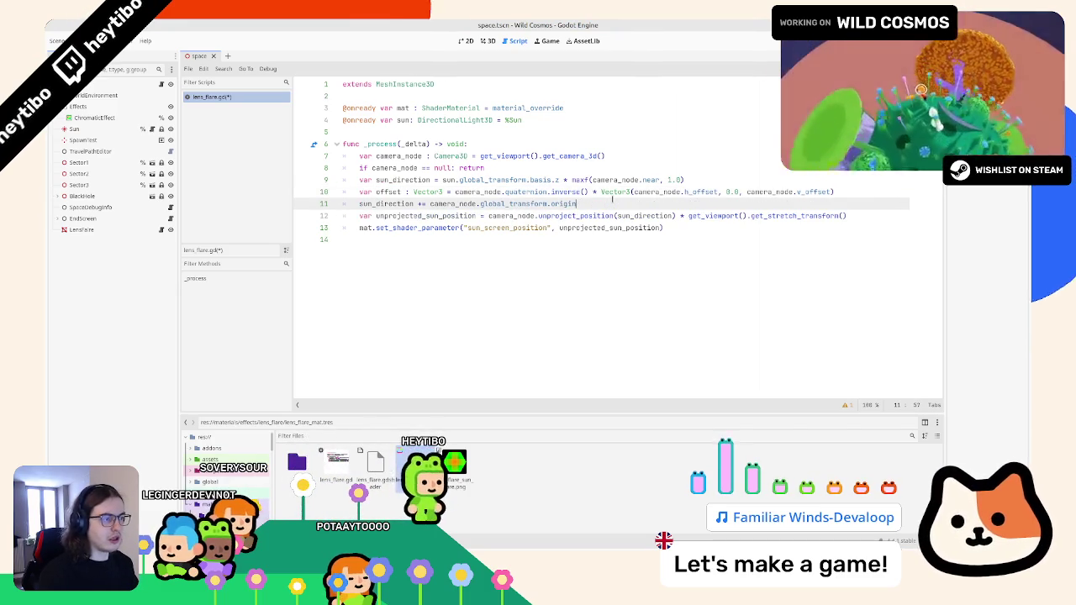
{"action": "type", "text": "+offset"}
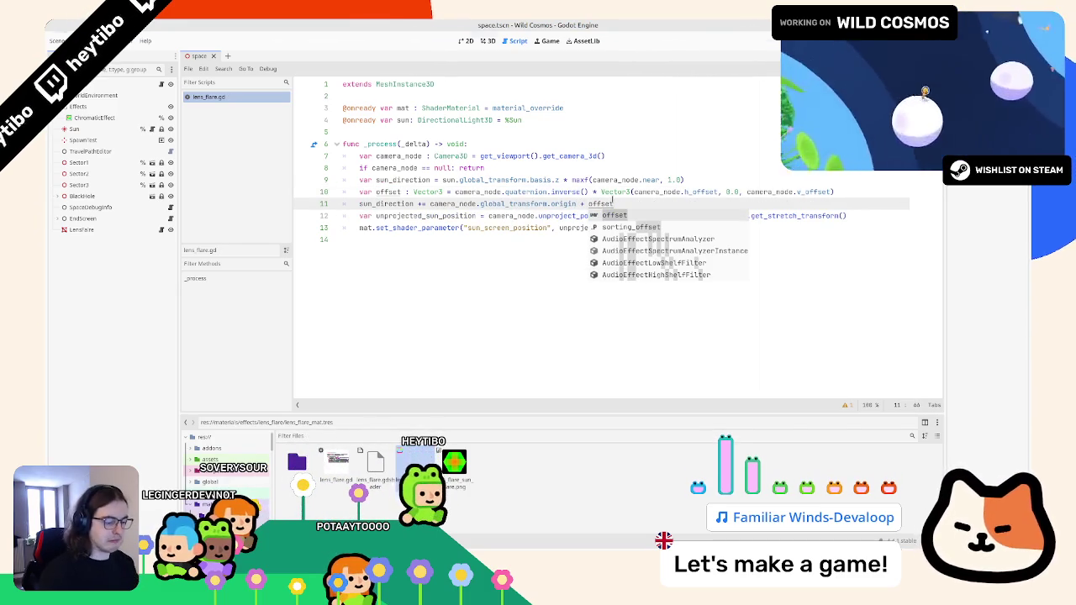
{"action": "key", "text": "F5"}
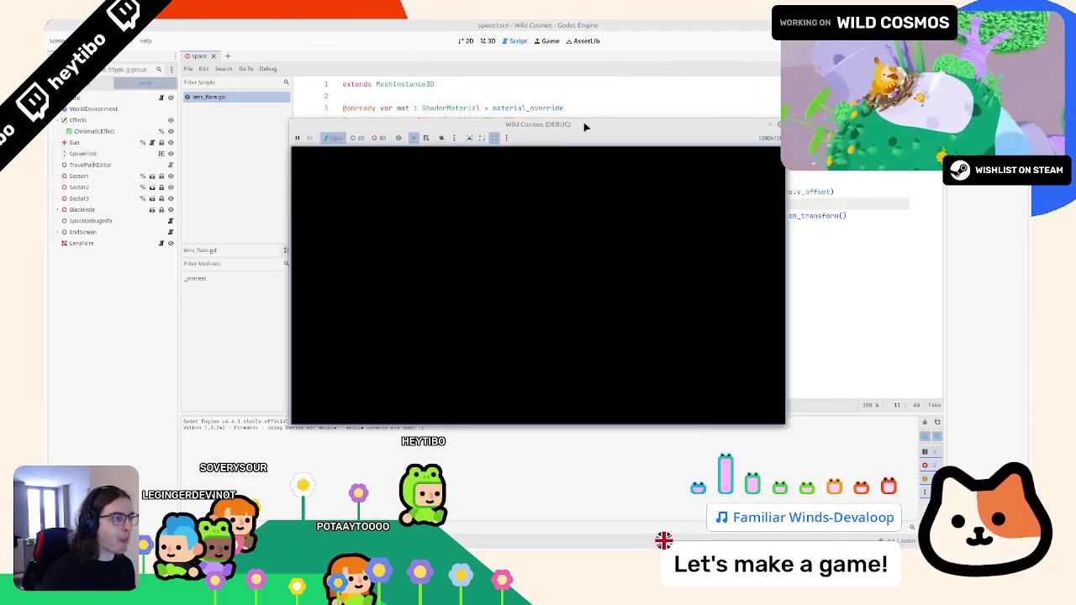
Move the game window aside, check the flare in play, then select 'inverse' on line 10
{"action": "left_click_drag", "start_coordinate": [586, 126], "coordinate": [643, 223]}
{"action": "right_click", "coordinate": [644, 227]}
{"action": "key", "text": "Escape"}
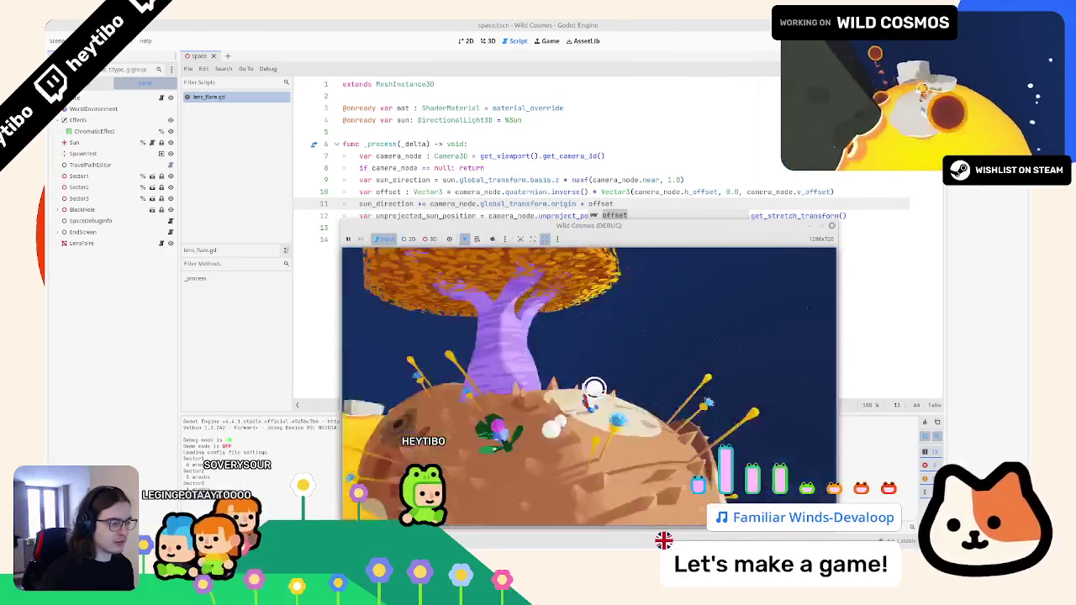
{"action": "left_click", "coordinate": [609, 171]}
{"action": "left_click", "coordinate": [582, 204]}
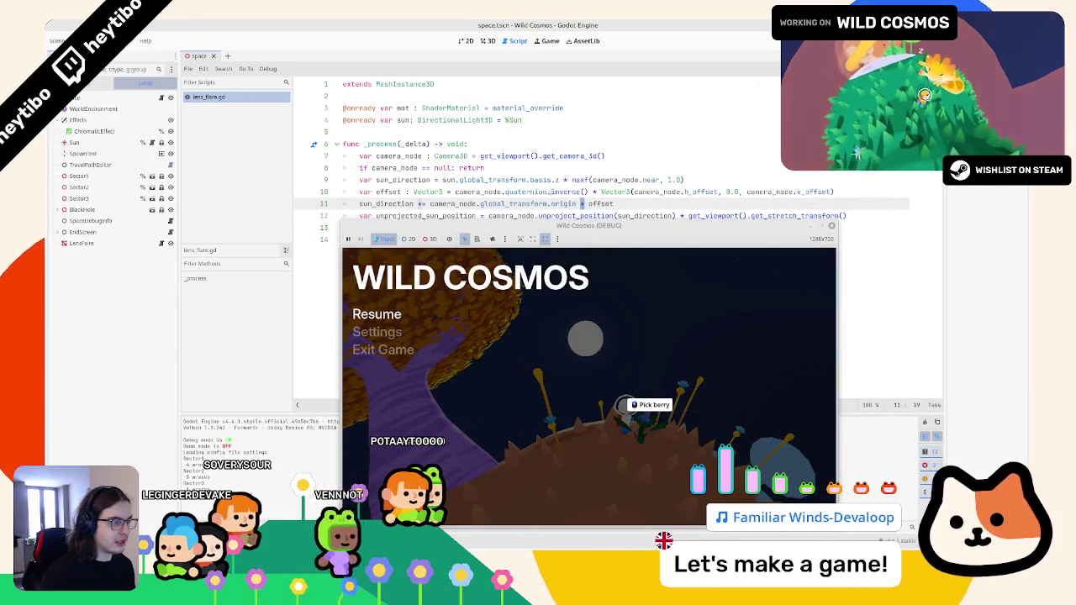
{"action": "double_click", "coordinate": [561, 192]}
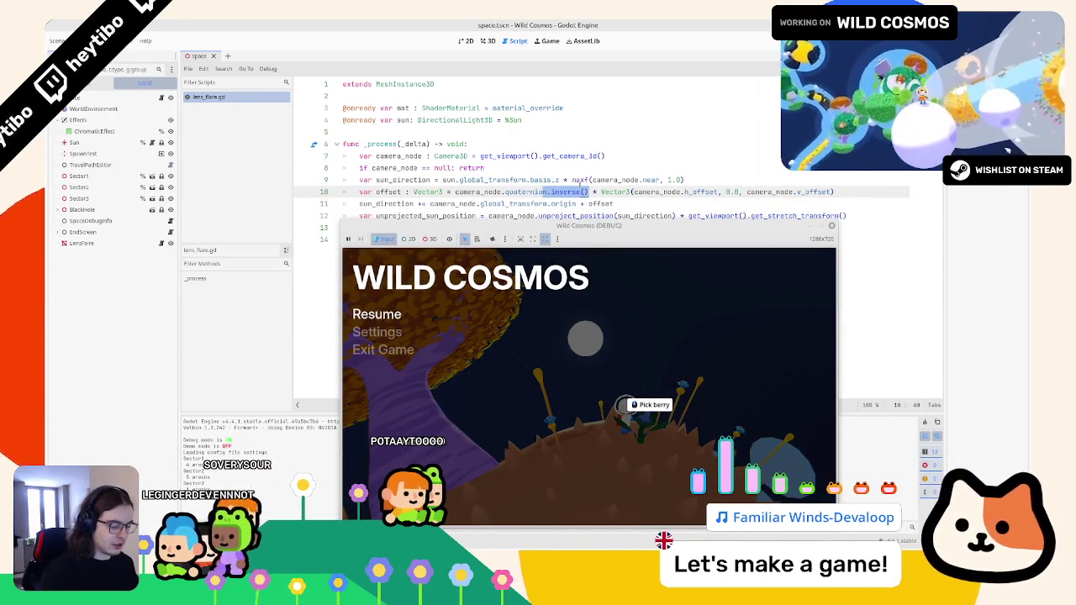
Replace quaternion.inverse() on line 10 with global_basis.z
{"action": "key", "text": "ctrl+space"}
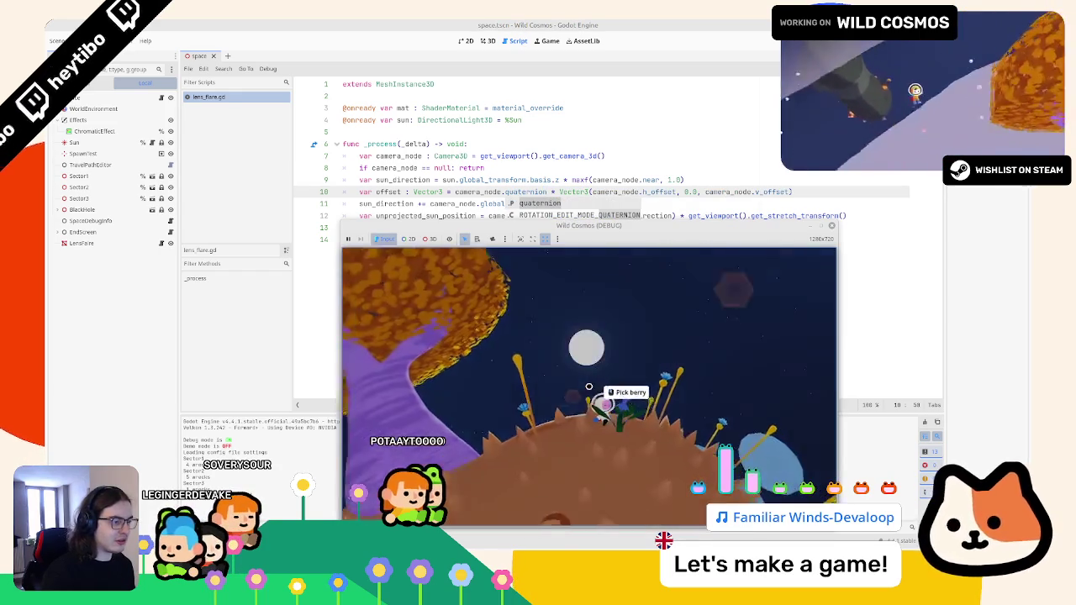
{"action": "left_click", "coordinate": [505, 179]}
{"action": "double_click", "coordinate": [526, 192]}
{"action": "type", "text": "gl"}
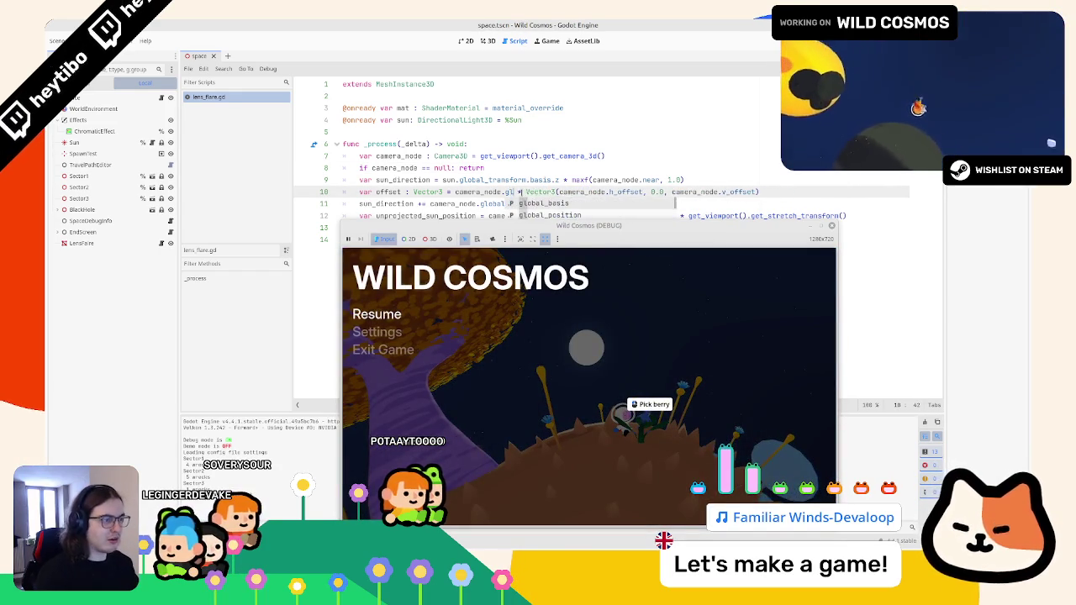
{"action": "key", "text": "Return"}
{"action": "type", "text": ".y"}
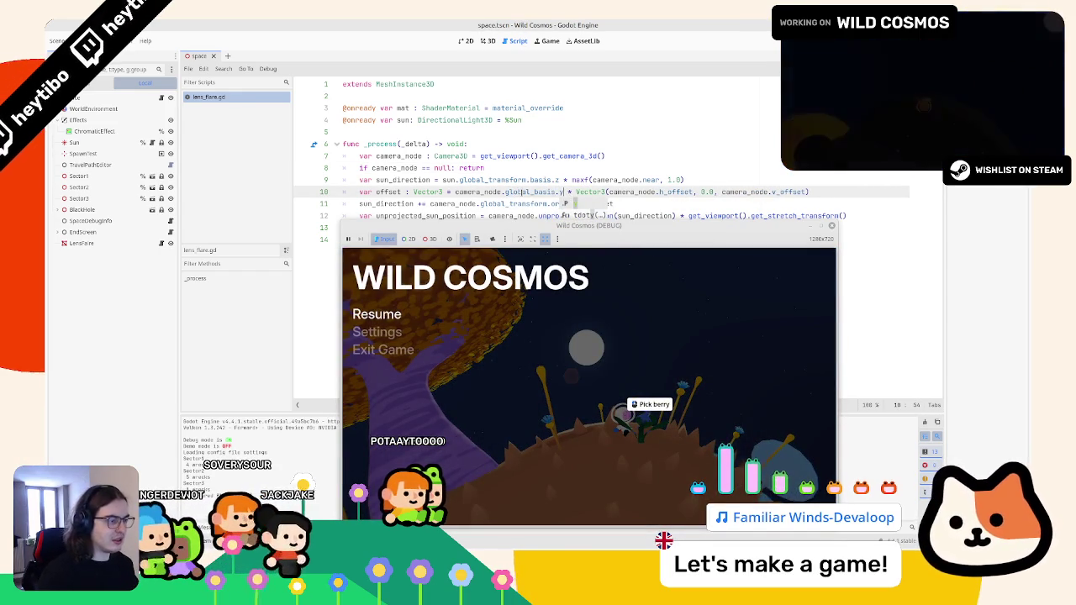
{"action": "key", "text": "BackSpace"}
{"action": "type", "text": "z"}
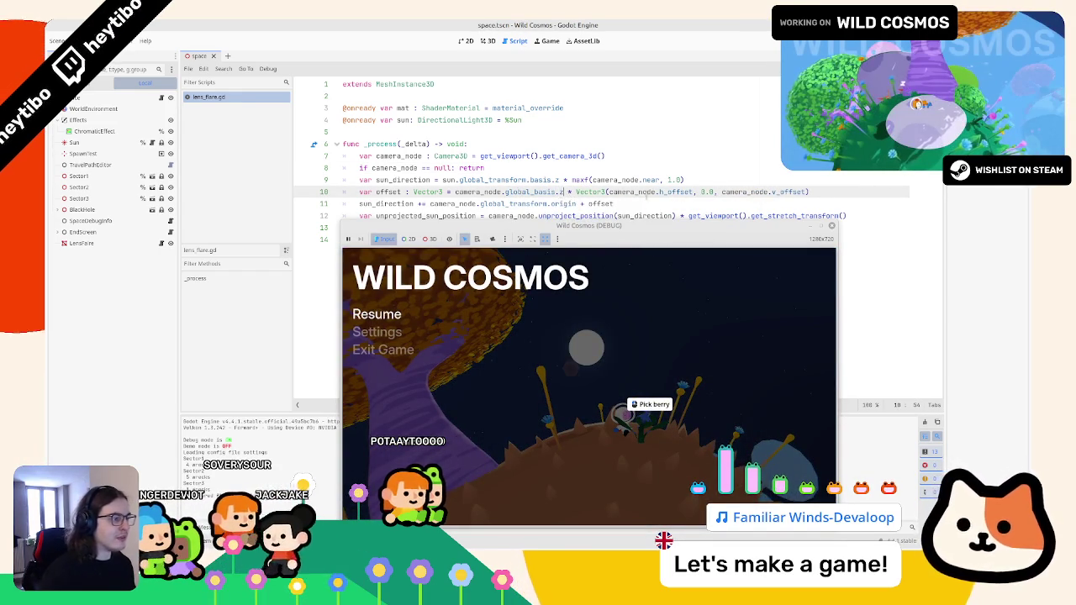
{"action": "left_click", "coordinate": [582, 203]}
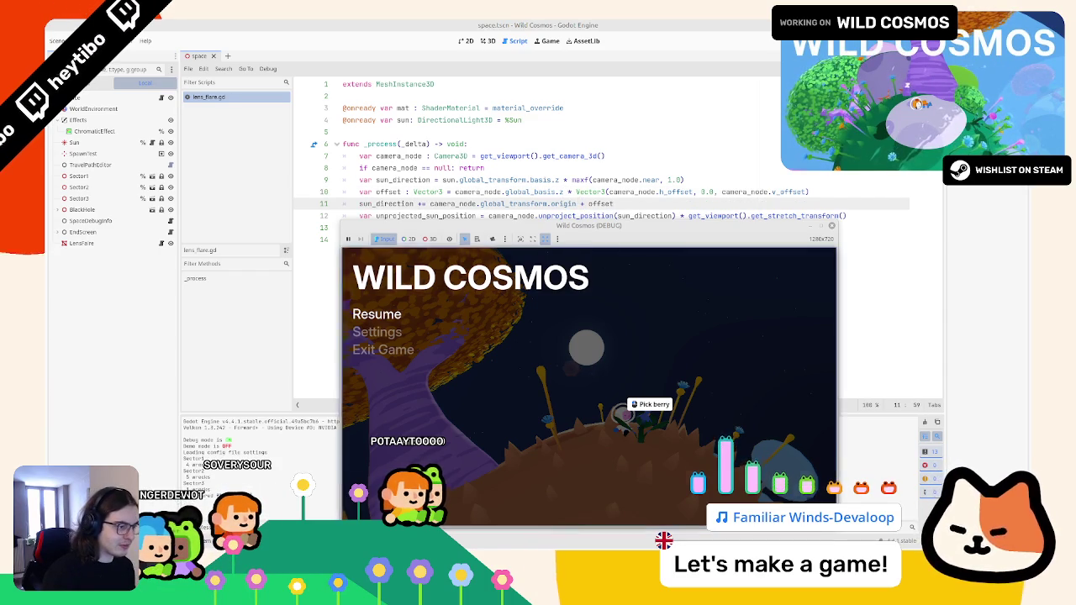
Test in game, drop the minus before h_offset, and try then undo 0.0 for v_offset
{"action": "key", "text": "Escape"}
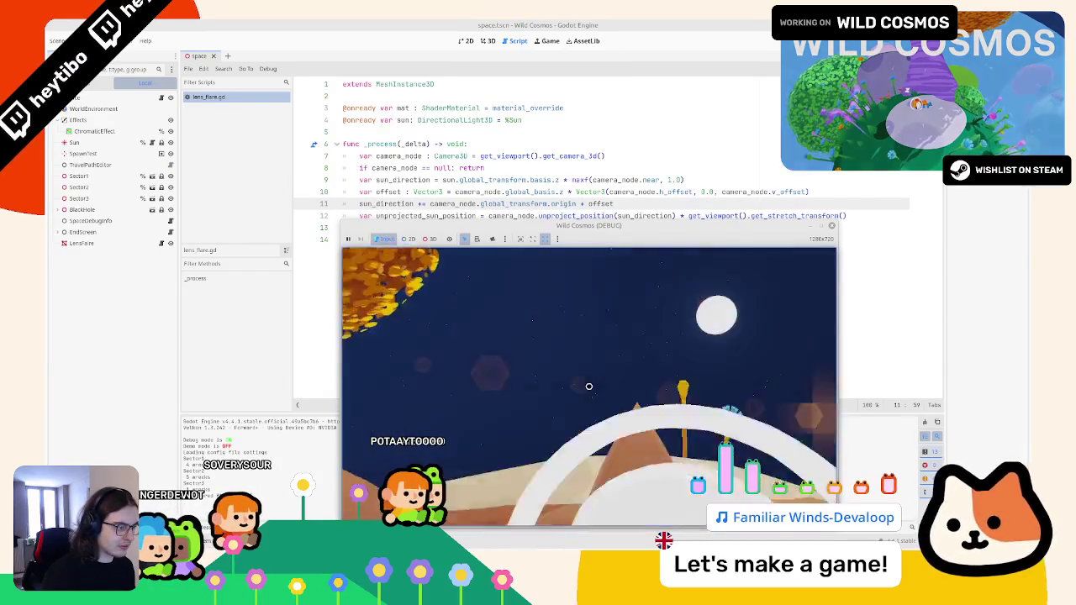
{"action": "left_click", "coordinate": [569, 192]}
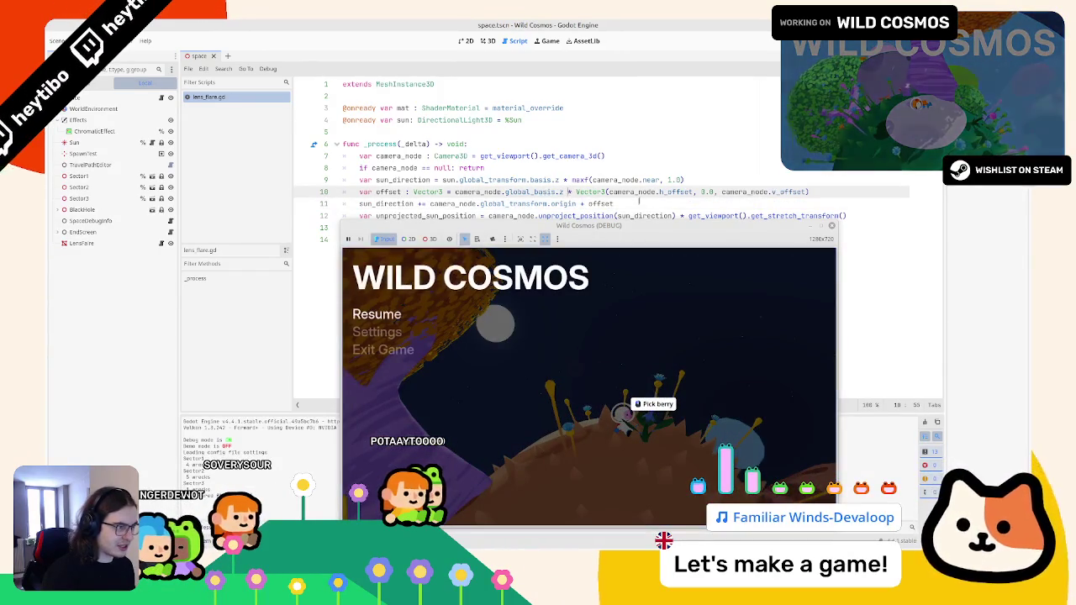
{"action": "left_click", "coordinate": [719, 202]}
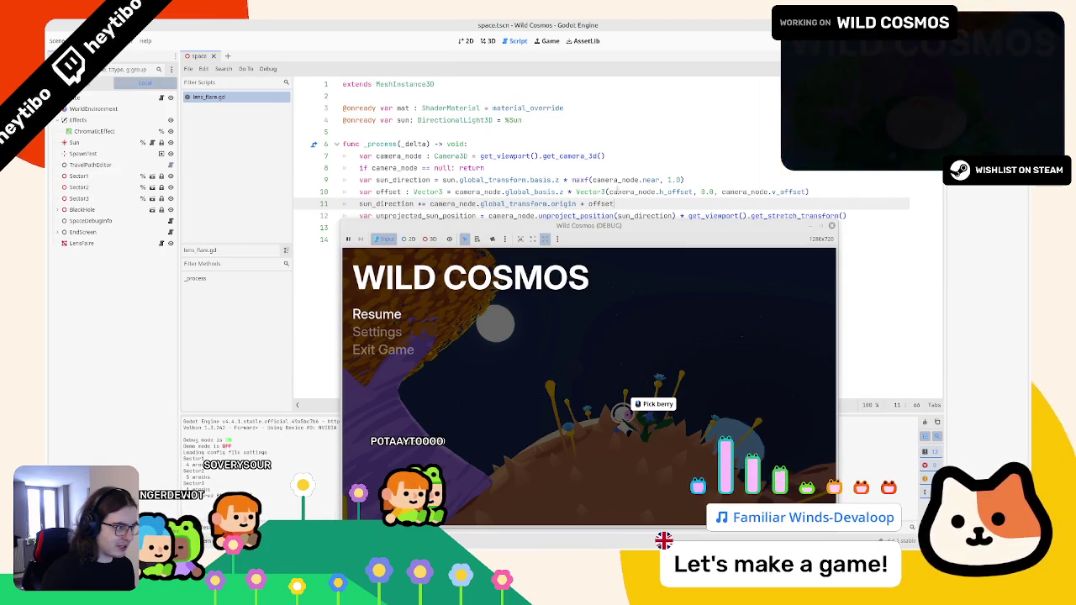
{"action": "left_click", "coordinate": [611, 192]}
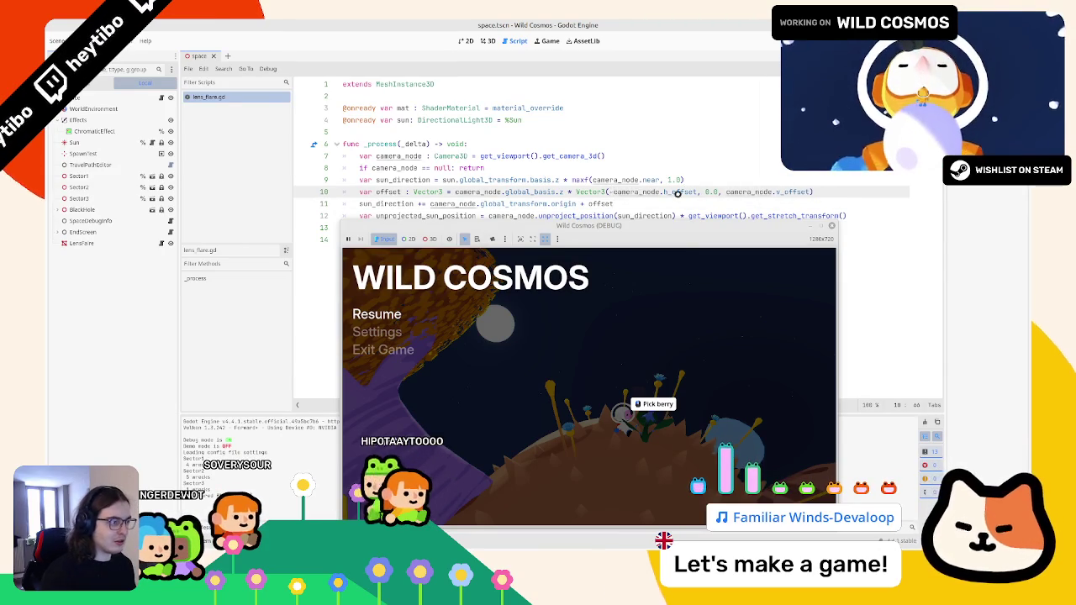
{"action": "key", "text": "BackSpace"}
{"action": "left_click_drag", "start_coordinate": [721, 192], "coordinate": [807, 192]}
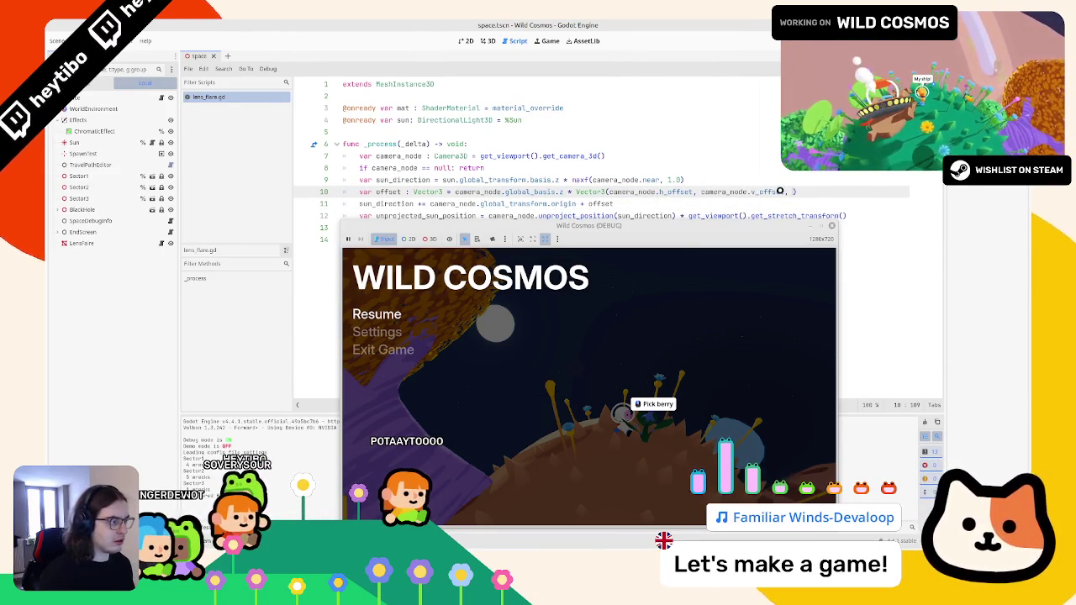
{"action": "type", "text": "0.0"}
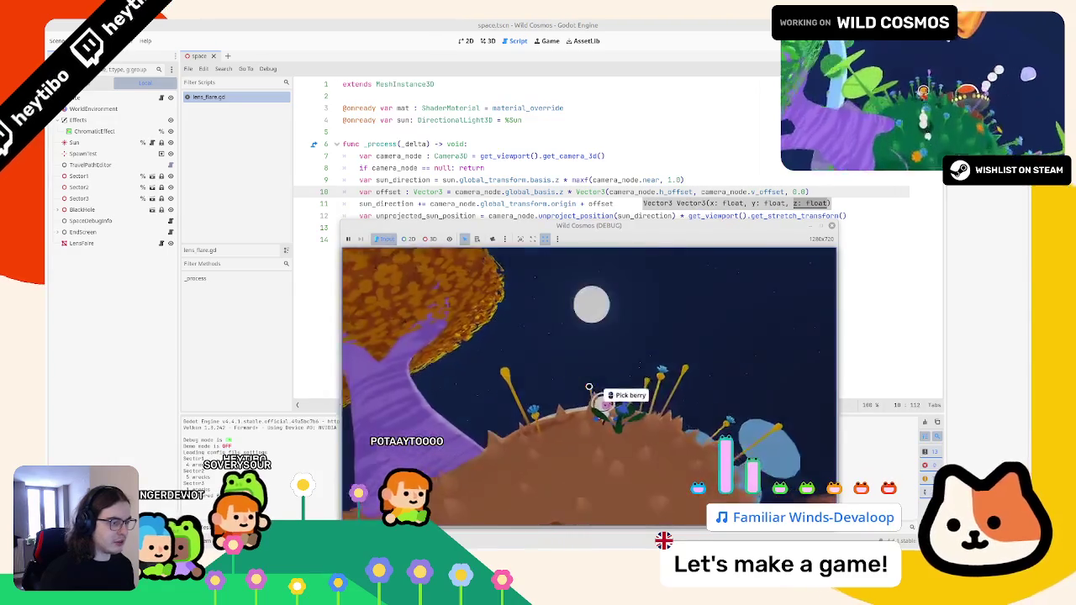
{"action": "key", "text": "ctrl+z"}
{"action": "left_click", "coordinate": [612, 295]}
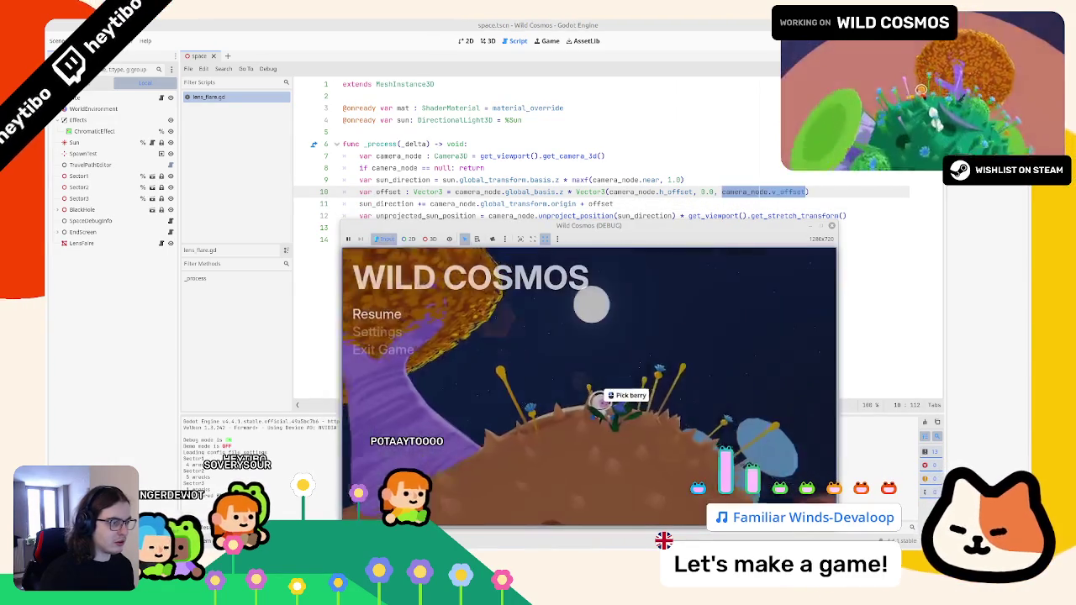
{"action": "left_click", "coordinate": [577, 191]}
{"action": "left_click", "coordinate": [595, 204]}
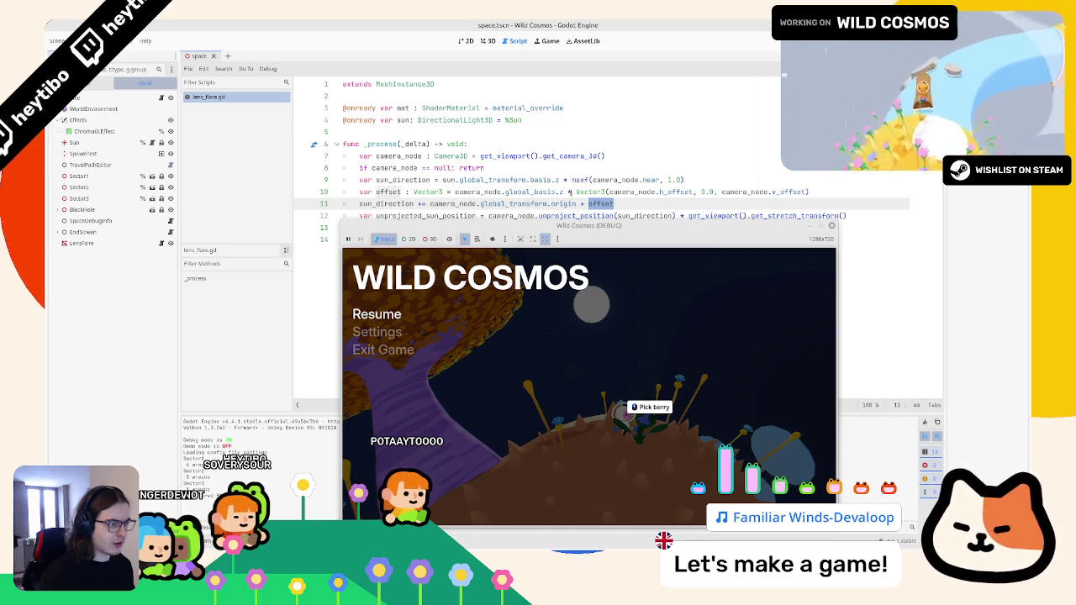
Delete and restore the global_basis.z multiplier, then try global_transform in its place
{"action": "left_click_drag", "start_coordinate": [571, 192], "coordinate": [462, 191]}
{"action": "key", "text": "BackSpace"}
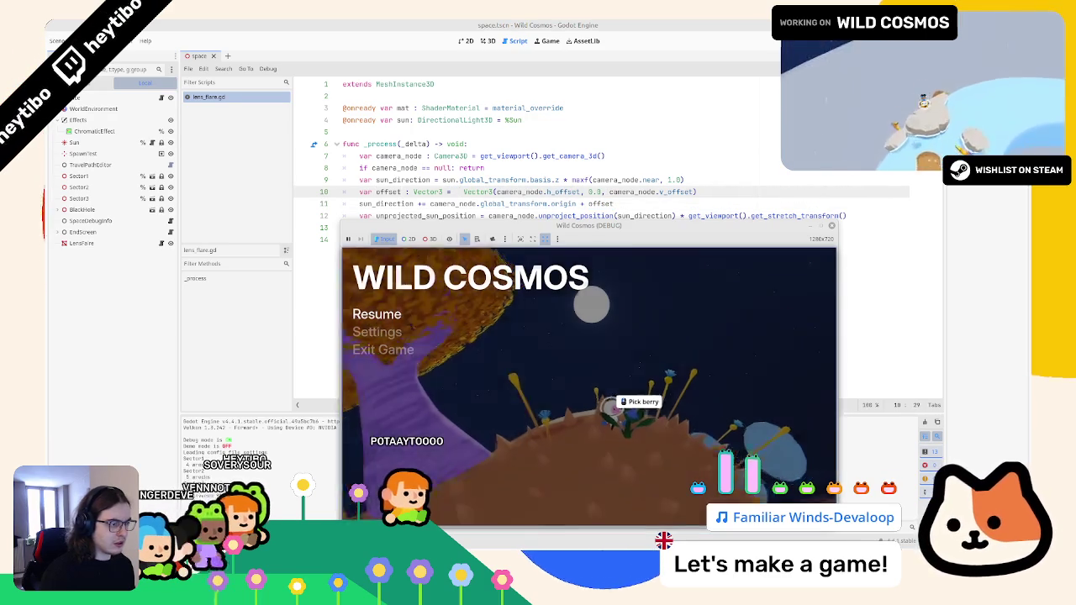
{"action": "key", "text": "ctrl+z"}
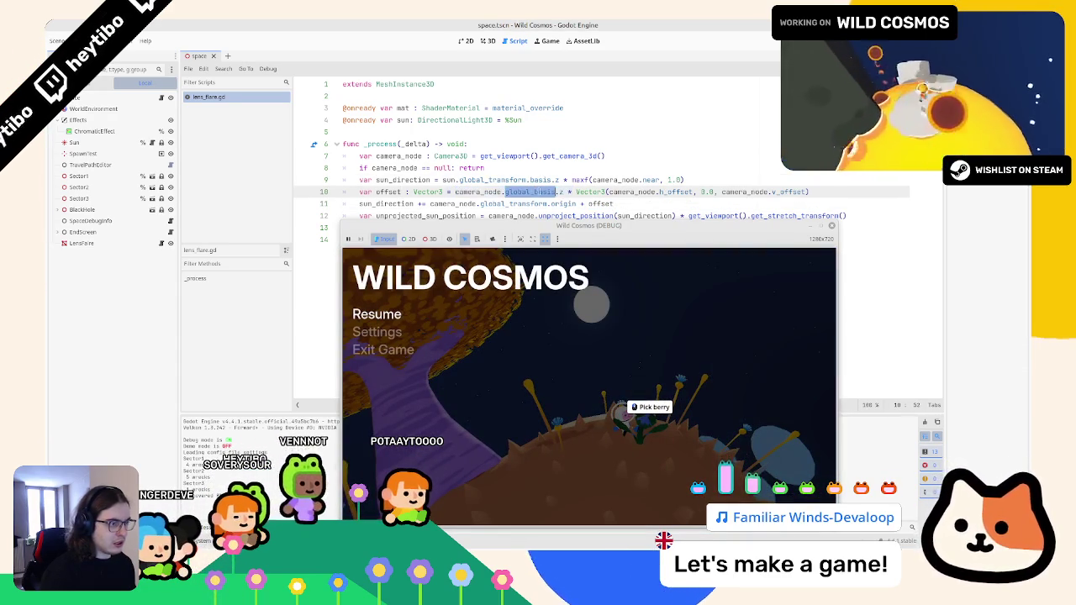
{"action": "type", "text": "t"}
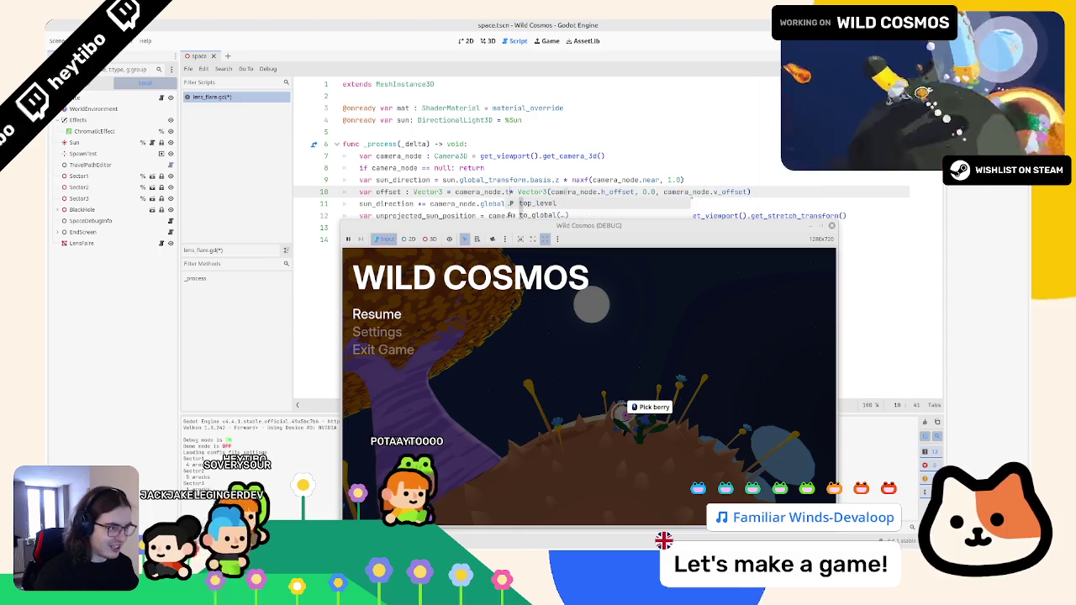
{"action": "key", "text": "BackSpace"}
{"action": "type", "text": "gm"}
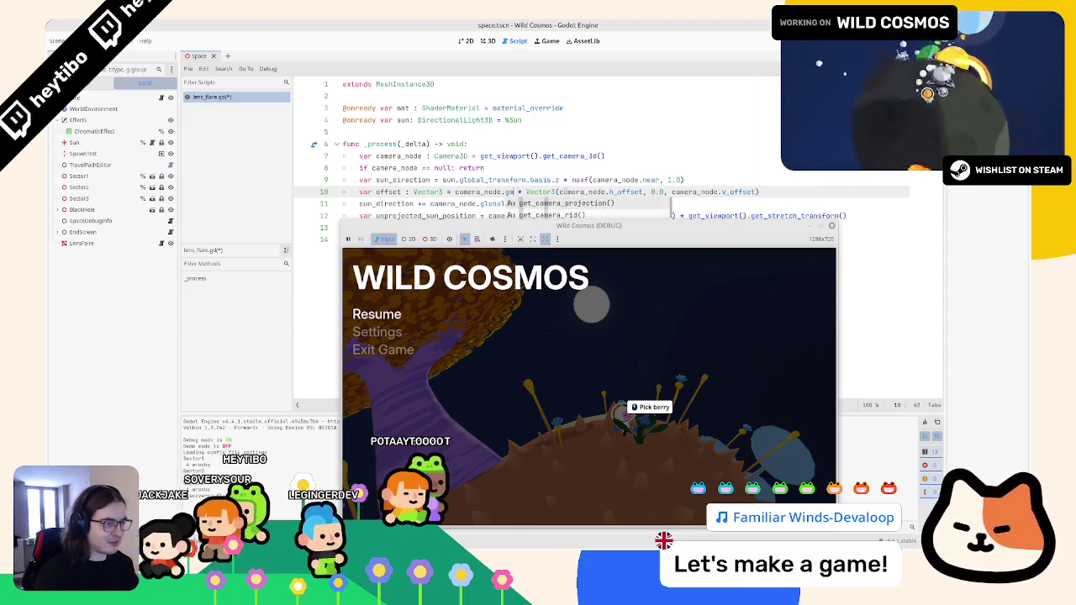
{"action": "key", "text": "BackSpace"}
{"action": "type", "text": "global_transform"}
{"action": "key", "text": "Return"}
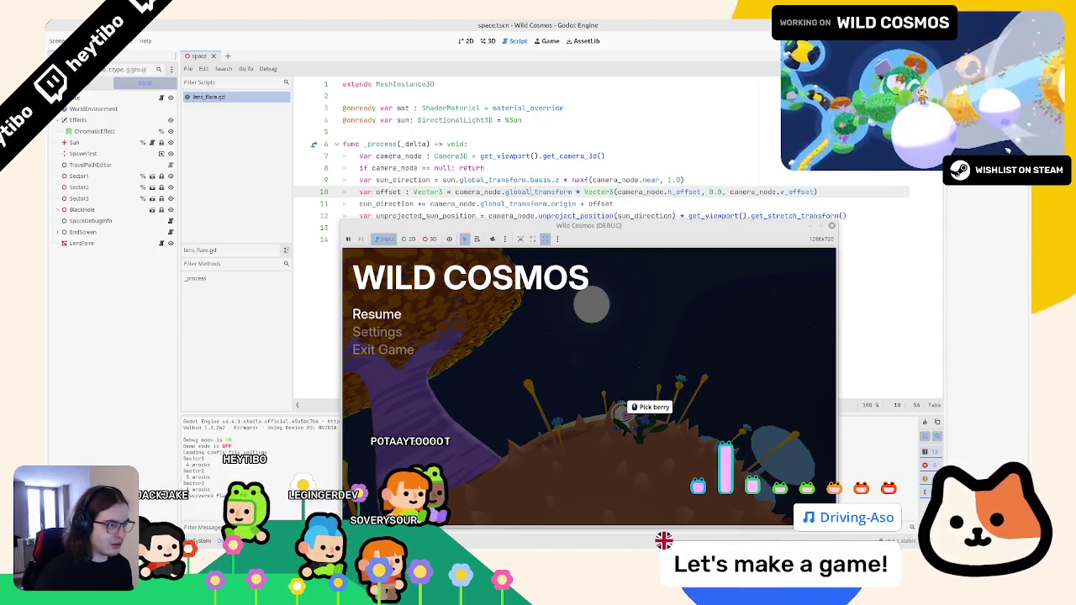
Try appending .inverse() and basis, then undo back to global_basis.z with 3.0
{"action": "left_click", "coordinate": [571, 178]}
{"action": "key", "text": "Down"}
{"action": "type", "text": ".inverse()"}
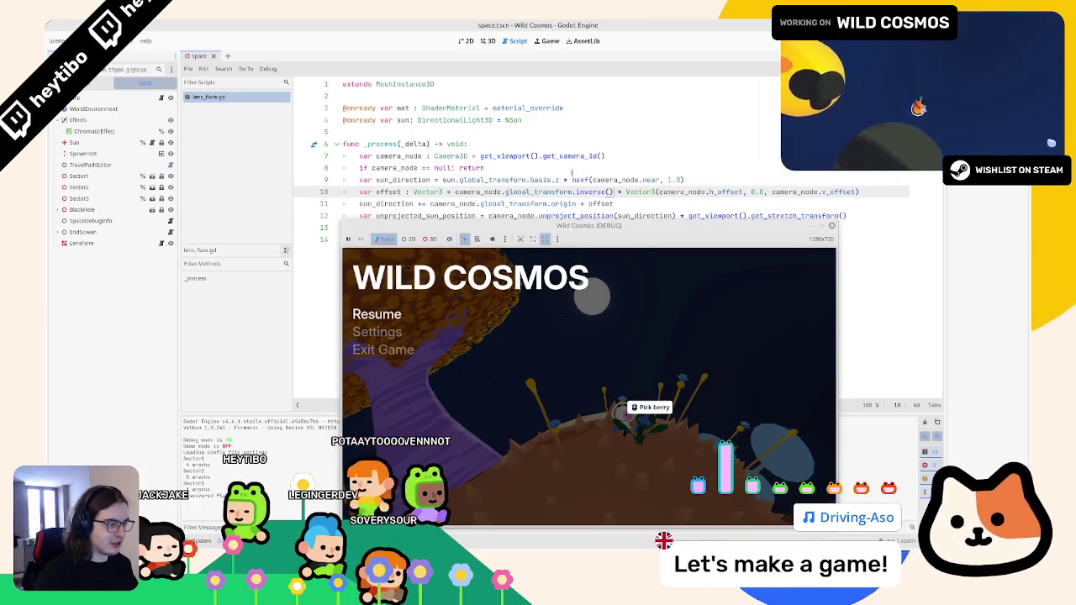
{"action": "key", "text": "ctrl+z"}
{"action": "key", "text": "ctrl+z"}
{"action": "key", "text": "ctrl+z"}
{"action": "key", "text": "ctrl+z"}
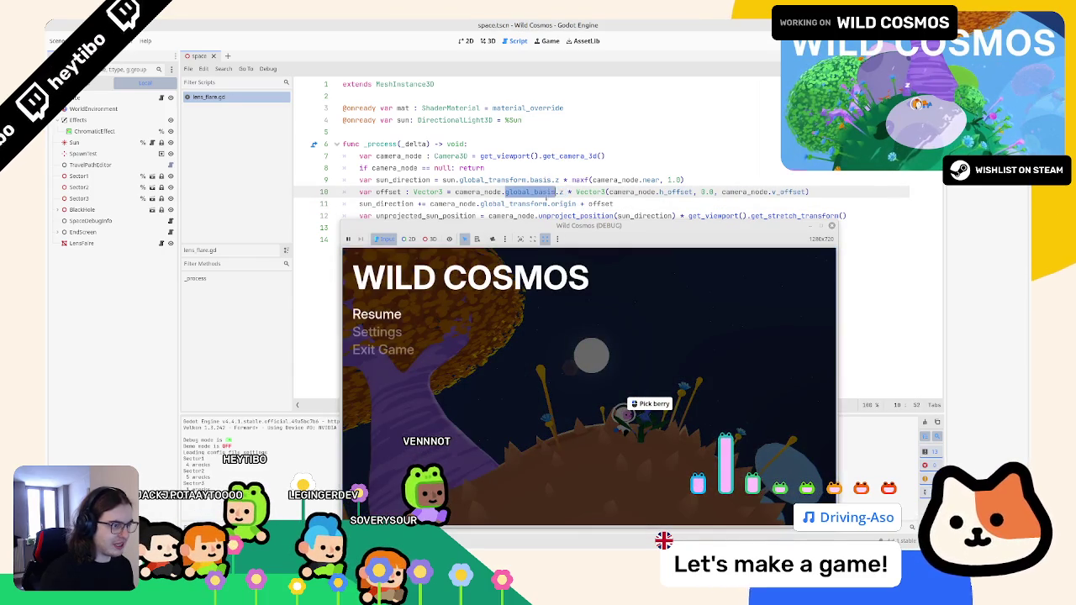
{"action": "type", "text": "basis"}
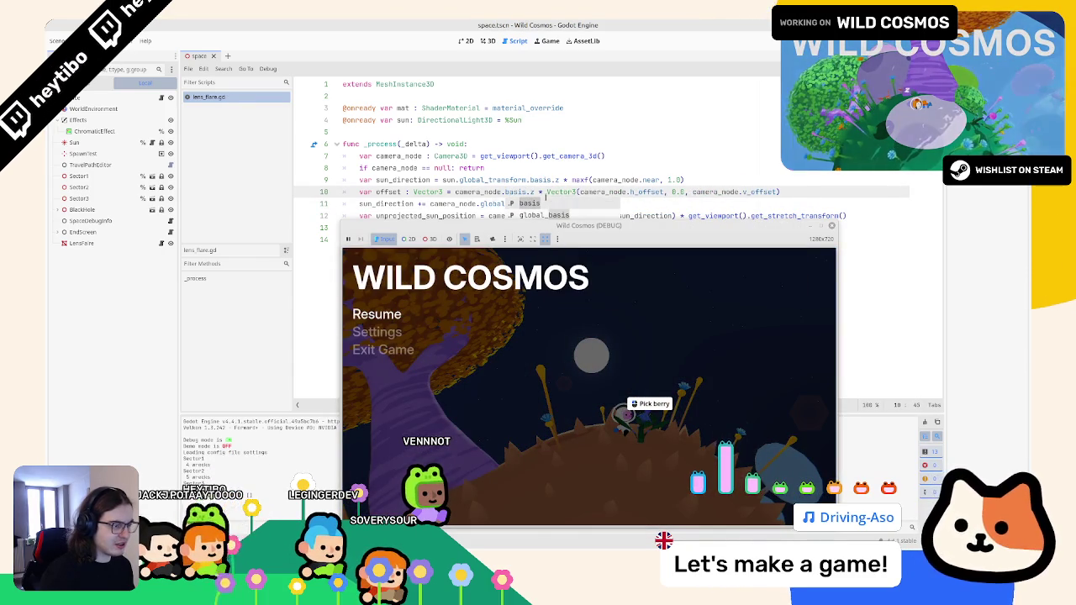
{"action": "key", "text": "ctrl+z"}
{"action": "left_click", "coordinate": [845, 185]}
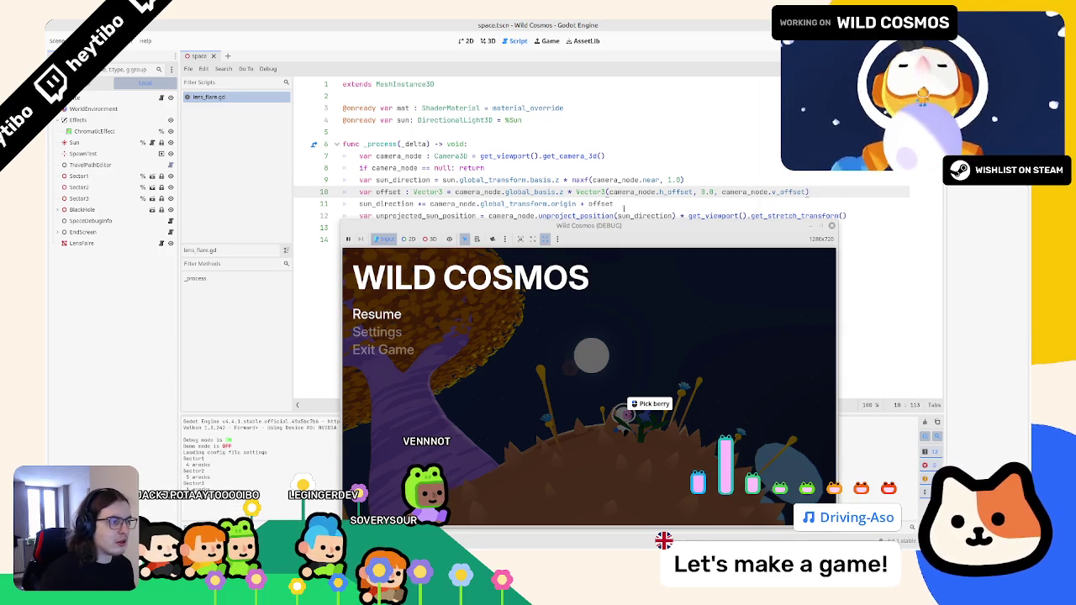
Try global_basis.y on line 10, test it in game, and open a line below offset
{"action": "left_click_drag", "start_coordinate": [624, 206], "coordinate": [586, 205]}
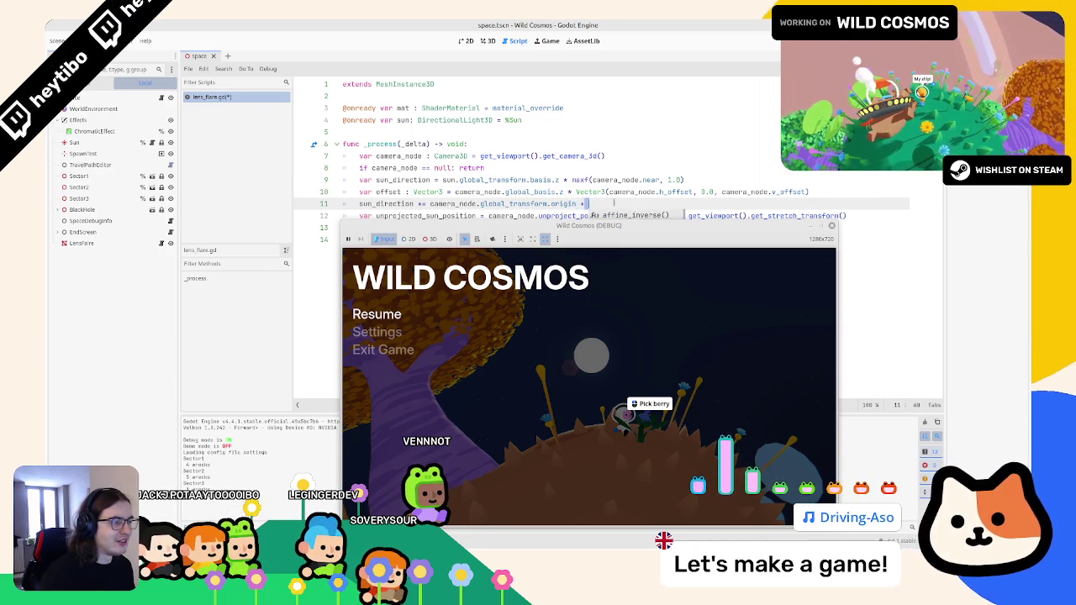
{"action": "left_click", "coordinate": [559, 191]}
{"action": "key", "text": "BackSpace"}
{"action": "key", "text": "BackSpace"}
{"action": "key", "text": "BackSpace"}
{"action": "key", "text": "BackSpace"}
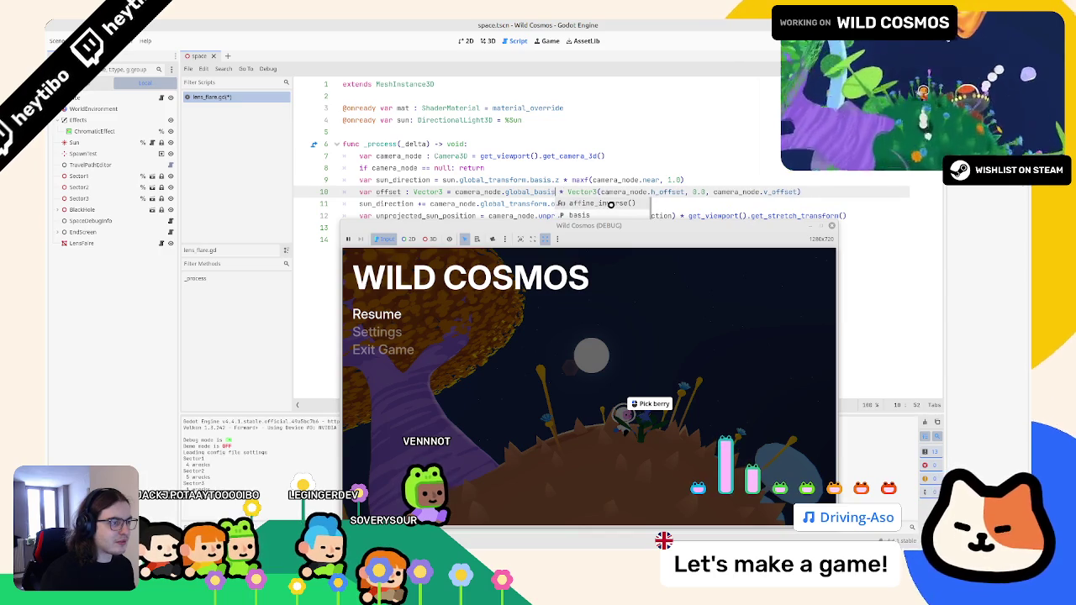
{"action": "type", "text": "quaternion"}
{"action": "type", "text": "global_basis.y"}
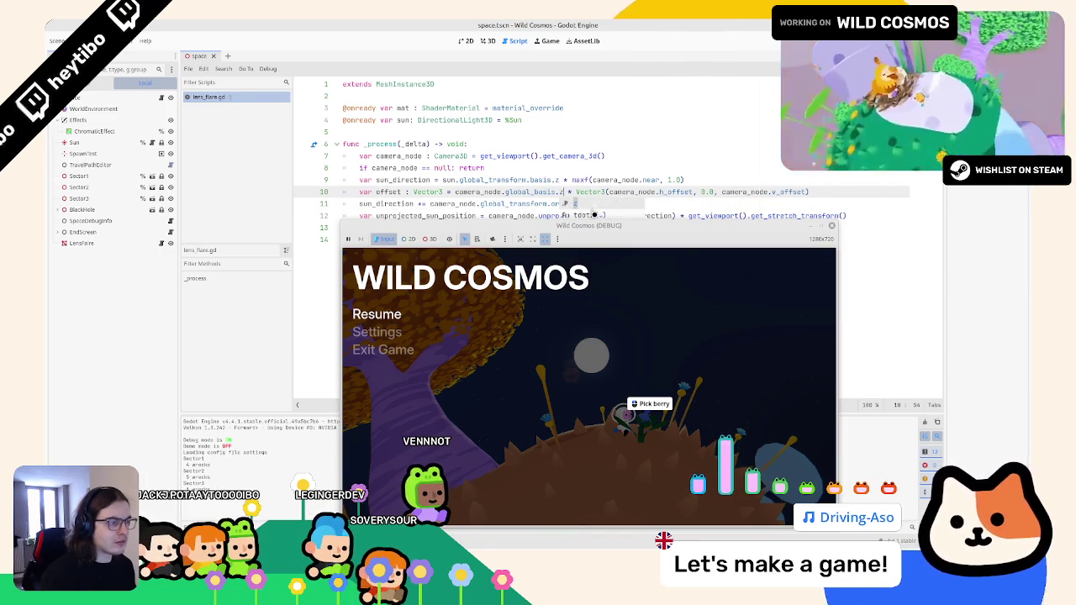
{"action": "key", "text": "Escape"}
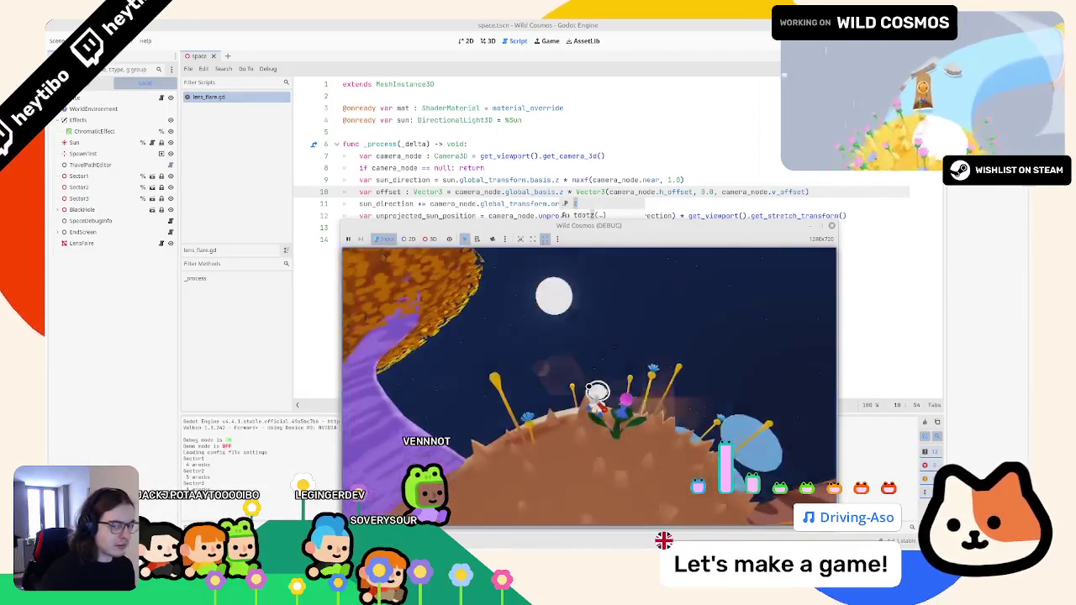
{"action": "key", "text": "Escape"}
{"action": "double_click", "coordinate": [388, 192]}
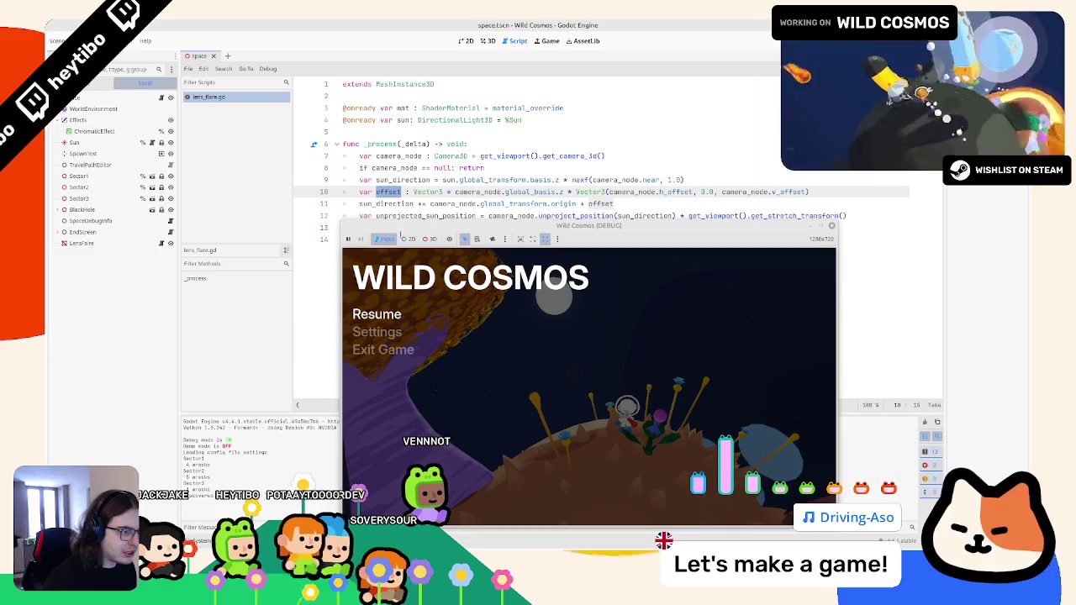
{"action": "key", "text": "End"}
{"action": "key", "text": "Return"}
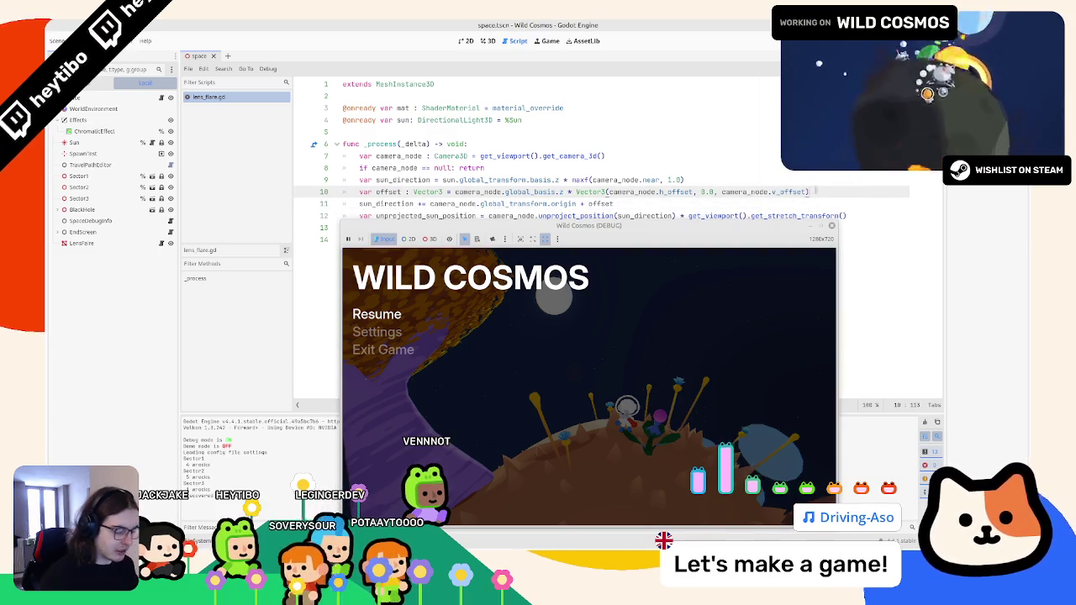
Add print(offset) below the offset line, save, and swap global_basis for transform
{"action": "type", "text": "print(offset"}
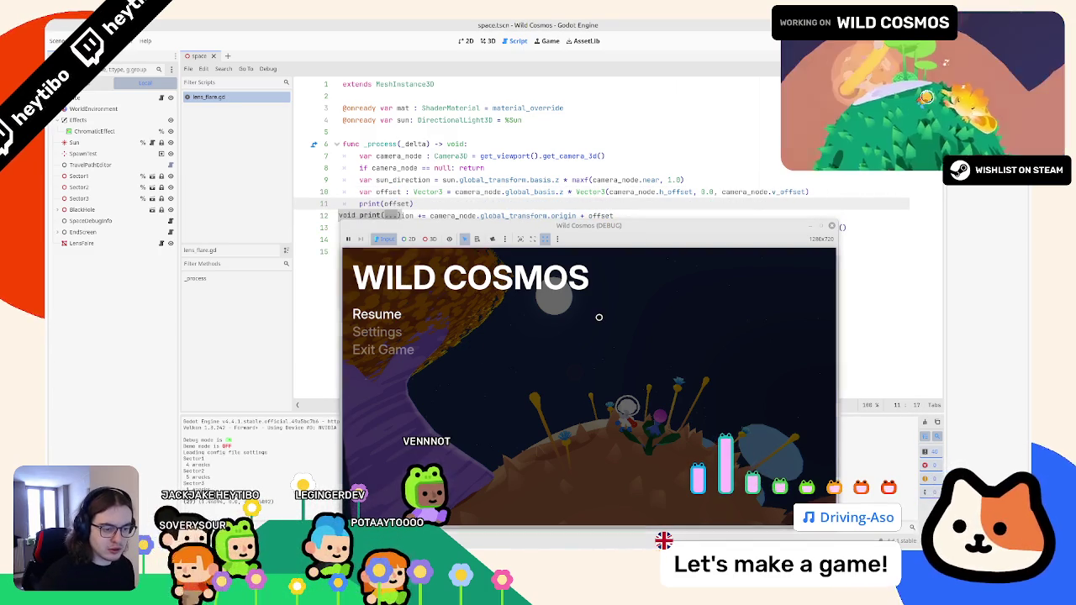
{"action": "key", "text": "ctrl+s"}
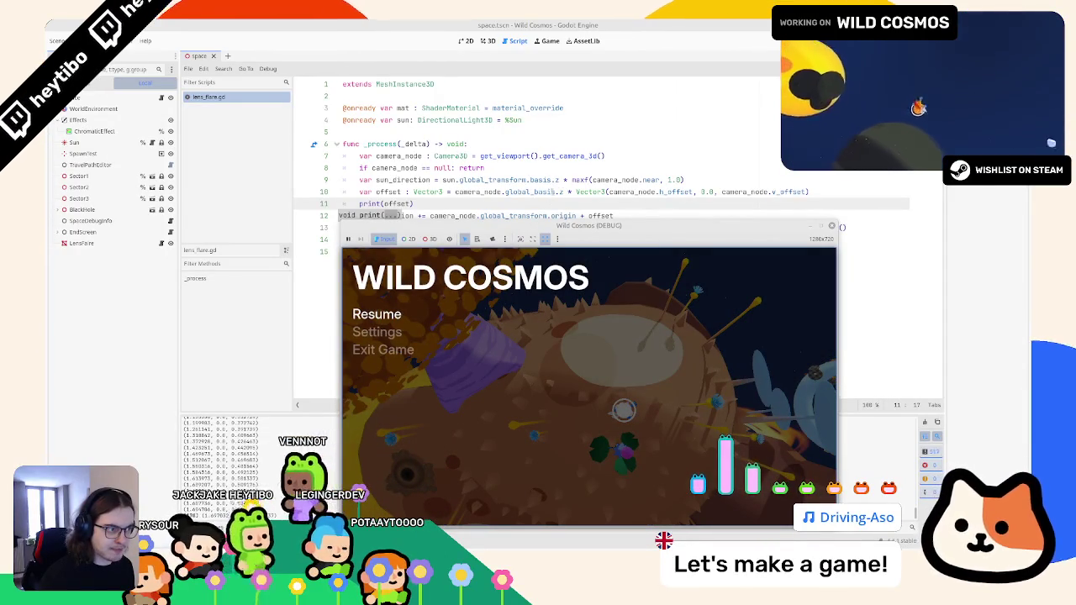
{"action": "double_click", "coordinate": [559, 192]}
{"action": "type", "text": "tra"}
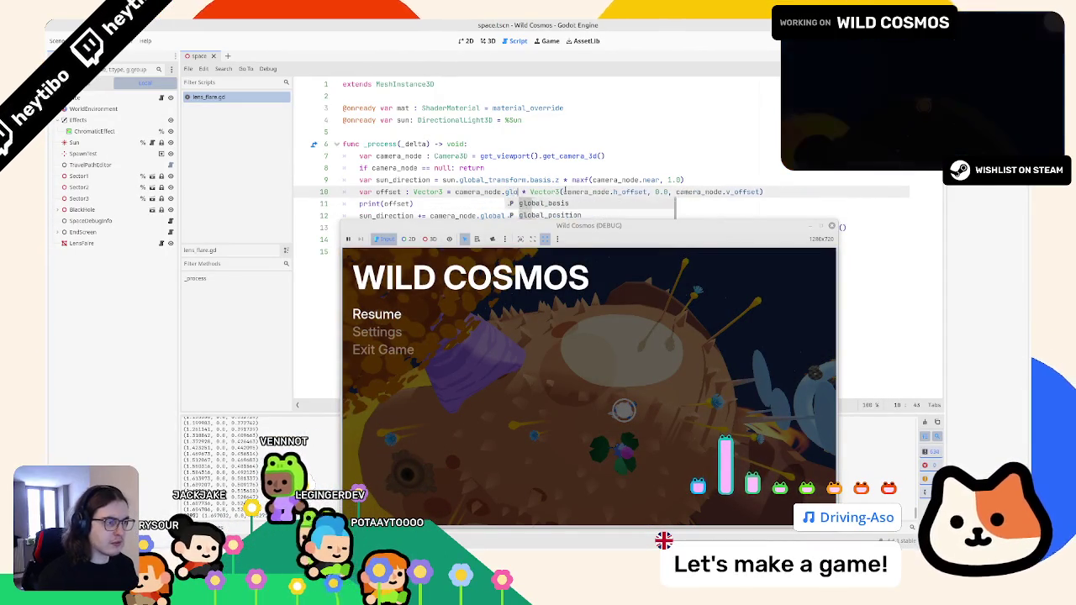
{"action": "key", "text": "Return"}
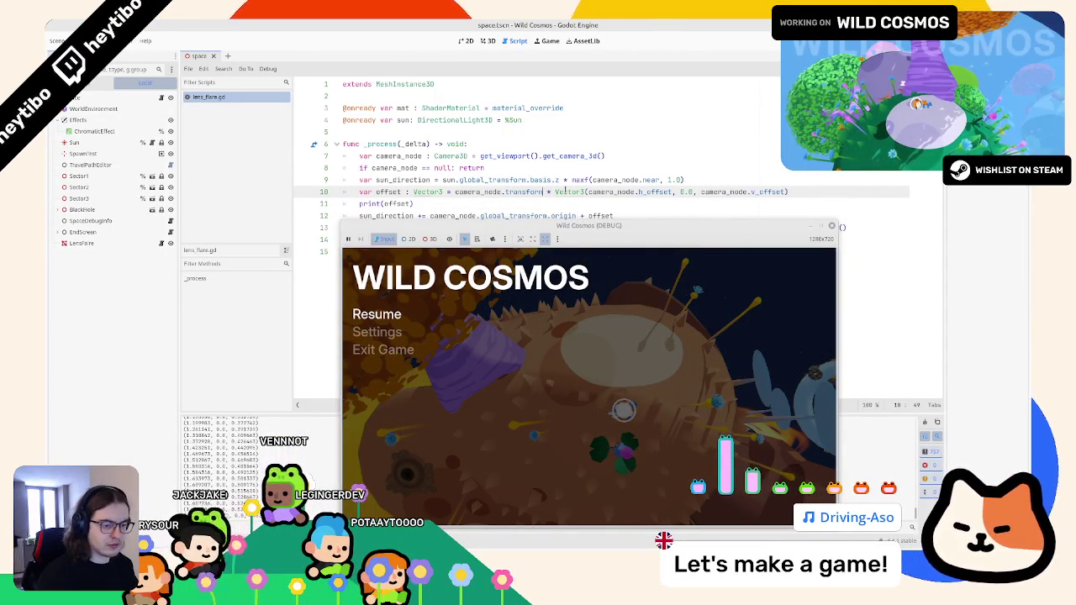
Test the transform version in game, then undo back to global_basis.z and resume
{"action": "left_click", "coordinate": [377, 314]}
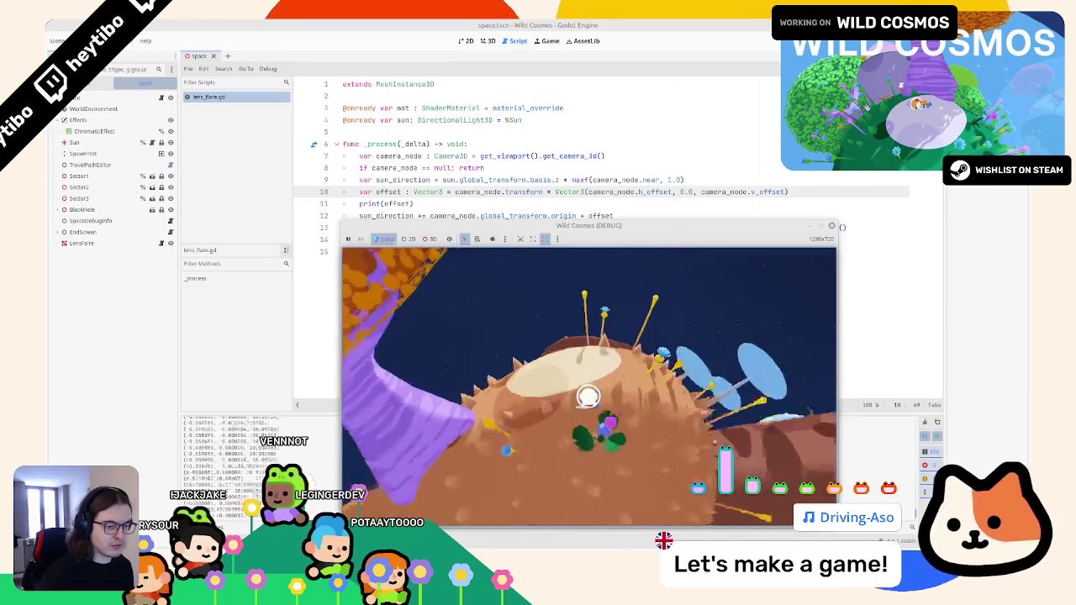
{"action": "key", "text": "Escape"}
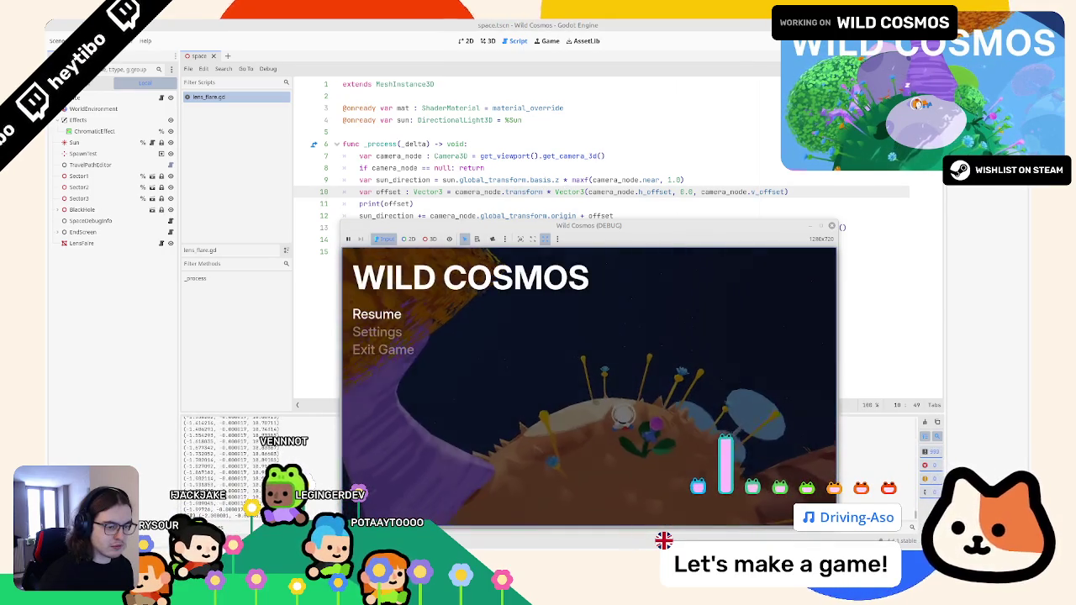
{"action": "key", "text": "Escape"}
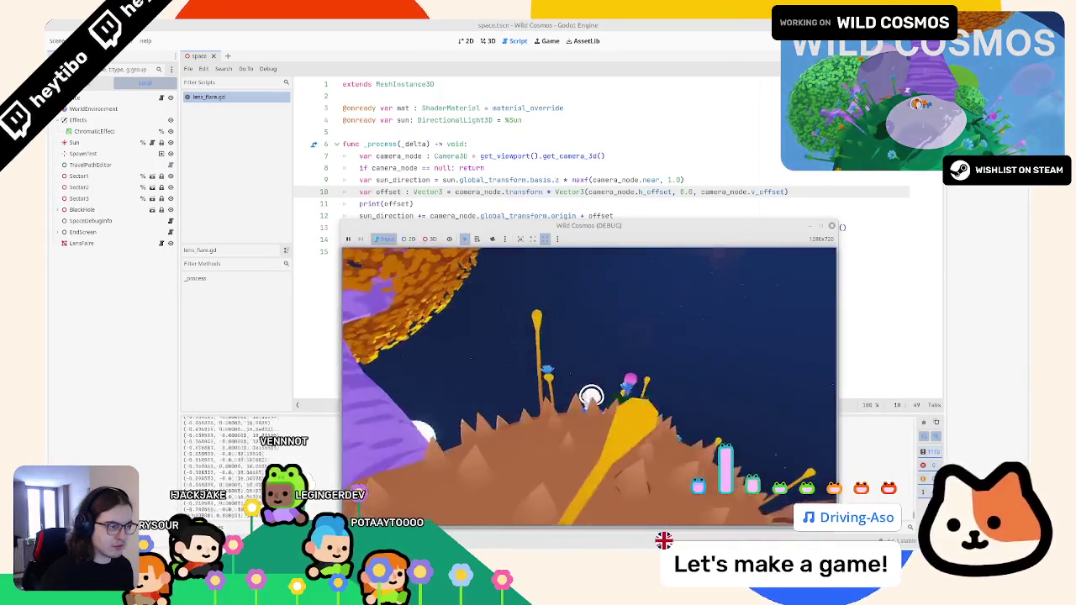
{"action": "left_click", "coordinate": [567, 222]}
{"action": "key", "text": "ctrl+z"}
{"action": "key", "text": "ctrl+z"}
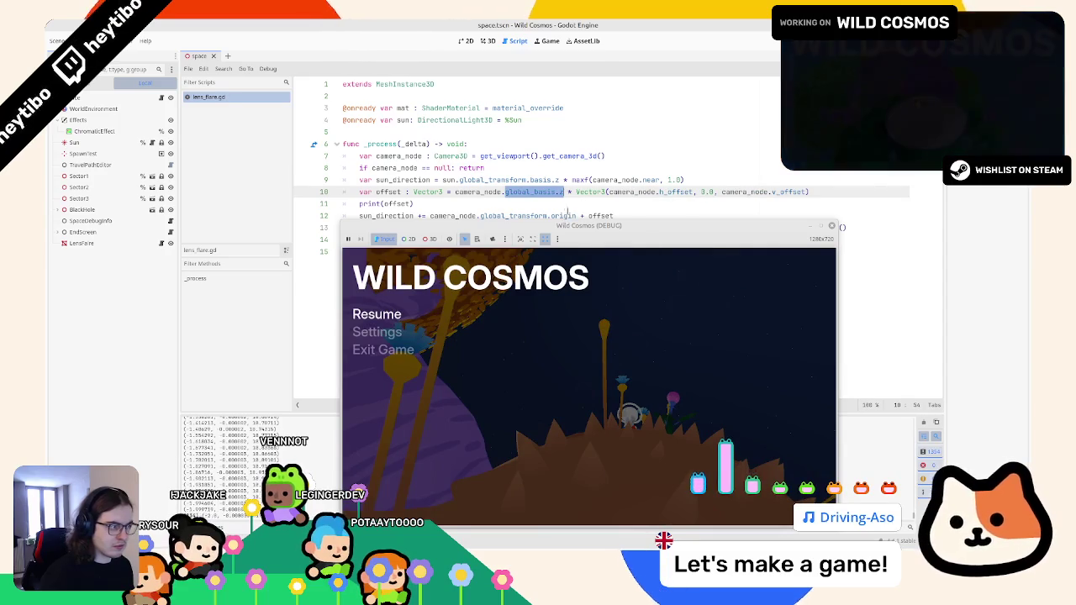
{"action": "key", "text": "Escape"}
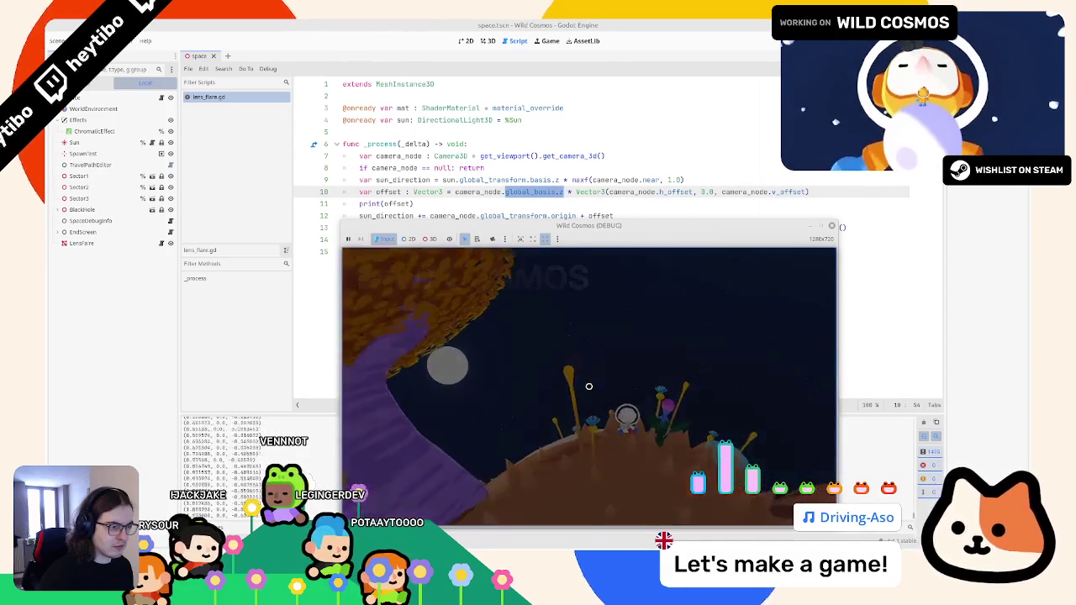
Try negating offset and h_offset, undo the h_offset minus, and save the script
{"action": "key", "text": "Escape"}
{"action": "key", "text": "Escape"}
{"action": "key", "text": "Escape"}
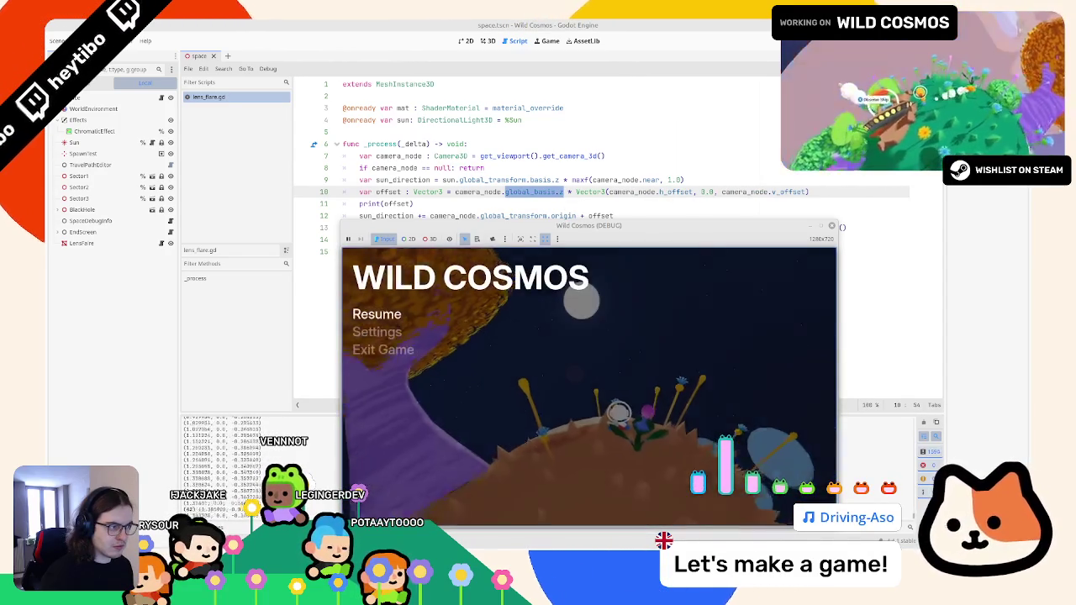
{"action": "key", "text": "Escape"}
{"action": "key", "text": "Escape"}
{"action": "left_click", "coordinate": [585, 213]}
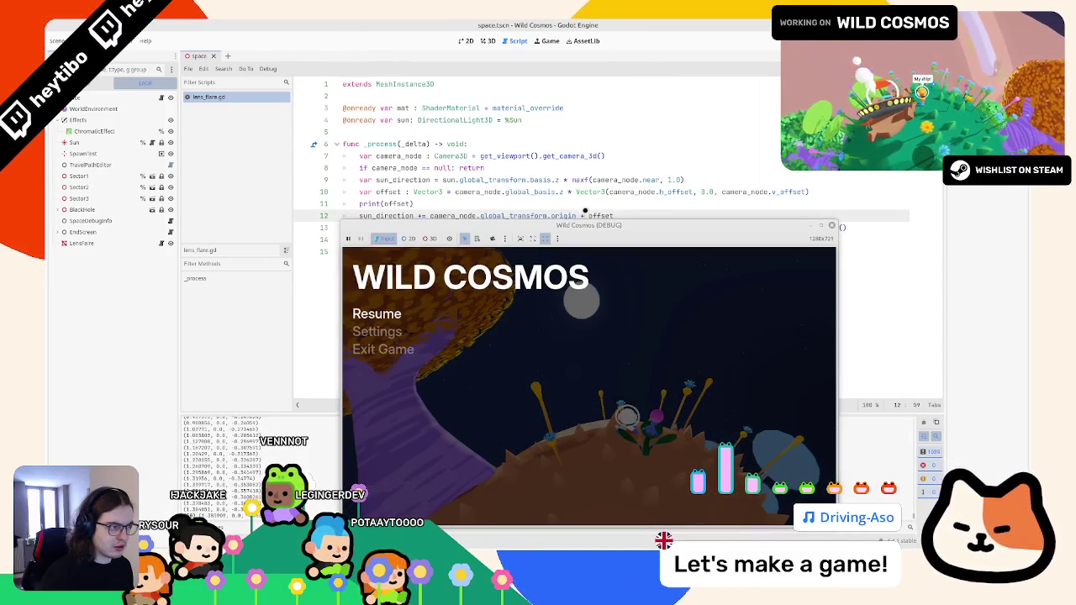
{"action": "type", "text": "-"}
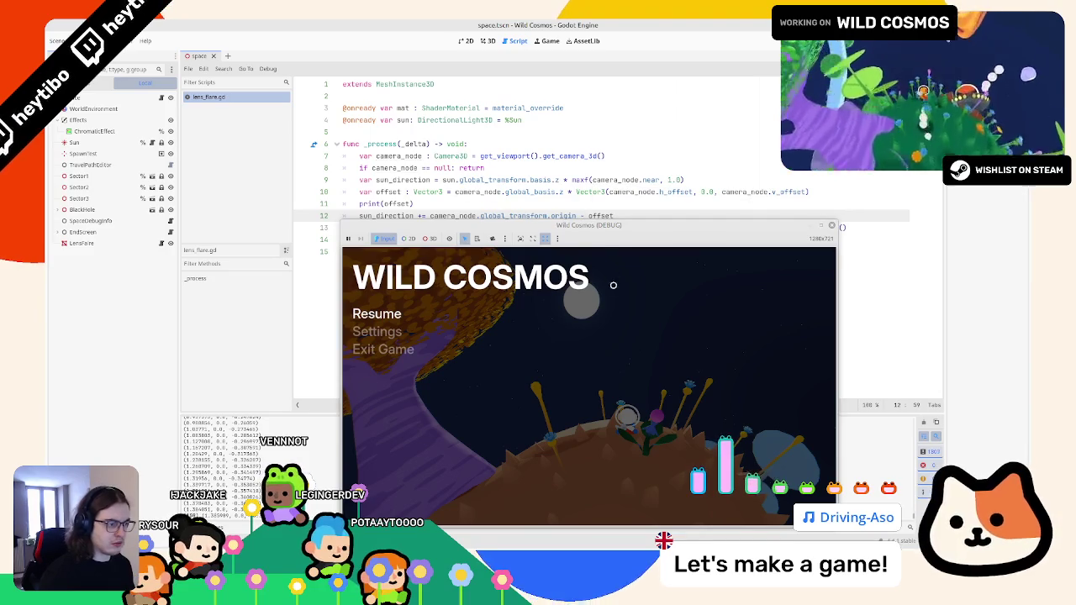
{"action": "left_click", "coordinate": [608, 192]}
{"action": "type", "text": "-"}
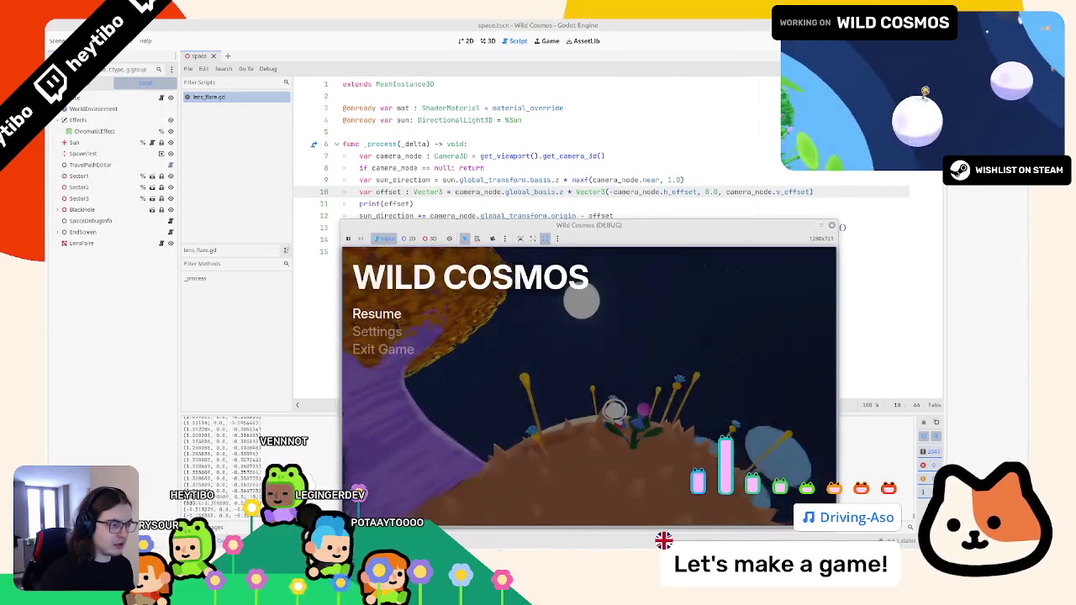
{"action": "left_click", "coordinate": [725, 192]}
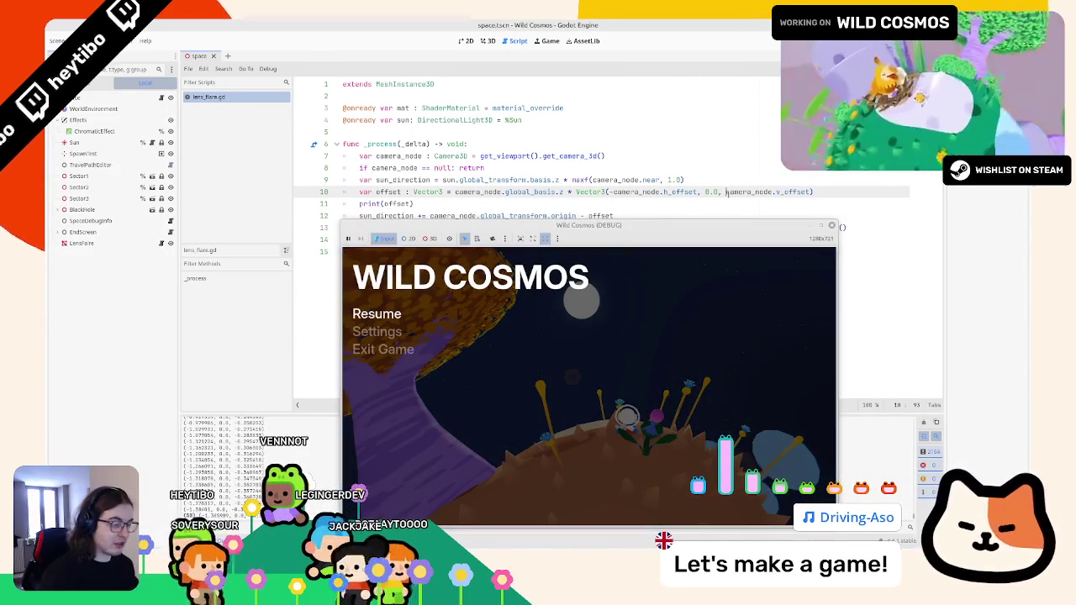
{"action": "type", "text": "-"}
{"action": "key", "text": "ctrl+z"}
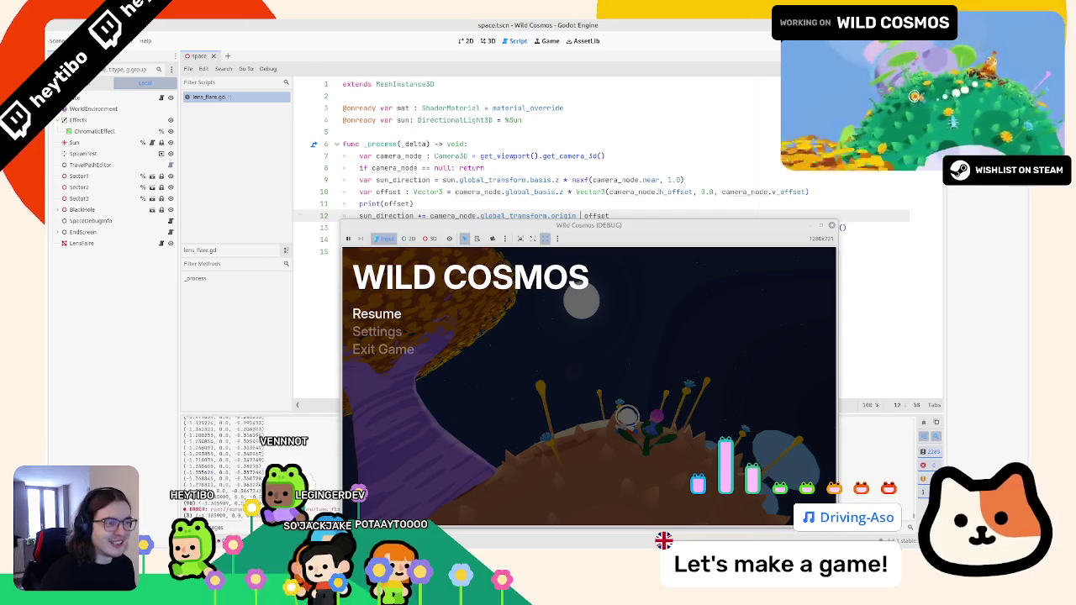
{"action": "key", "text": "ctrl+s"}
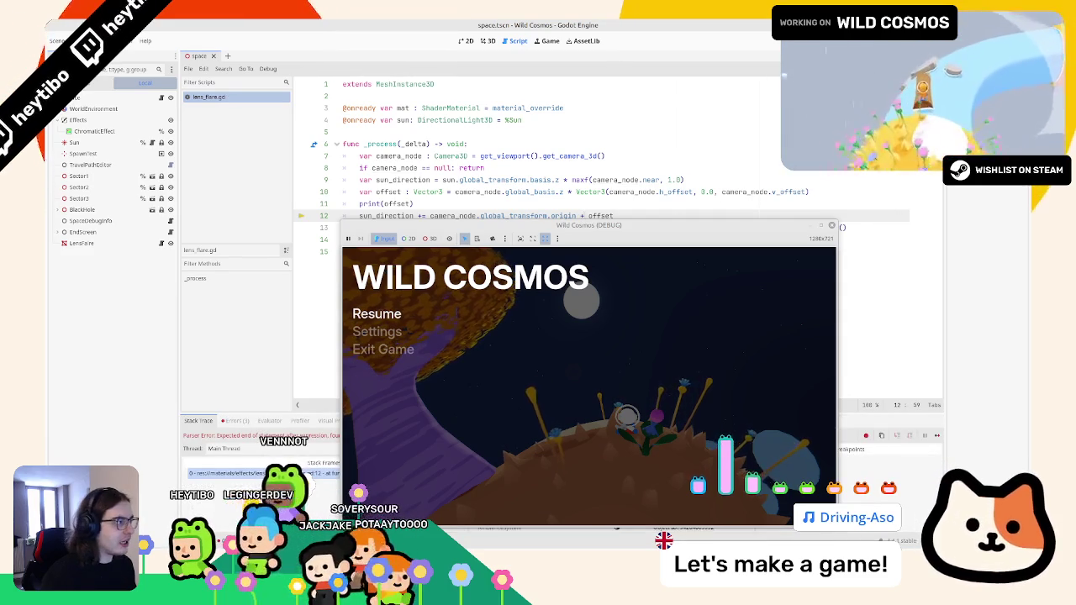
Stop the game, relaunch main.tscn, move its window aside, and pause it
{"action": "key", "text": "F8"}
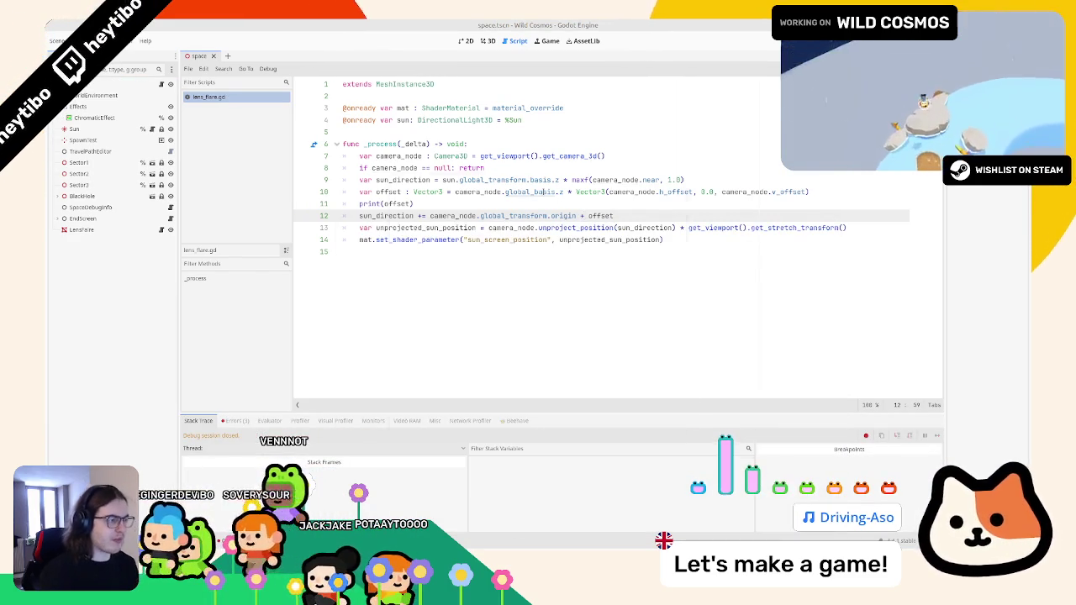
{"action": "key", "text": "ctrl+shift+o"}
{"action": "key", "text": "Return"}
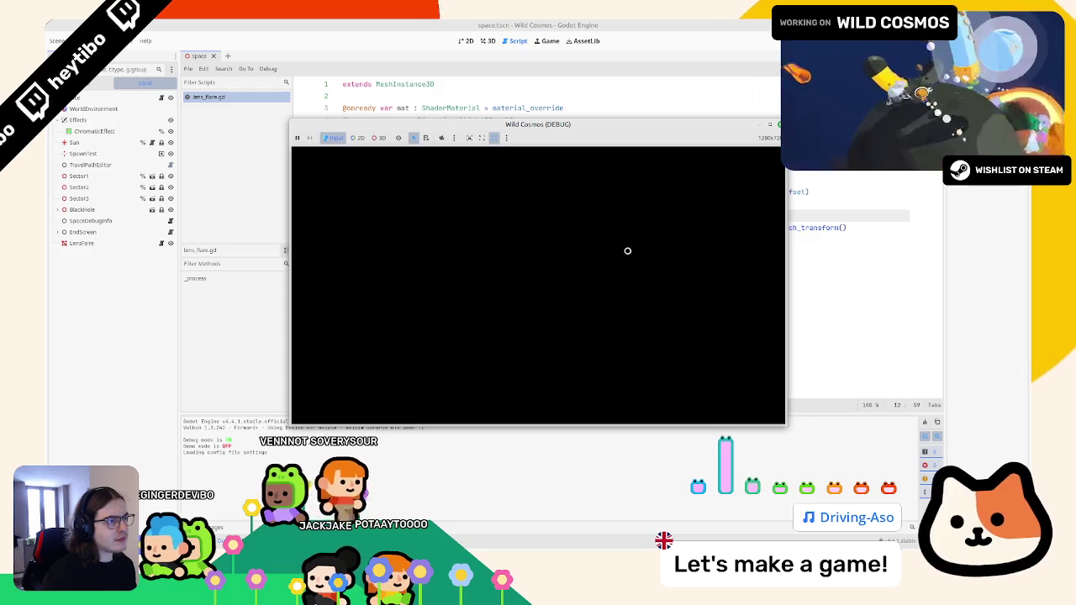
{"action": "left_click_drag", "start_coordinate": [635, 128], "coordinate": [650, 258]}
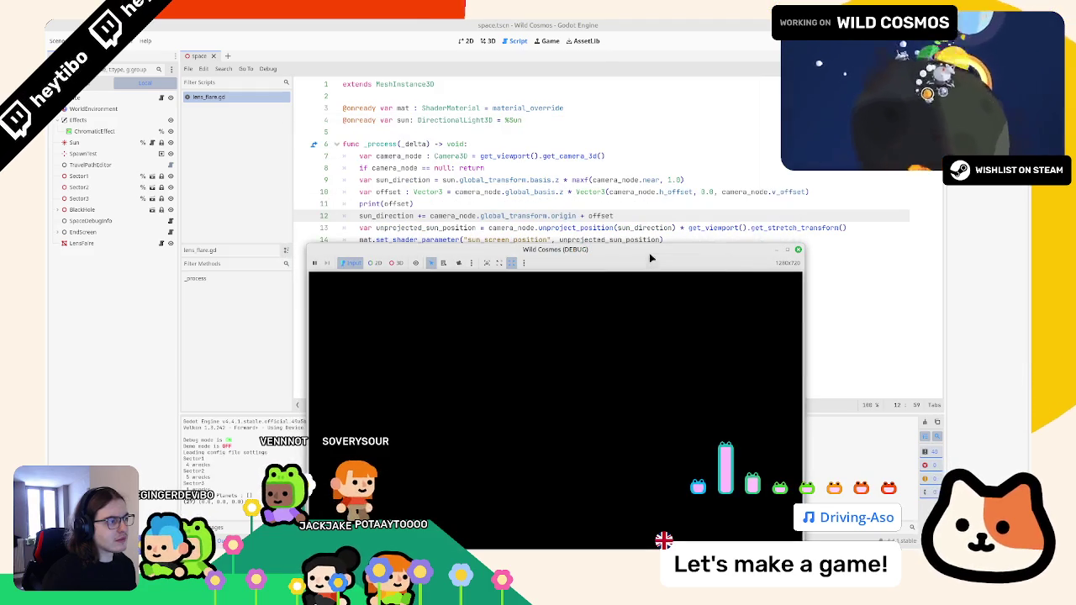
{"action": "right_click", "coordinate": [651, 258]}
{"action": "left_click", "coordinate": [660, 327]}
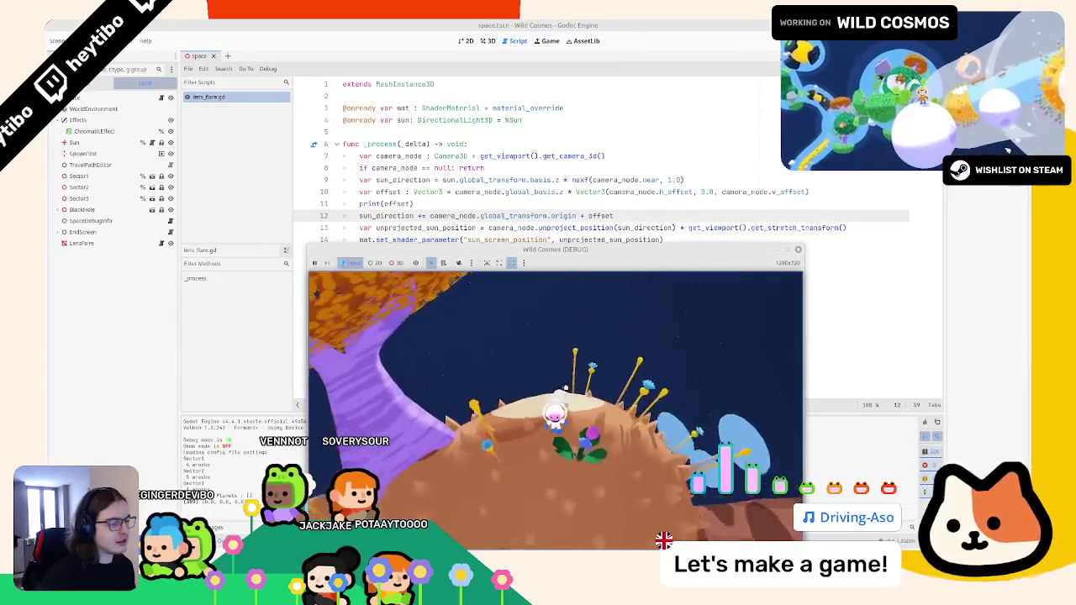
{"action": "key", "text": "Escape"}
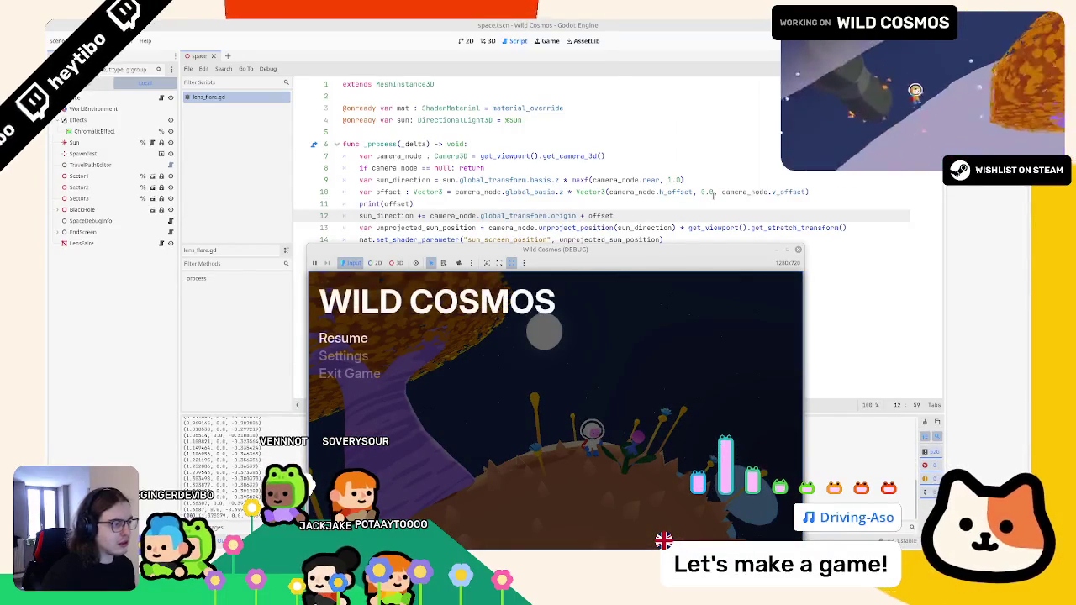
Edit the 3.0 depth value on line 10 and resume the game to check the flare
{"action": "double_click", "coordinate": [711, 193]}
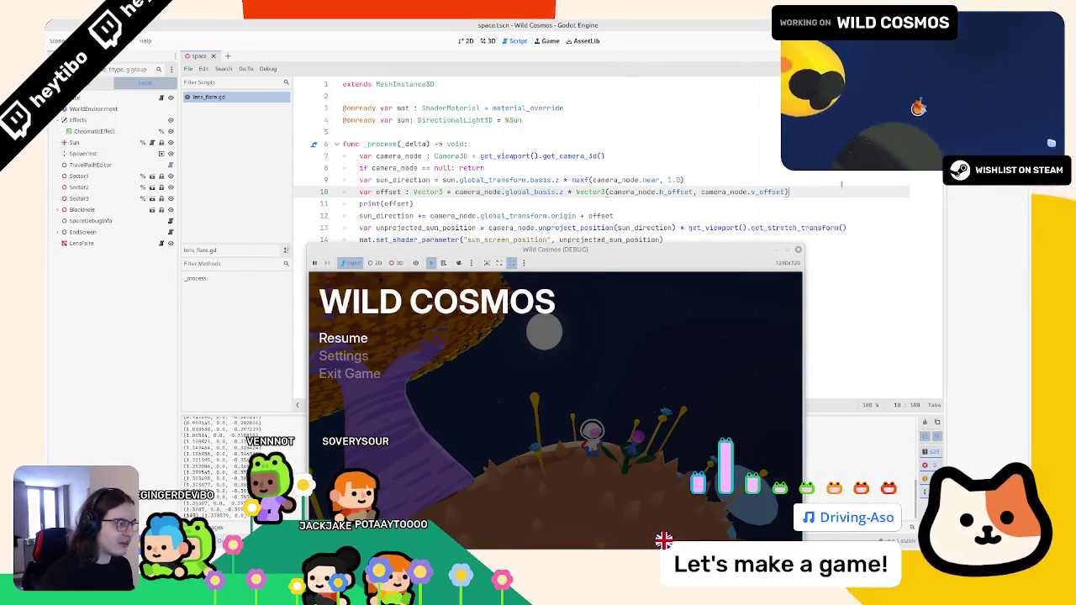
{"action": "type", "text": ", 0.0"}
{"action": "left_click", "coordinate": [533, 293]}
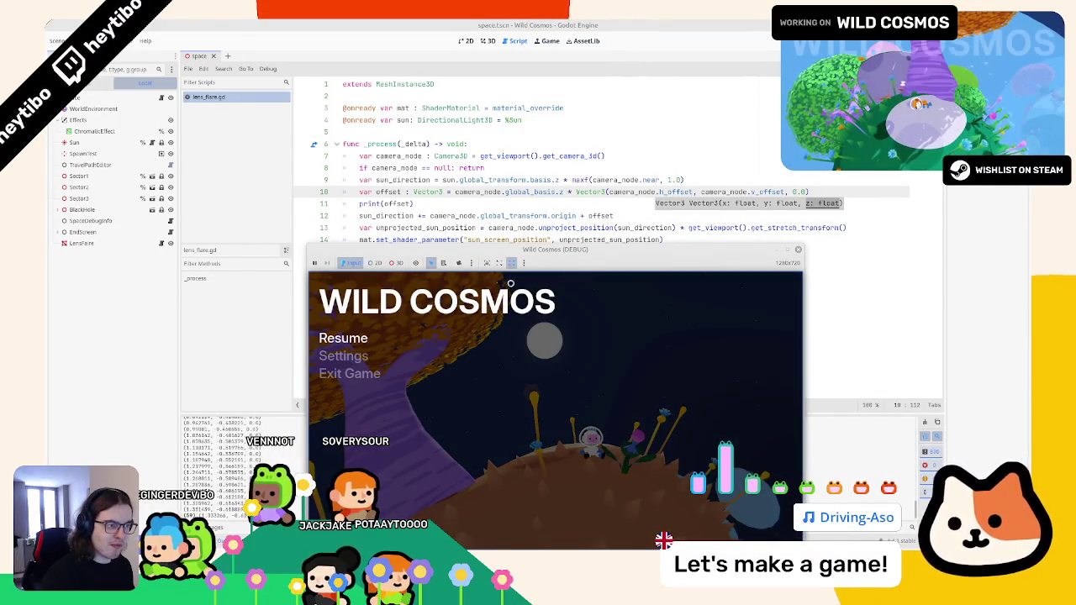
Put quaternion.inverse() on the camera_node term of line 10 and save lens_flare.gd
{"action": "left_click", "coordinate": [557, 191]}
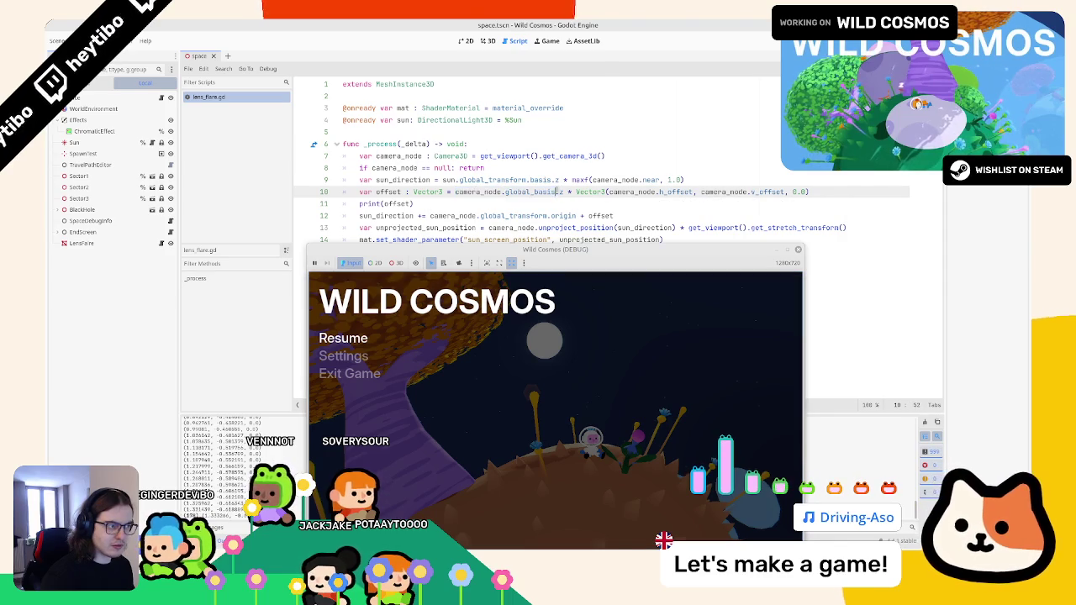
{"action": "type", "text": "quaternion."}
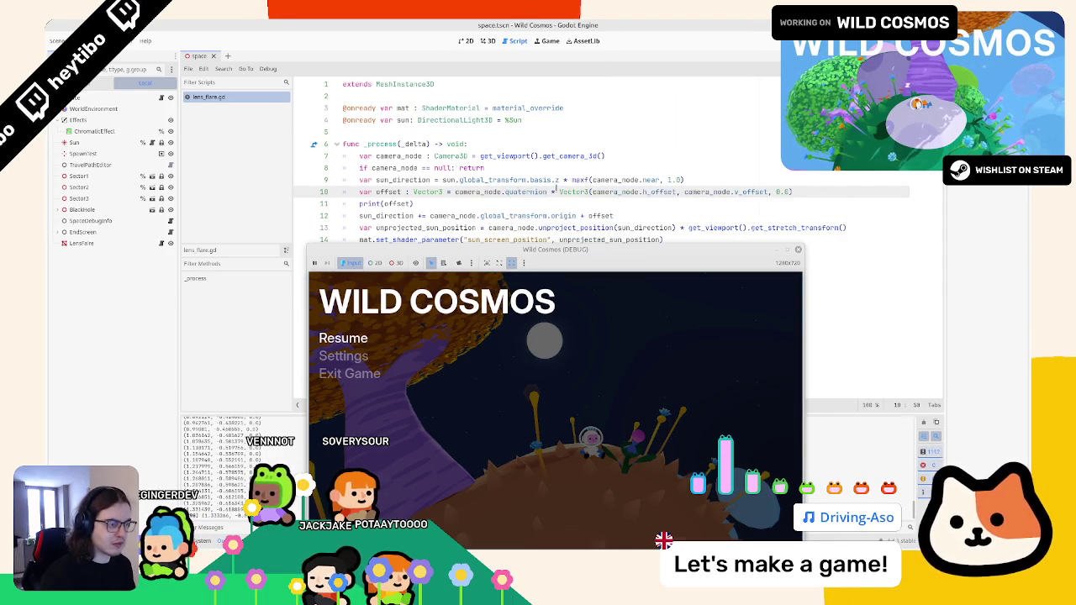
{"action": "type", "text": "inverse()"}
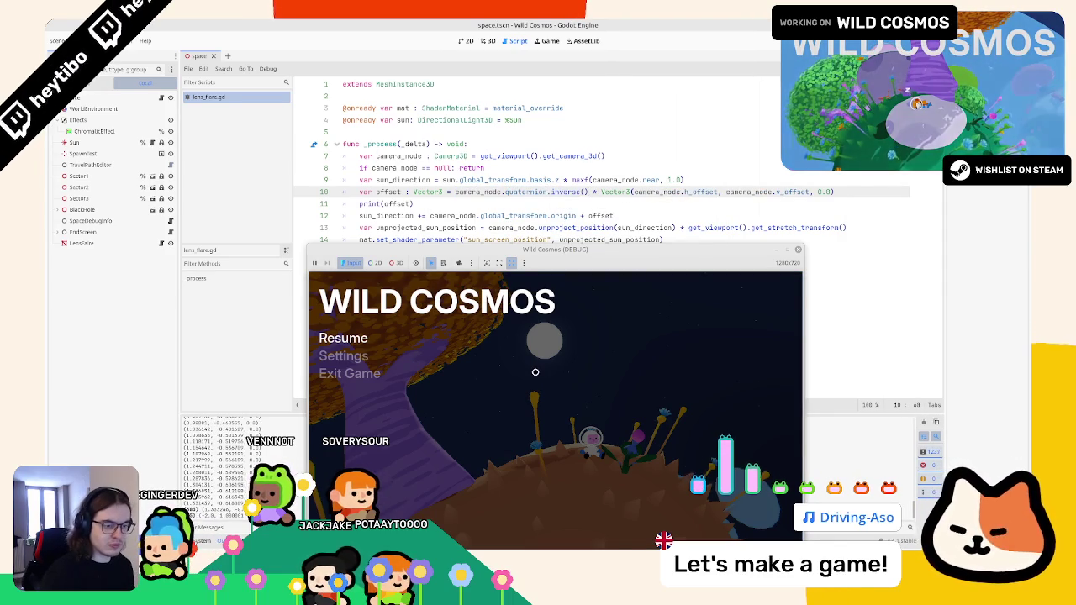
{"action": "left_click", "coordinate": [830, 192]}
{"action": "type", "text": "0.0,"}
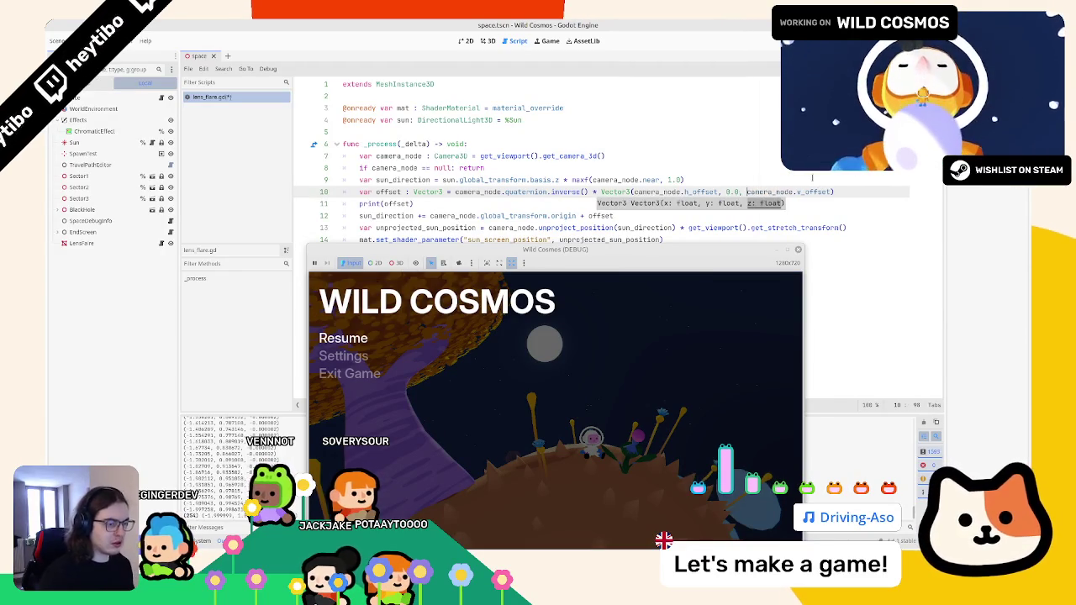
{"action": "left_click_drag", "start_coordinate": [549, 191], "coordinate": [588, 192]}
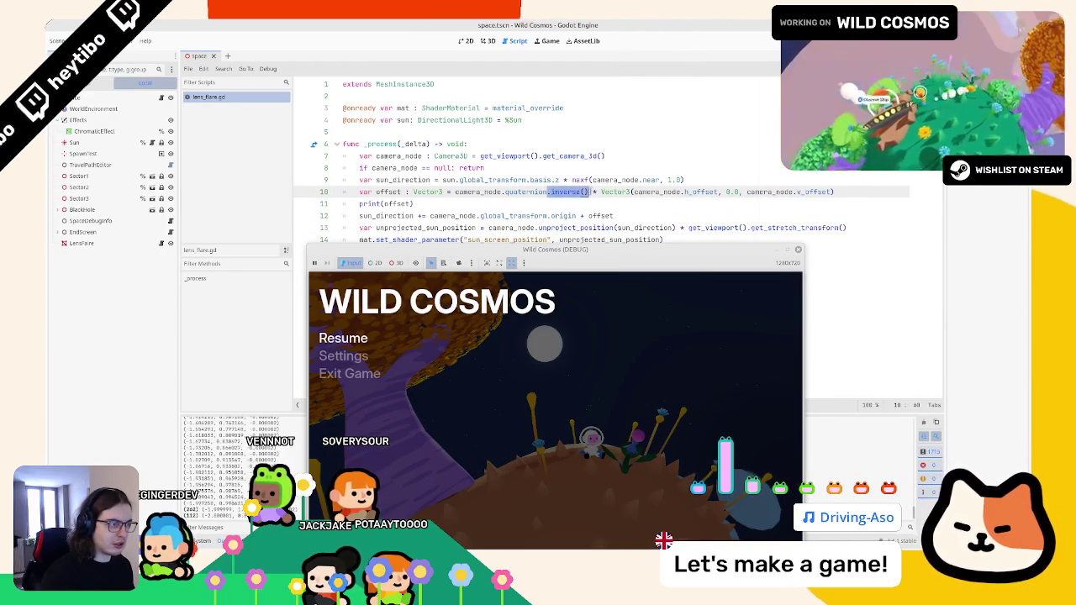
{"action": "key", "text": "BackSpace"}
{"action": "key", "text": "ctrl+z"}
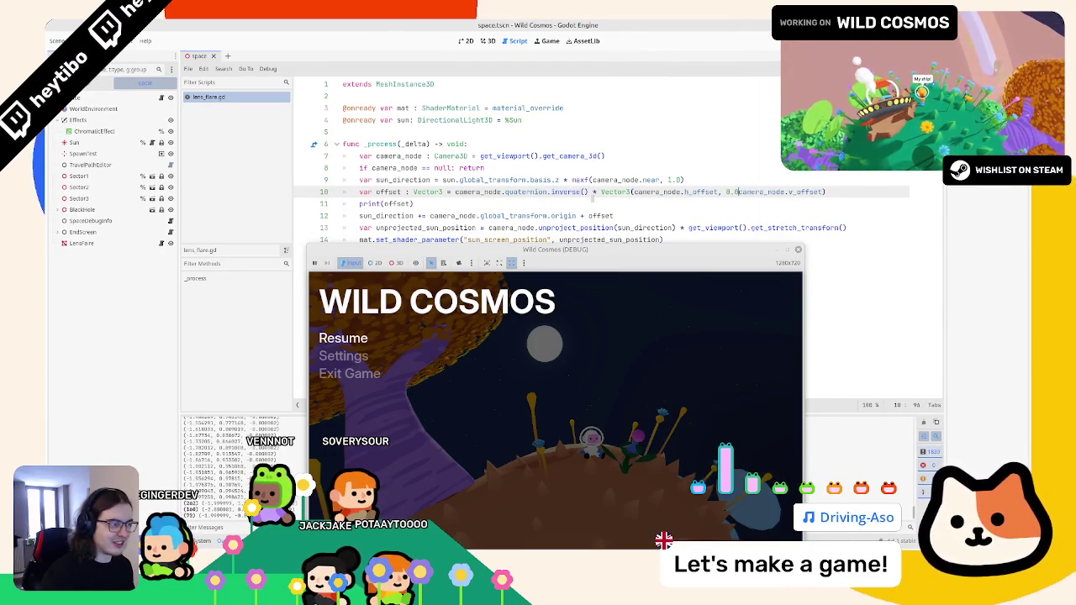
{"action": "key", "text": "ctrl+s"}
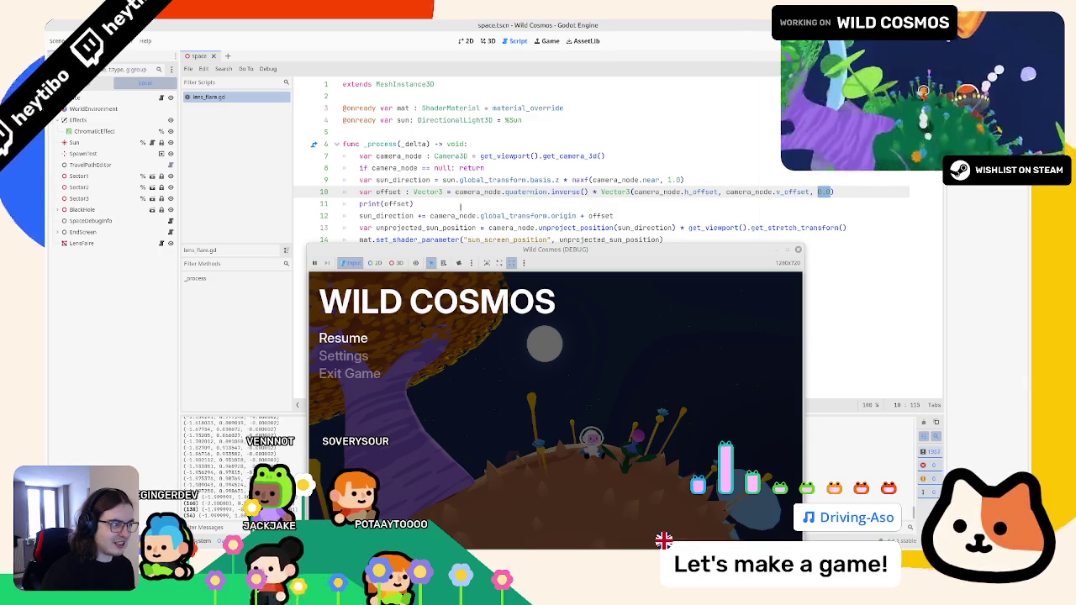
Test in game, then paste camera_node.global_transform over camera_node.quaternion.inverse on line 10
{"action": "double_click", "coordinate": [388, 204]}
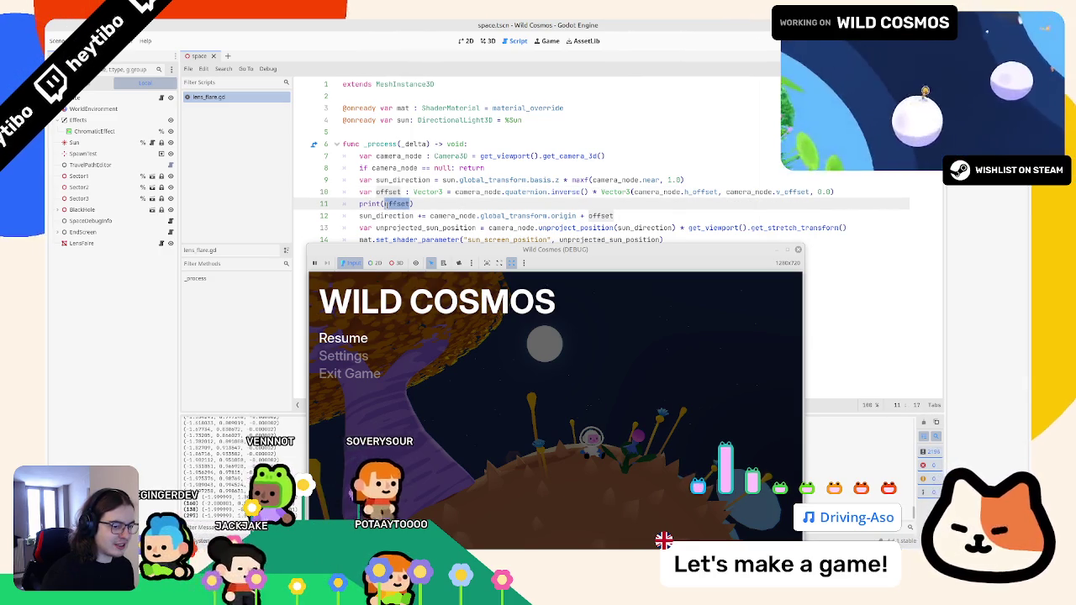
{"action": "key", "text": "Escape"}
{"action": "key", "text": "Escape"}
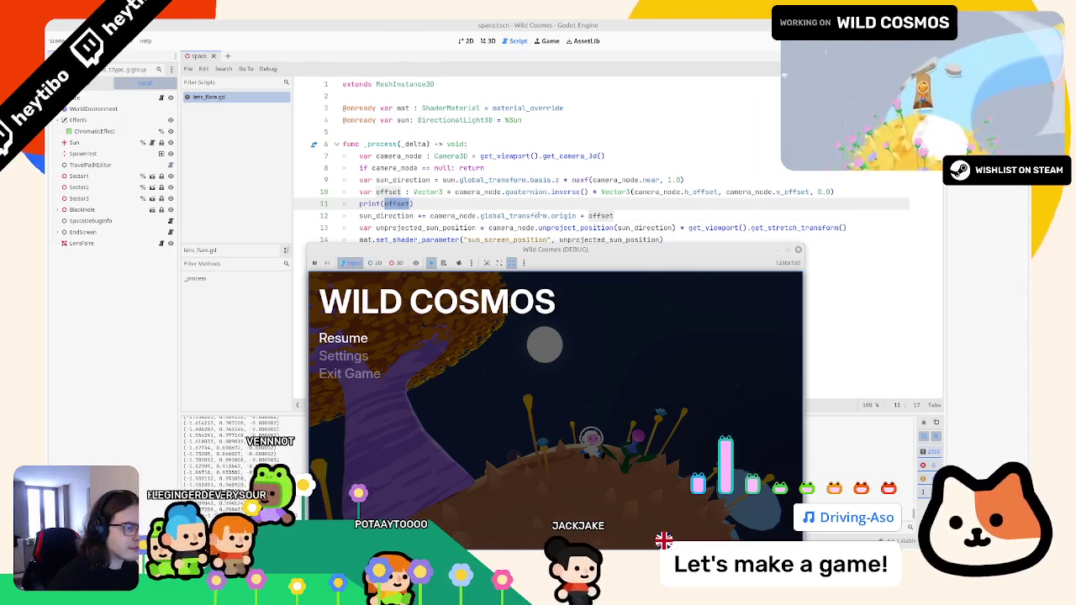
{"action": "left_click_drag", "start_coordinate": [547, 216], "coordinate": [429, 216]}
{"action": "key", "text": "ctrl+c"}
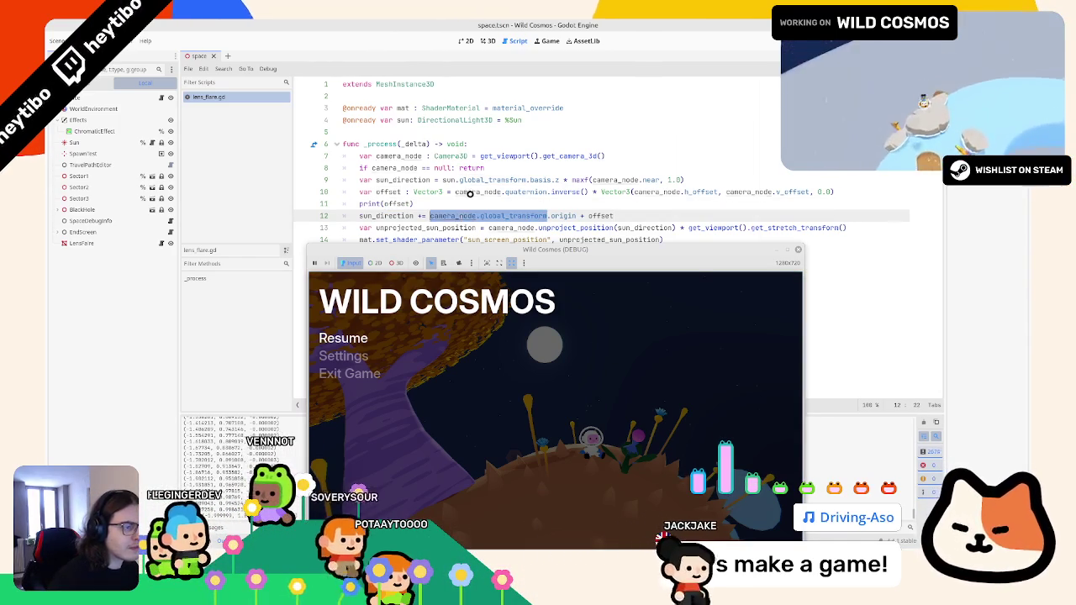
{"action": "left_click_drag", "start_coordinate": [548, 192], "coordinate": [455, 191]}
{"action": "key", "text": "ctrl+v"}
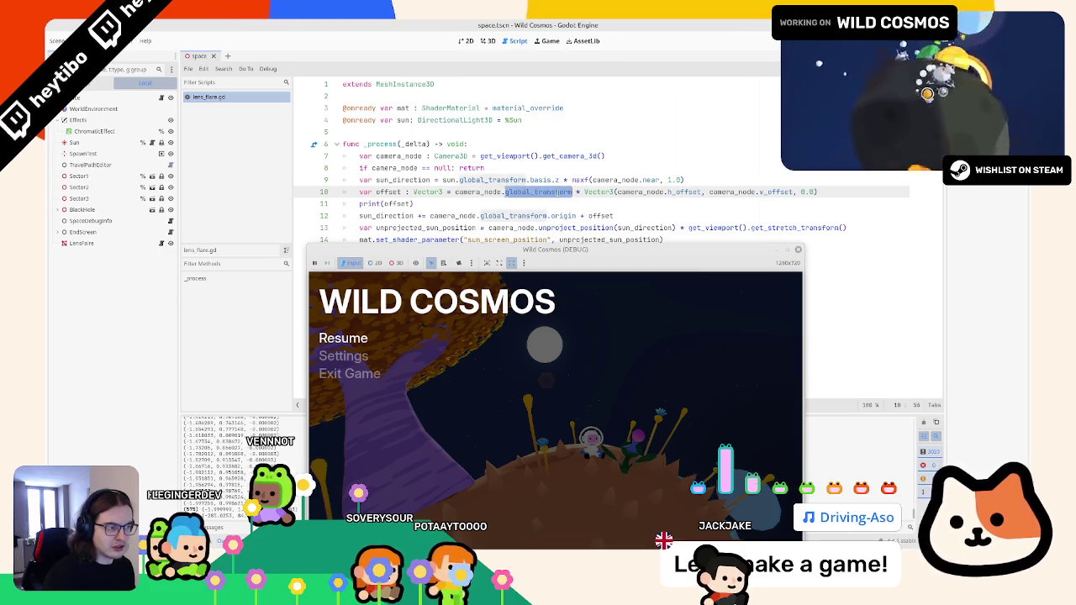
Use autocomplete to change line 10's multiplier to camera_node.global_basis.z
{"action": "type", "text": ".basis"}
{"action": "type", "text": "nsform"}
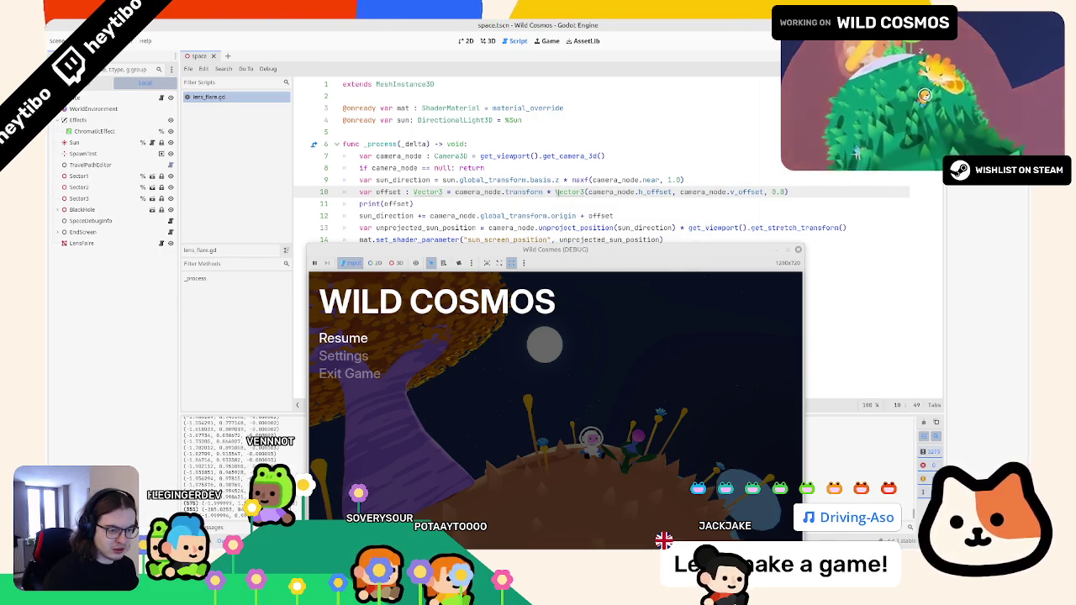
{"action": "key", "text": "BackSpace"}
{"action": "key", "text": "BackSpace"}
{"action": "key", "text": "BackSpace"}
{"action": "type", "text": "glob"}
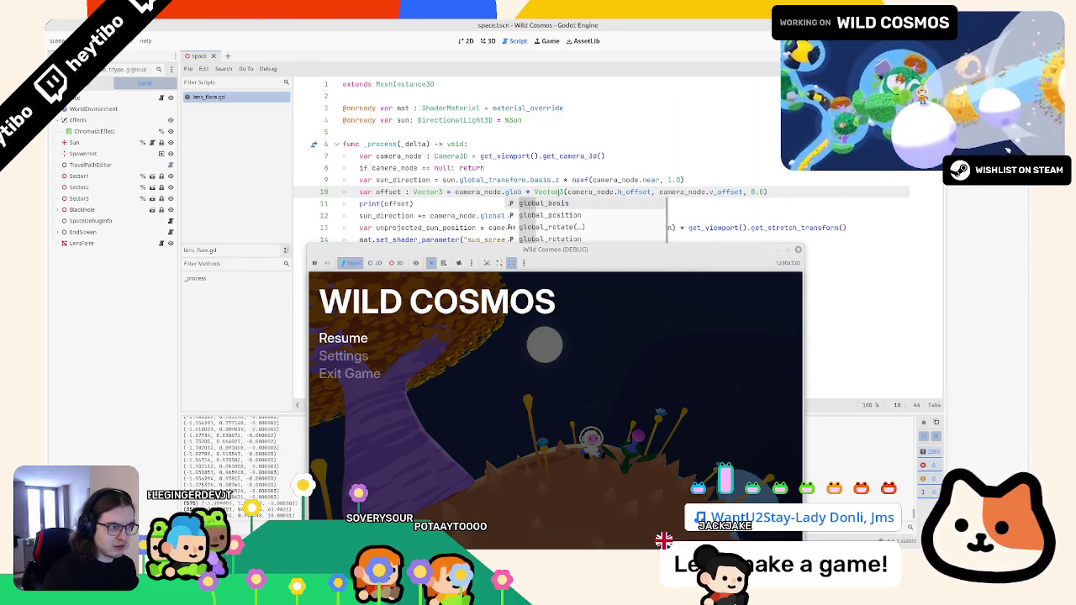
{"action": "key", "text": "BackSpace"}
{"action": "key", "text": "BackSpace"}
{"action": "key", "text": "BackSpace"}
{"action": "type", "text": "bas"}
{"action": "key", "text": "Return"}
{"action": "type", "text": ".y"}
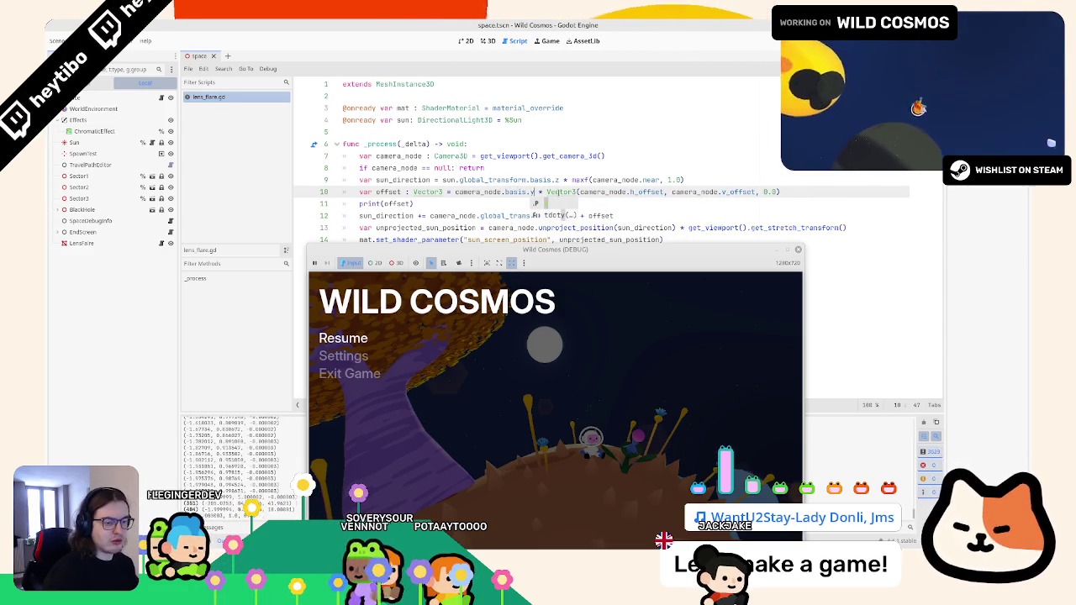
{"action": "key", "text": "BackSpace"}
{"action": "type", "text": "z"}
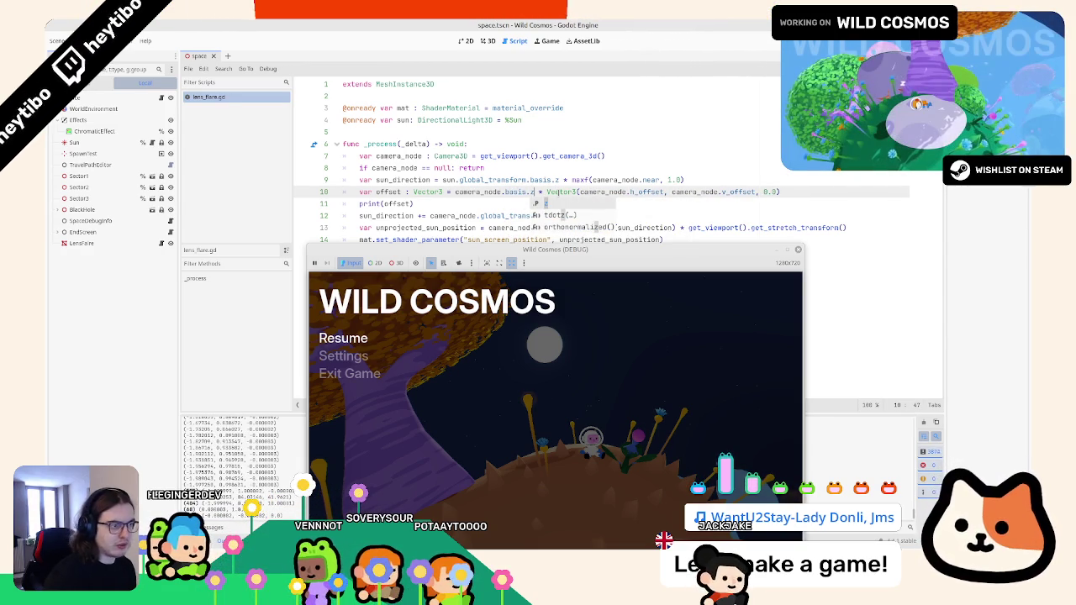
{"action": "key", "text": "Left"}
{"action": "key", "text": "Left"}
{"action": "key", "text": "BackSpace"}
{"action": "key", "text": "BackSpace"}
{"action": "key", "text": "BackSpace"}
{"action": "type", "text": "glob"}
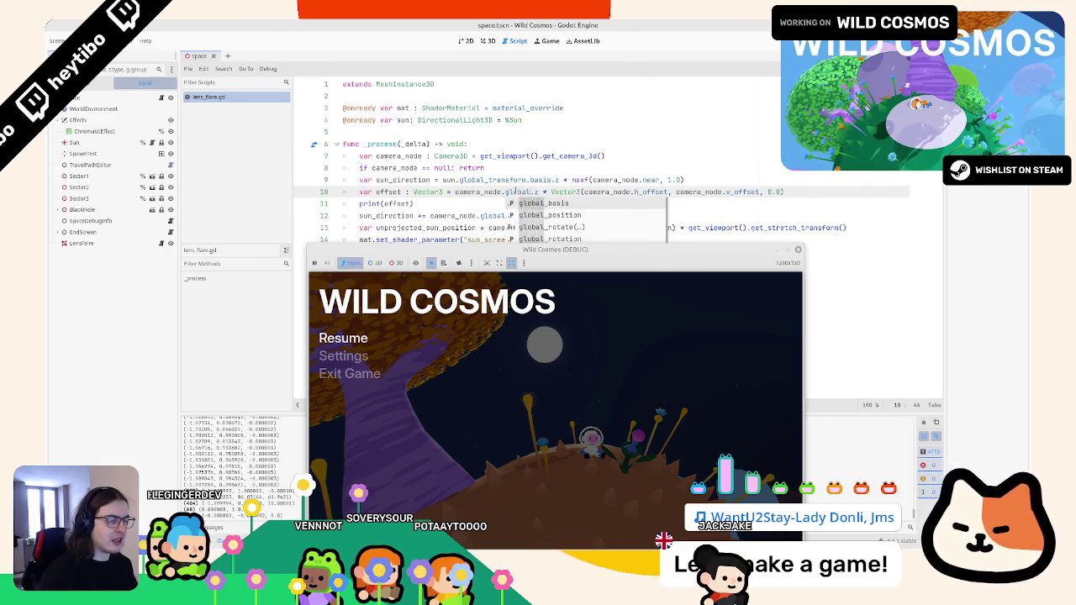
{"action": "key", "text": "Return"}
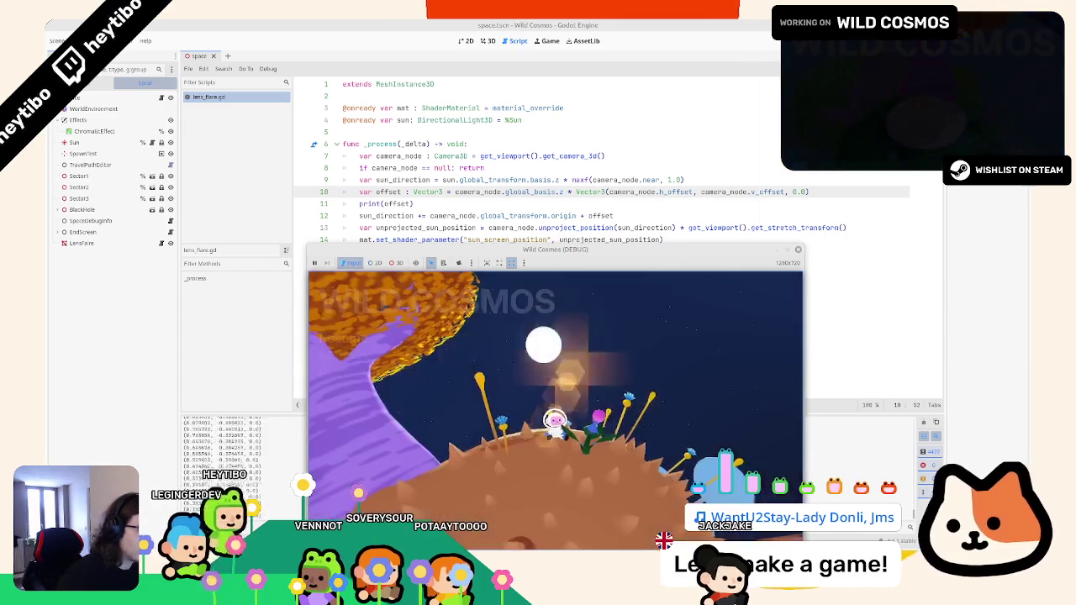
Check the flare in the running game, then delete the global_basis.z multiplication from line 10
{"action": "key", "text": "Escape"}
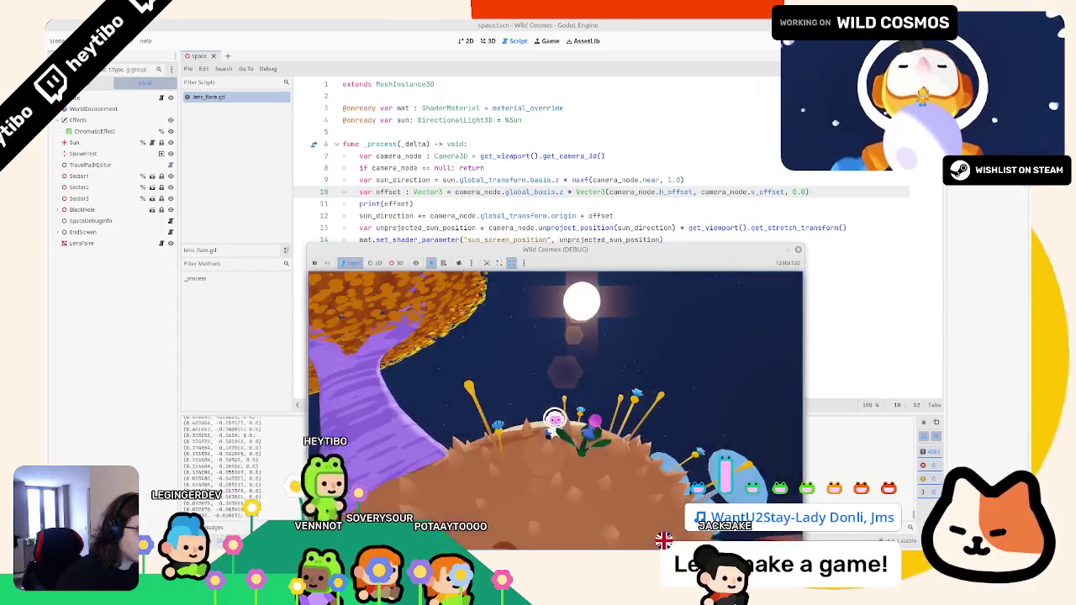
{"action": "key", "text": "Escape"}
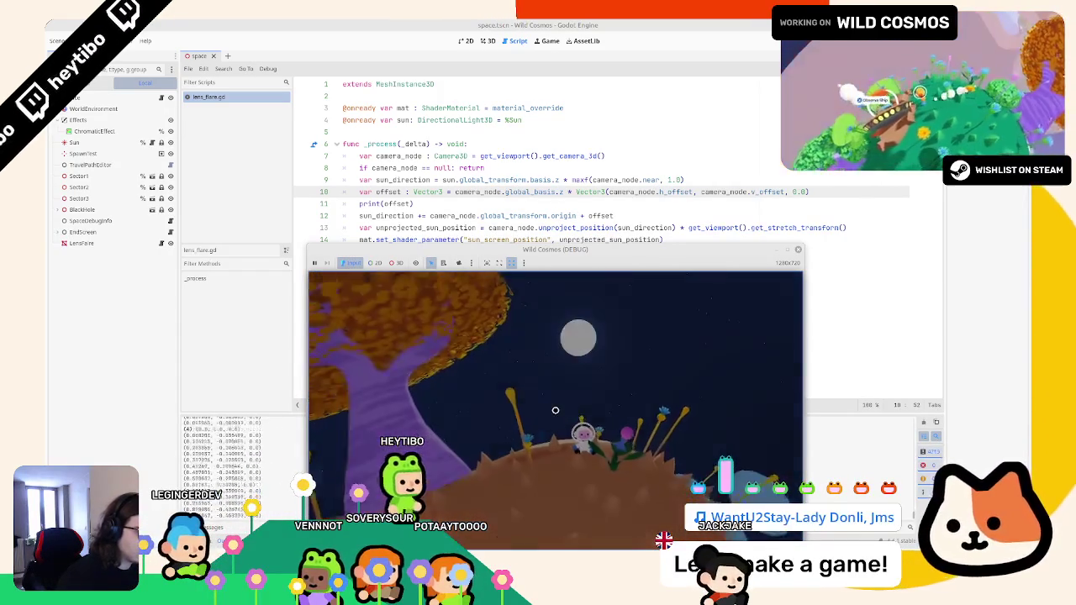
{"action": "double_click", "coordinate": [504, 215]}
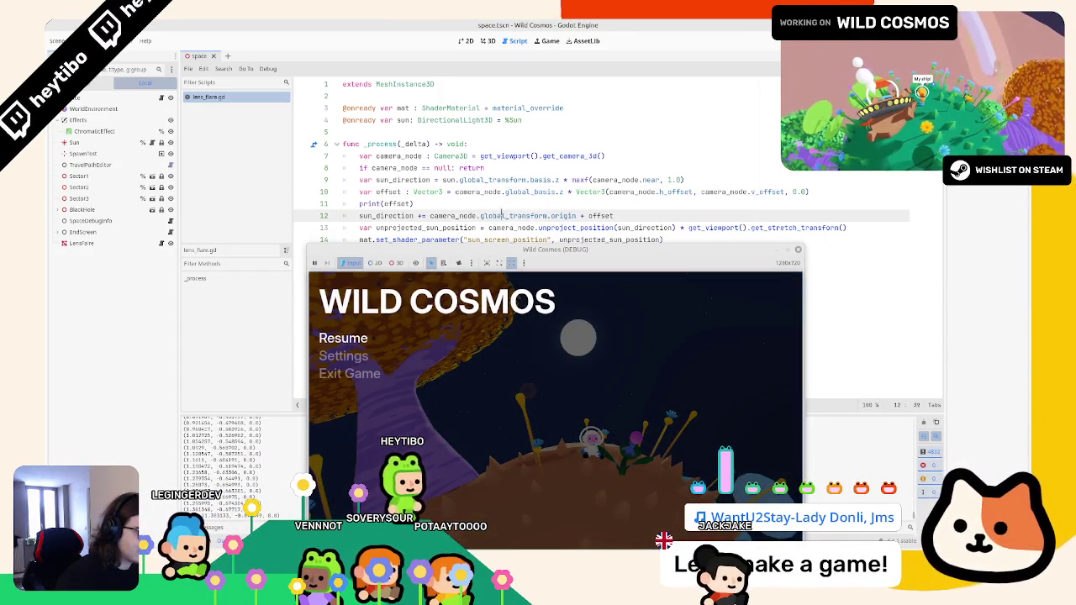
{"action": "double_click", "coordinate": [496, 180]}
{"action": "left_click", "coordinate": [553, 215]}
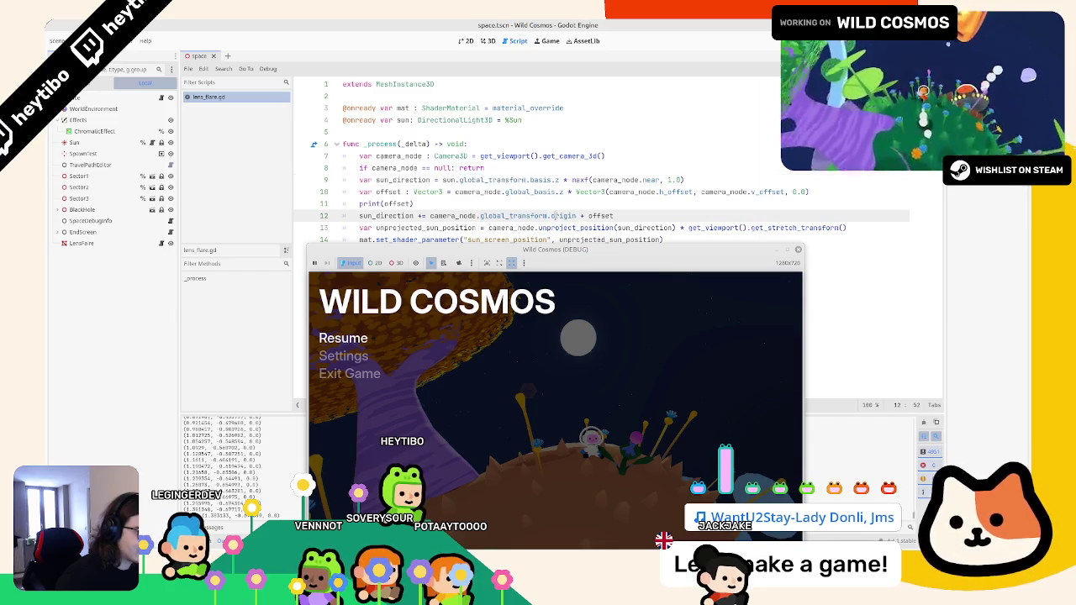
{"action": "double_click", "coordinate": [526, 215]}
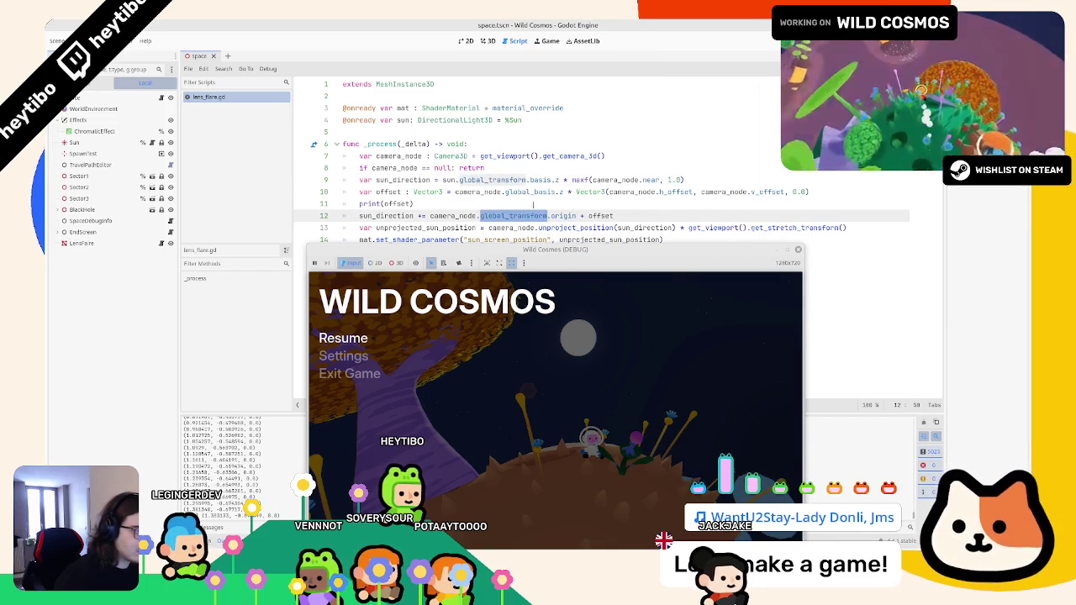
{"action": "double_click", "coordinate": [392, 191]}
{"action": "left_click_drag", "start_coordinate": [455, 192], "coordinate": [574, 191]}
{"action": "key", "text": "BackSpace"}
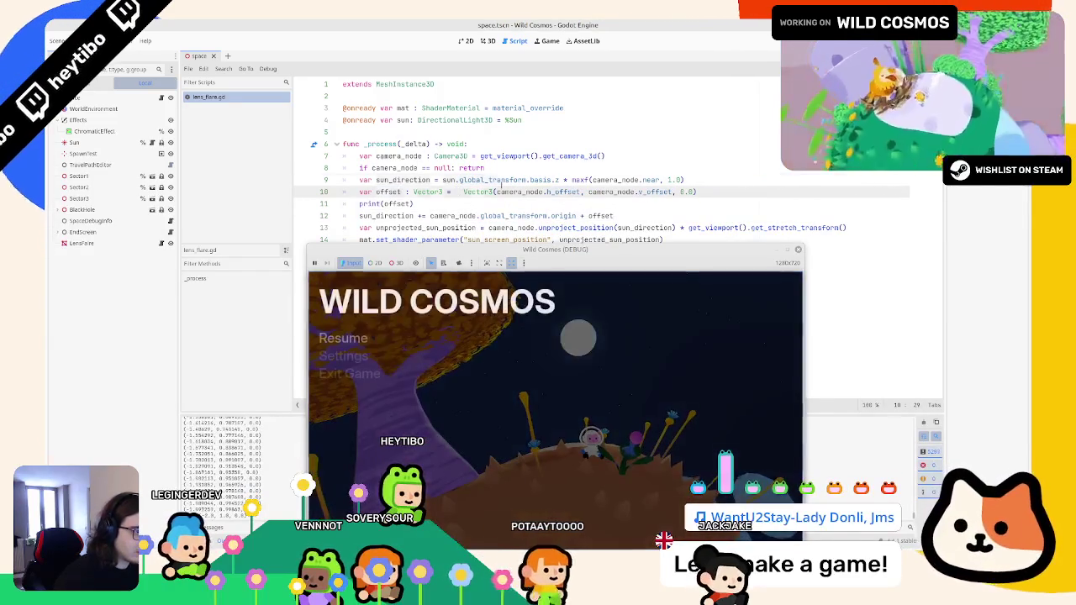
Wrap the line 10 offset Vector3 in camera_node.to_global(...) and check the flare in-game
{"action": "left_click", "coordinate": [758, 188], "text": "shift"}
{"action": "type", "text": "ctor3 = "}
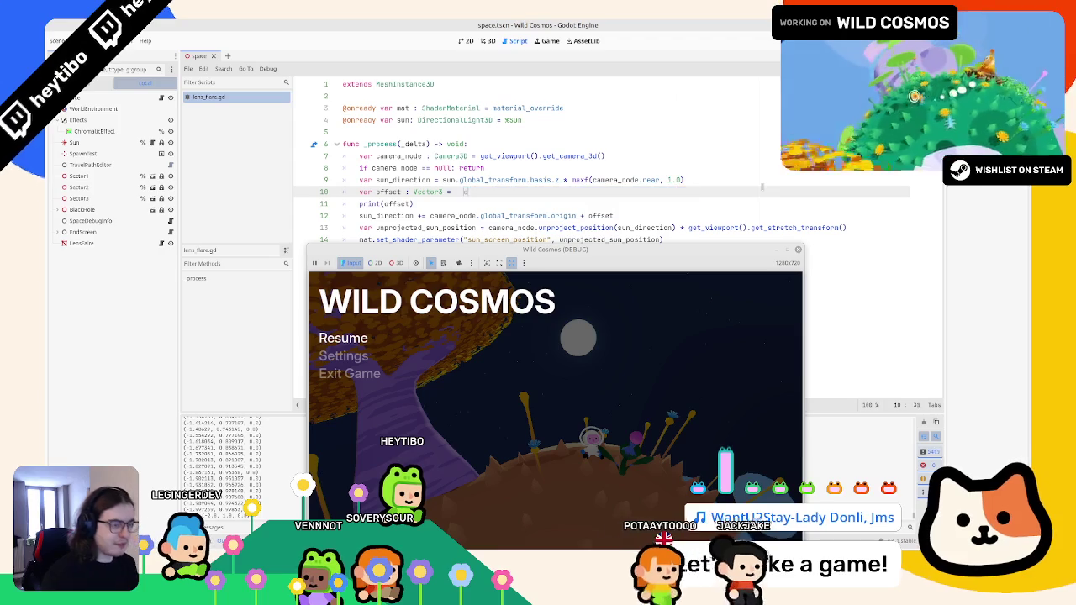
{"action": "type", "text": "camera_node"}
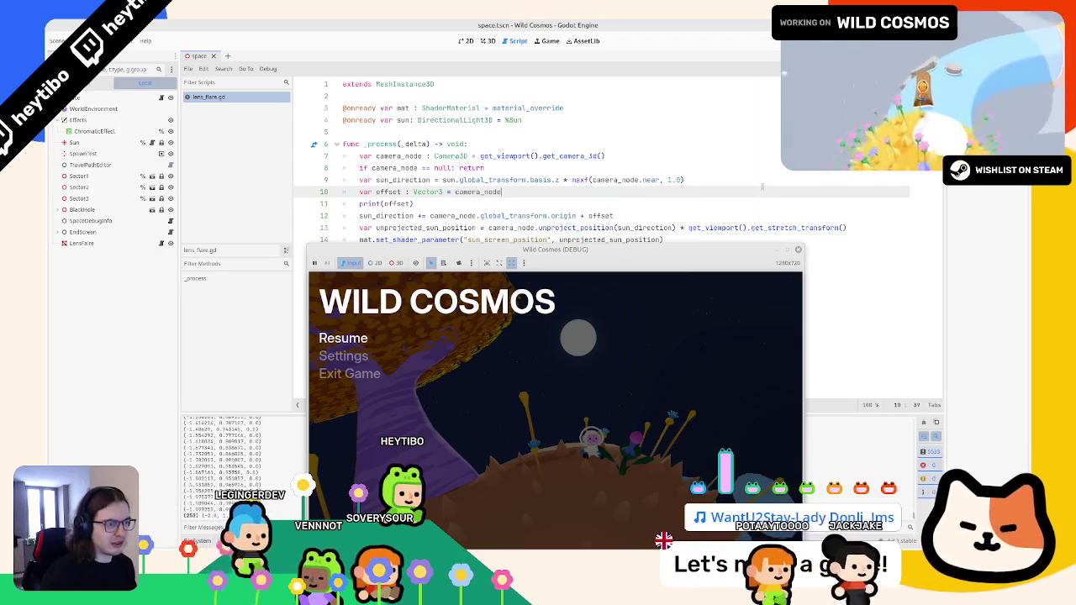
{"action": "type", "text": ".to_g"}
{"action": "key", "text": "Return"}
{"action": "key", "text": "ctrl+v"}
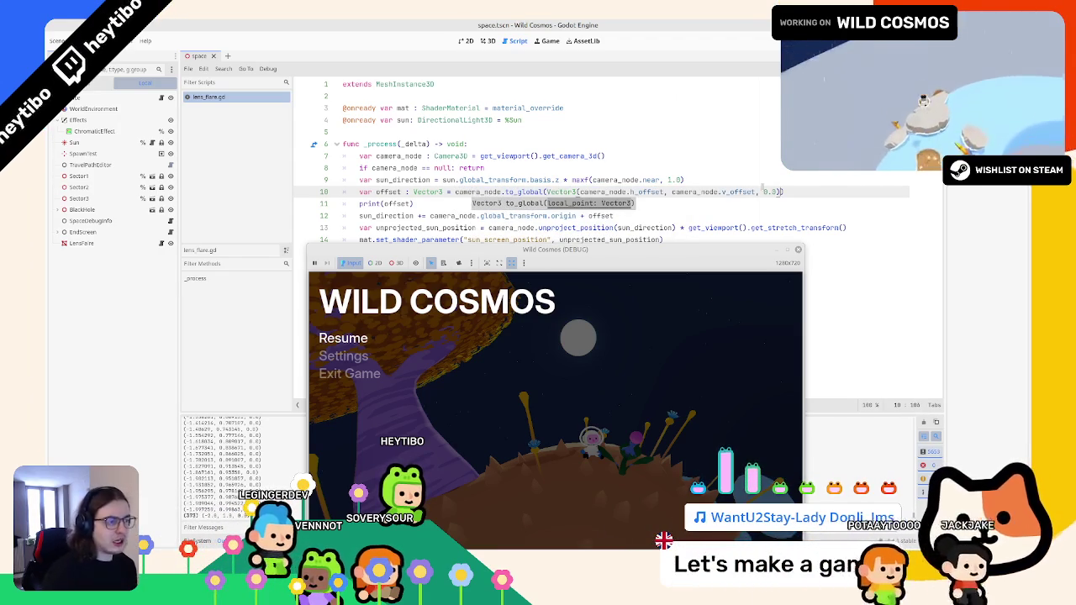
{"action": "left_click", "coordinate": [683, 383]}
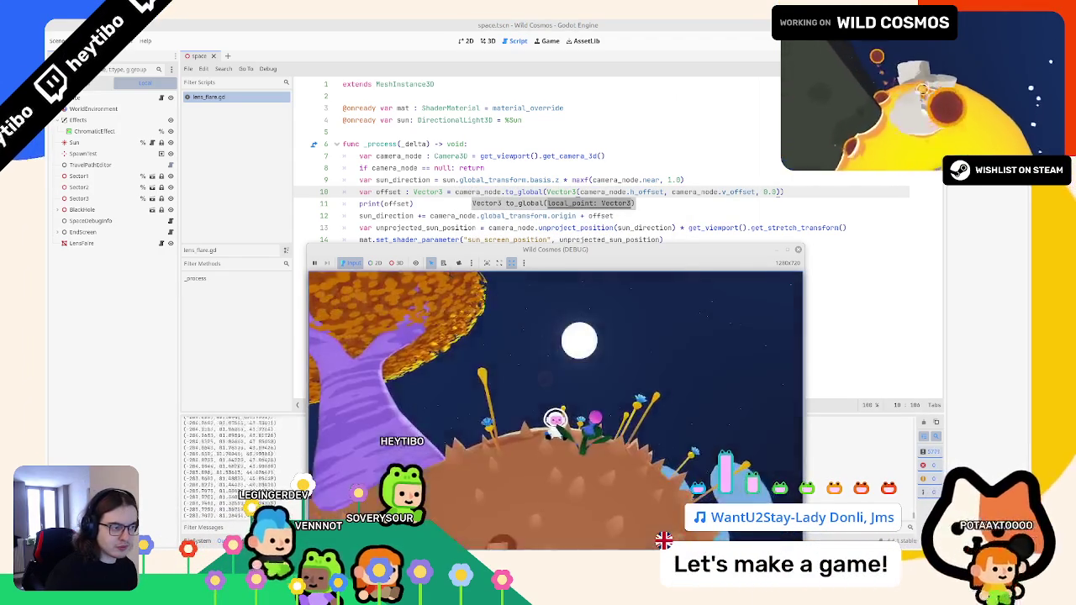
{"action": "left_click", "coordinate": [468, 207]}
Change to_global to to_local on line 10 and test the flare in the game
{"action": "double_click", "coordinate": [397, 204]}
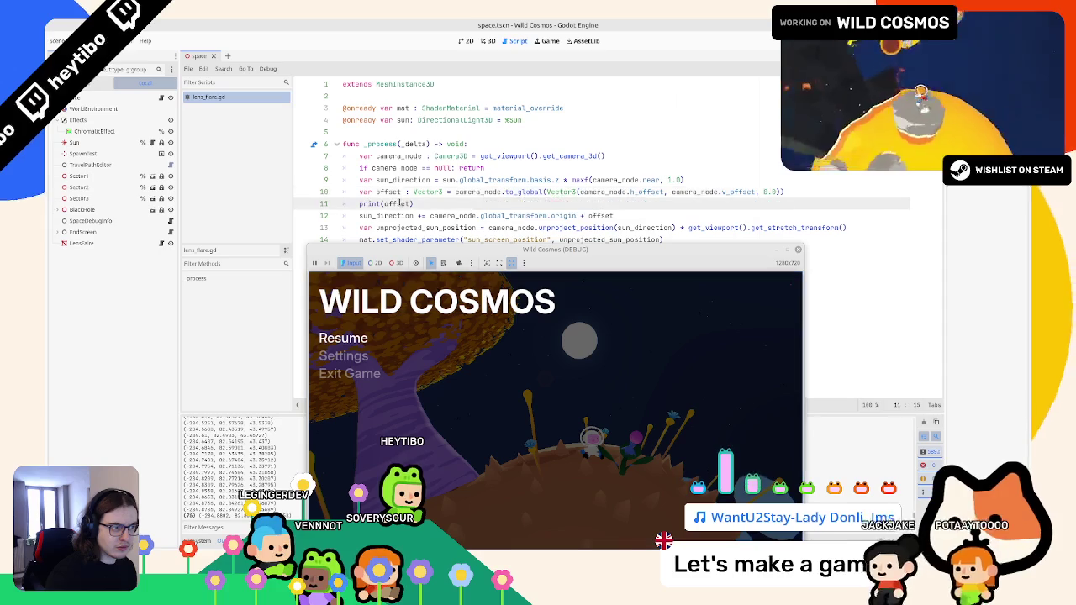
{"action": "left_click", "coordinate": [630, 191]}
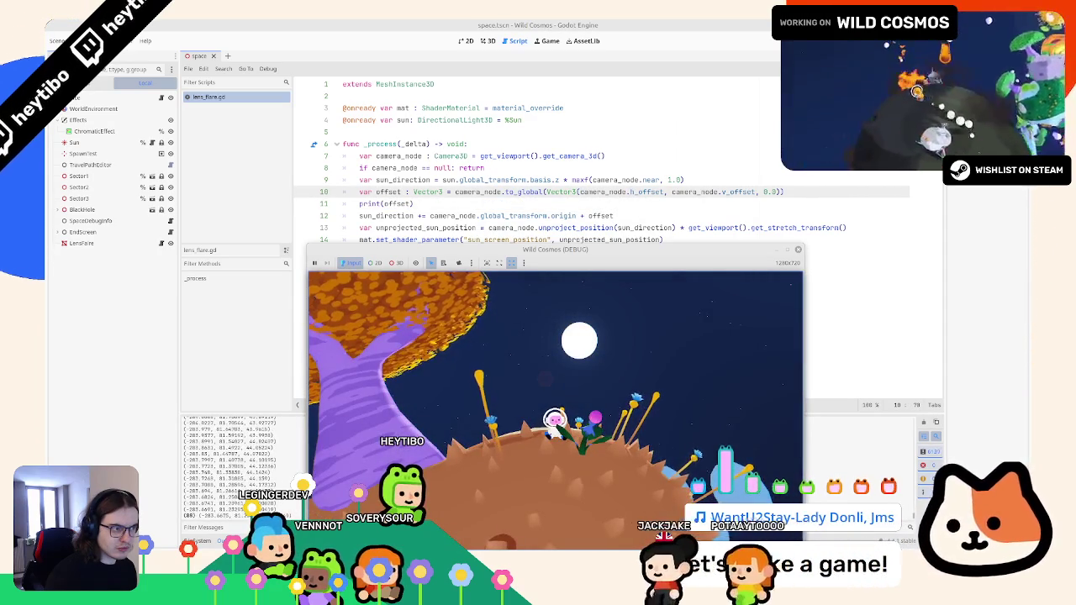
{"action": "double_click", "coordinate": [522, 192]}
{"action": "type", "text": "to_local"}
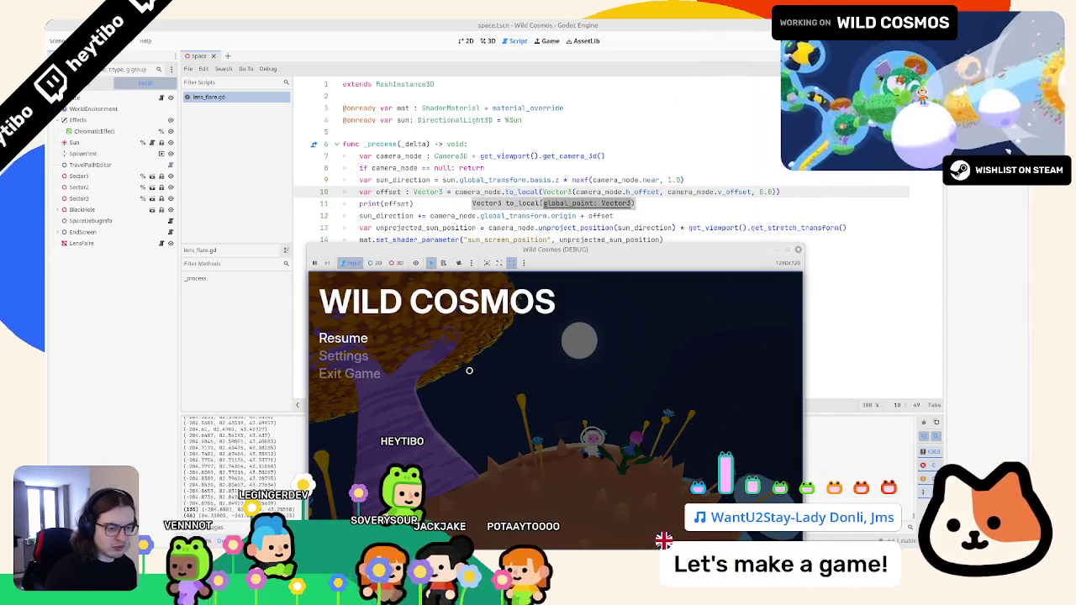
{"action": "left_click", "coordinate": [475, 293]}
{"action": "key", "text": "Escape"}
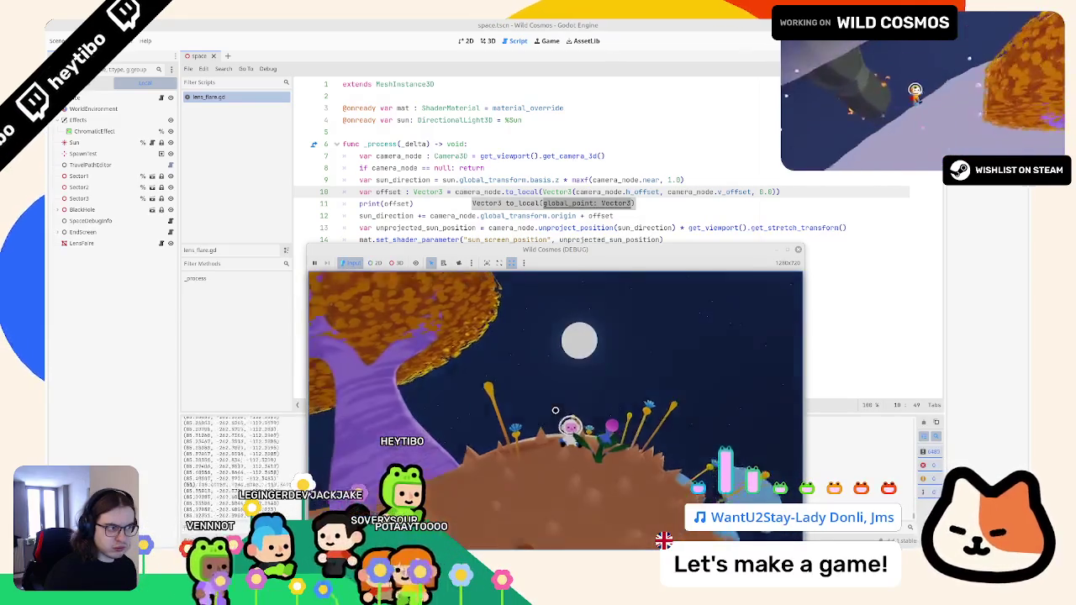
{"action": "key", "text": "Escape"}
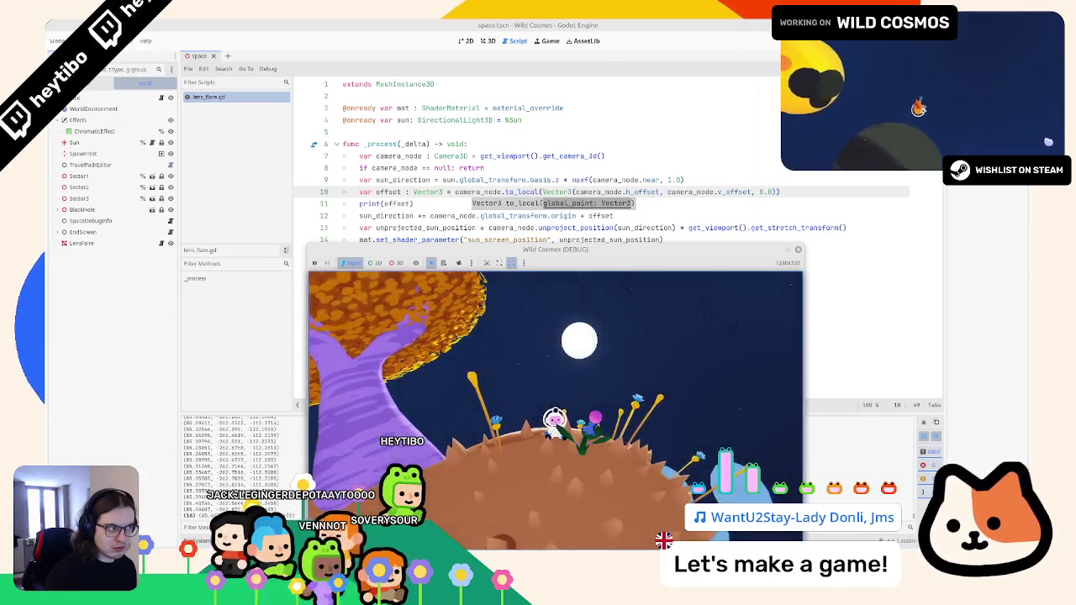
{"action": "key", "text": "Escape"}
{"action": "key", "text": "Escape"}
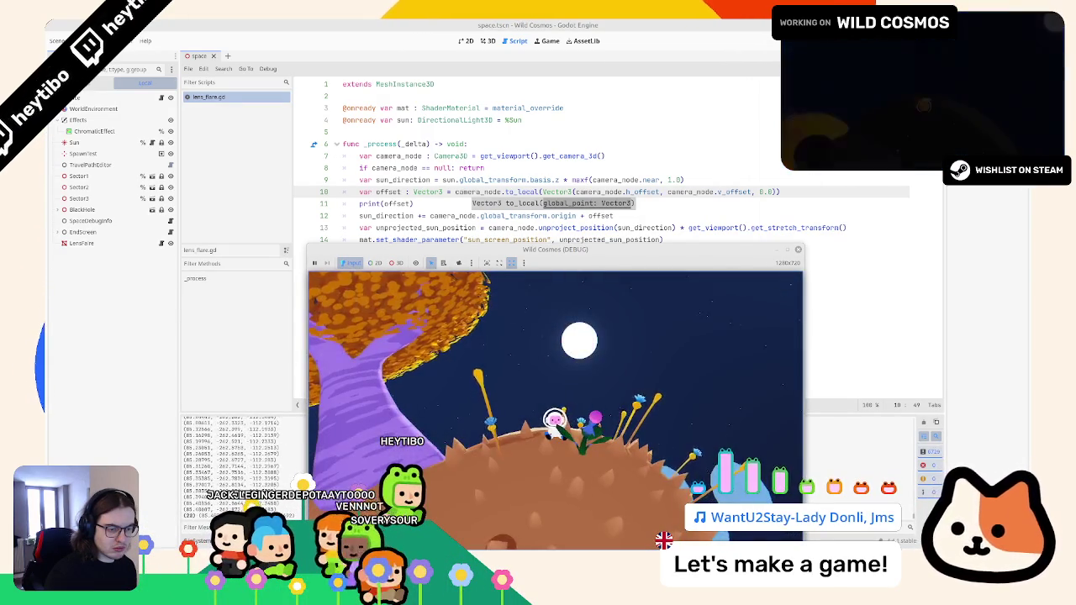
Undo the to_local change and the extra parentheses around the Vector3 on line 10
{"action": "left_click", "coordinate": [486, 192]}
{"action": "key", "text": "ctrl+z"}
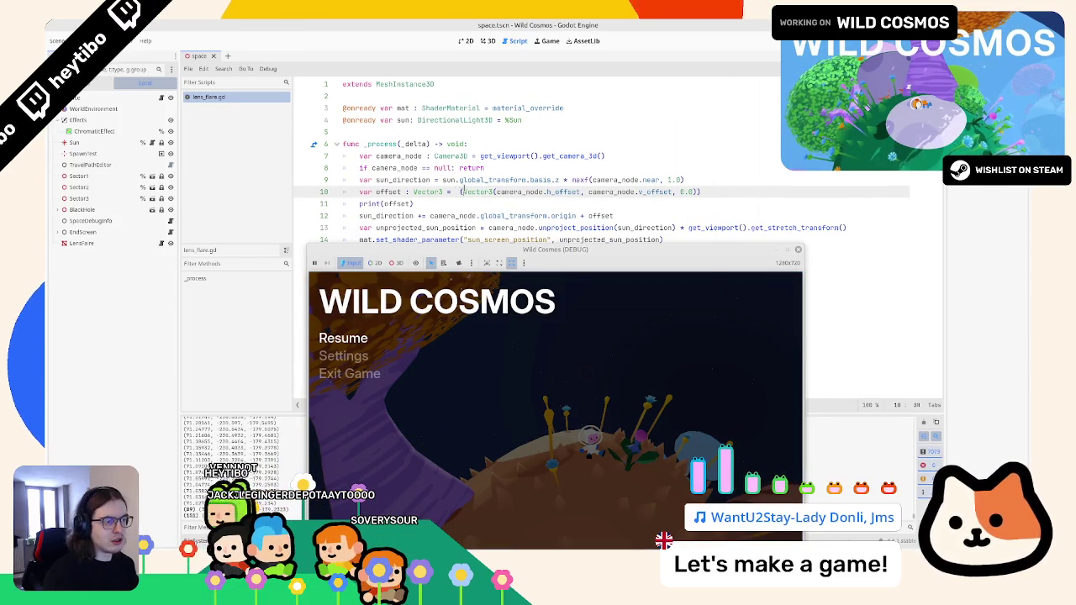
{"action": "key", "text": "ctrl+z"}
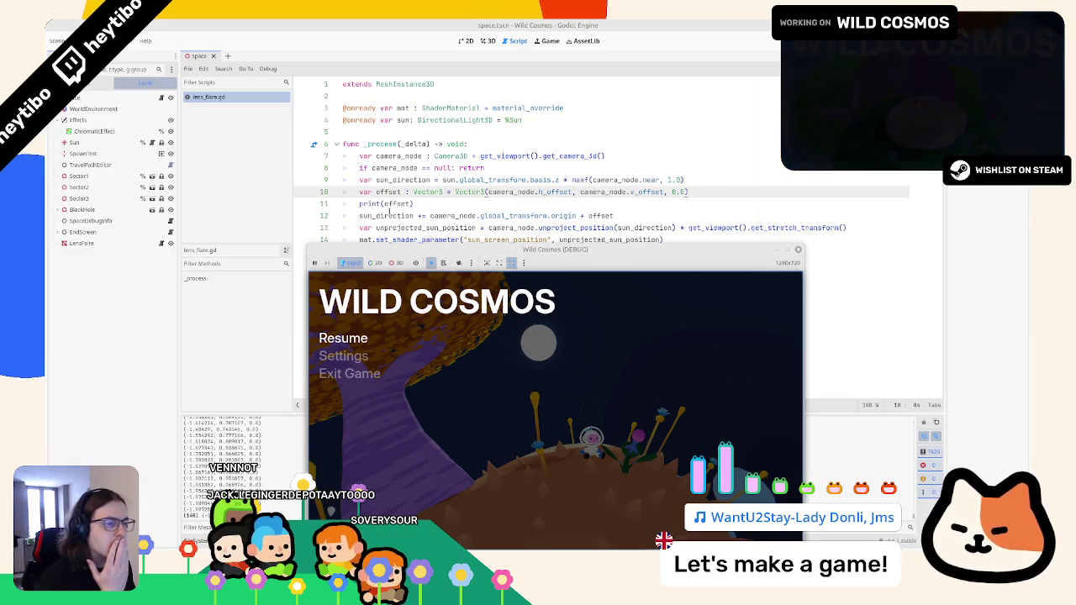
{"action": "left_click", "coordinate": [583, 216]}
{"action": "left_click_drag", "start_coordinate": [432, 217], "coordinate": [622, 216]}
{"action": "left_click", "coordinate": [580, 216]}
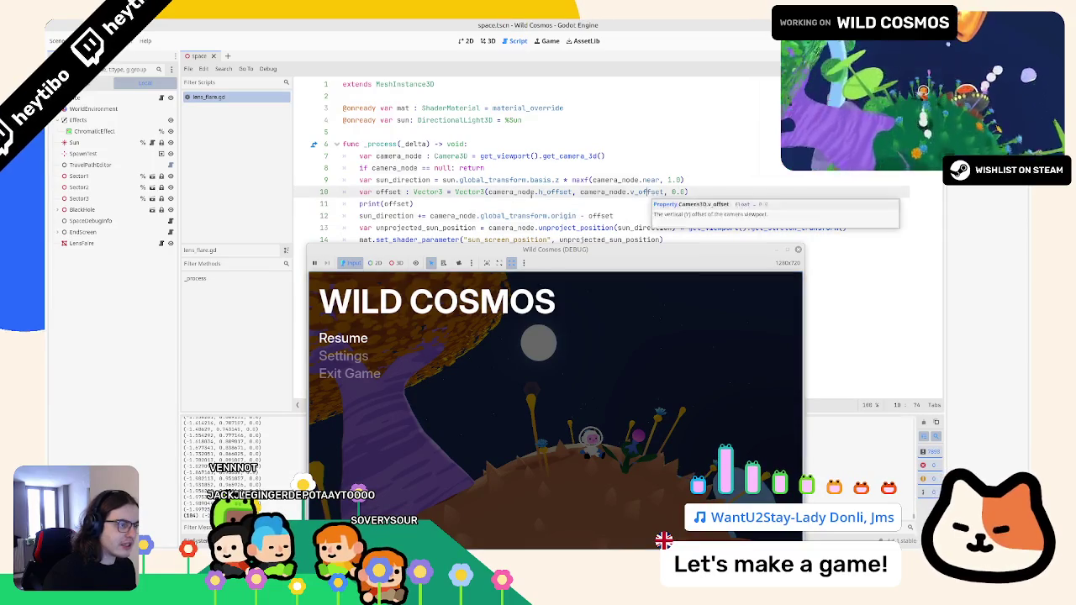
Append camera_node.global_basis.z to the offset on line 10, fixing the identifier, and rerun with F5
{"action": "double_click", "coordinate": [526, 193]}
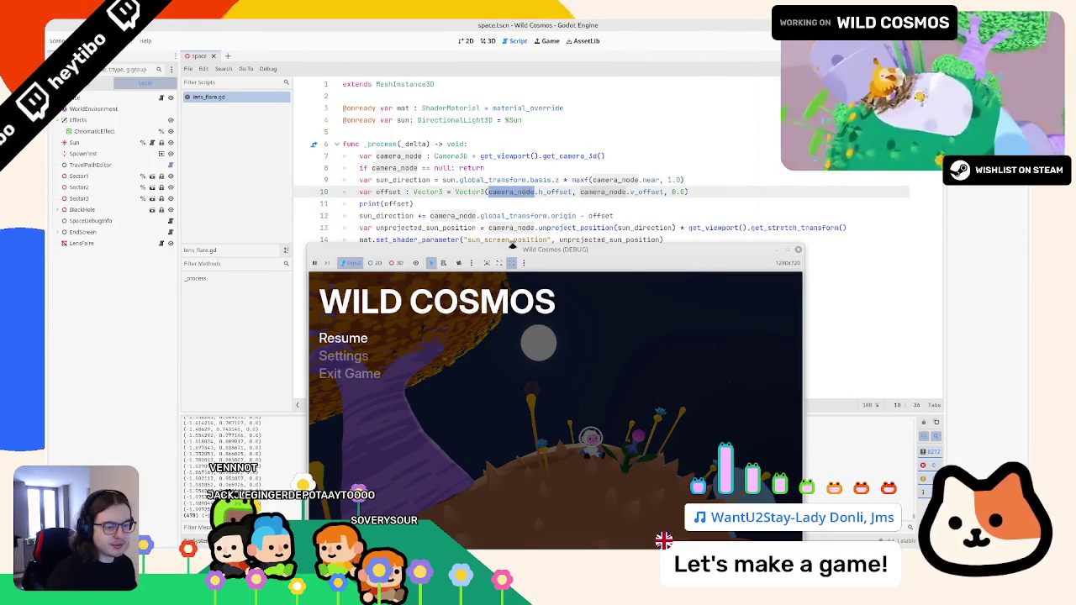
{"action": "left_click", "coordinate": [451, 191]}
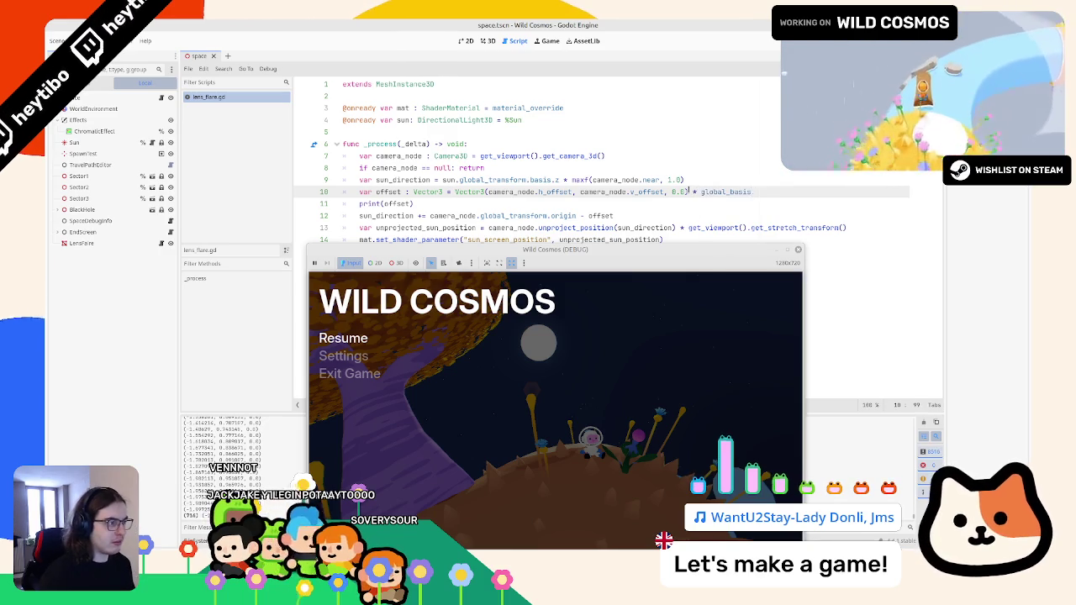
{"action": "type", "text": ".y"}
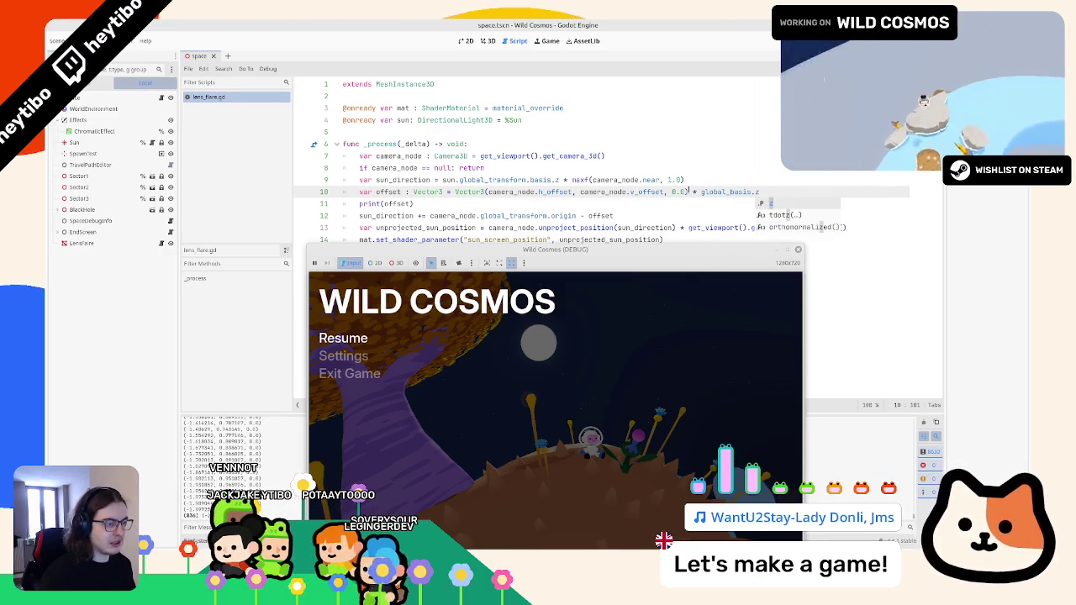
{"action": "left_click", "coordinate": [700, 191]}
{"action": "type", "text": "camera"}
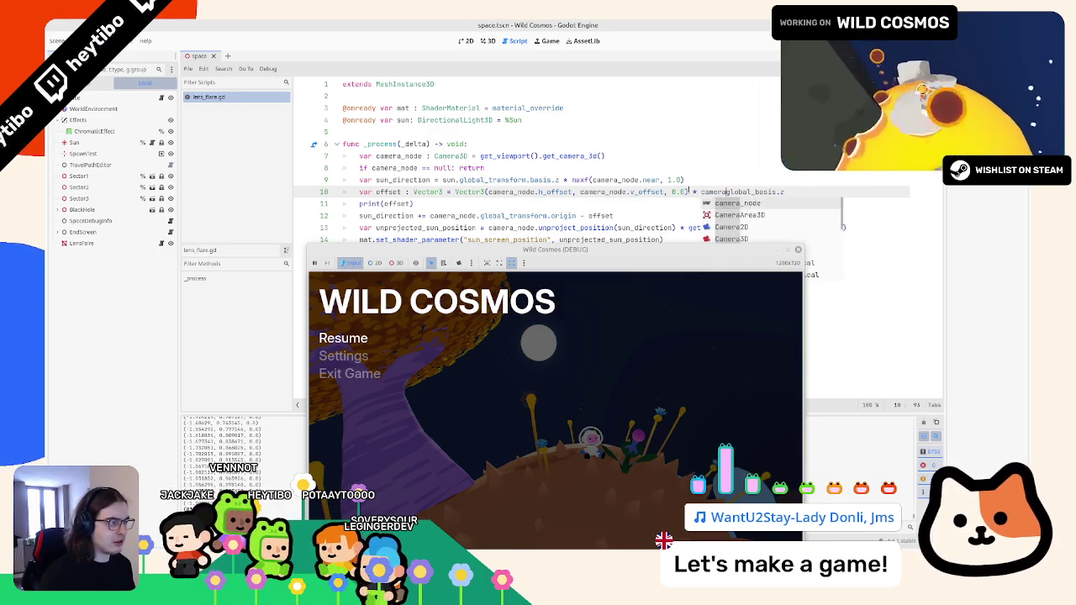
{"action": "type", "text": "."}
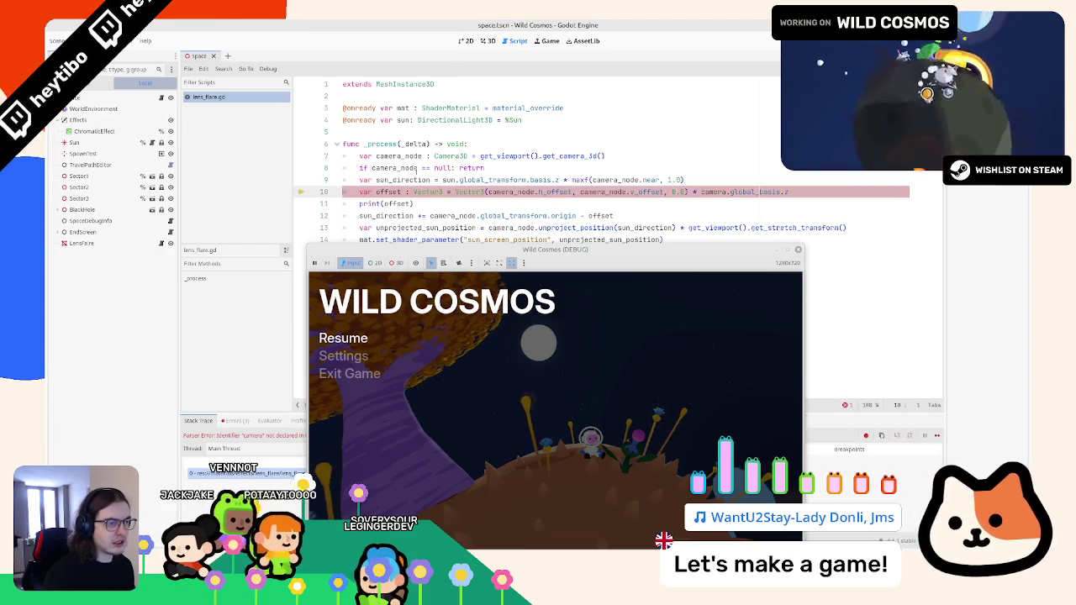
{"action": "left_click", "coordinate": [418, 167]}
{"action": "double_click", "coordinate": [395, 167]}
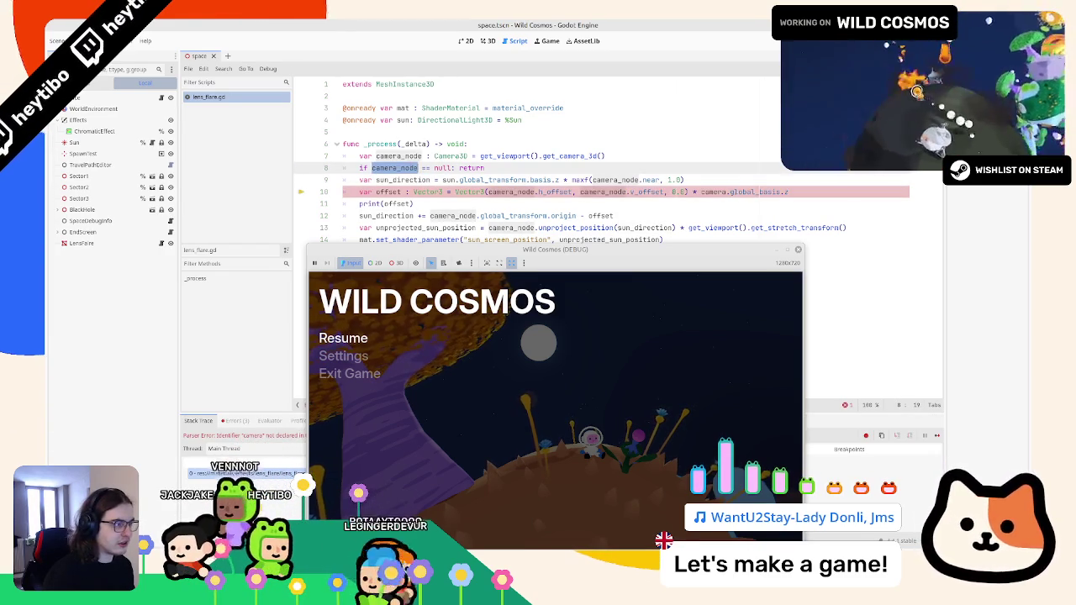
{"action": "double_click", "coordinate": [713, 192]}
{"action": "type", "text": "_node"}
{"action": "key", "text": "F5"}
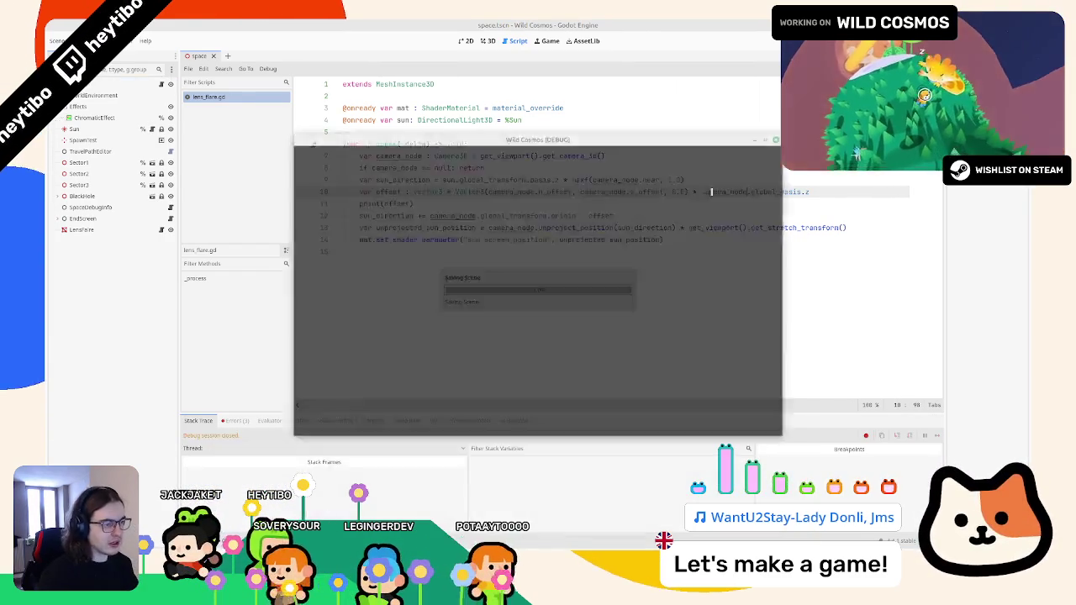
Place the game window beside the code and pause the game
{"action": "right_click", "coordinate": [660, 131]}
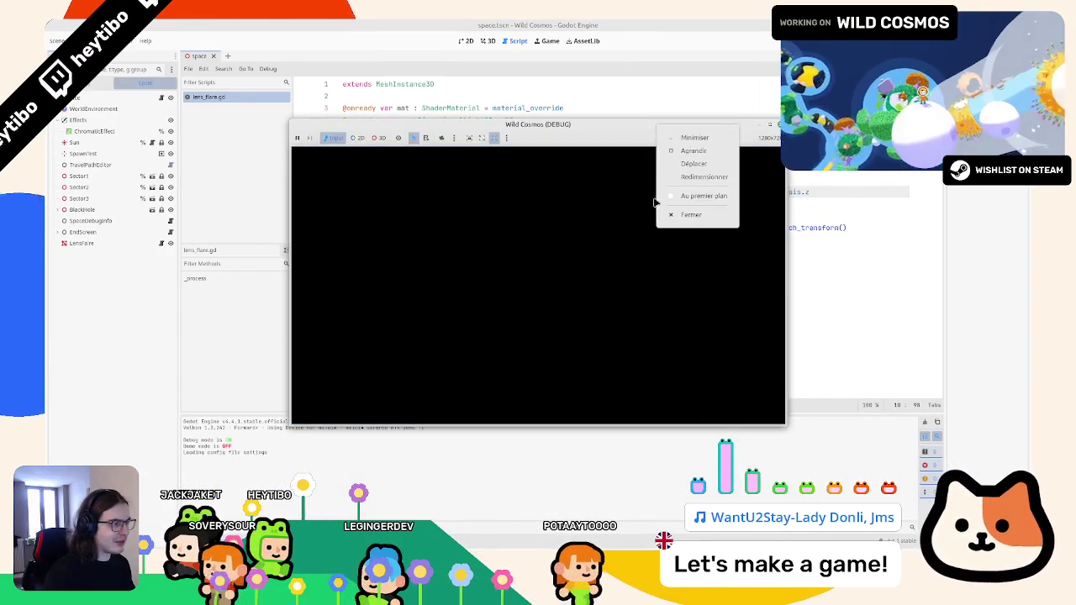
{"action": "left_click", "coordinate": [682, 151]}
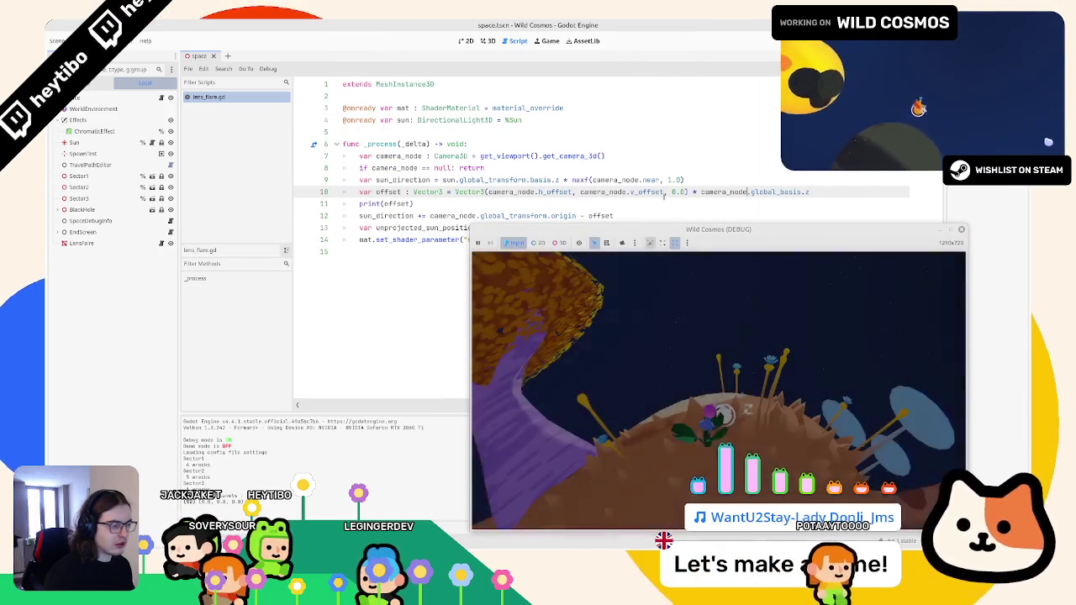
{"action": "left_click", "coordinate": [682, 167]}
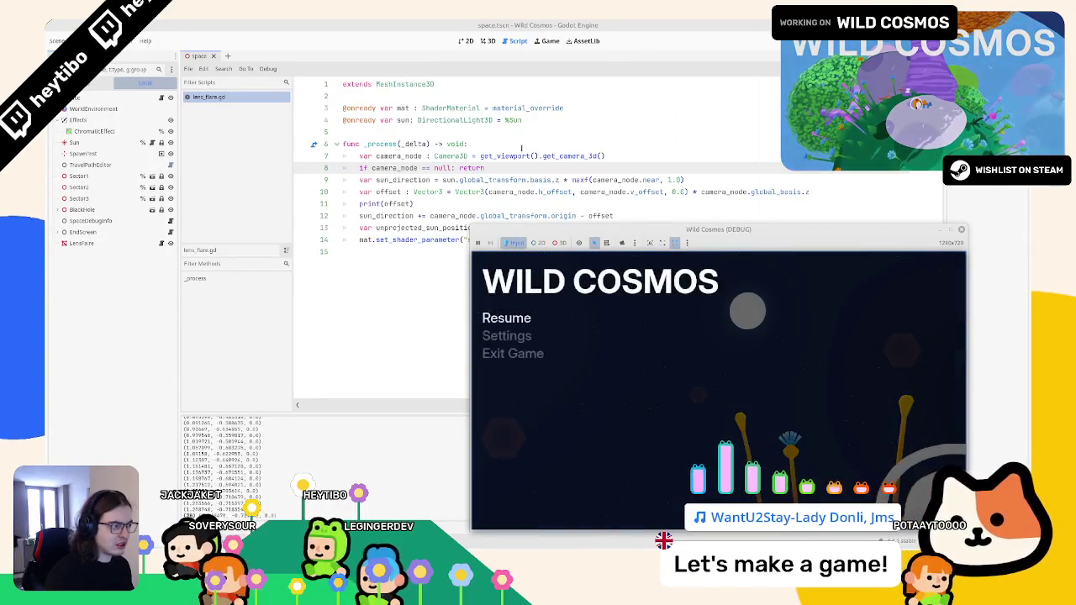
{"action": "key", "text": "Escape"}
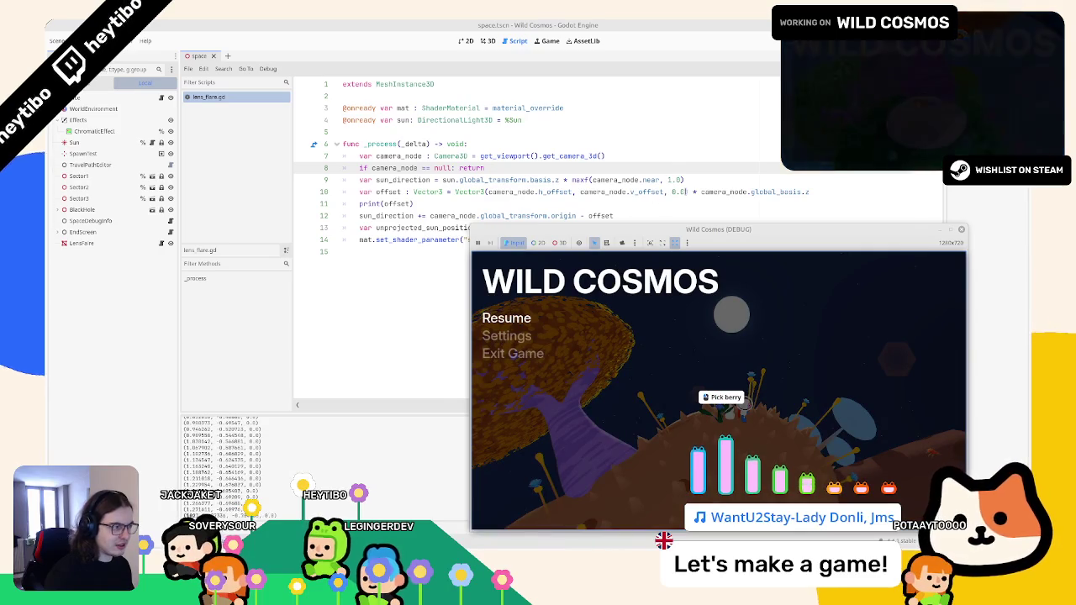
Put camera_node.global_basis.inverse() before the Vector3 on line 10 and save to test
{"action": "left_click_drag", "start_coordinate": [688, 192], "coordinate": [713, 191]}
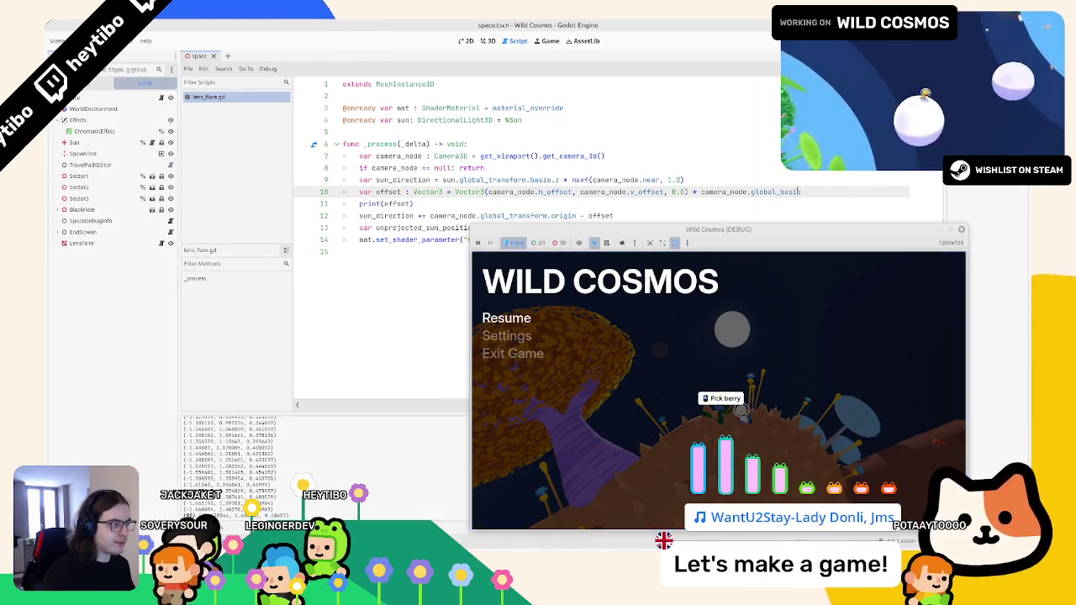
{"action": "key", "text": "End"}
{"action": "type", "text": ".z"}
{"action": "double_click", "coordinate": [730, 192]}
{"action": "key", "text": "shift+End"}
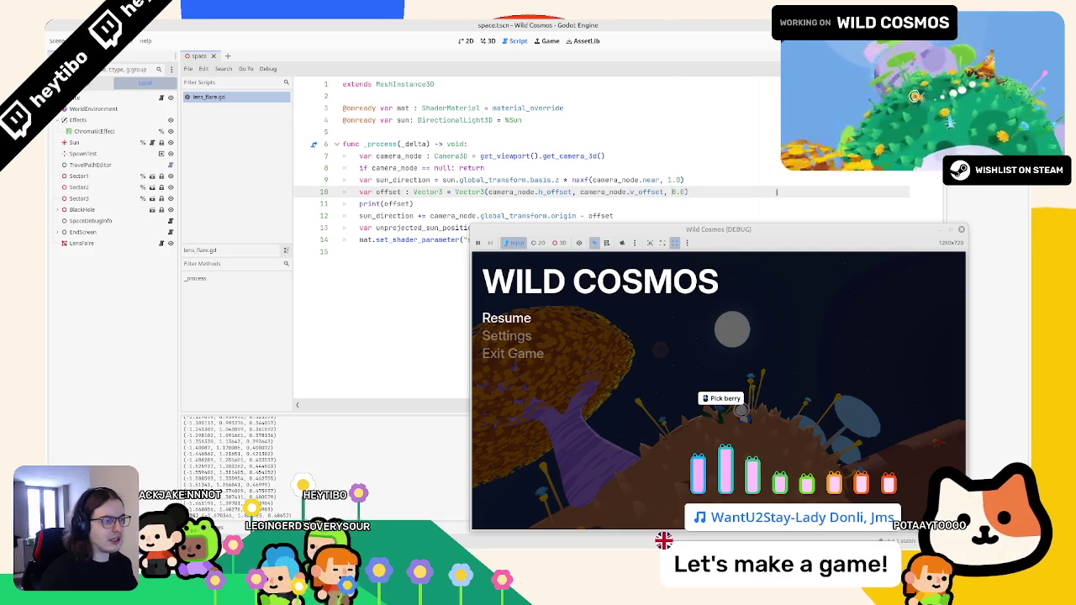
{"action": "type", "text": "camera_node.global_basis *"}
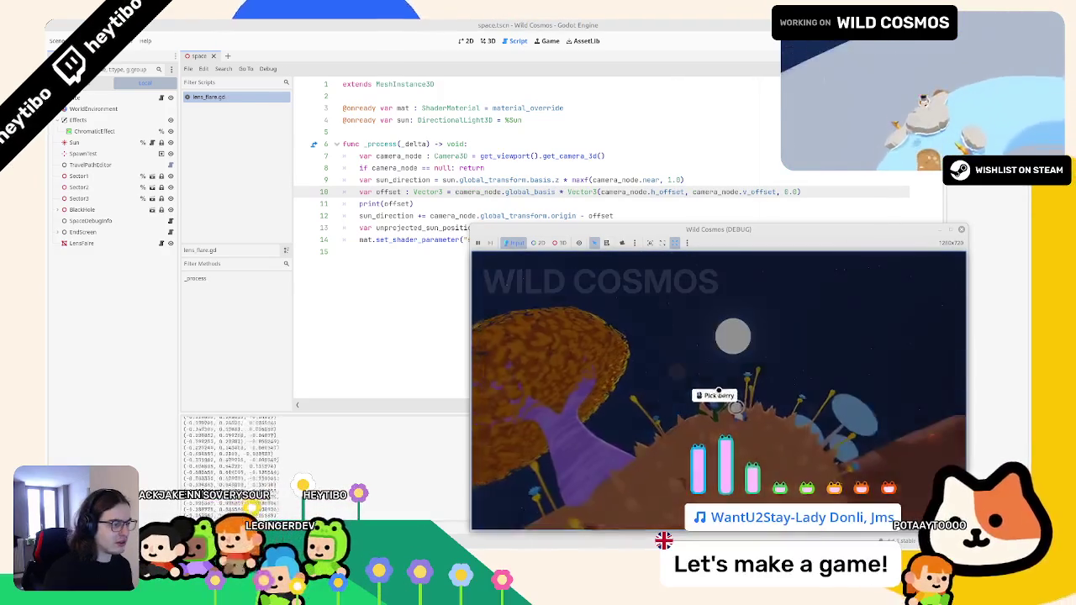
{"action": "left_click", "coordinate": [492, 203]}
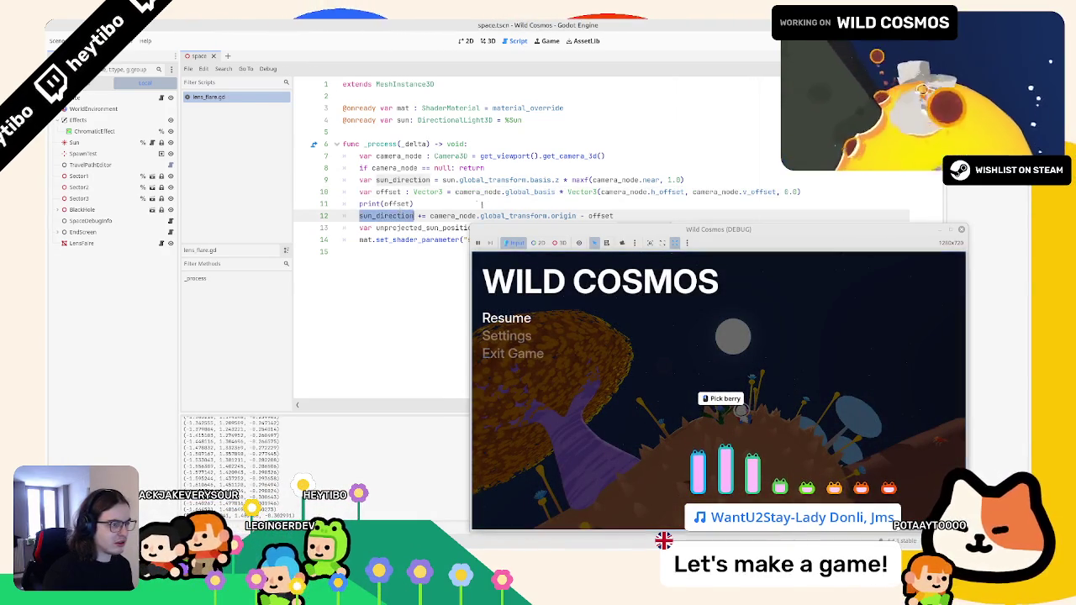
{"action": "key", "text": "ctrl+z"}
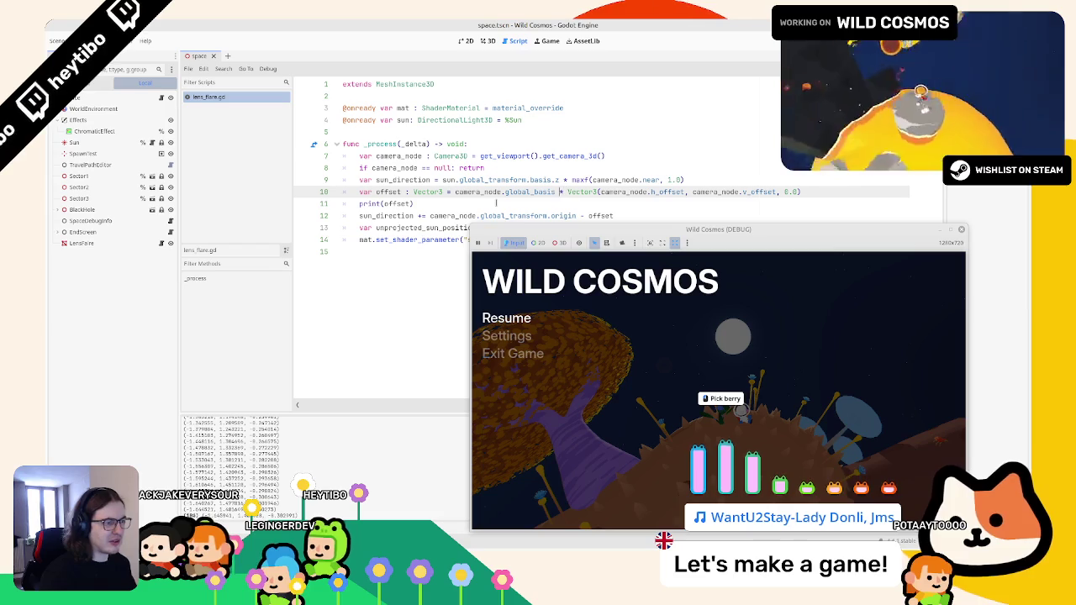
{"action": "left_click", "coordinate": [576, 192]}
{"action": "type", "text": ".i"}
{"action": "key", "text": "Return"}
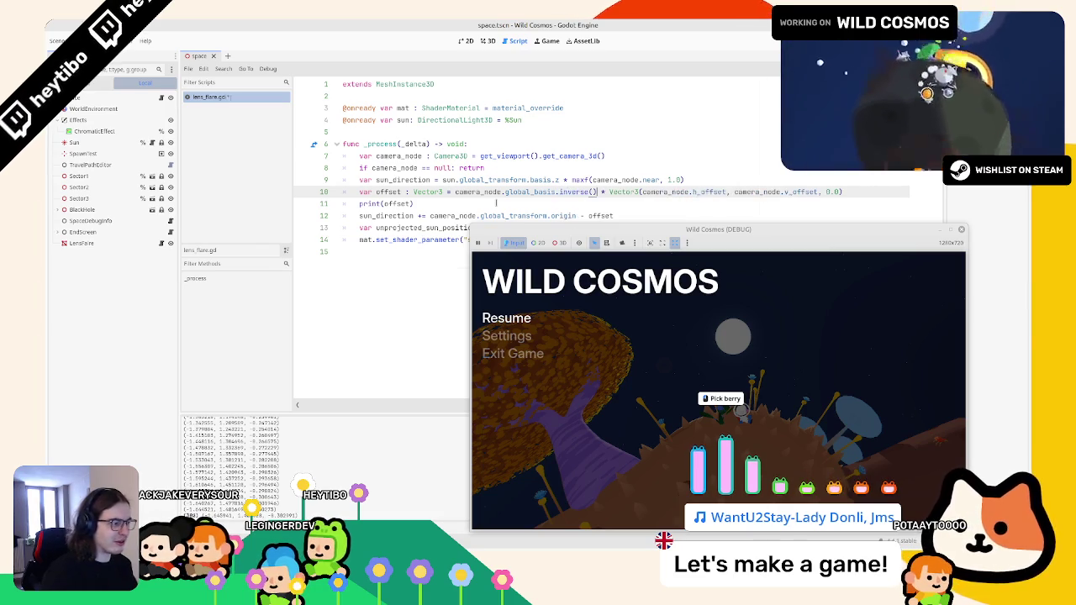
{"action": "left_click", "coordinate": [580, 215]}
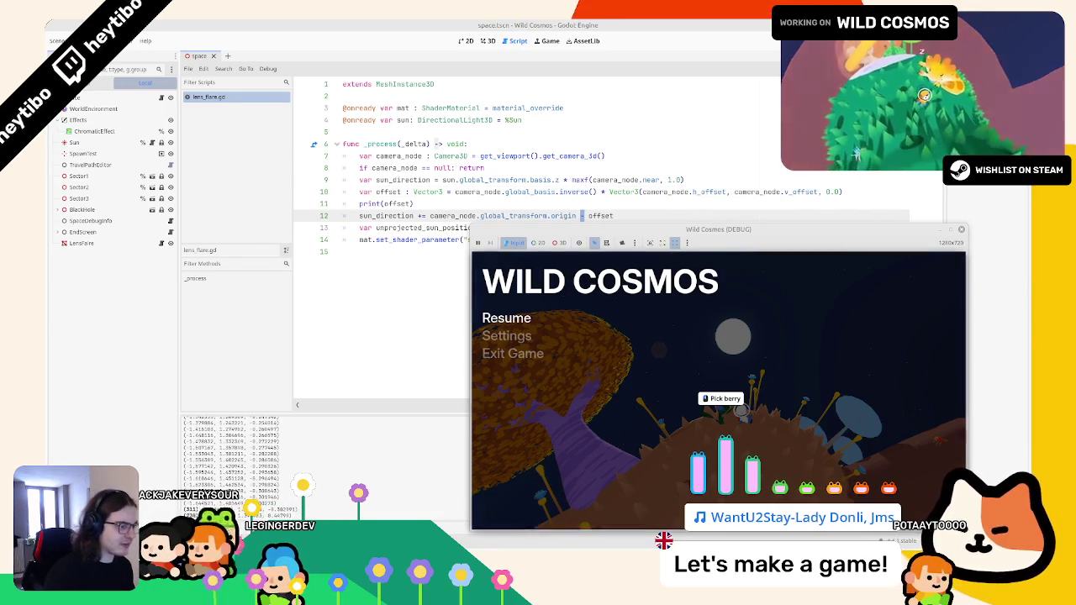
{"action": "left_click", "coordinate": [575, 325]}
{"action": "key", "text": "Escape"}
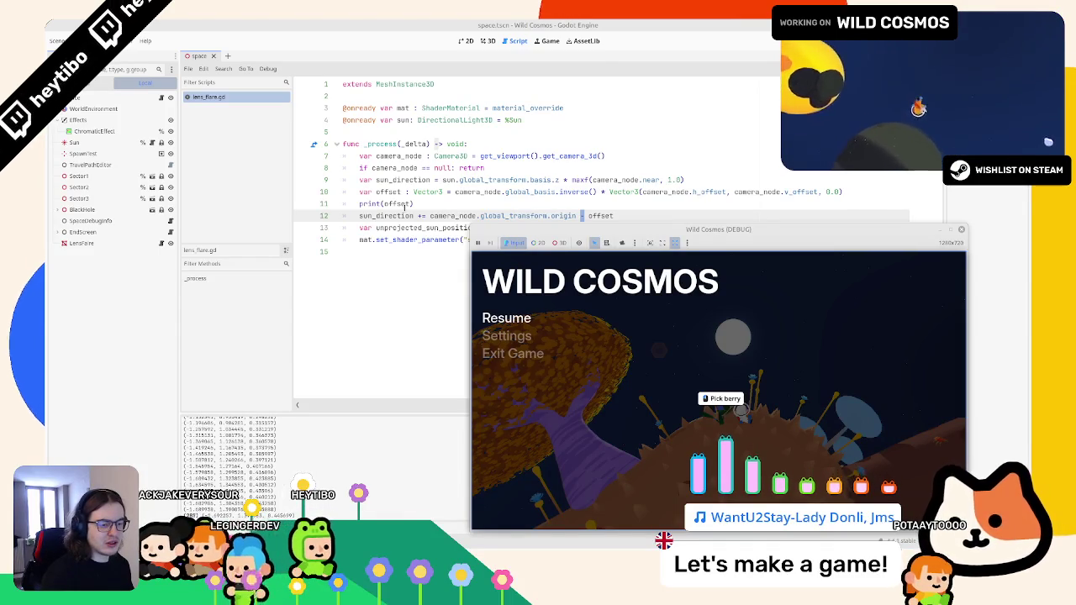
Try 0.1 and 2 scale factors at the end of line 10, then remove them
{"action": "left_click", "coordinate": [411, 204]}
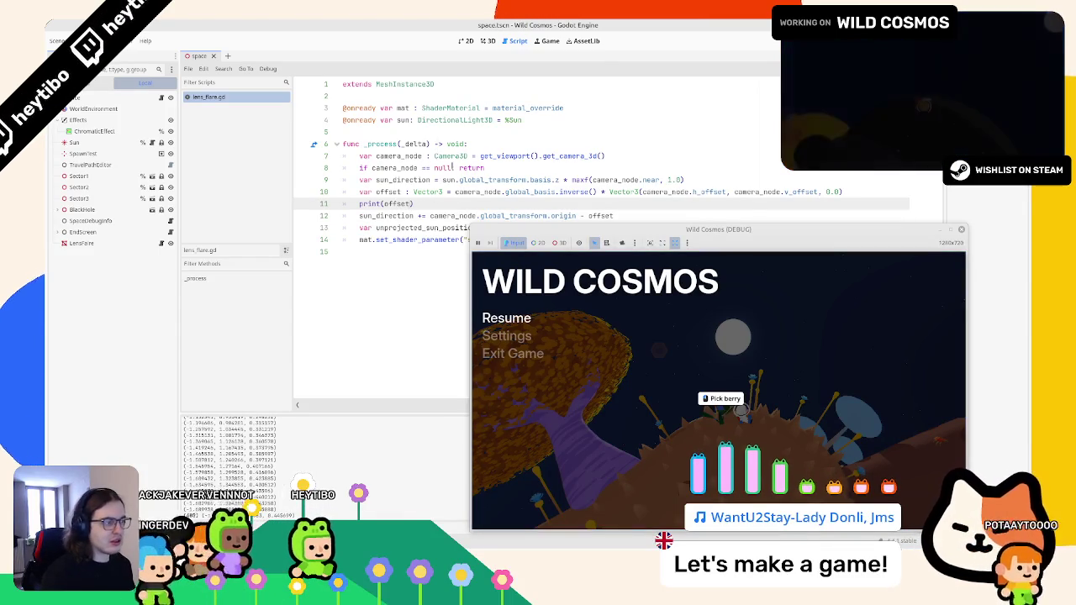
{"action": "left_click", "coordinate": [874, 192]}
{"action": "type", "text": "* 0."}
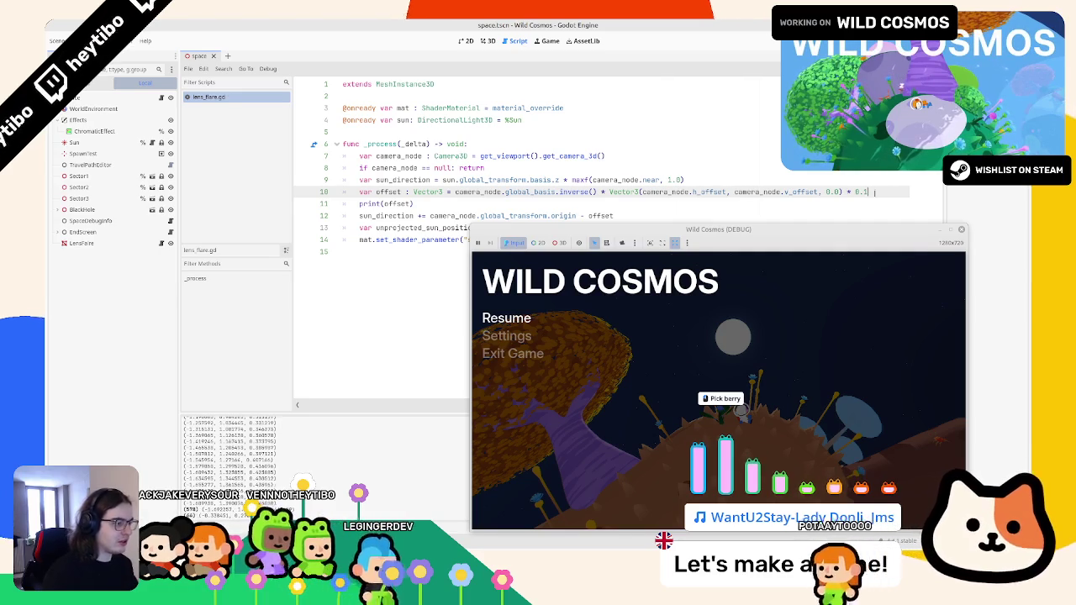
{"action": "type", "text": "1"}
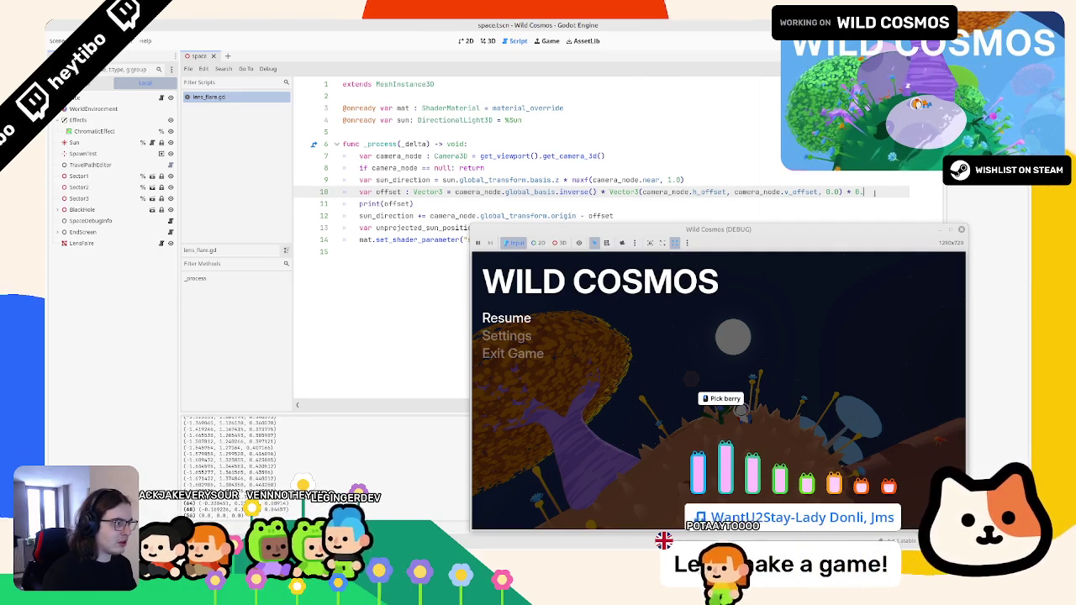
{"action": "key", "text": "BackSpace"}
{"action": "key", "text": "BackSpace"}
{"action": "key", "text": "BackSpace"}
{"action": "type", "text": "2"}
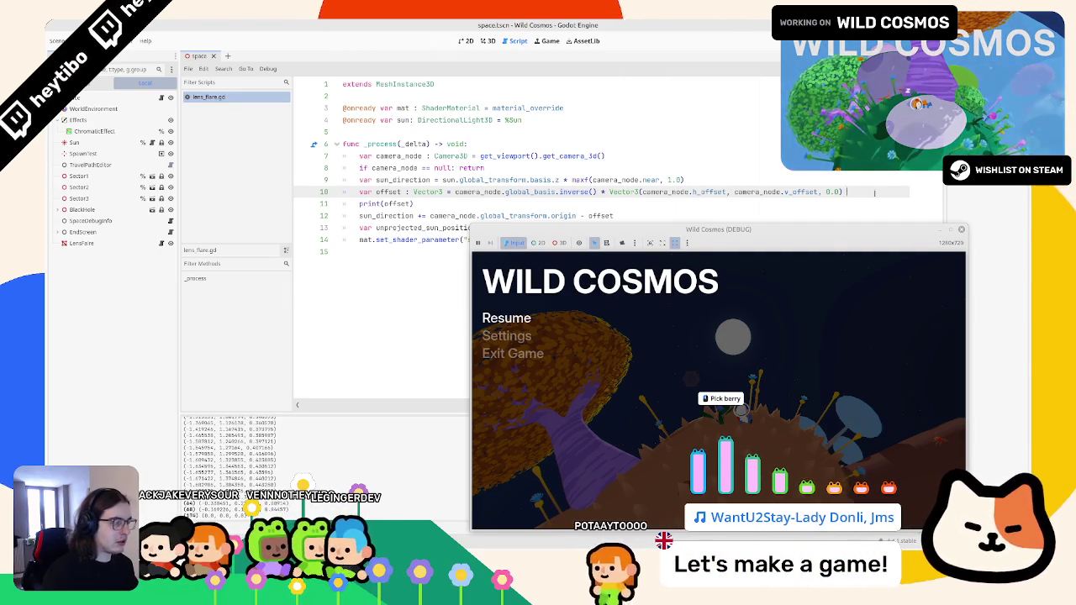
{"action": "key", "text": "BackSpace"}
{"action": "key", "text": "BackSpace"}
{"action": "key", "text": "BackSpace"}
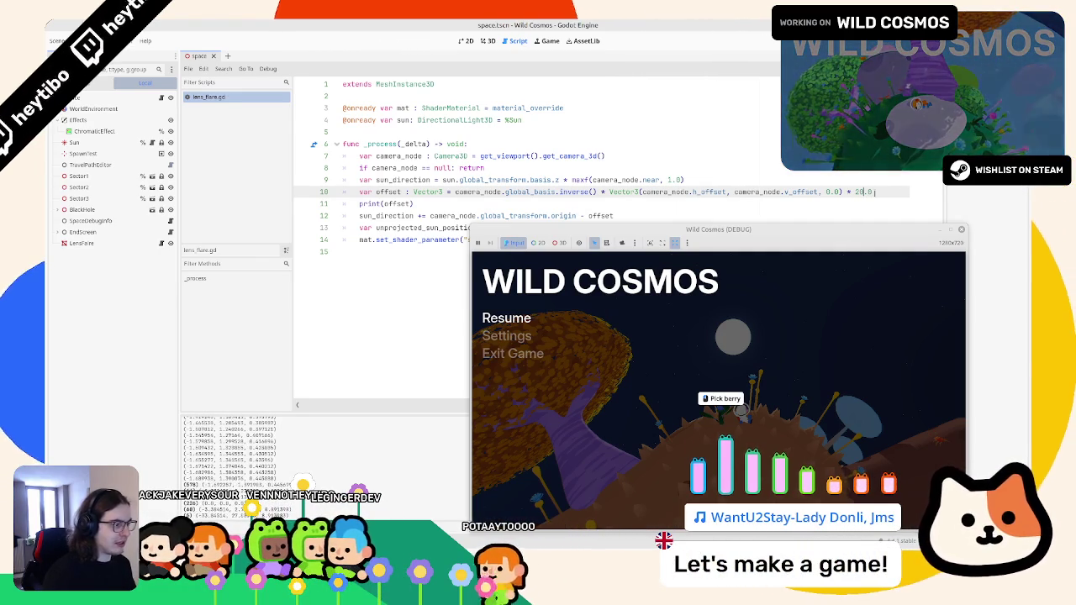
Remove inverse() and move the camera basis back after the Vector3 on line 10
{"action": "key", "text": "ctrl+Left"}
{"action": "key", "text": "ctrl+Left"}
{"action": "key", "text": "ctrl+Left"}
{"action": "key", "text": "BackSpace"}
{"action": "key", "text": "BackSpace"}
{"action": "key", "text": "BackSpace"}
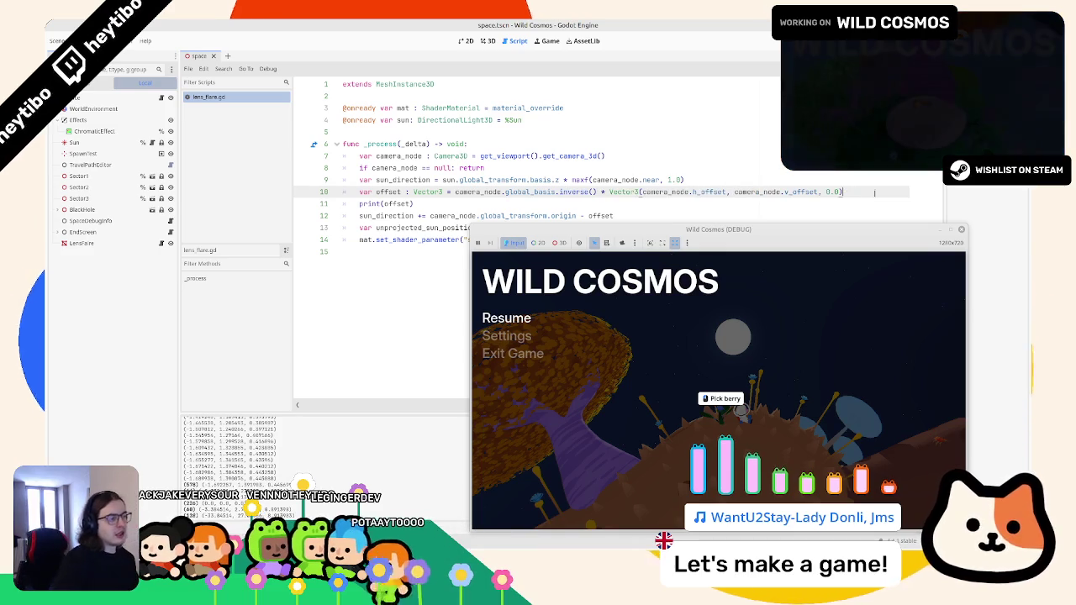
{"action": "key", "text": "ctrl+shift+Left"}
{"action": "key", "text": "ctrl+shift+Left"}
{"action": "key", "text": "ctrl+shift+Left"}
{"action": "key", "text": "ctrl+x"}
{"action": "key", "text": "End"}
{"action": "type", "text": "*"}
{"action": "key", "text": "ctrl+v"}
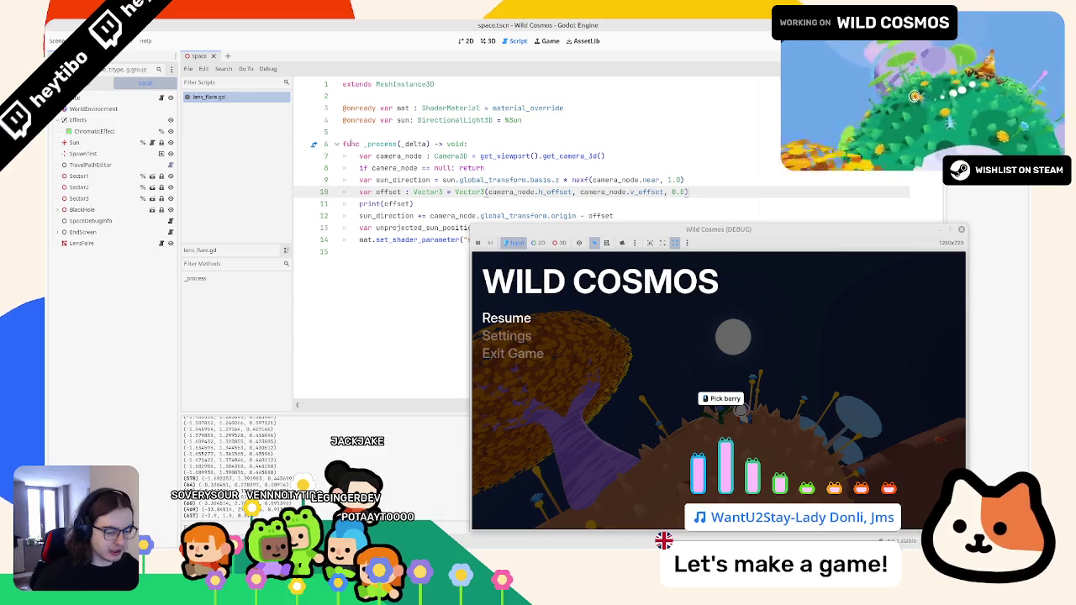
Open orbit_view, try camera Y 0.5 then undo it, close the scene and stop the game
{"action": "key", "text": "ctrl+shift+o"}
{"action": "type", "text": "orbit"}
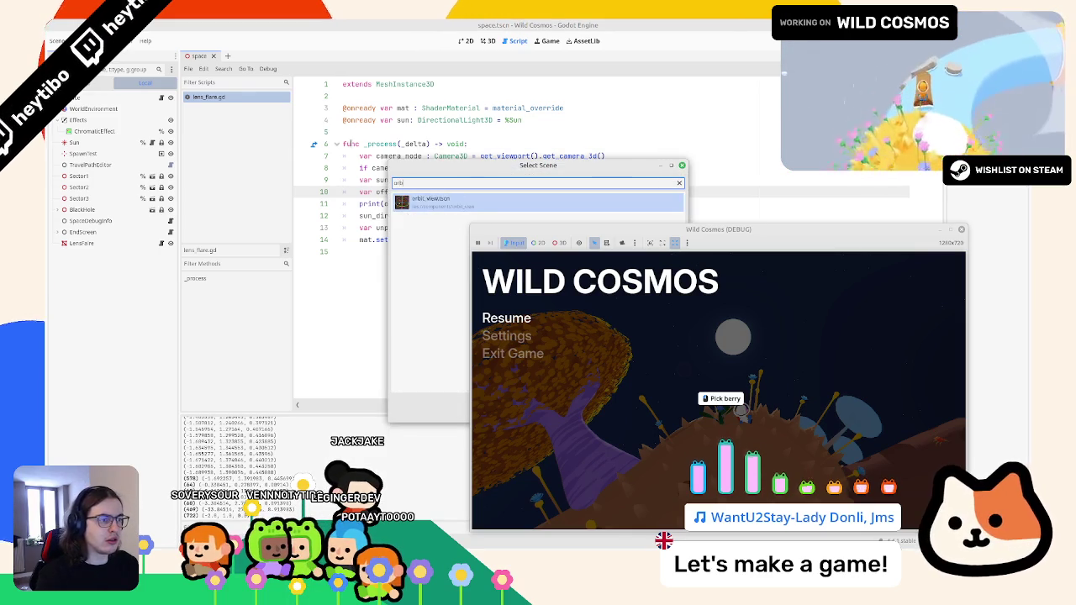
{"action": "key", "text": "Return"}
{"action": "left_click", "coordinate": [87, 120]}
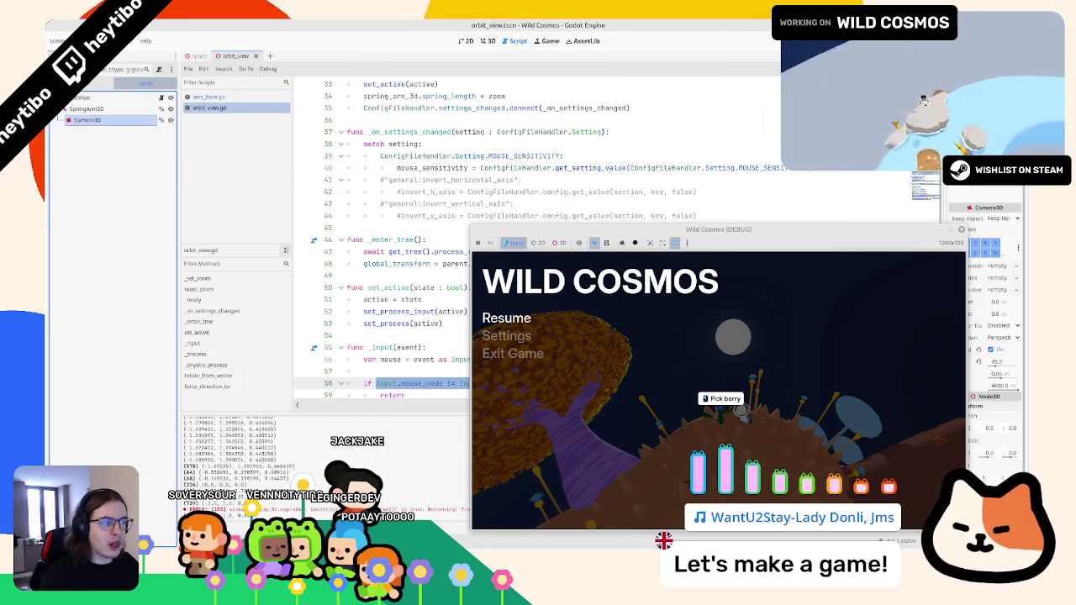
{"action": "left_click_drag", "start_coordinate": [673, 229], "coordinate": [559, 207]}
{"action": "mouse_move", "coordinate": [993, 428]}
{"action": "left_mouse_down"}
{"action": "mouse_move", "coordinate": [1006, 432]}
{"action": "mouse_move", "coordinate": [996, 428]}
{"action": "left_mouse_up"}
{"action": "key", "text": "ctrl+z"}
{"action": "key", "text": "ctrl+z"}
{"action": "key", "text": "ctrl+shift+w"}
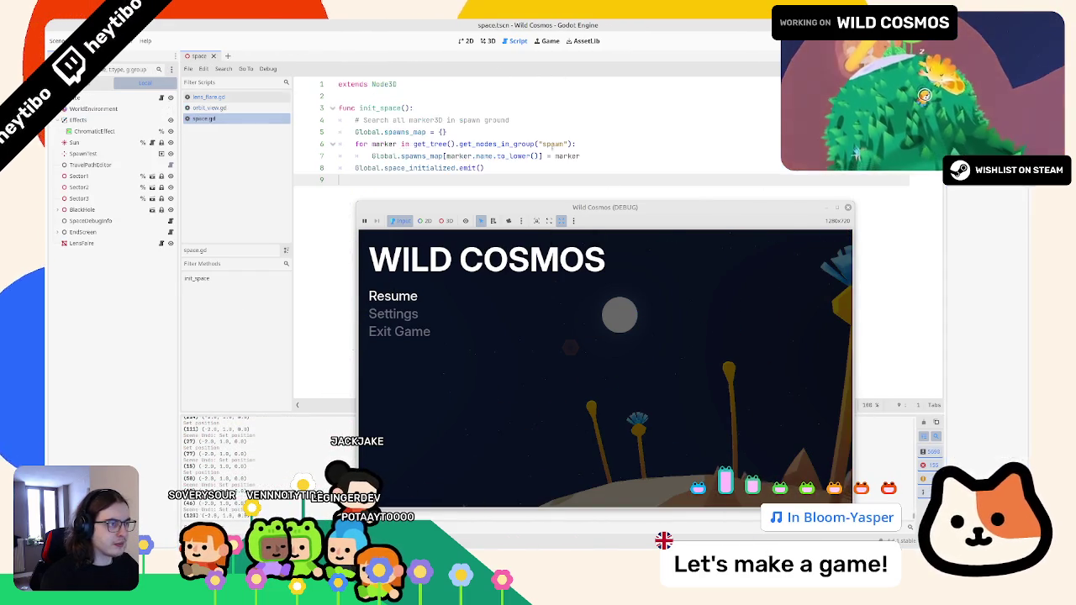
{"action": "key", "text": "F8"}
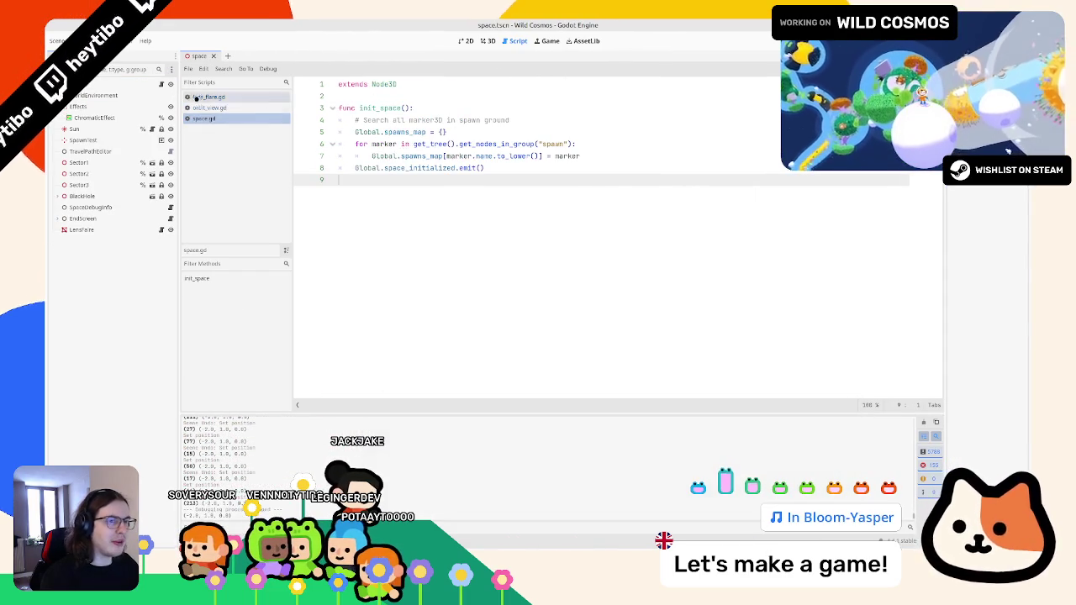
Open lens_flare.gd, review the offset and sun_direction lines, and clear the output log
{"action": "left_click", "coordinate": [203, 97]}
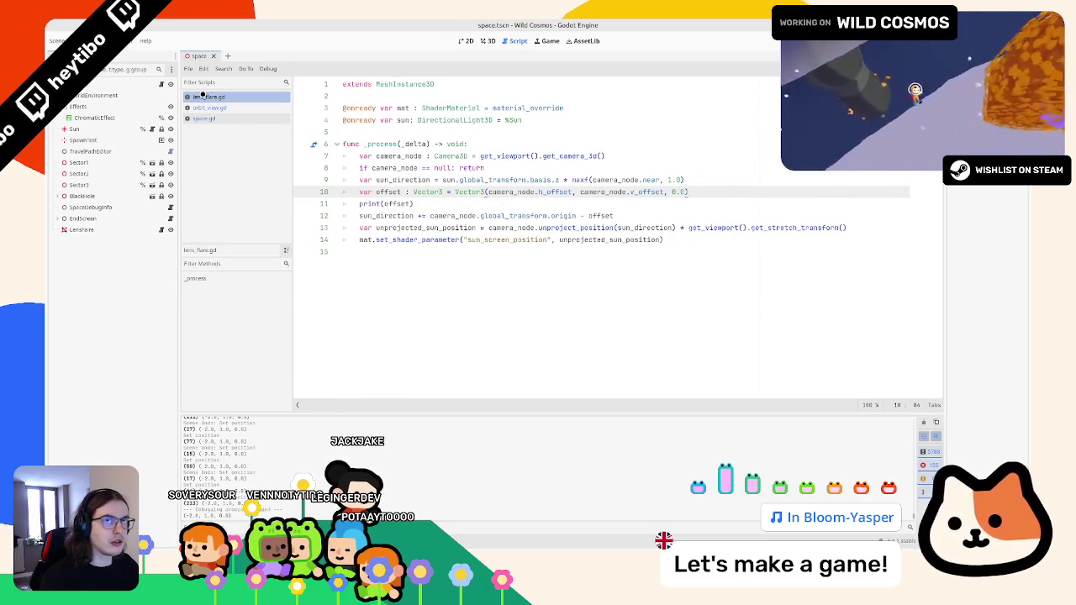
{"action": "double_click", "coordinate": [463, 191]}
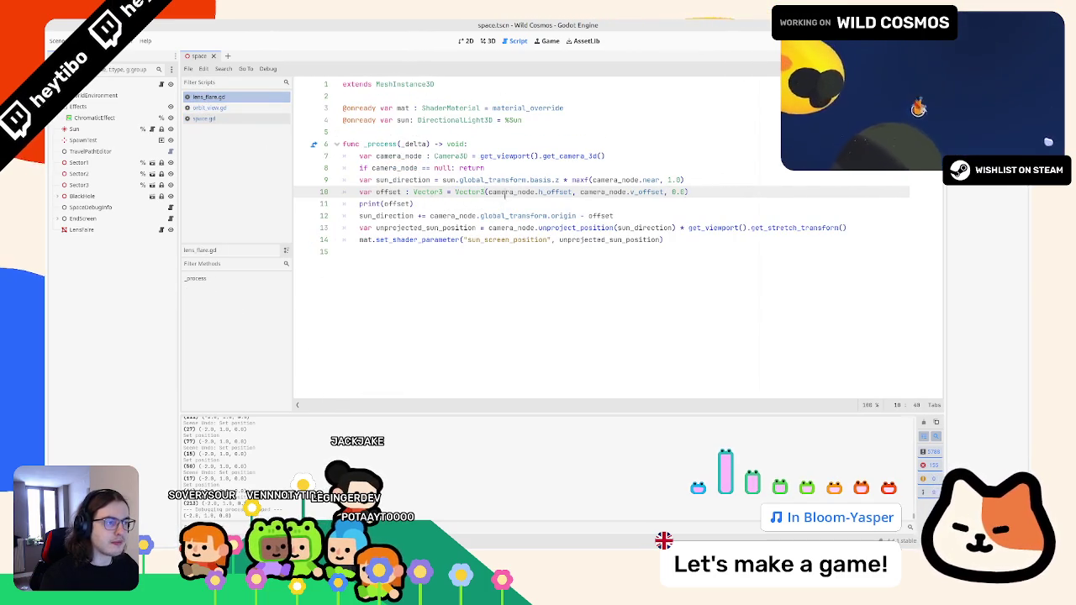
{"action": "left_click_drag", "start_coordinate": [505, 191], "coordinate": [702, 192]}
{"action": "double_click", "coordinate": [388, 192]}
{"action": "double_click", "coordinate": [386, 215]}
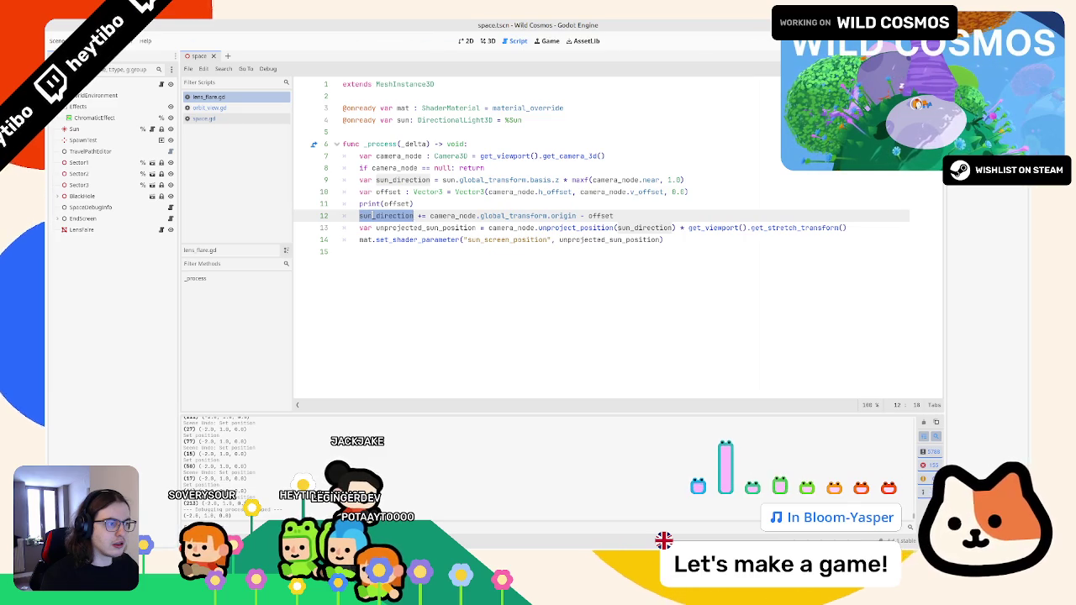
{"action": "left_click", "coordinate": [921, 422]}
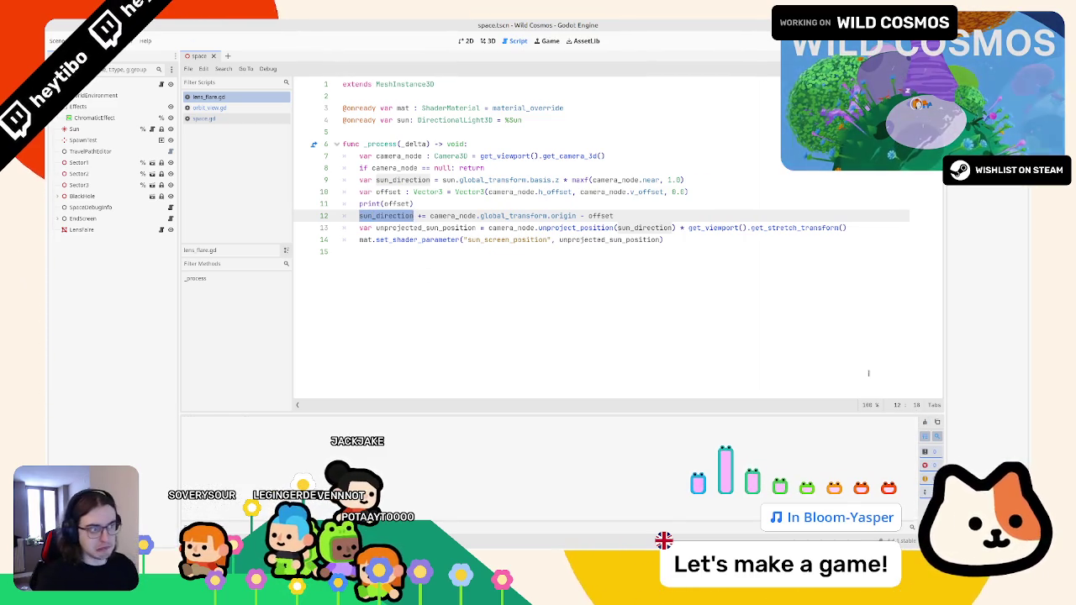
Change the print on line 11 to print(camera_node.position)
{"action": "double_click", "coordinate": [467, 192]}
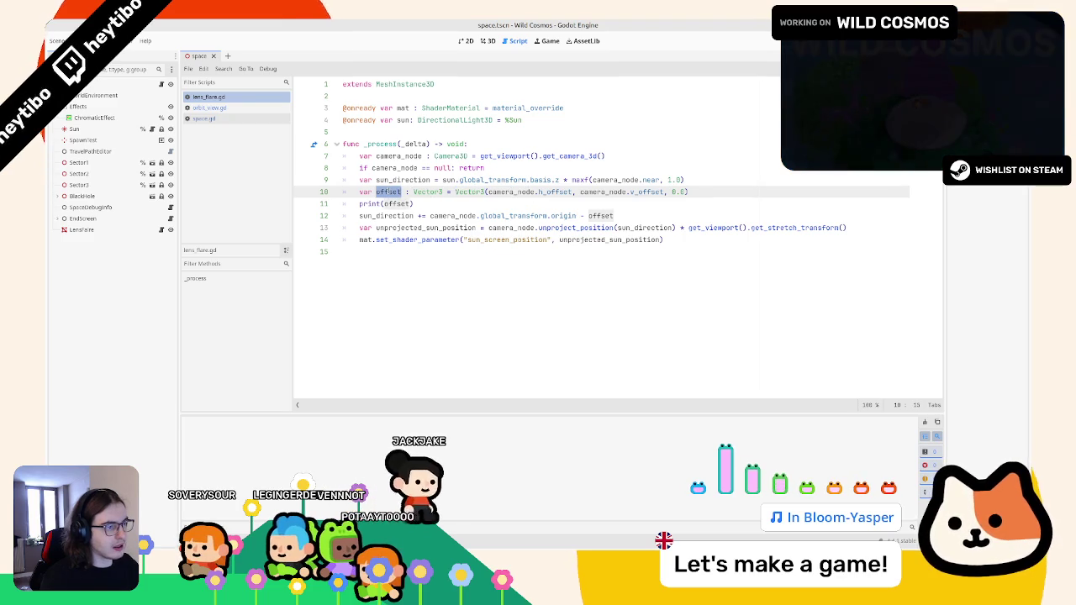
{"action": "double_click", "coordinate": [396, 204]}
{"action": "type", "text": "am"}
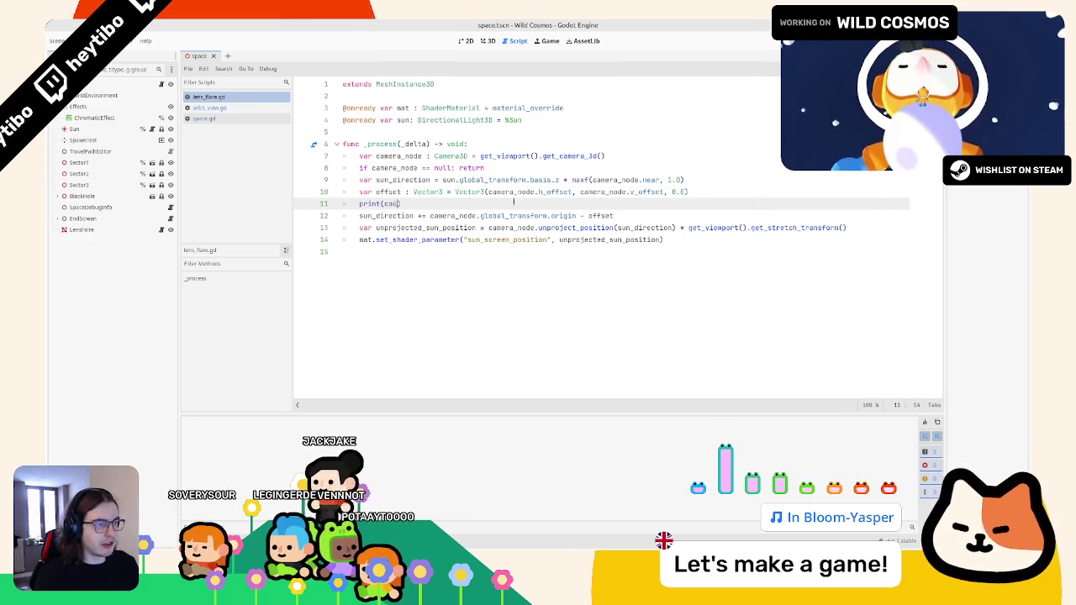
{"action": "key", "text": "Return"}
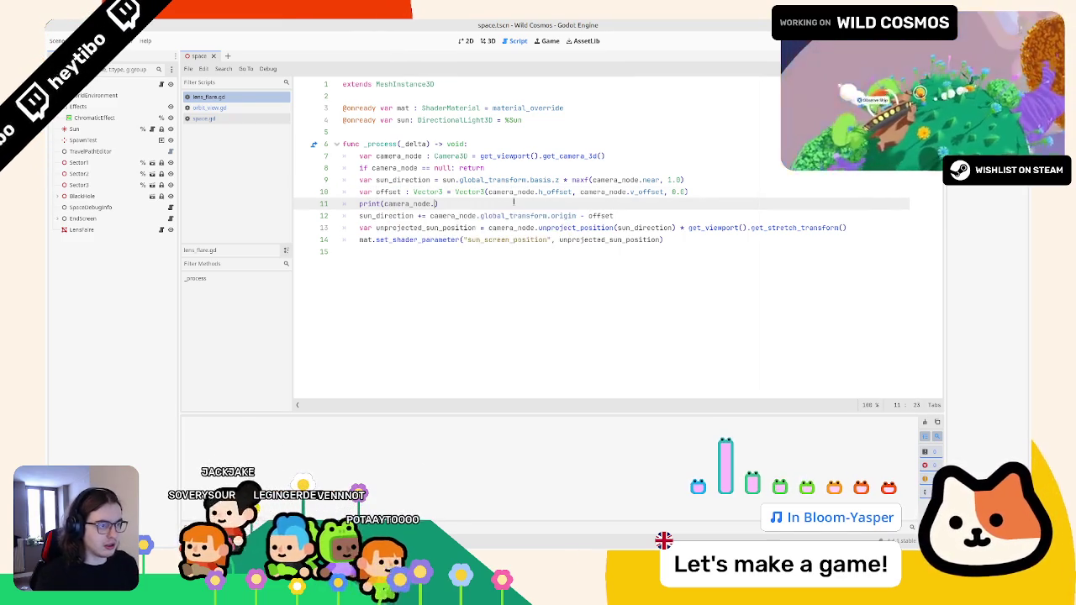
{"action": "type", "text": ".position"}
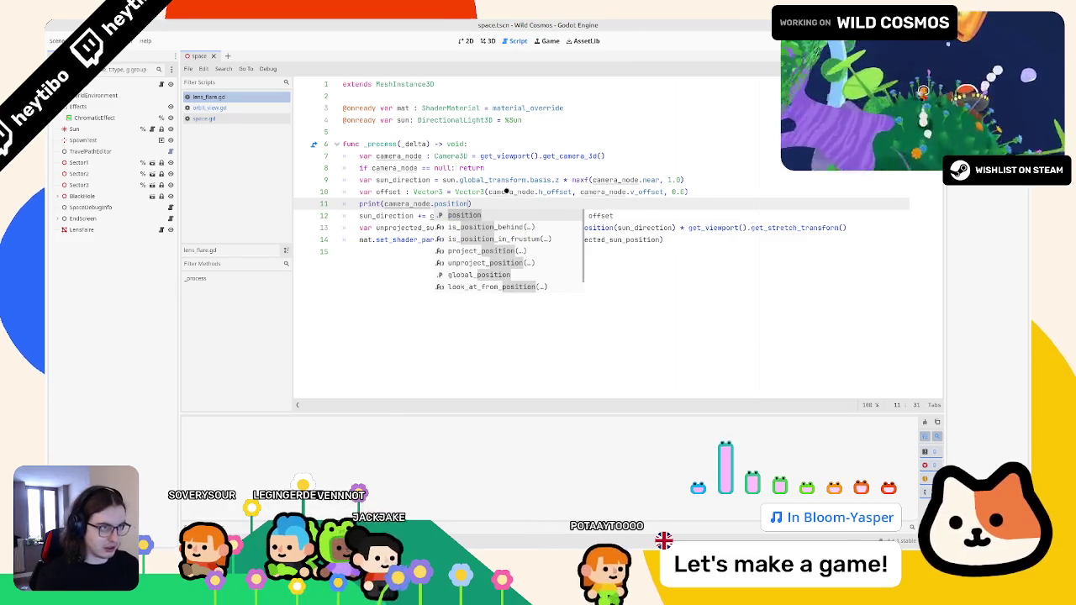
Launch the game scene from the scene picker with Ctrl+Shift+O
{"action": "key", "text": "ctrl+shift+o"}
{"action": "type", "text": "m"}
{"action": "key", "text": "Return"}
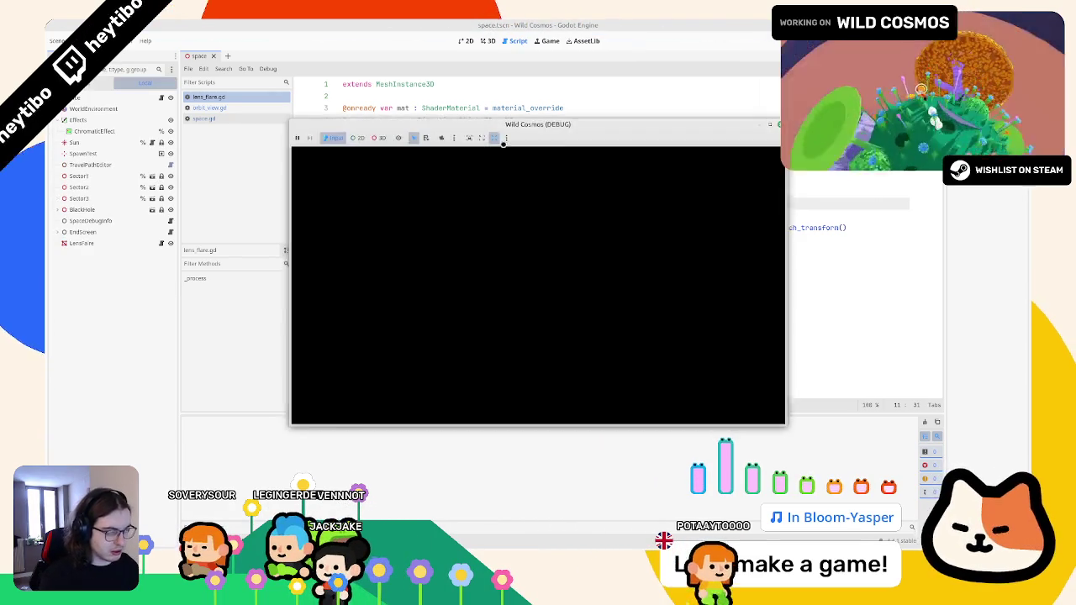
{"action": "right_click", "coordinate": [581, 132]}
Move the game window aside and pause the game with Esc
{"action": "left_click", "coordinate": [619, 165]}
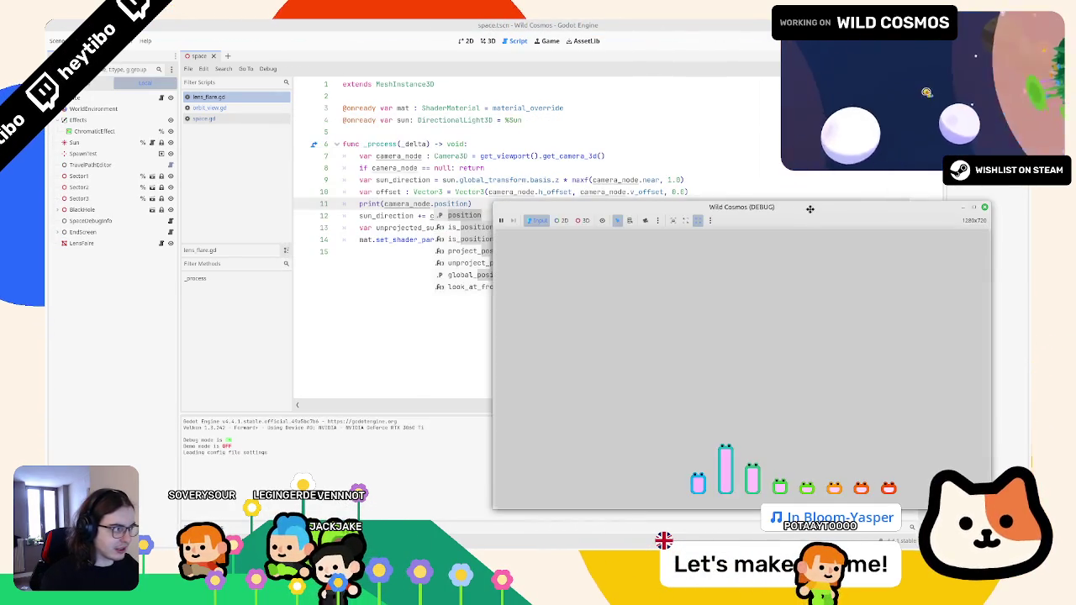
{"action": "left_click", "coordinate": [807, 221]}
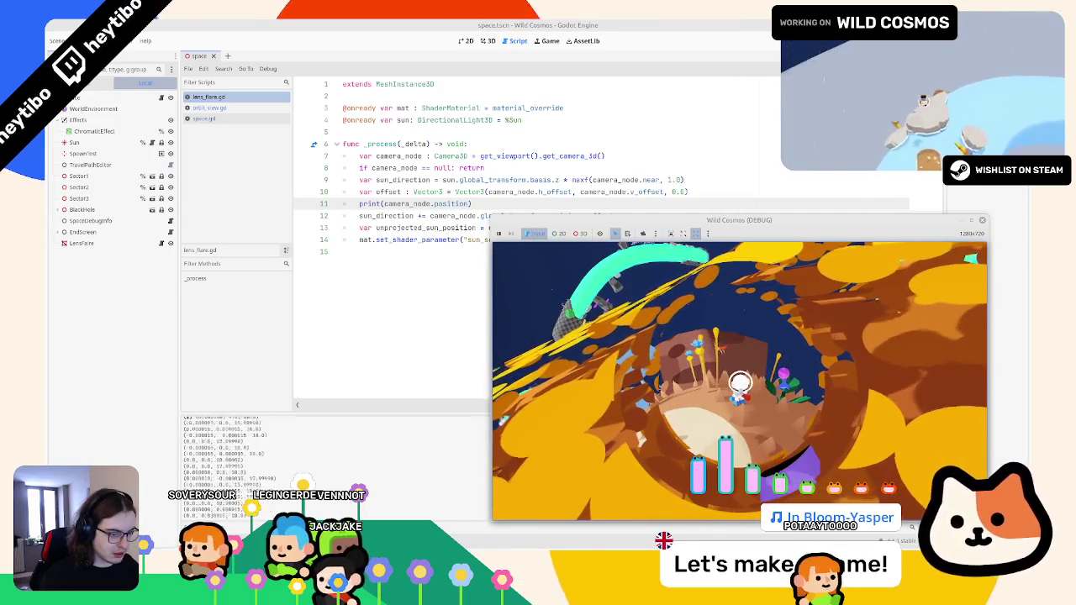
{"action": "key", "text": "Escape"}
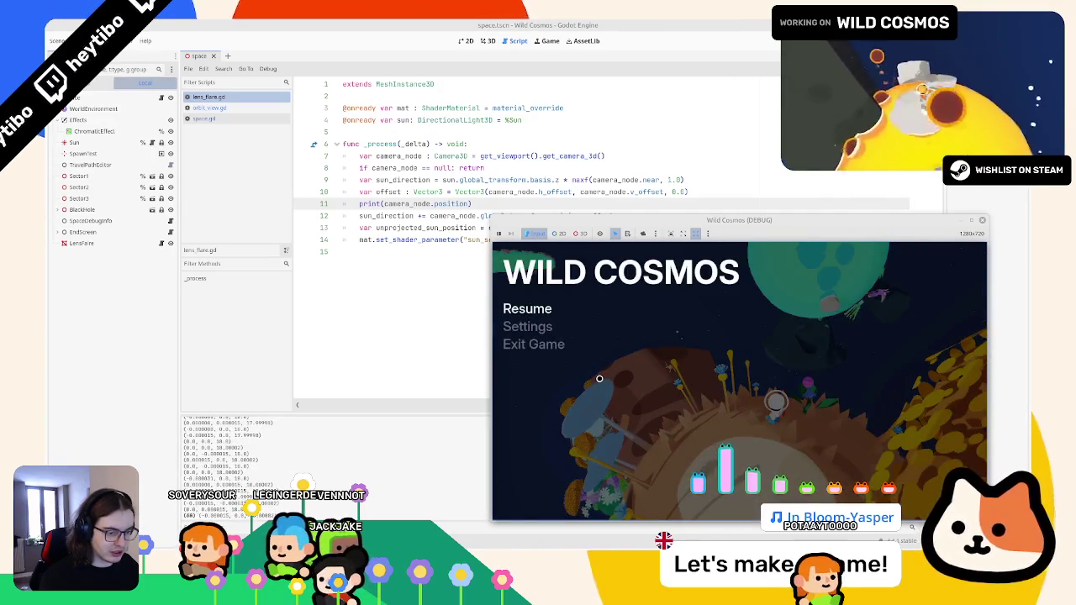
{"action": "key", "text": "Escape"}
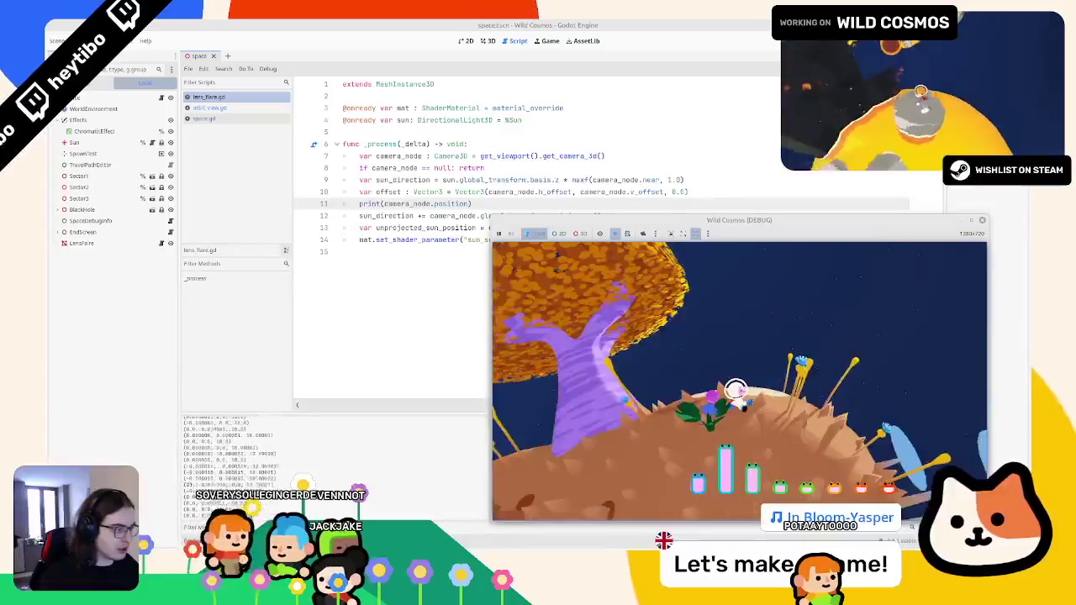
{"action": "key", "text": "Escape"}
Select the camera position term in line 11's print call, nudging the game window out of the way
{"action": "left_click", "coordinate": [449, 191]}
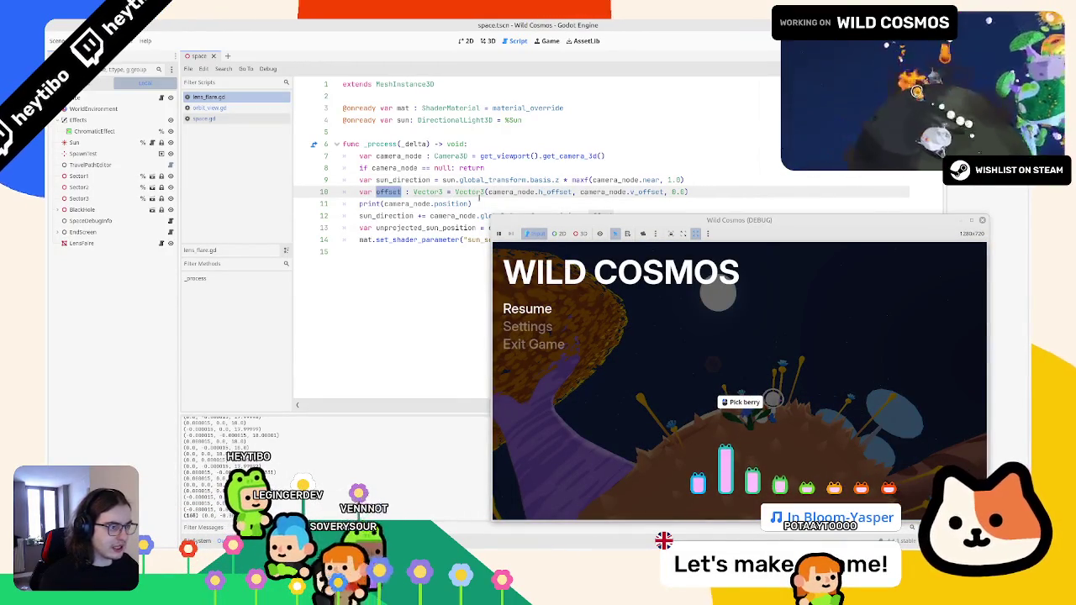
{"action": "left_click", "coordinate": [473, 203]}
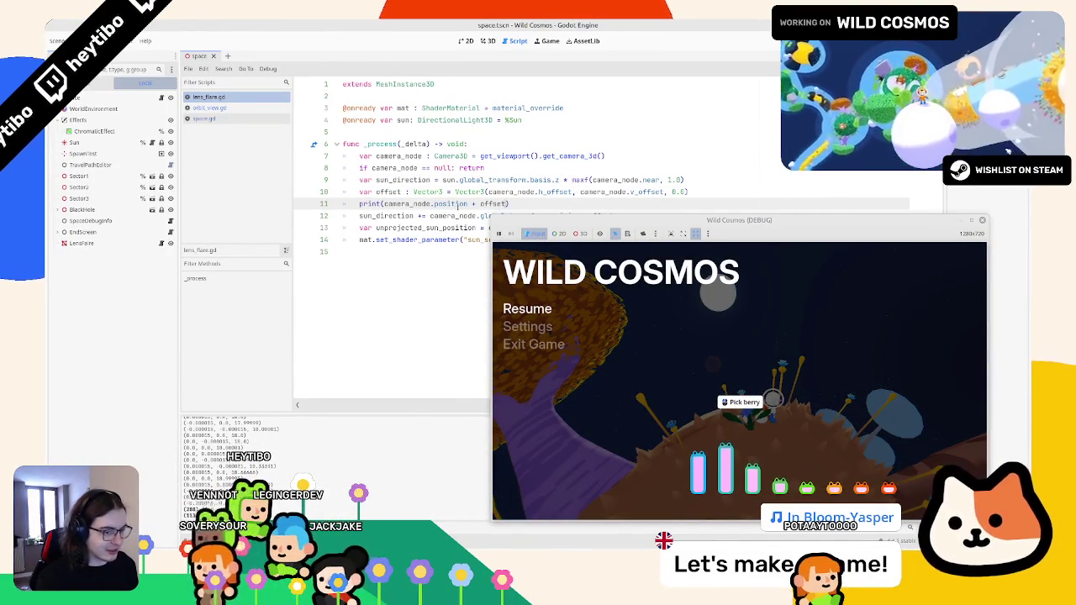
{"action": "left_click_drag", "start_coordinate": [384, 204], "coordinate": [478, 203]}
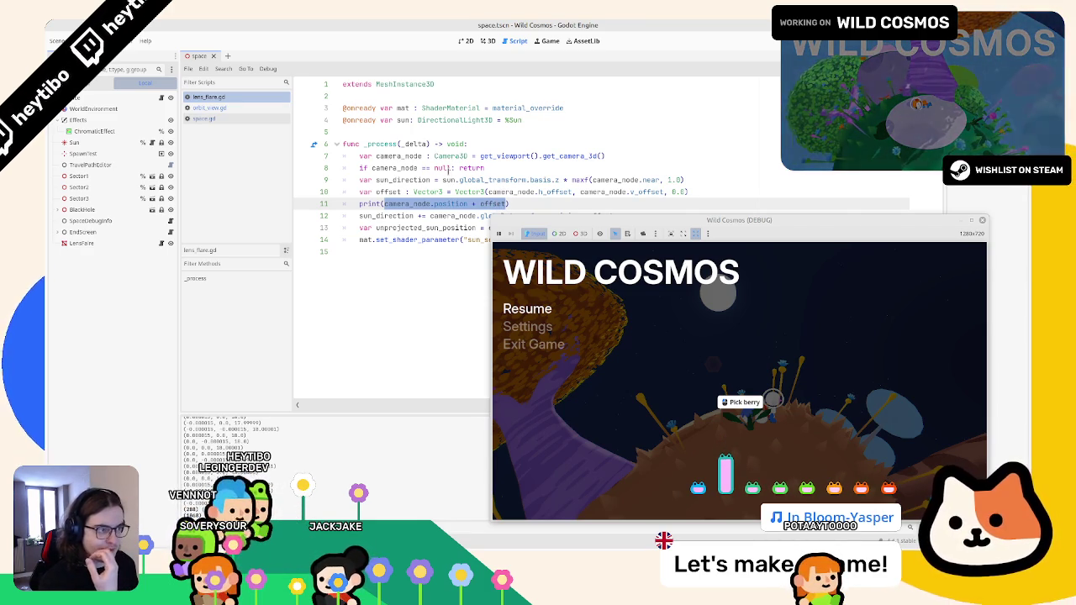
{"action": "mouse_move", "coordinate": [504, 224]}
{"action": "left_mouse_down"}
{"action": "mouse_move", "coordinate": [680, 190]}
{"action": "mouse_move", "coordinate": [681, 206]}
{"action": "mouse_move", "coordinate": [586, 237]}
{"action": "mouse_move", "coordinate": [522, 247]}
{"action": "mouse_move", "coordinate": [491, 234]}
{"action": "left_mouse_up"}
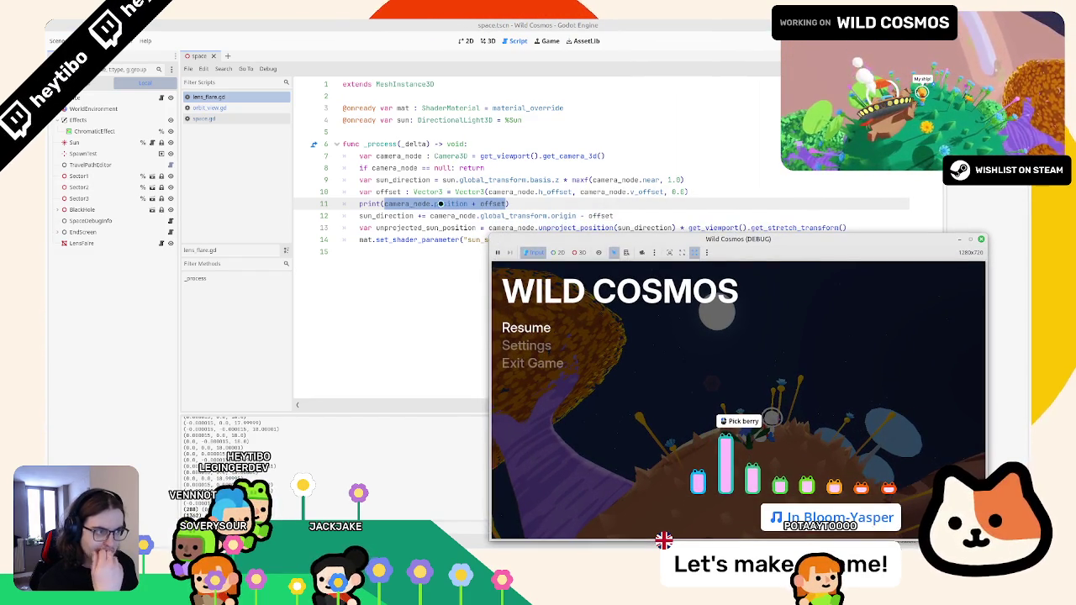
{"action": "left_click_drag", "start_coordinate": [343, 204], "coordinate": [467, 205]}
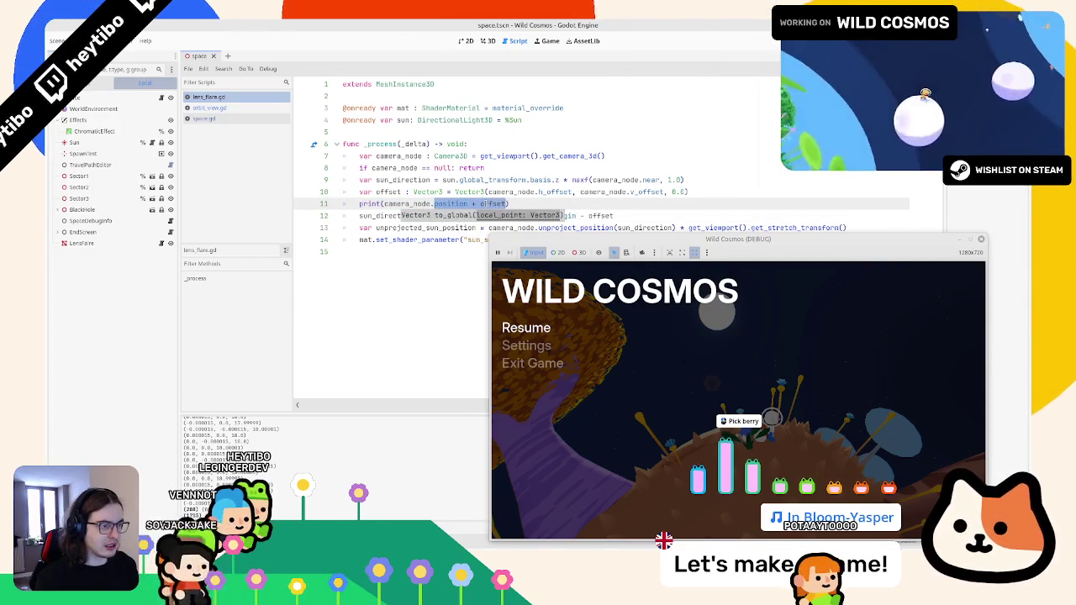
Make line 11 print camera_node.to_global(camera_node.position + offset)
{"action": "type", "text": "ar"}
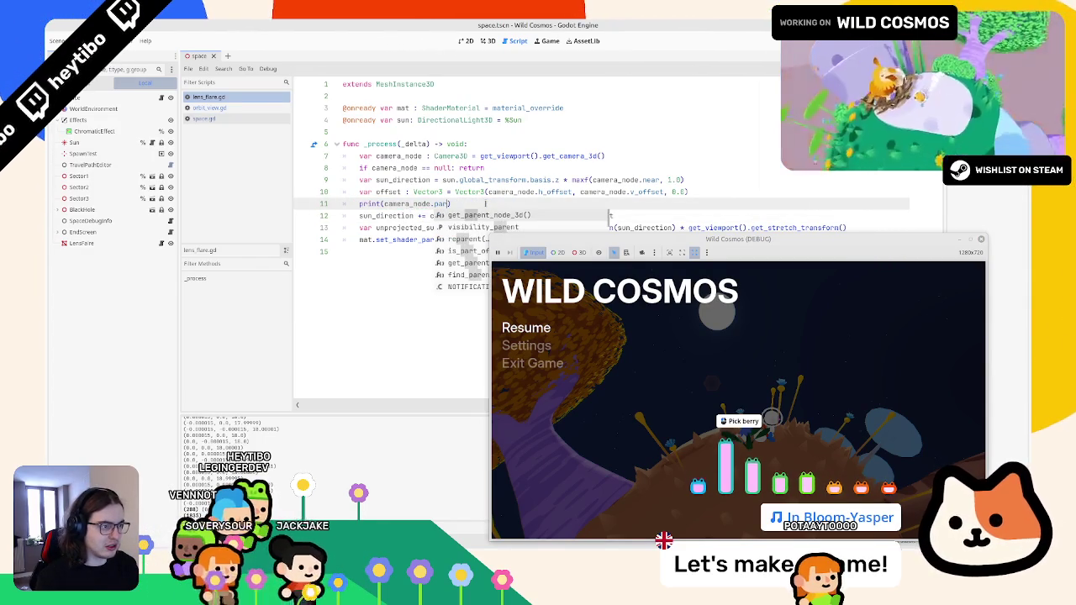
{"action": "key", "text": "ctrl+z"}
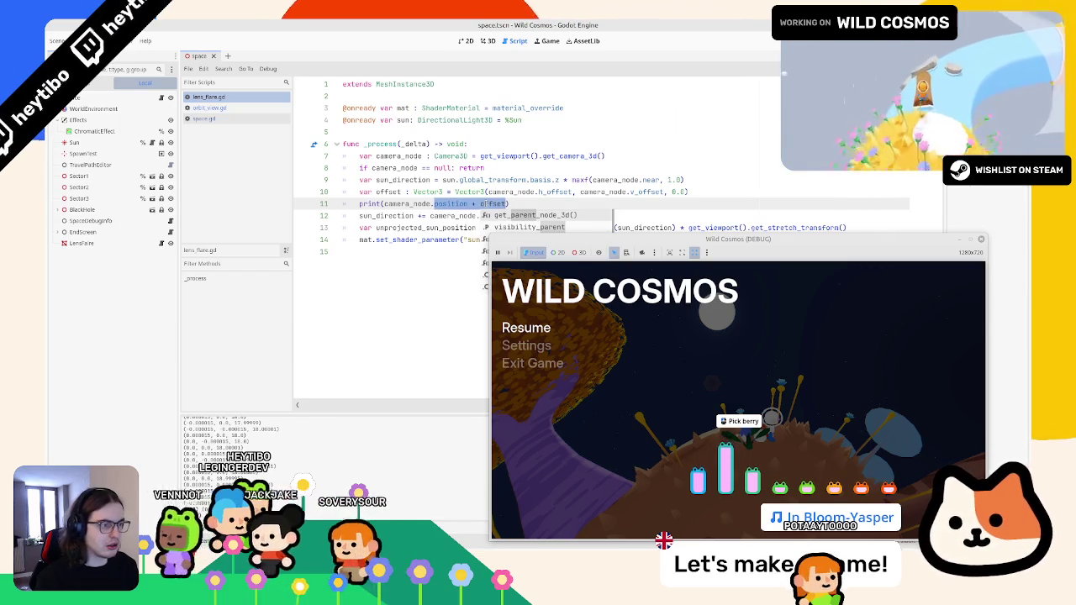
{"action": "key", "text": "ctrl+z"}
{"action": "key", "text": "Left"}
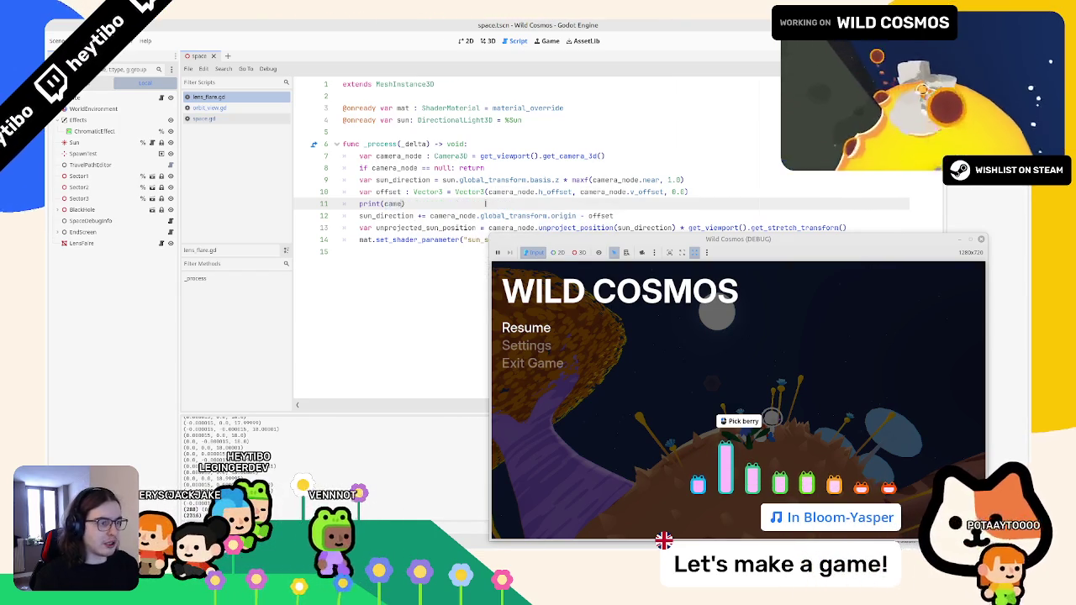
{"action": "type", "text": "ra_node.to_g"}
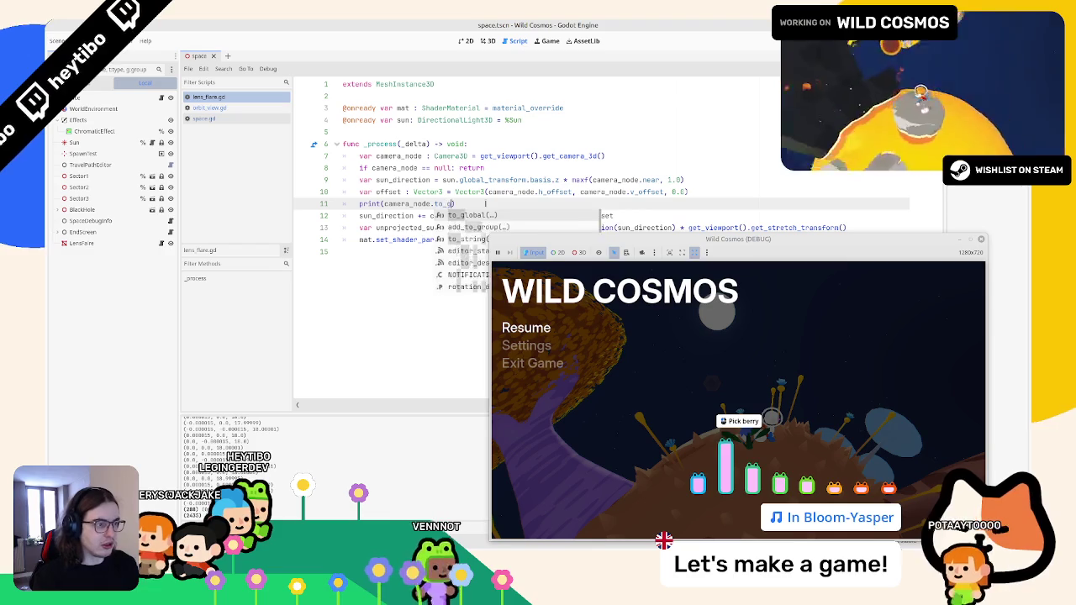
{"action": "key", "text": "Return"}
{"action": "type", "text": "camera_node.position + offset"}
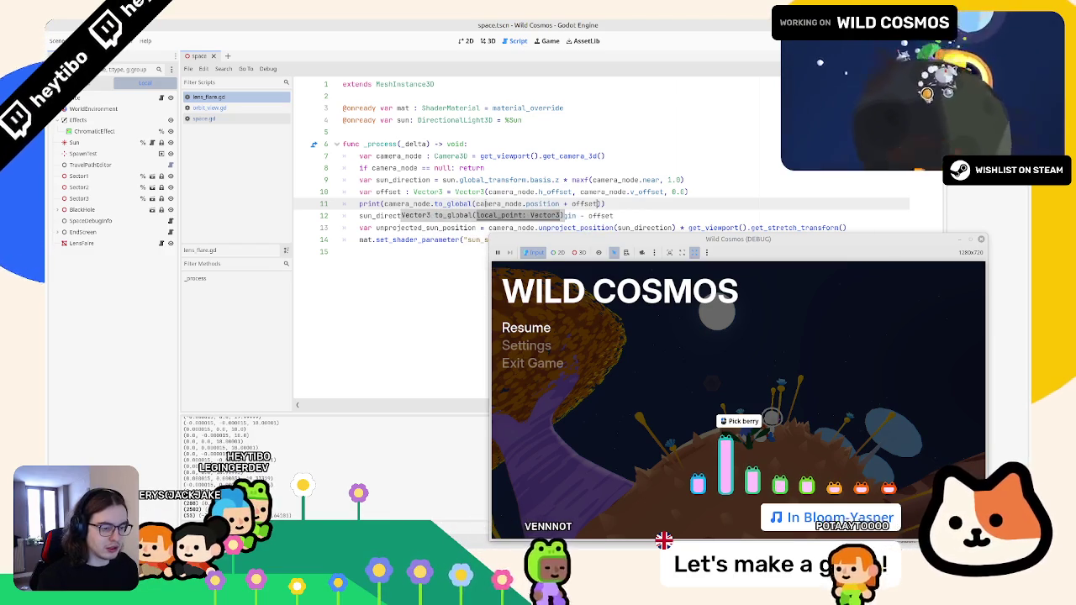
{"action": "left_click_drag", "start_coordinate": [384, 204], "coordinate": [472, 203]}
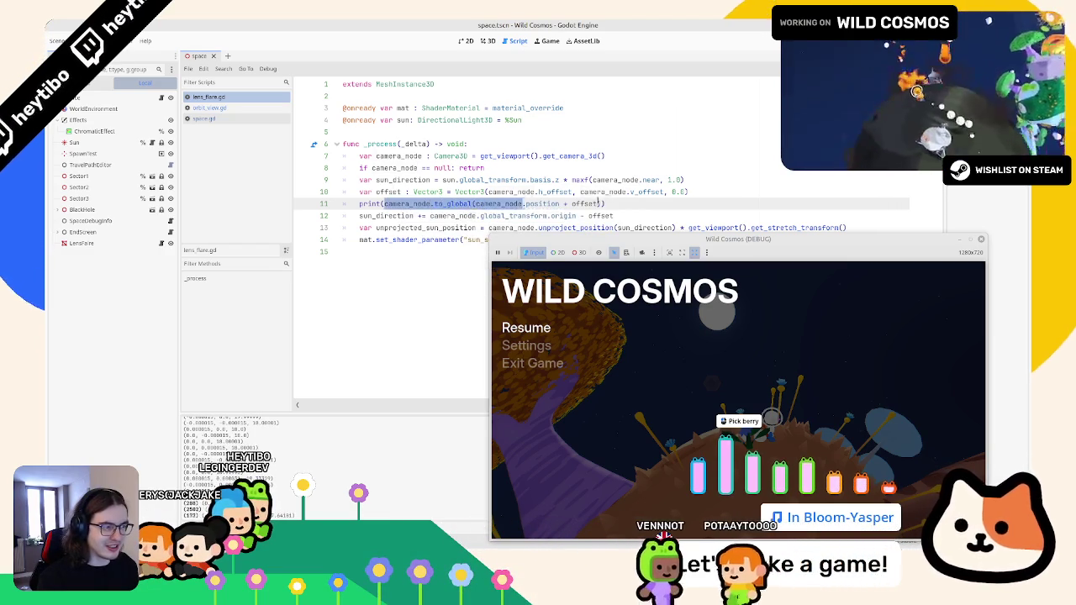
{"action": "key", "text": "shift+End"}
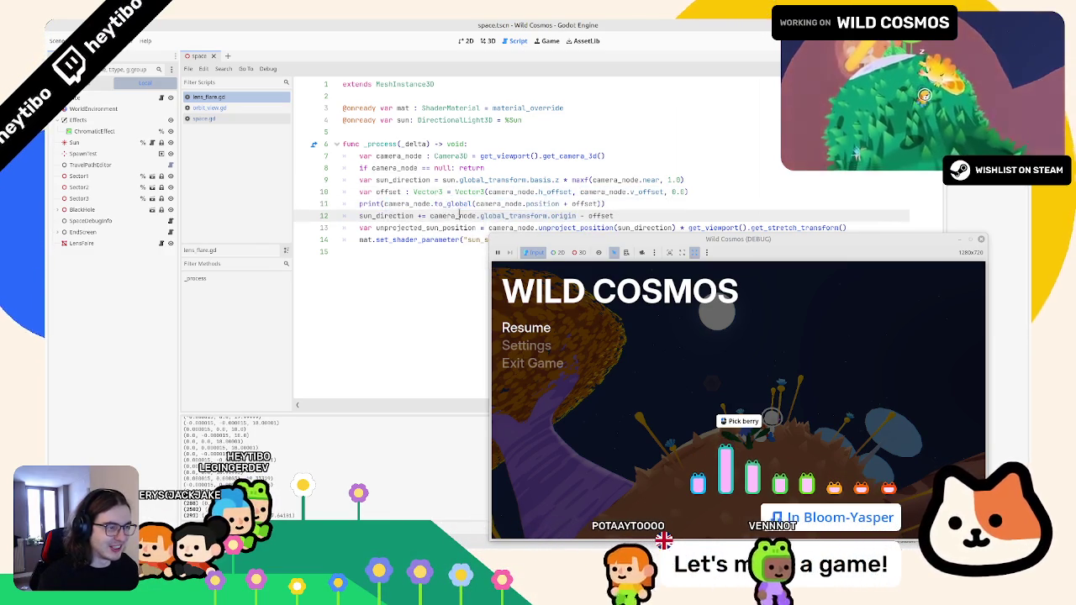
Resume the game and undo the change on line 12
{"action": "left_click", "coordinate": [459, 216]}
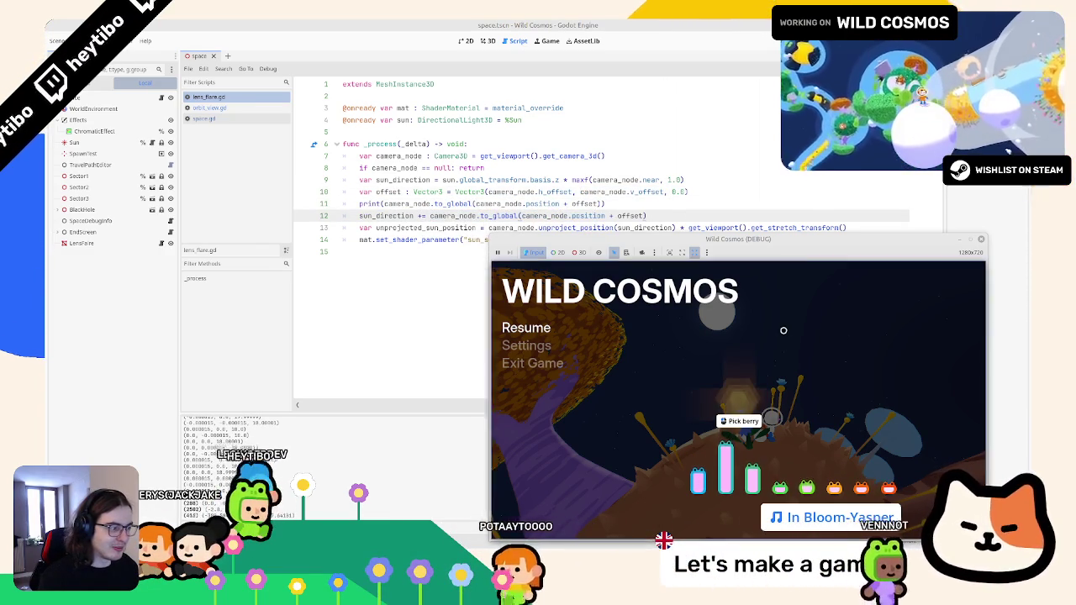
{"action": "key", "text": "Escape"}
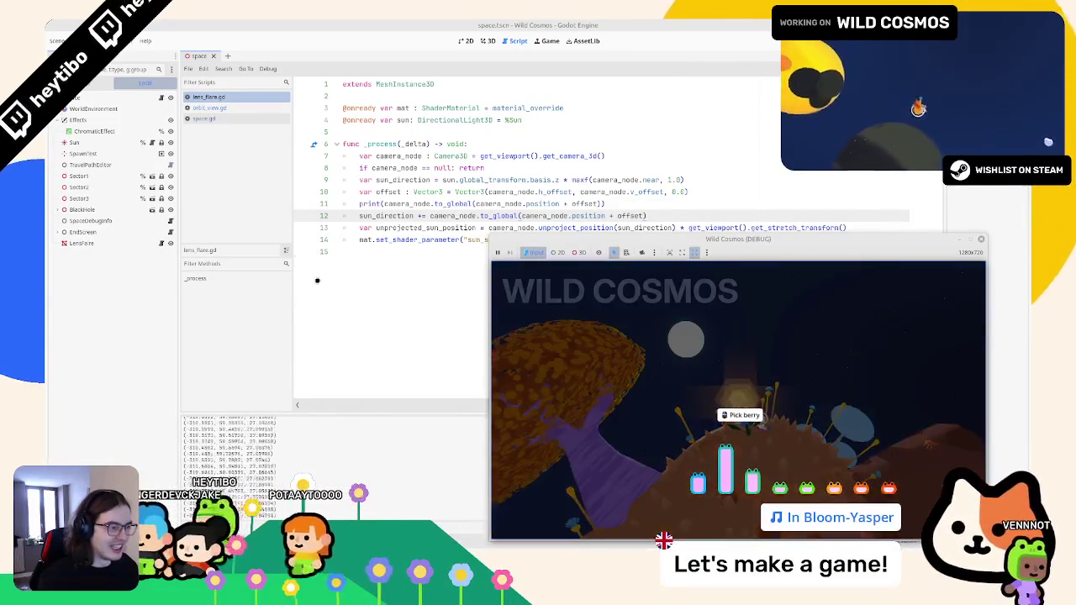
{"action": "left_click", "coordinate": [428, 227]}
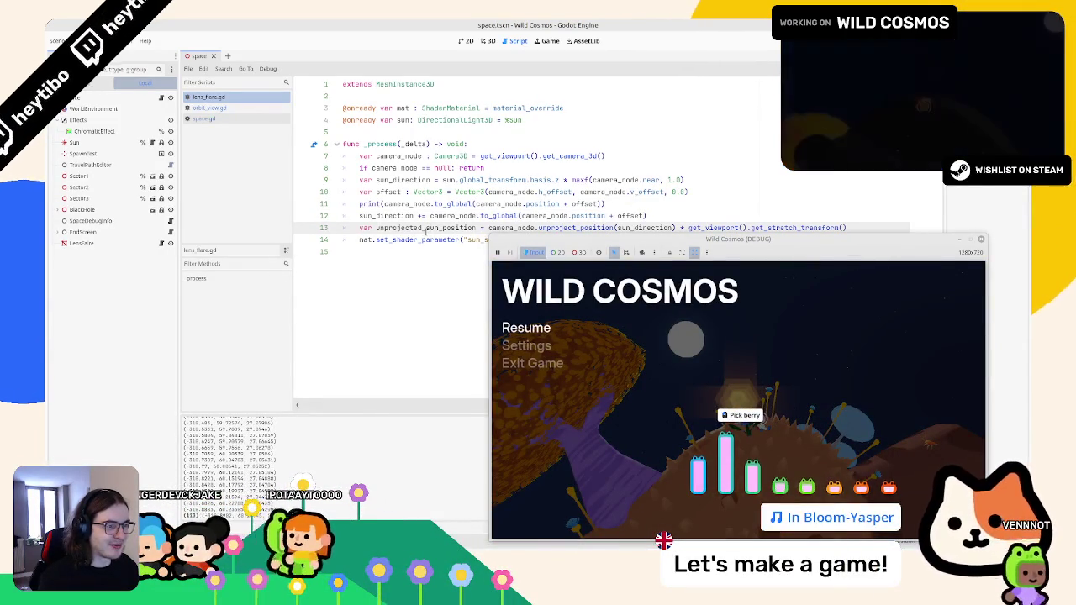
{"action": "key", "text": "ctrl+z"}
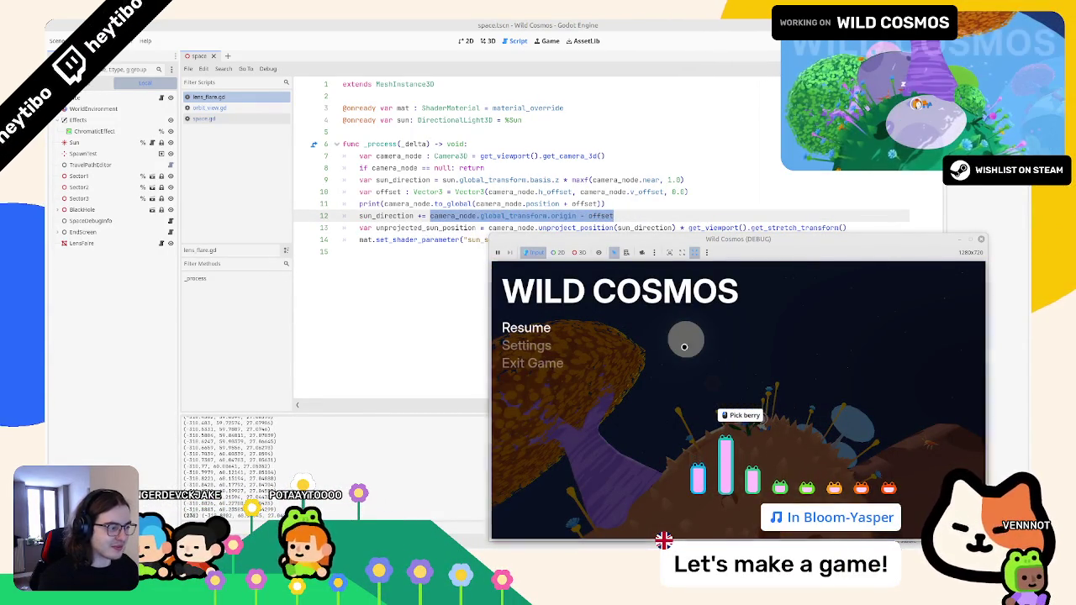
{"action": "left_click", "coordinate": [684, 347]}
Paste the to_global expression over offset on line 12, test in-game, then undo it
{"action": "left_click", "coordinate": [517, 192]}
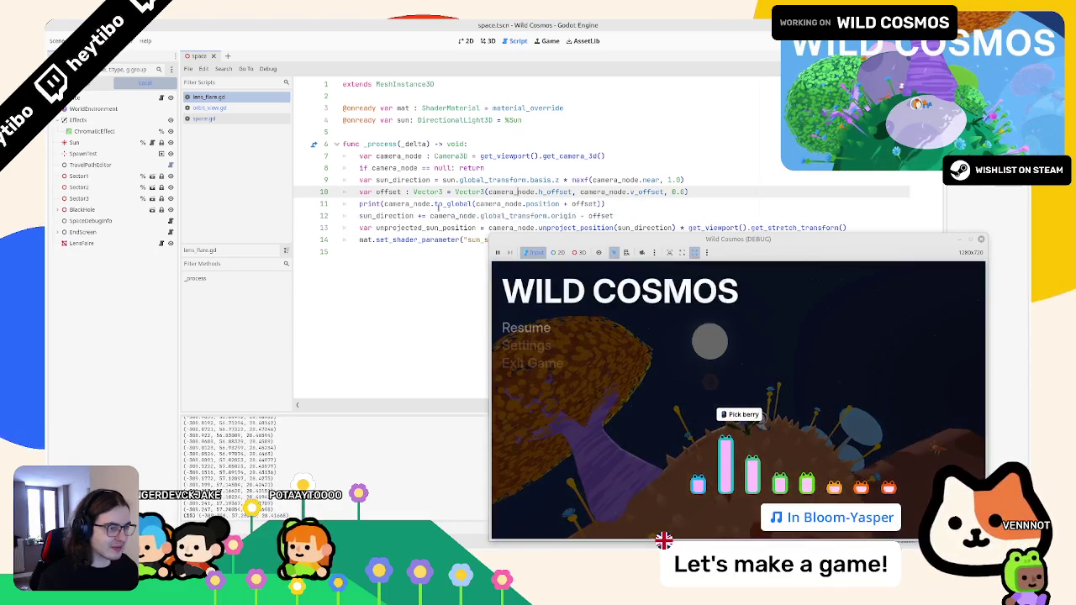
{"action": "type", "text": "+"}
{"action": "left_click_drag", "start_coordinate": [384, 204], "coordinate": [602, 203]}
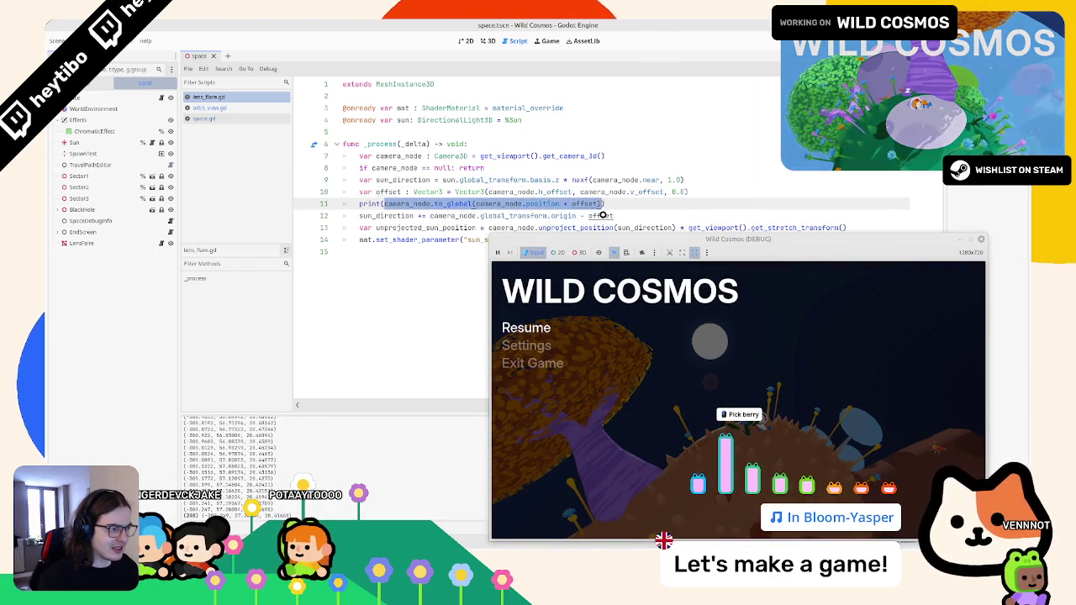
{"action": "key", "text": "ctrl+c"}
{"action": "double_click", "coordinate": [602, 215]}
{"action": "key", "text": "ctrl+v"}
{"action": "left_click", "coordinate": [738, 400]}
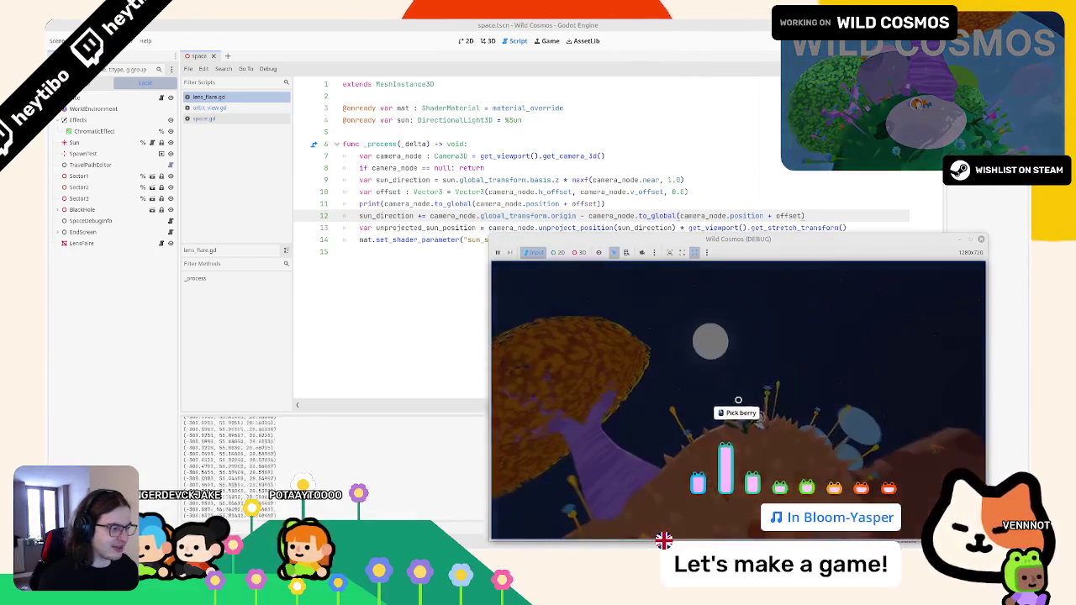
{"action": "left_click", "coordinate": [612, 155]}
{"action": "key", "text": "ctrl+z"}
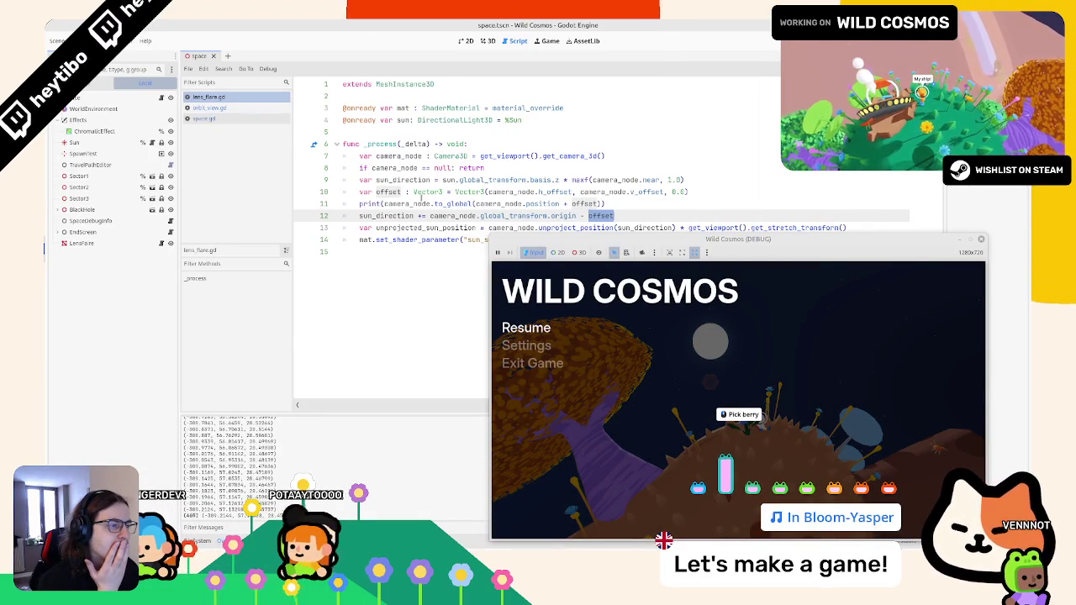
Insert camera_node.quaternion before the Vector3 on line 10 using code completion
{"action": "left_click", "coordinate": [501, 191]}
{"action": "left_click", "coordinate": [453, 192]}
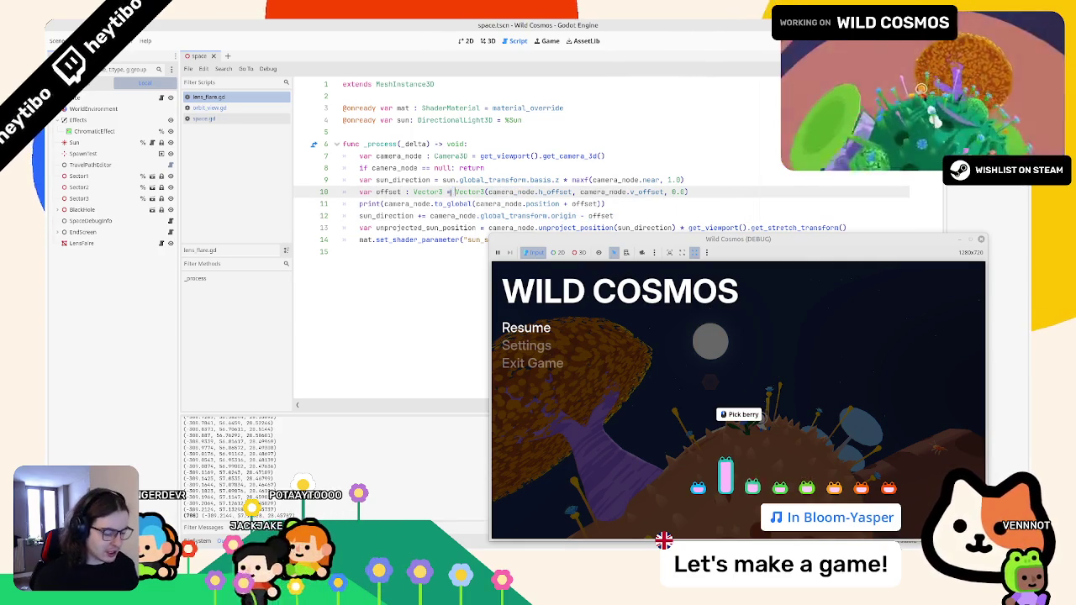
{"action": "key", "text": "ctrl+space"}
{"action": "key", "text": "Return"}
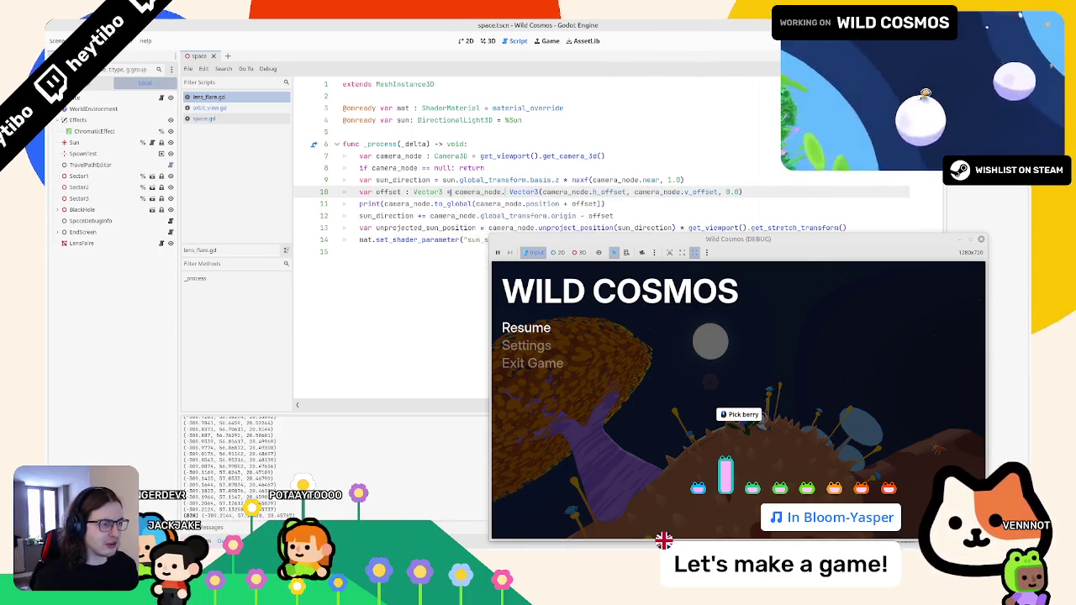
{"action": "type", "text": ".gl"}
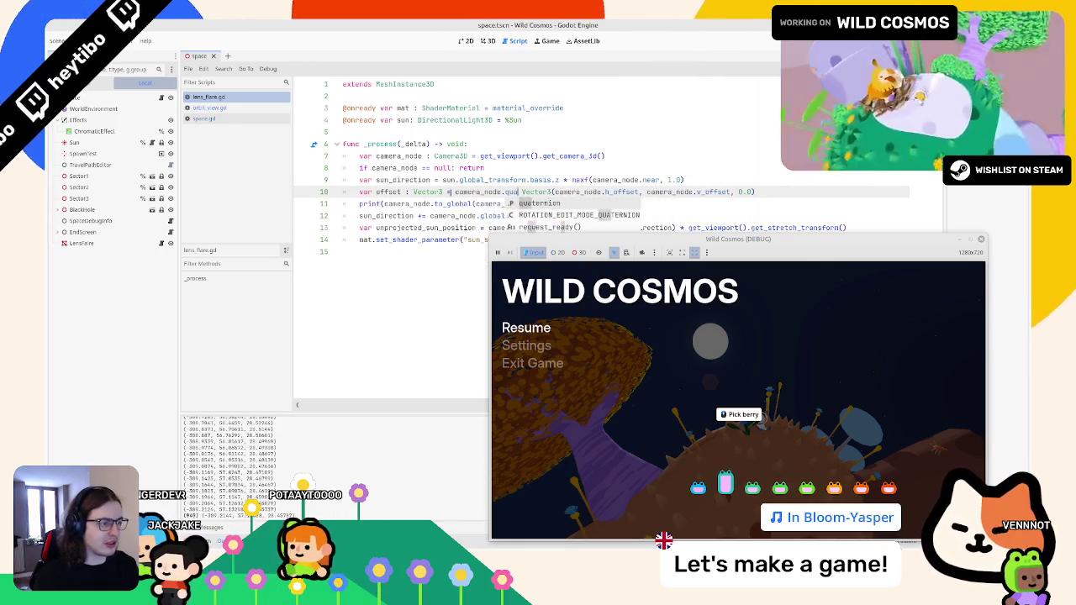
{"action": "key", "text": "Return"}
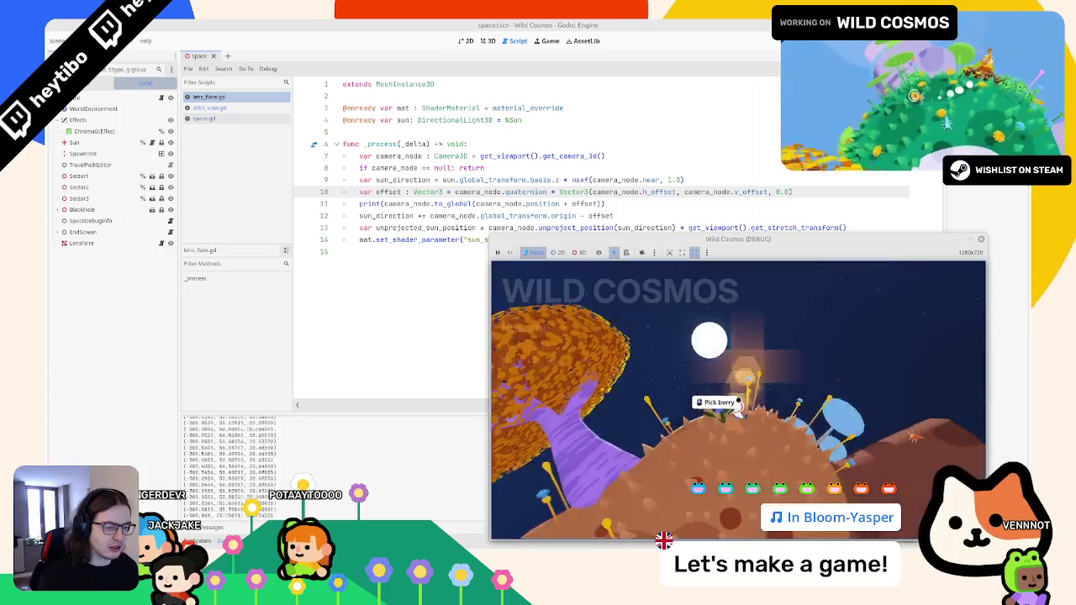
Replace quaternion with global_basis on line 10 and save the script
{"action": "left_click", "coordinate": [400, 203]}
{"action": "type", "text": "print(offset"}
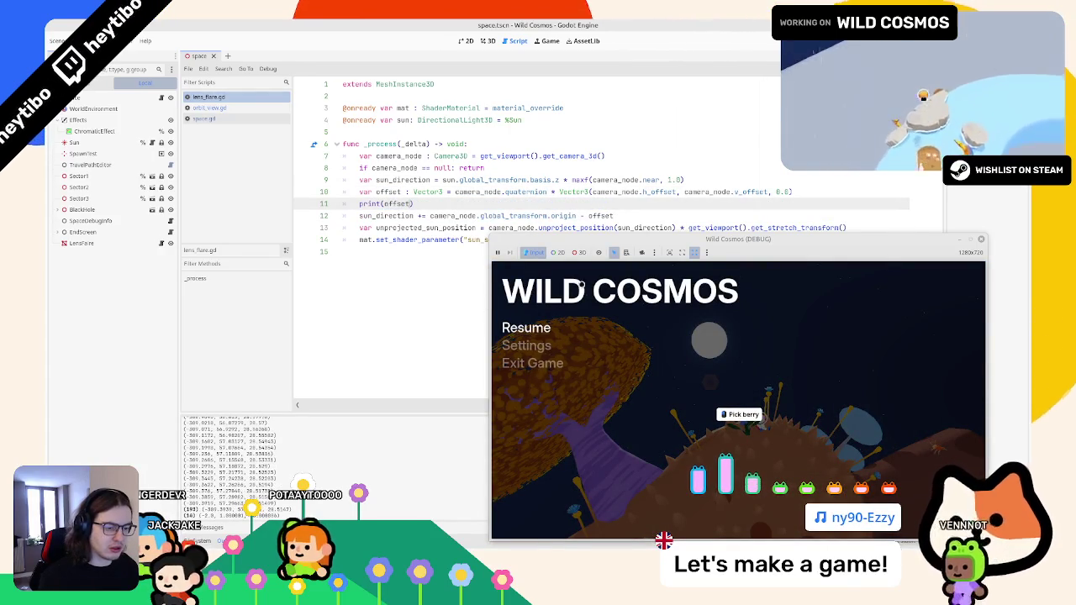
{"action": "double_click", "coordinate": [516, 192]}
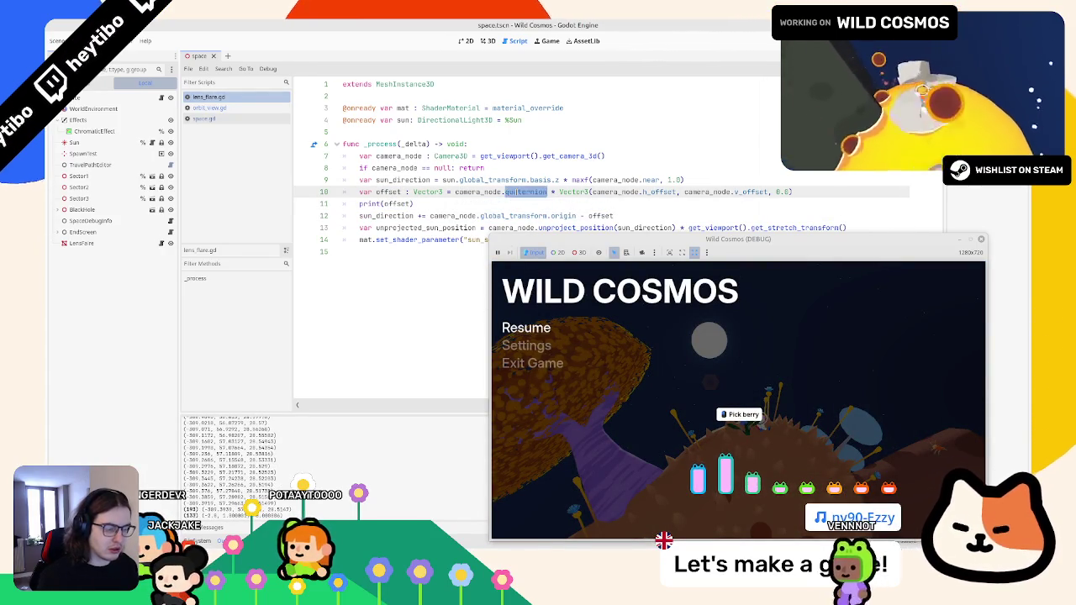
{"action": "type", "text": "global"}
{"action": "type", "text": "_basis"}
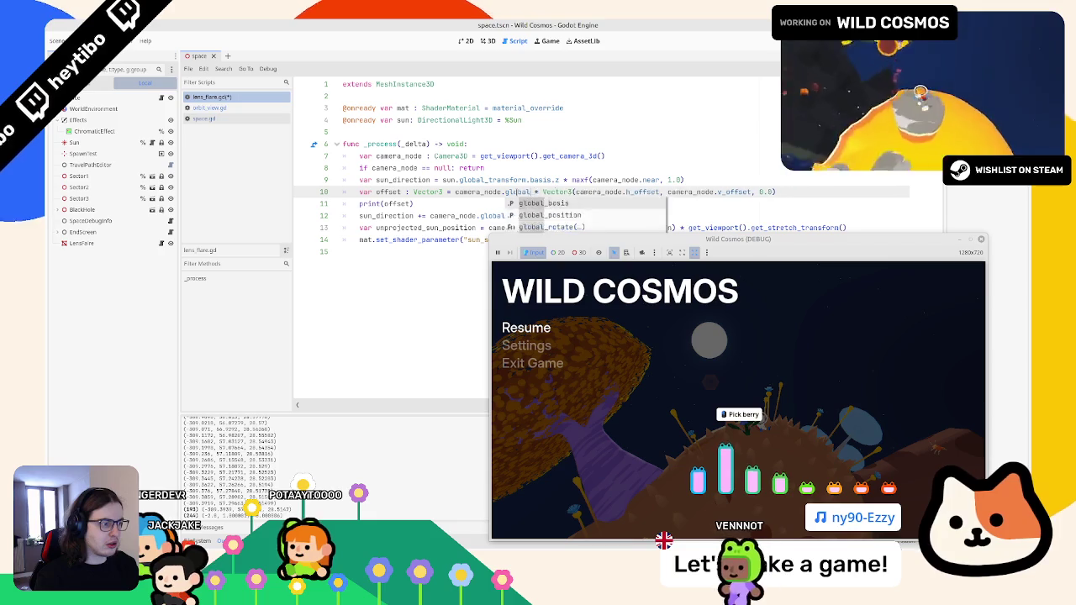
{"action": "key", "text": "ctrl+s"}
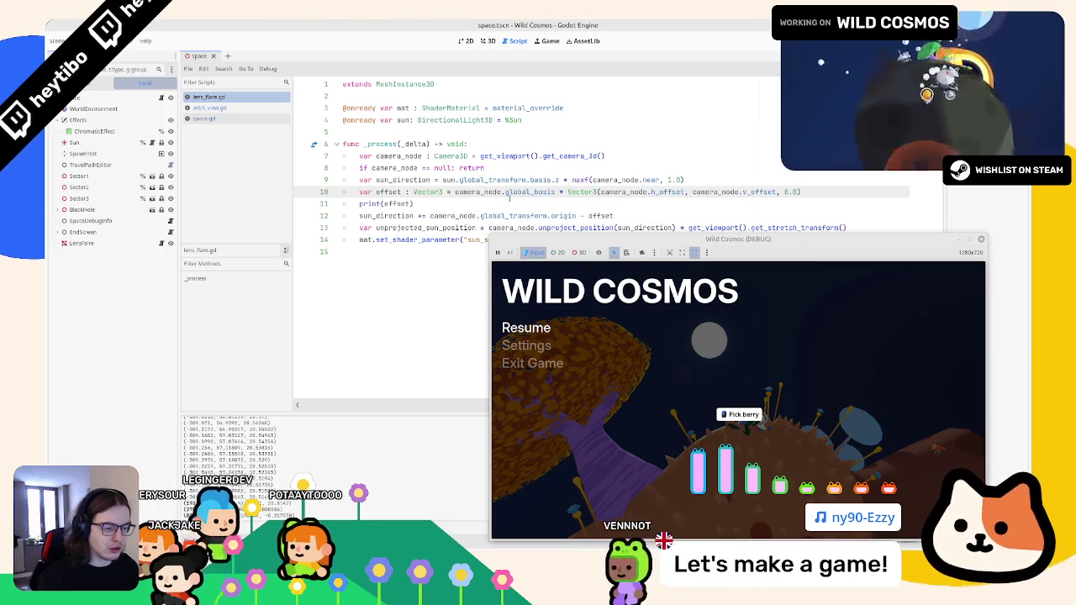
Resume the running game to test the flare, then pause it again
{"action": "key", "text": "Escape"}
{"action": "key", "text": "Escape"}
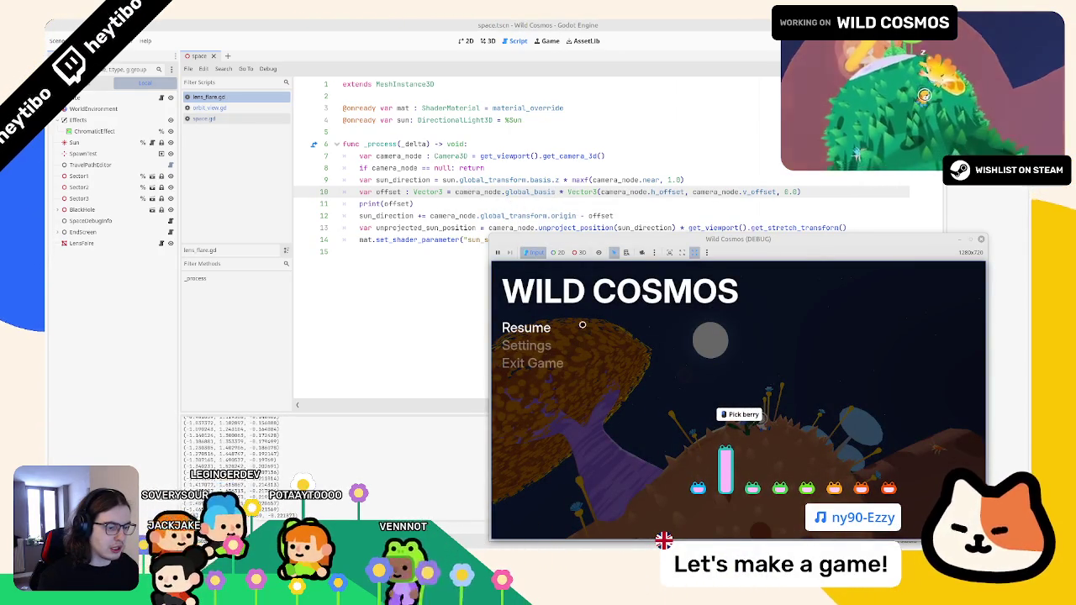
{"action": "key", "text": "Escape"}
{"action": "key", "text": "Escape"}
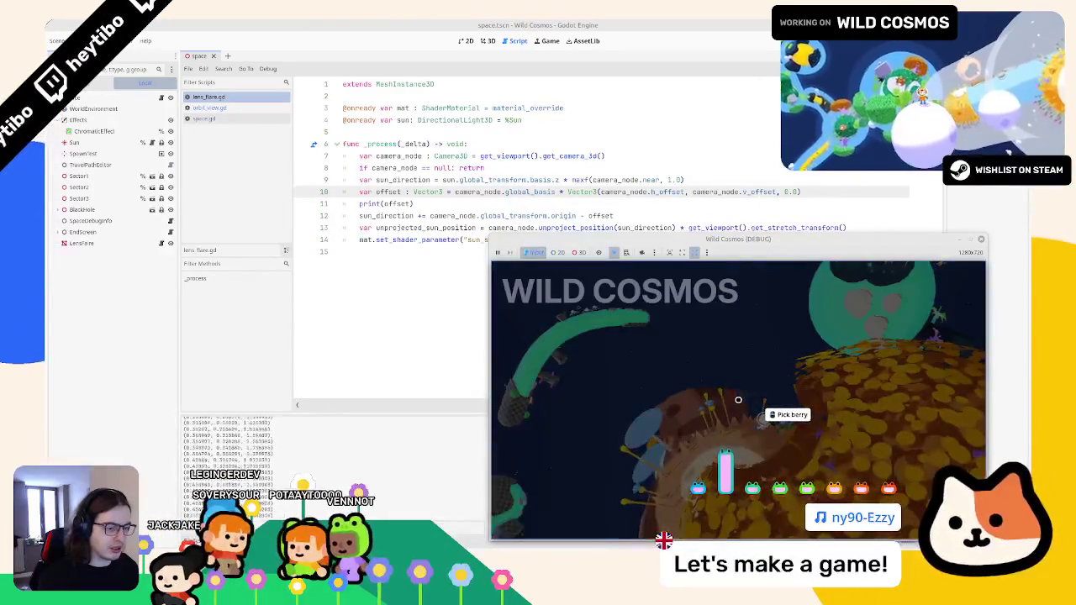
{"action": "key", "text": "Escape"}
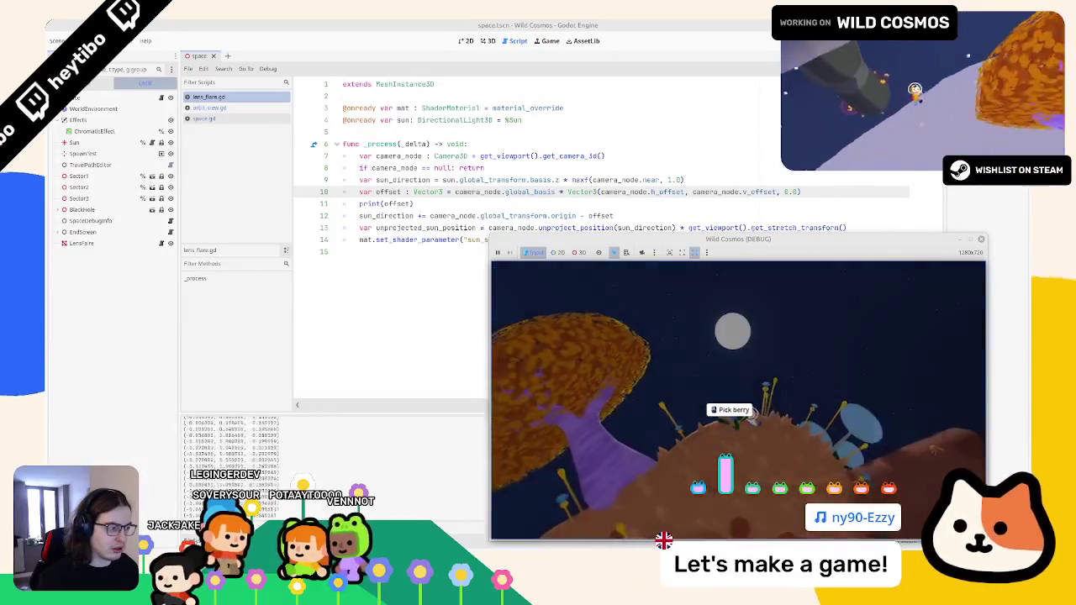
{"action": "key", "text": "Escape"}
Change the operator on line 12 and select the print(offset) debug line
{"action": "left_click", "coordinate": [583, 214]}
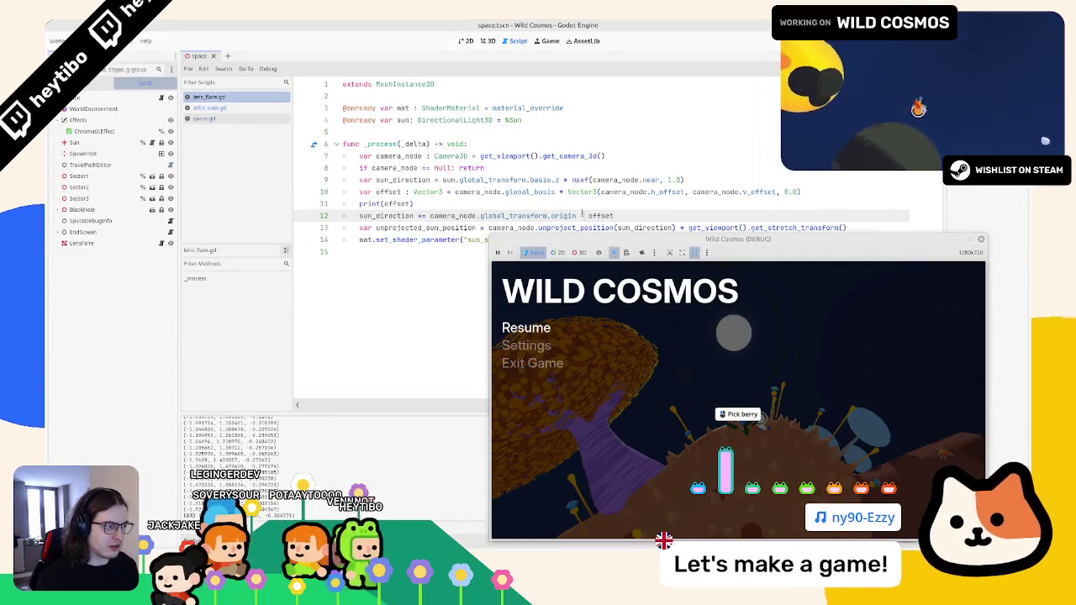
{"action": "type", "text": "-"}
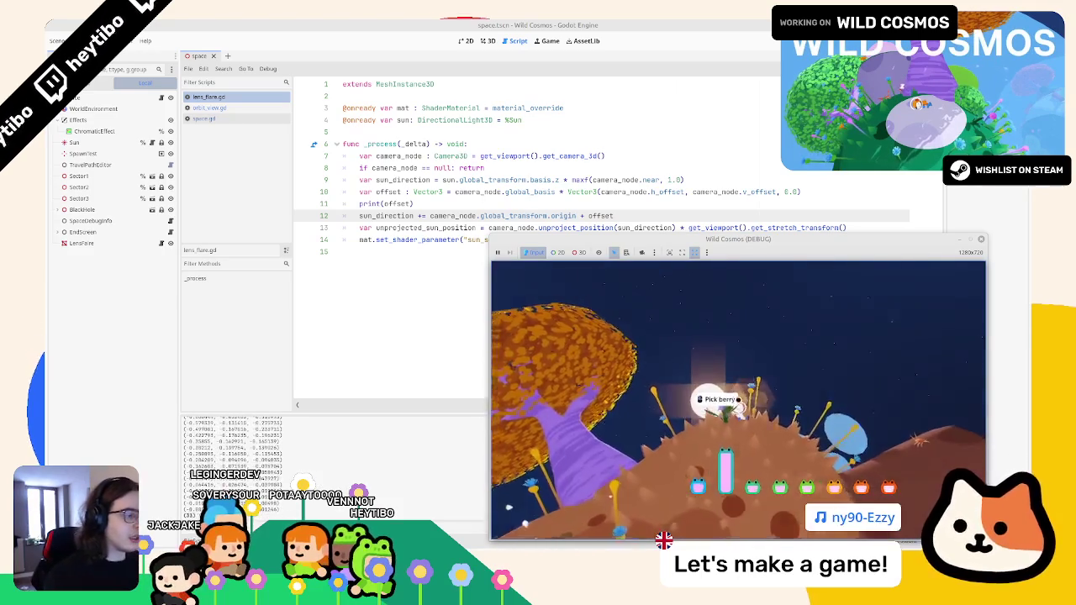
{"action": "double_click", "coordinate": [397, 204]}
Delete the print(offset) line, check the lens flare in fullscreen gameplay, then close the game
{"action": "key", "text": "ctrl+shift+k"}
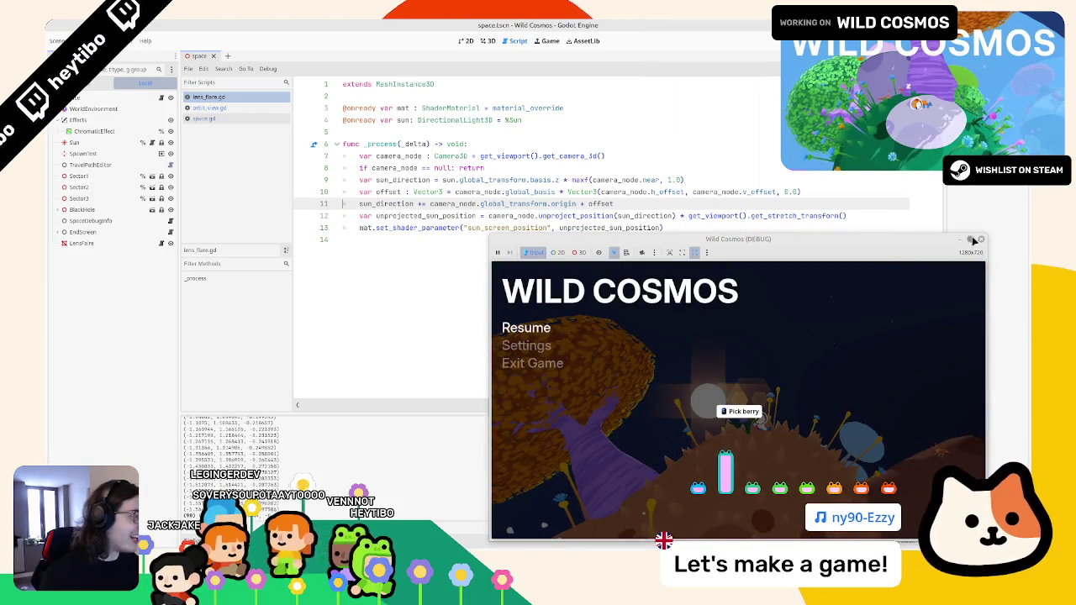
{"action": "left_click", "coordinate": [973, 241]}
{"action": "key", "text": "Escape"}
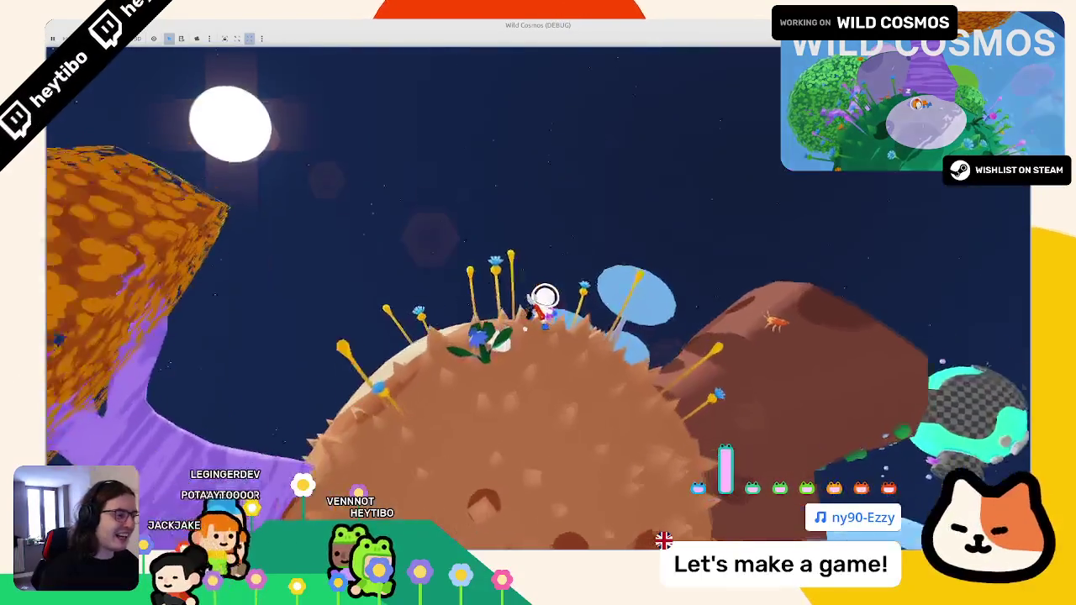
{"action": "key", "text": "Escape"}
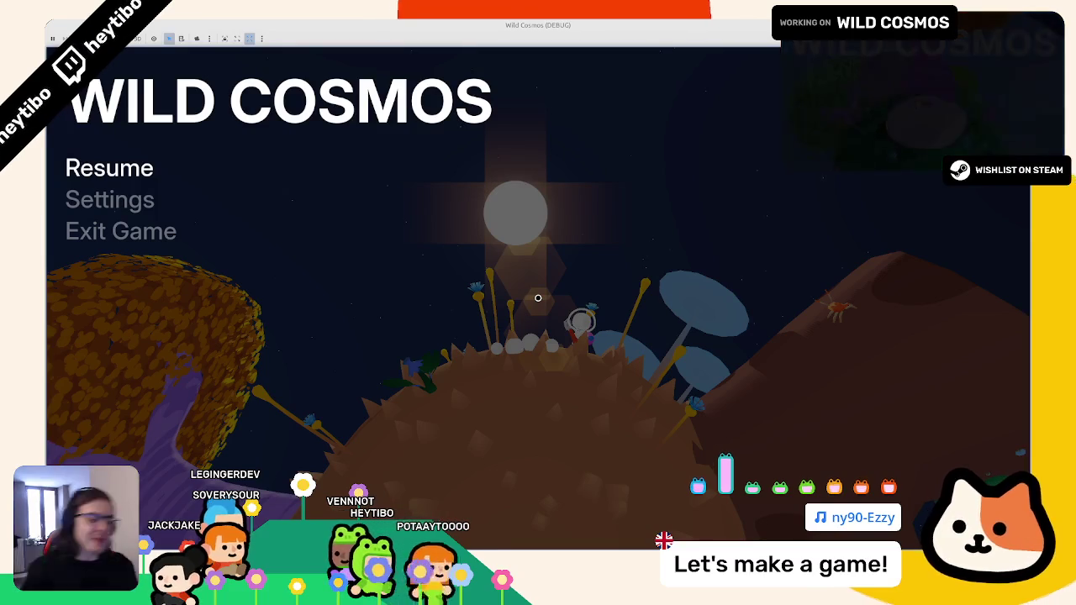
{"action": "key", "text": "Escape"}
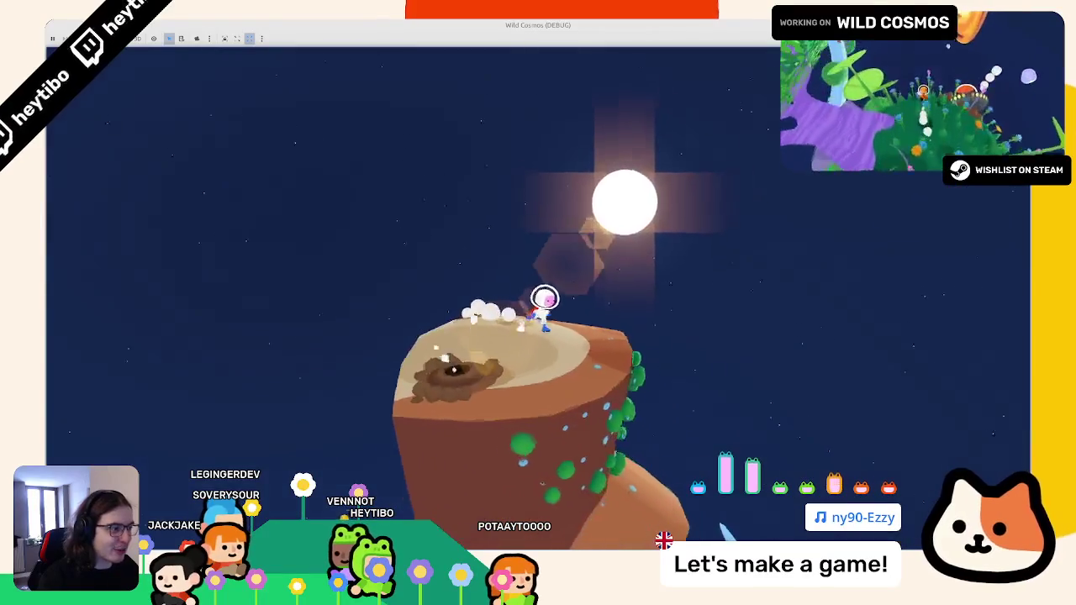
{"action": "key", "text": "Escape"}
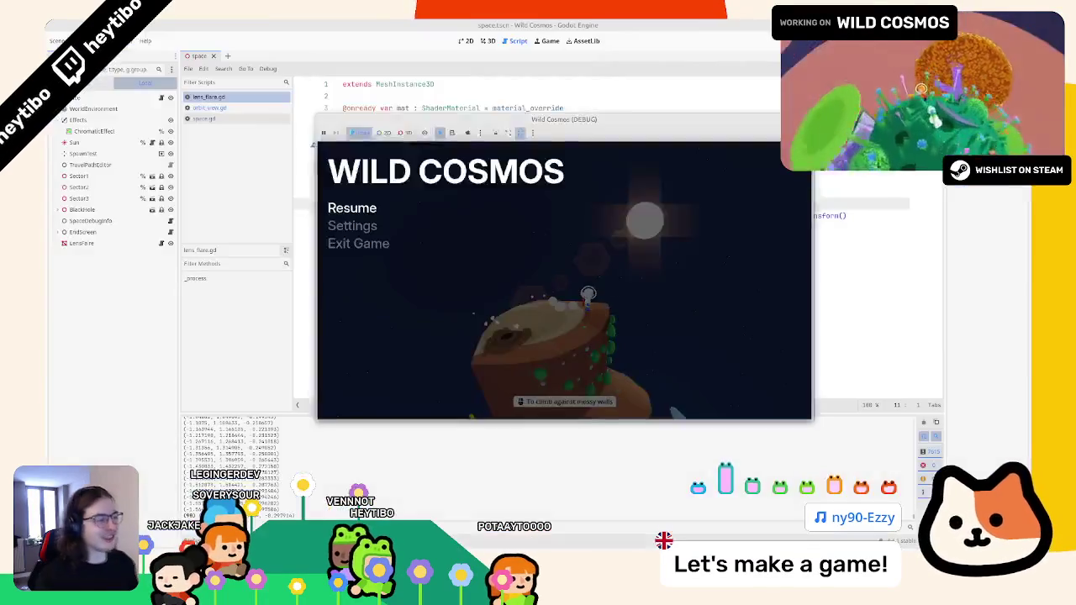
{"action": "key", "text": "Escape"}
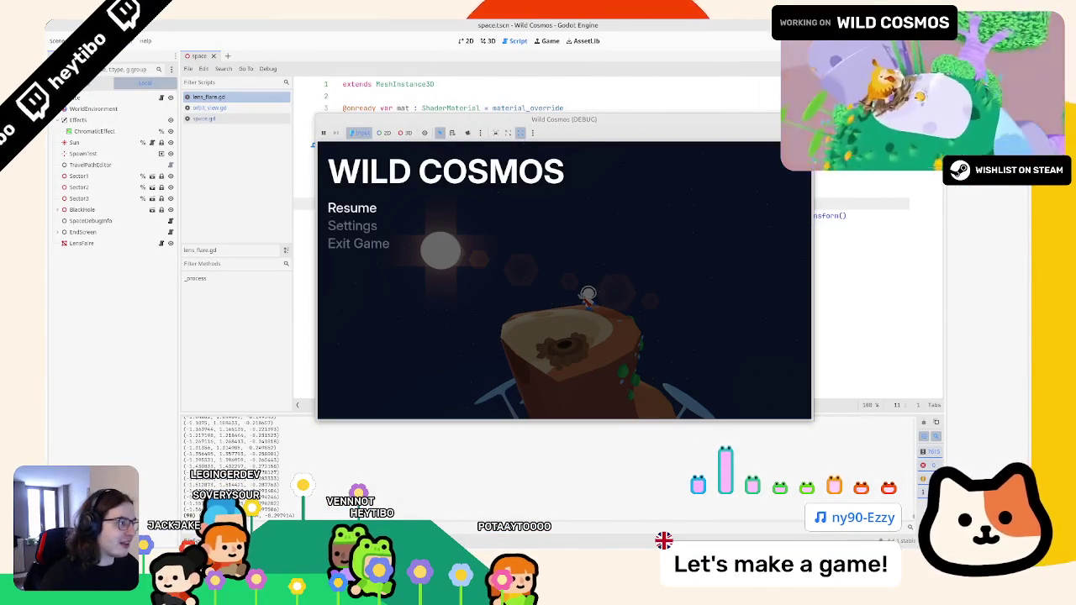
{"action": "key", "text": "F8"}
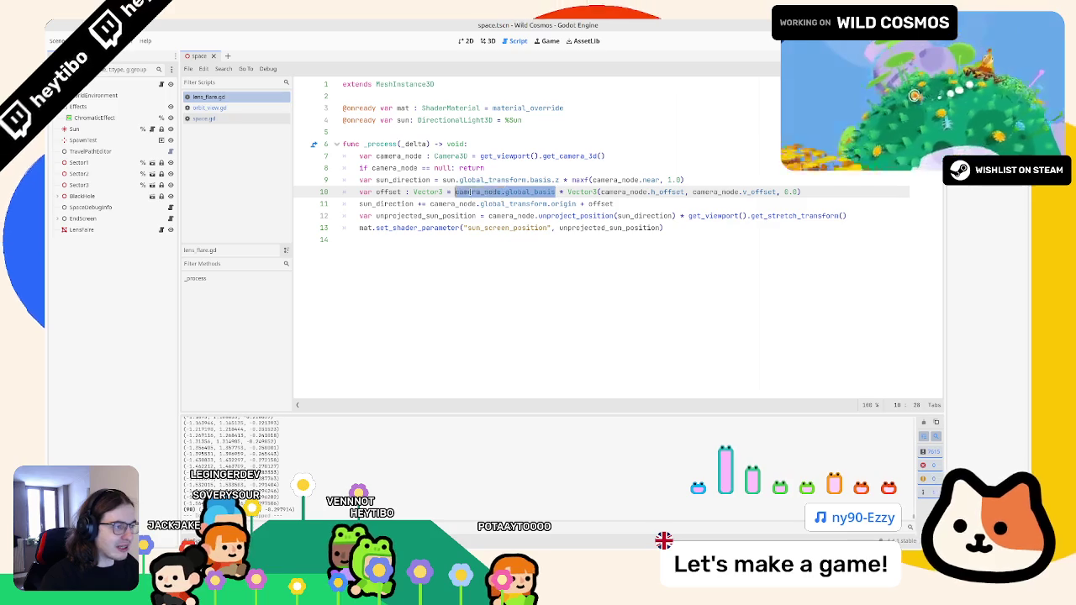
Rework the offset vector's components on line 10, run the scene to test, then stop it
{"action": "double_click", "coordinate": [469, 191]}
{"action": "left_click_drag", "start_coordinate": [469, 191], "coordinate": [526, 192]}
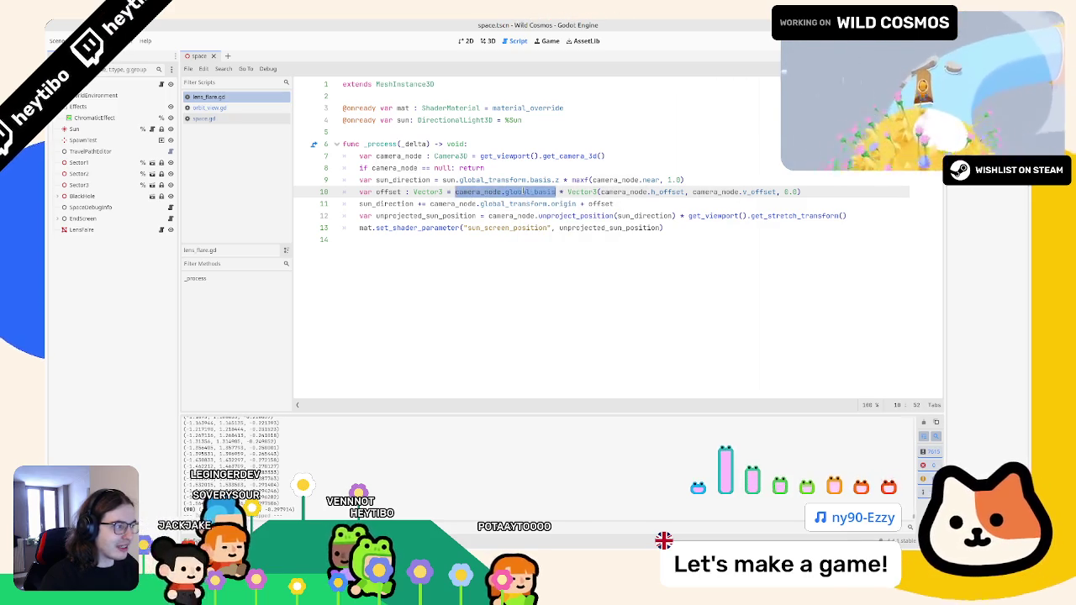
{"action": "left_click_drag", "start_coordinate": [693, 192], "coordinate": [790, 191]}
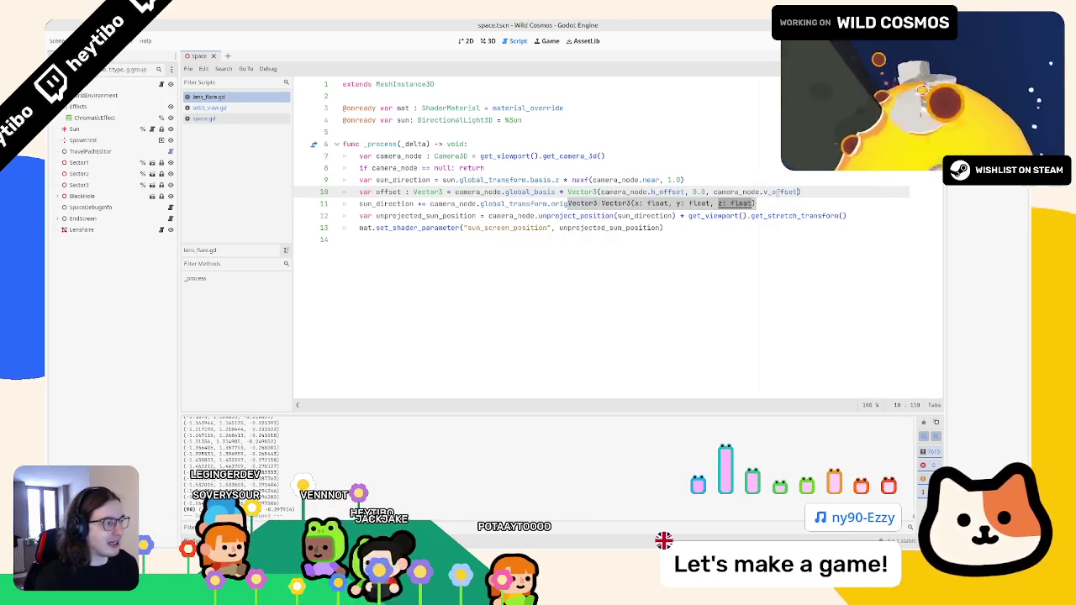
{"action": "key", "text": "ctrl+shift+F5"}
{"action": "key", "text": "Return"}
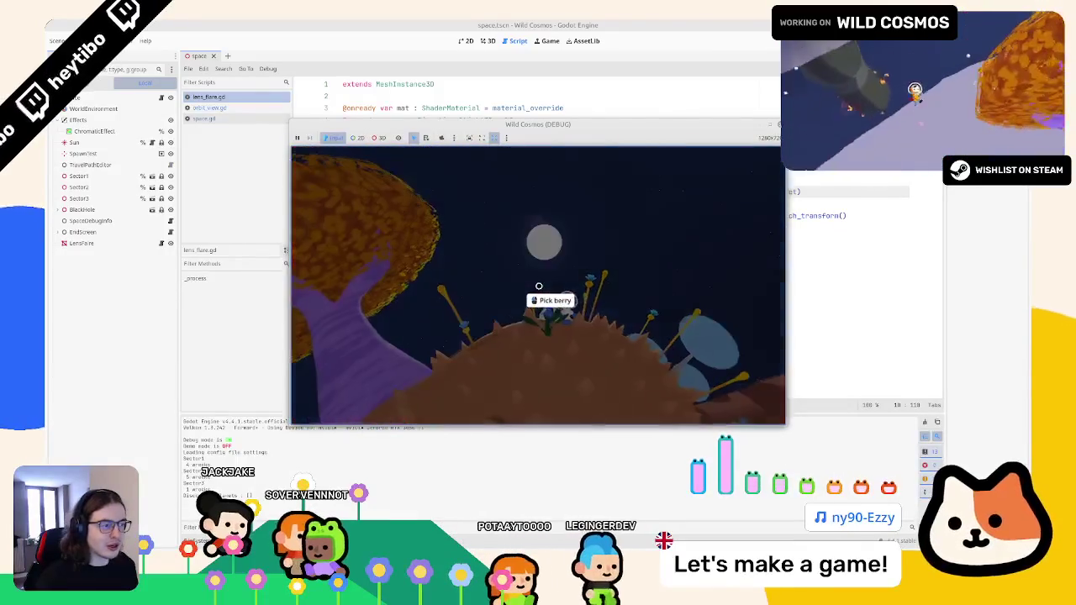
{"action": "key", "text": "Escape"}
{"action": "key", "text": "F8"}
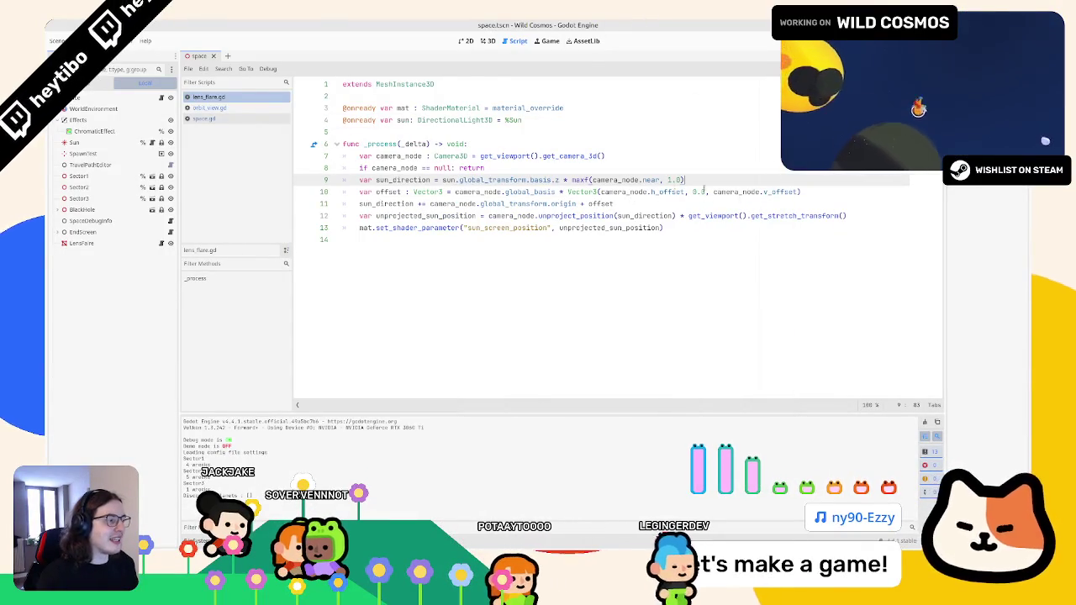
Relaunch the project with F5 and resume gameplay to check the flare
{"action": "left_click", "coordinate": [562, 192]}
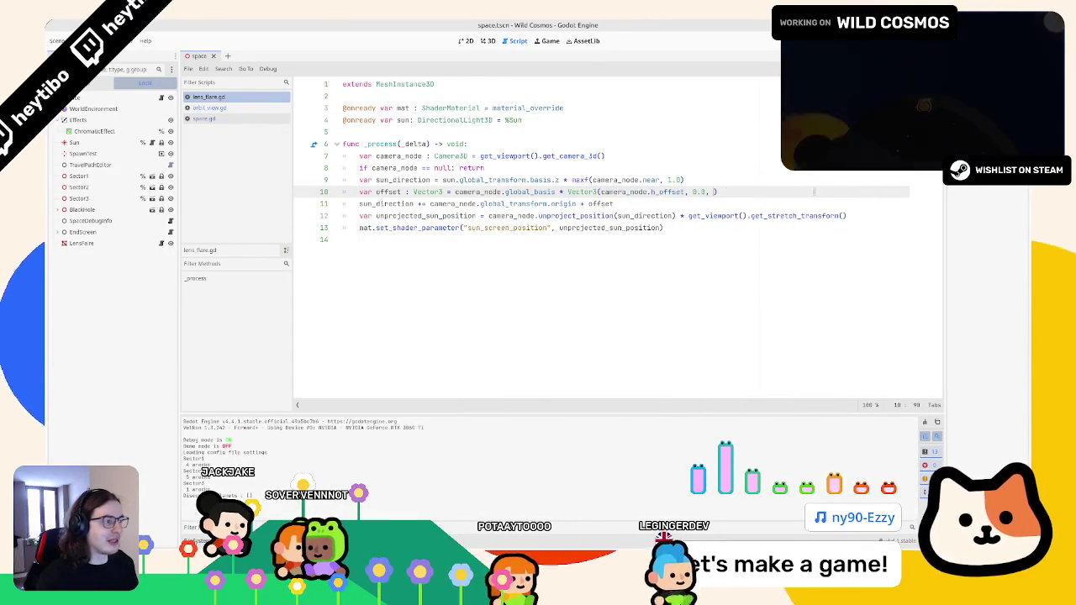
{"action": "key", "text": "F5"}
{"action": "key", "text": "Escape"}
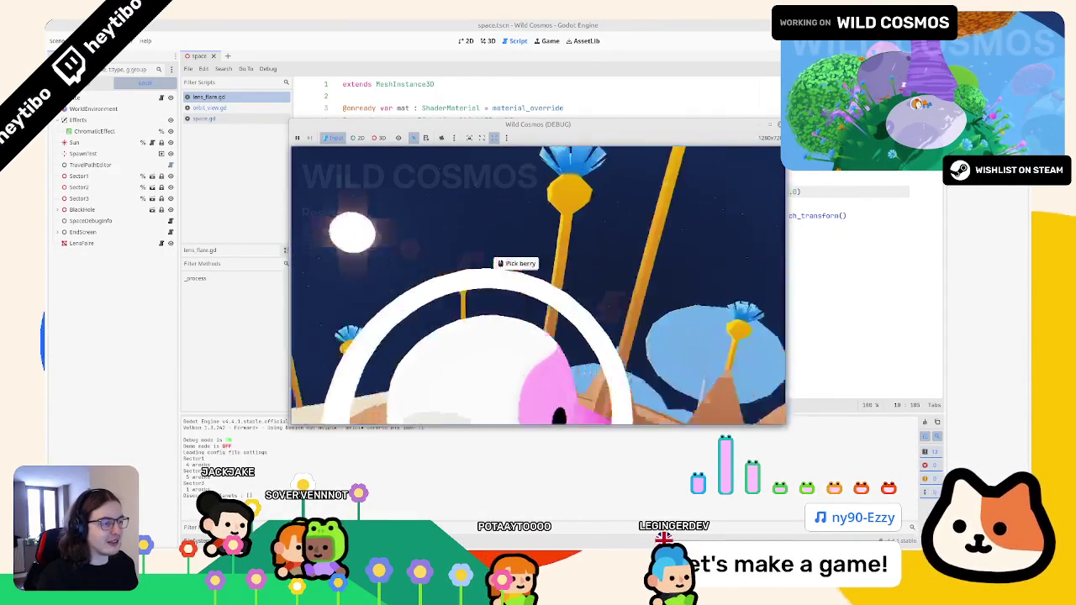
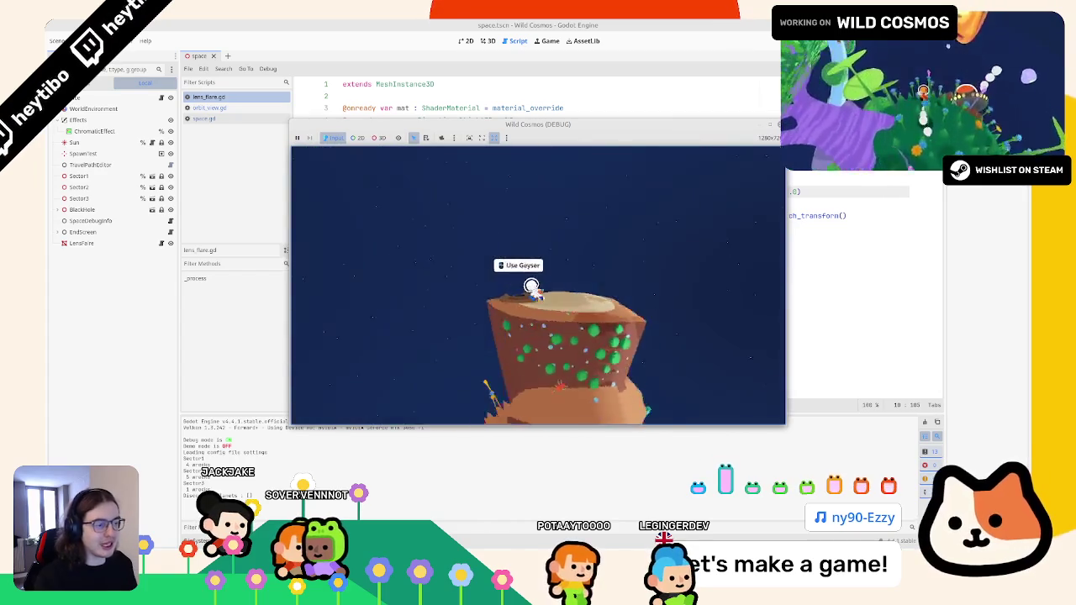
Launch the character with the geyser, then pause and stop the running game
{"action": "left_click", "coordinate": [537, 285]}
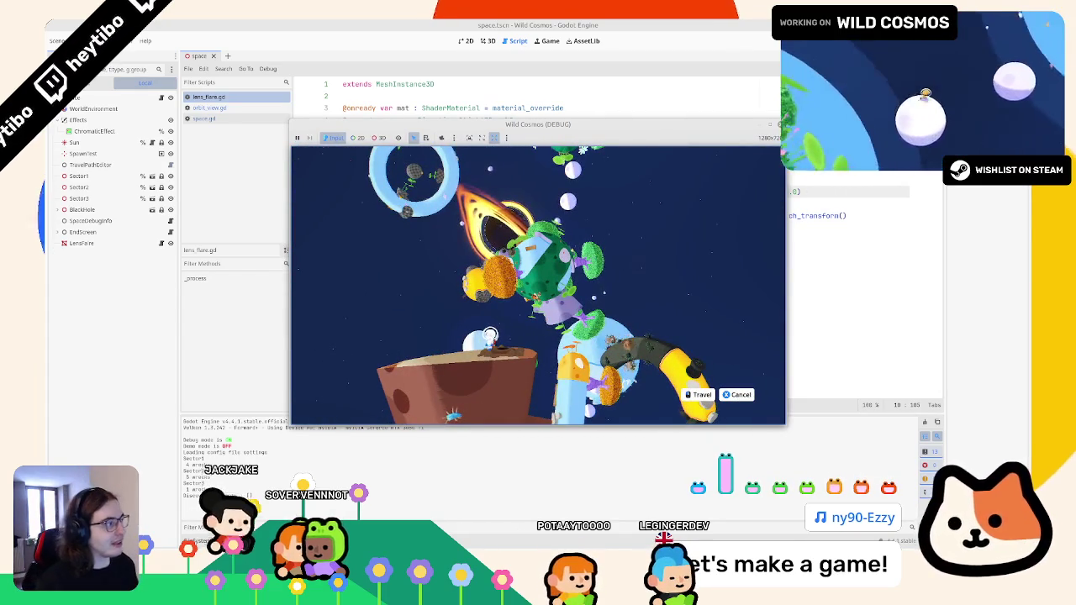
{"action": "key", "text": "Escape"}
{"action": "left_click", "coordinate": [329, 247]}
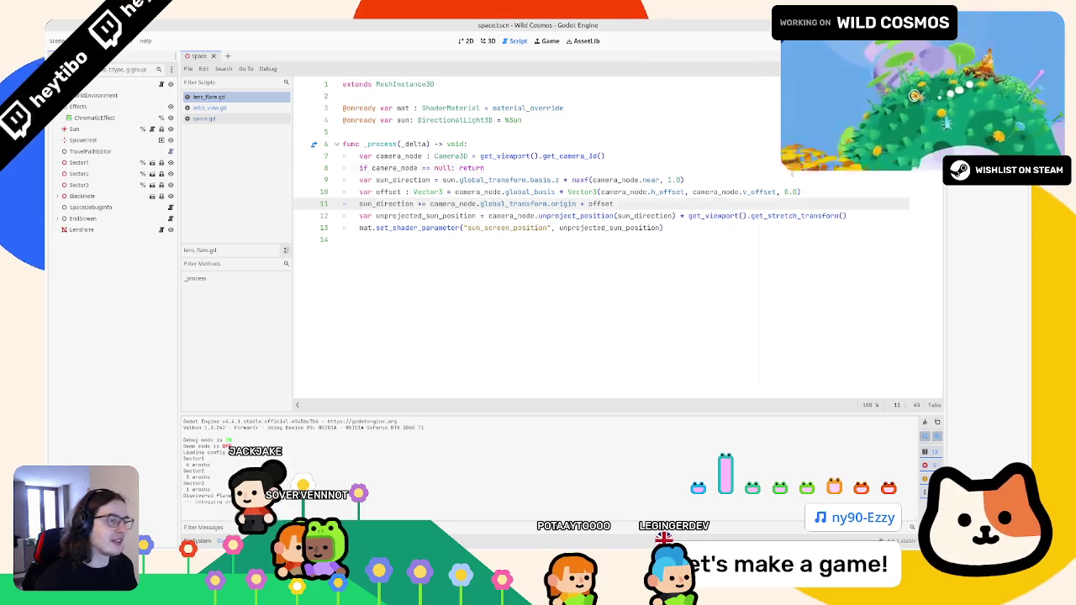
Review lines 8–10 of lens_flare.gd and highlight every use of 'offset'
{"action": "key", "text": "Up"}
{"action": "key", "text": "Up"}
{"action": "key", "text": "Up"}
{"action": "left_click", "coordinate": [821, 184]}
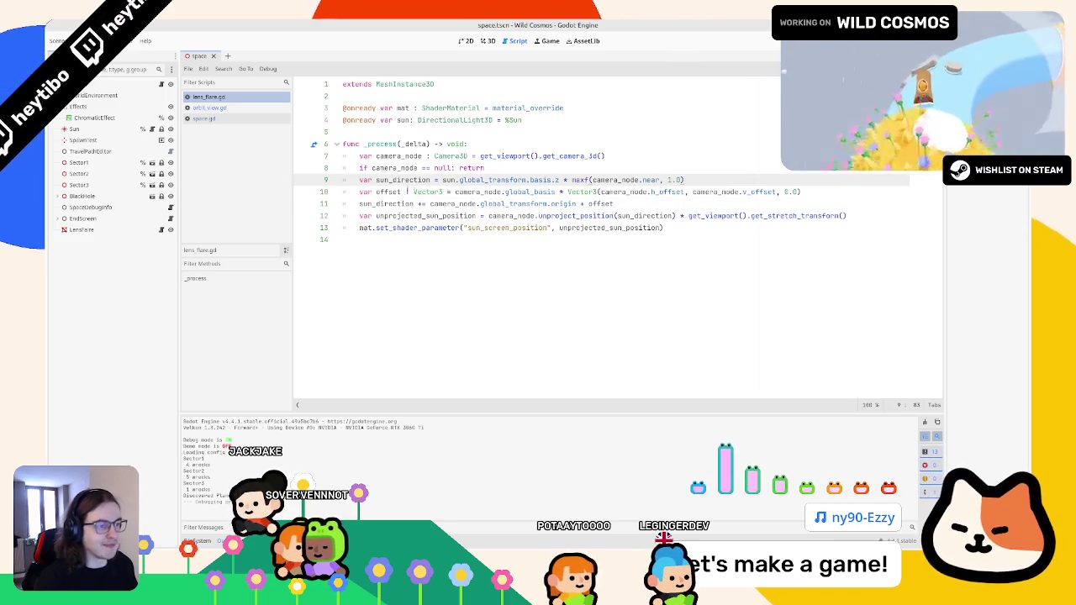
{"action": "mouse_move", "coordinate": [800, 192]}
{"action": "left_mouse_down"}
{"action": "mouse_move", "coordinate": [370, 203]}
{"action": "mouse_move", "coordinate": [361, 192]}
{"action": "mouse_move", "coordinate": [872, 194]}
{"action": "left_mouse_up"}
{"action": "left_click_drag", "start_coordinate": [555, 191], "coordinate": [455, 192]}
{"action": "left_click", "coordinate": [493, 192]}
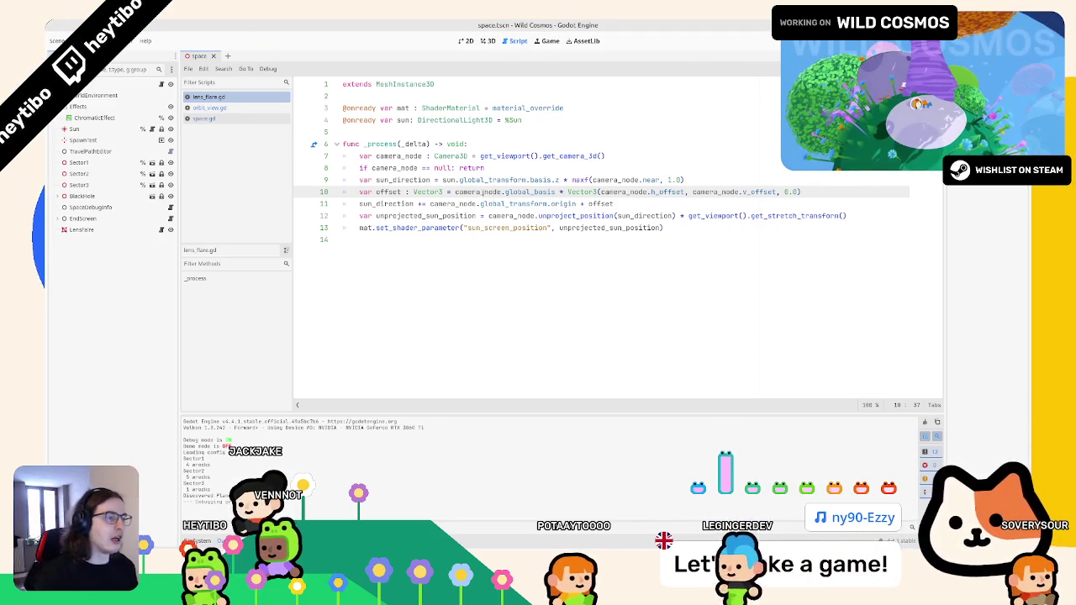
{"action": "double_click", "coordinate": [388, 193]}
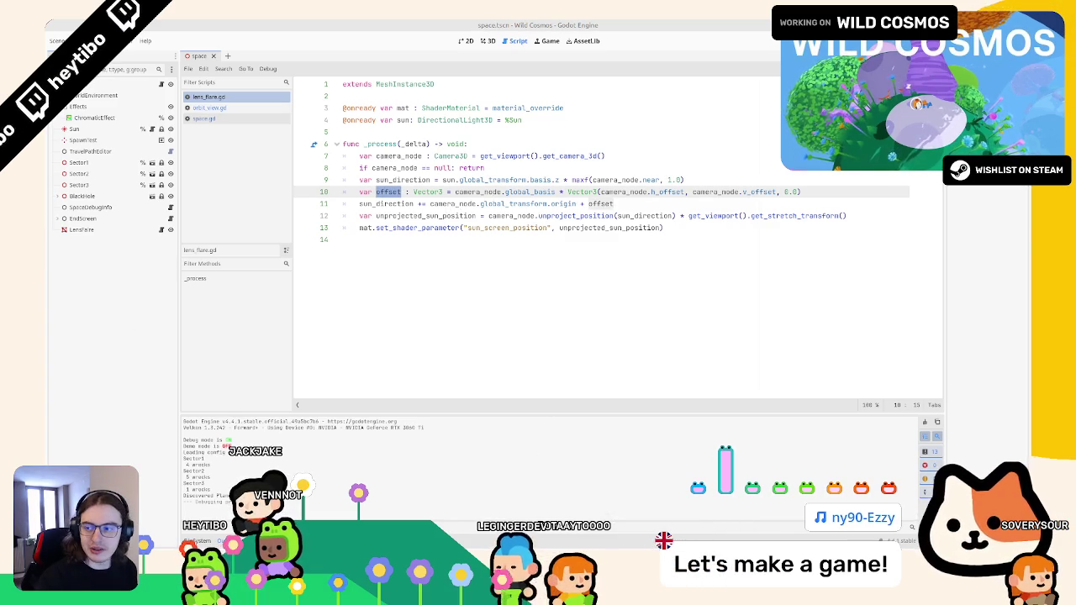
Open a terminal, run git status in the Wild Cosmos repo, and enlarge the window
{"action": "key", "text": "ctrl+alt+t"}
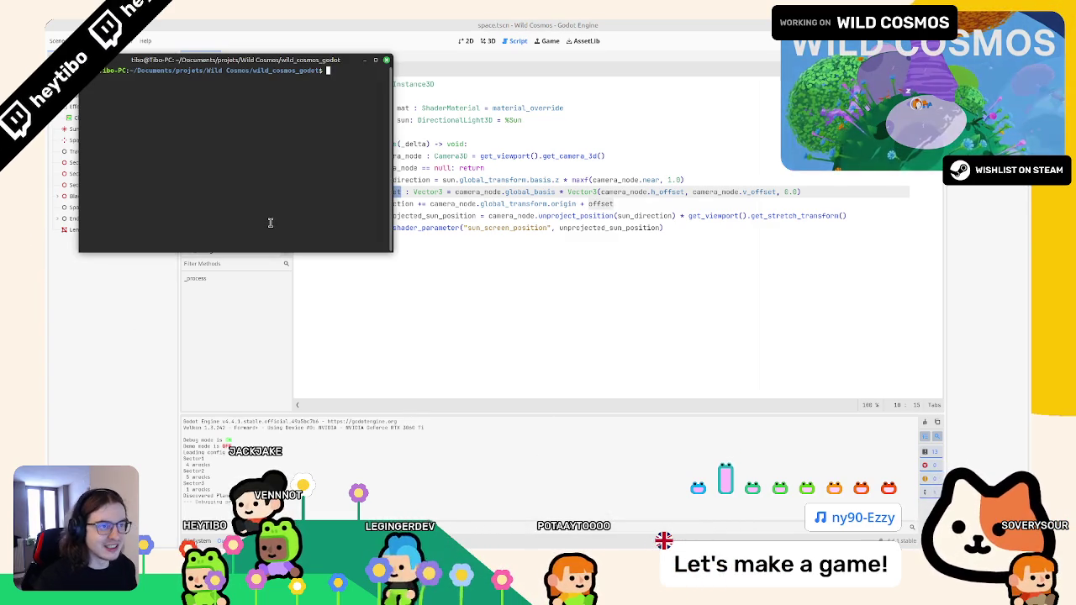
{"action": "type", "text": "cleargit status"}
{"action": "key", "text": "Return"}
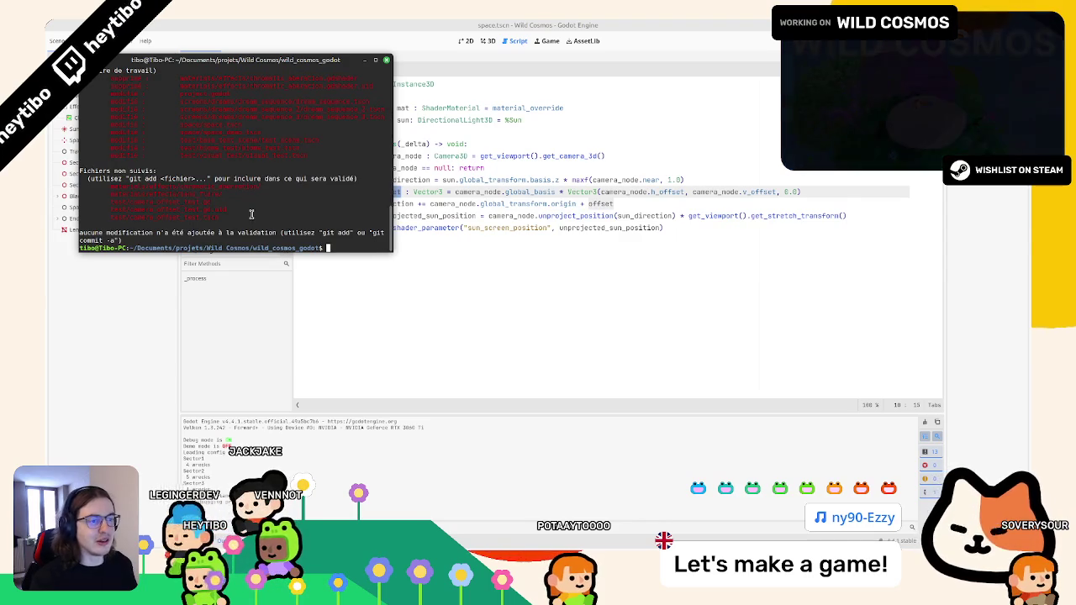
{"action": "left_click_drag", "start_coordinate": [389, 247], "coordinate": [590, 328]}
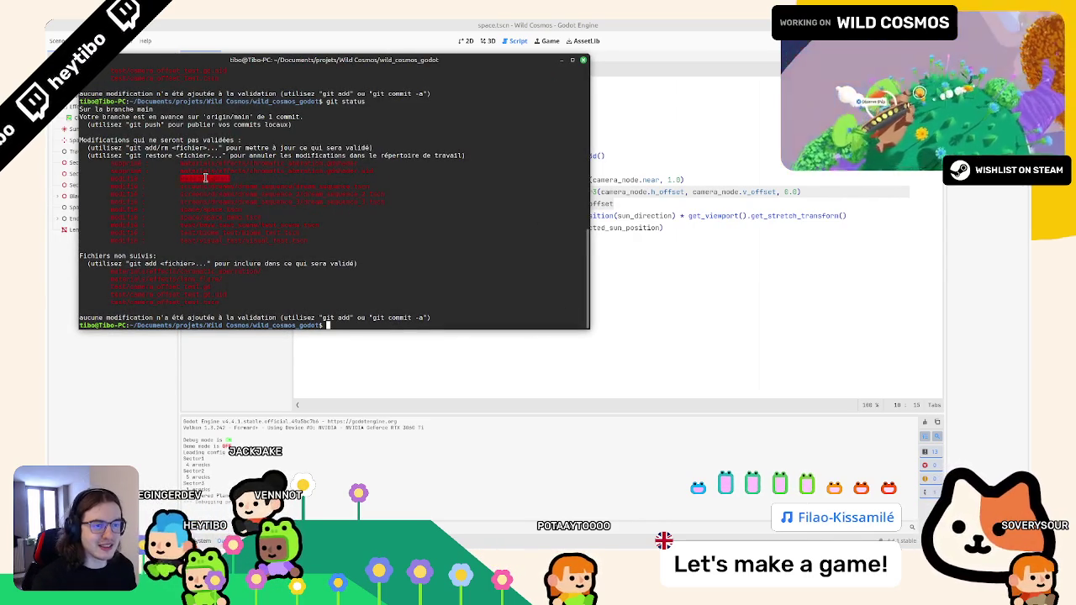
Show the git diff of project.godot, then rerun git status
{"action": "type", "text": "git diff project.godot"}
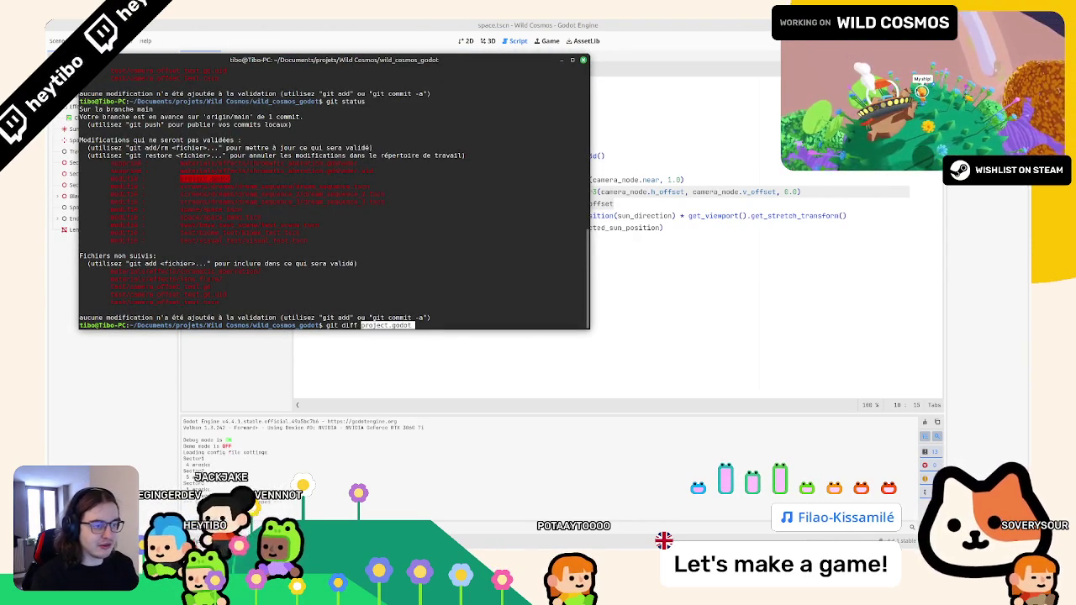
{"action": "key", "text": "Return"}
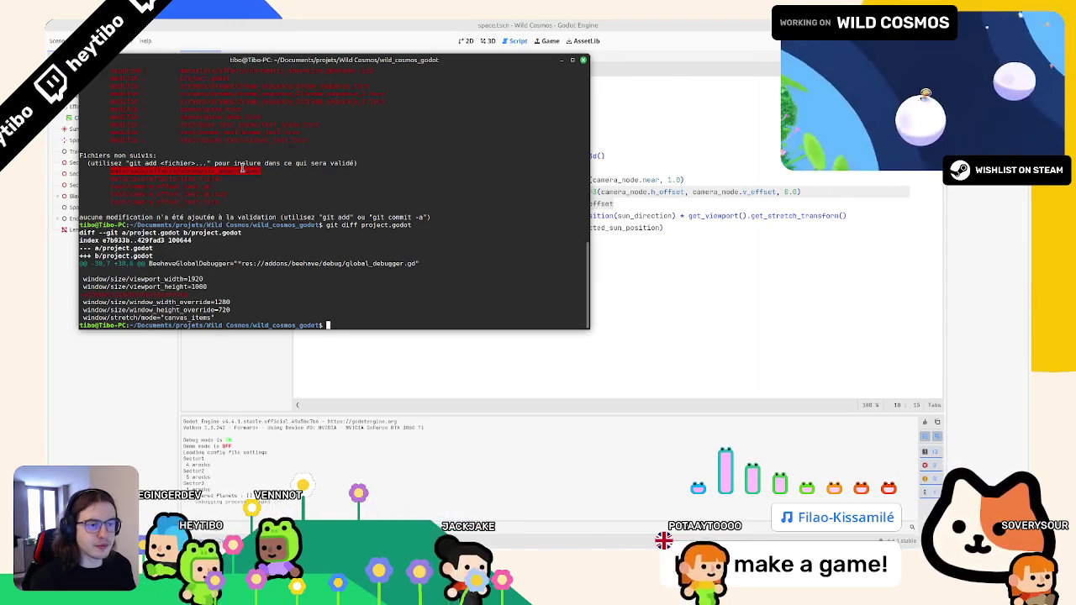
{"action": "key", "text": "Up"}
{"action": "key", "text": "Up"}
{"action": "key", "text": "Return"}
Delete the camera_offset_test files from the test folder and recheck git status
{"action": "key", "text": "alt+Tab"}
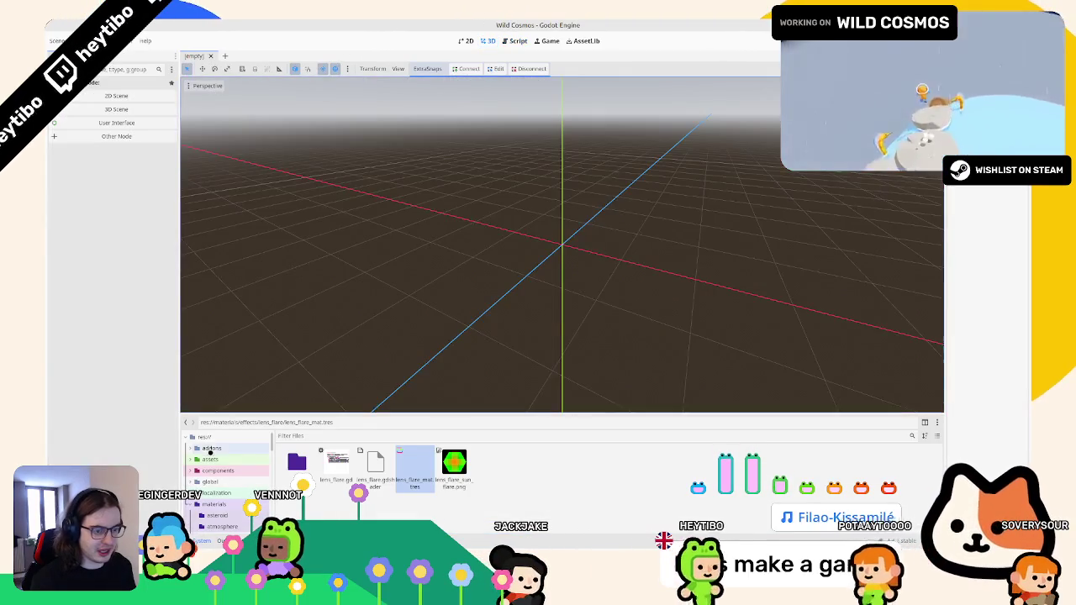
{"action": "left_click", "coordinate": [210, 451]}
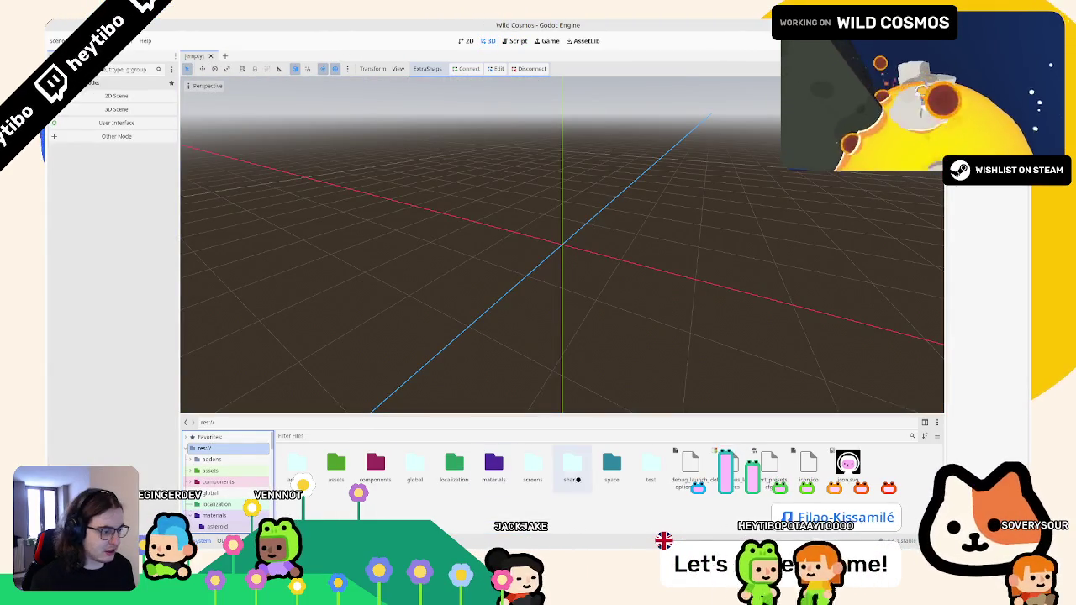
{"action": "double_click", "coordinate": [649, 466]}
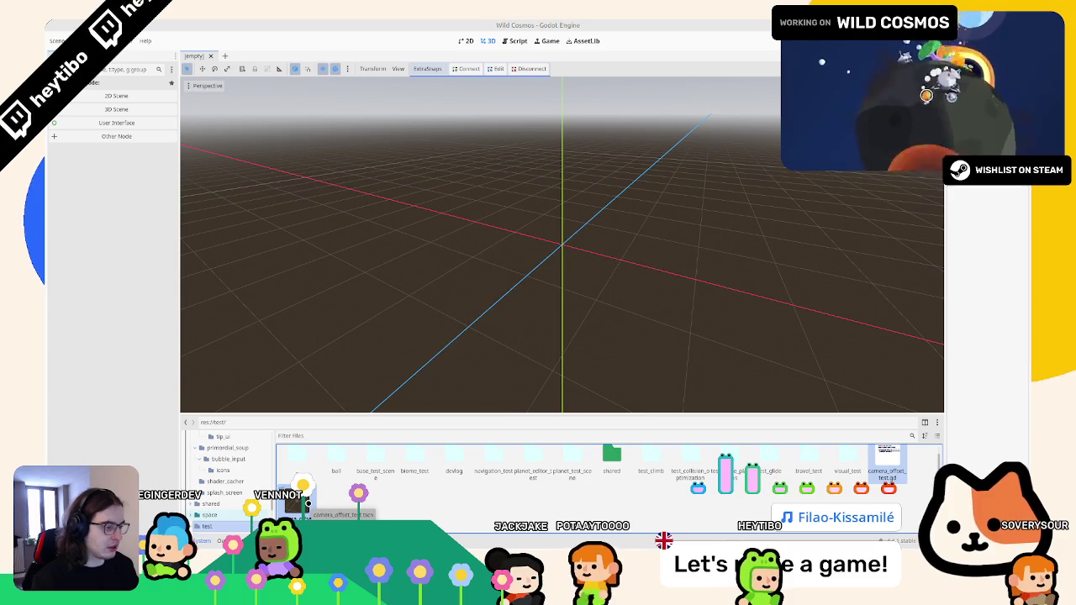
{"action": "key", "text": "Delete"}
{"action": "key", "text": "Return"}
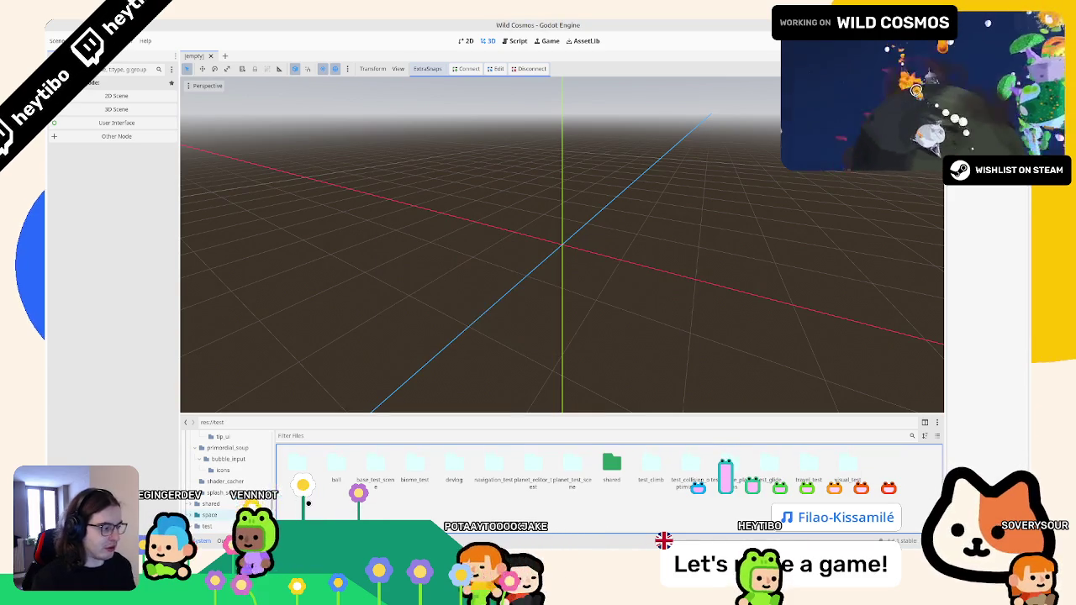
{"action": "left_click", "coordinate": [433, 559]}
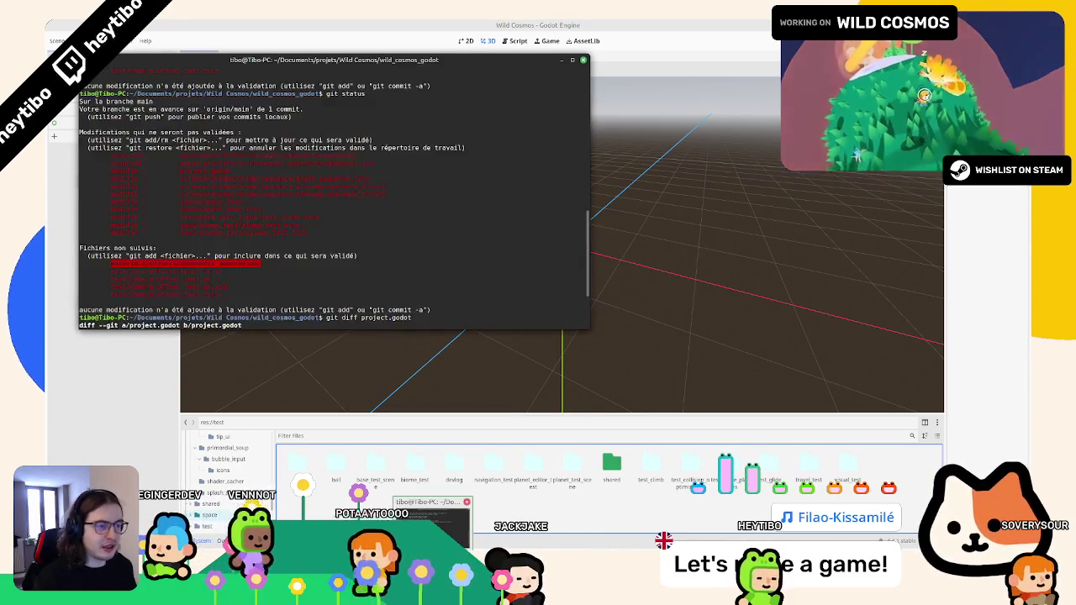
{"action": "type", "text": "git status"}
{"action": "key", "text": "Return"}
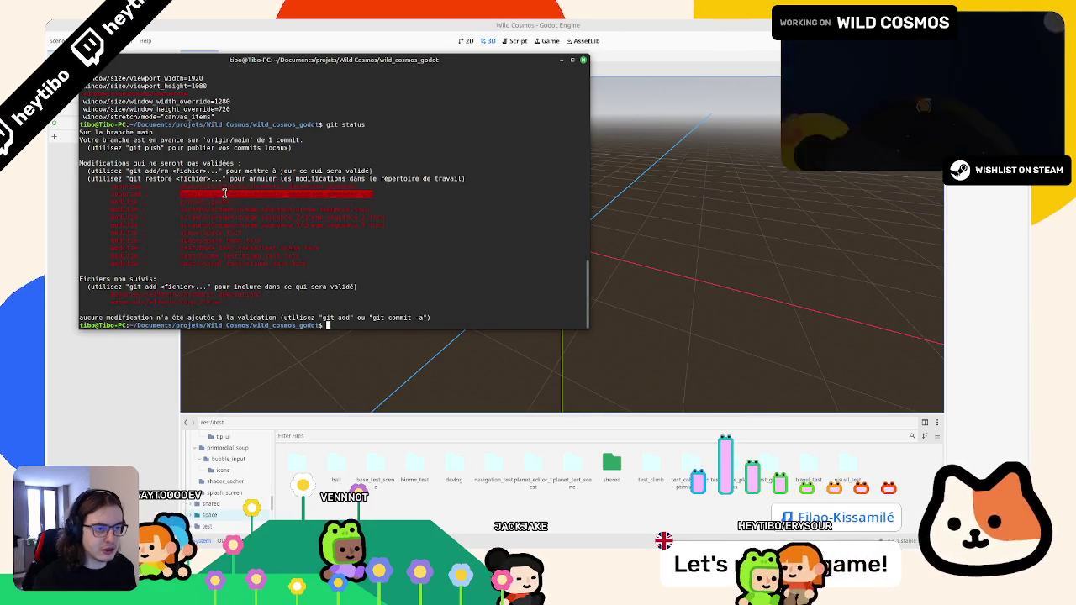
Diff dream_sequence_3.tscn in a wider terminal, then run git status again
{"action": "double_click", "coordinate": [218, 223]}
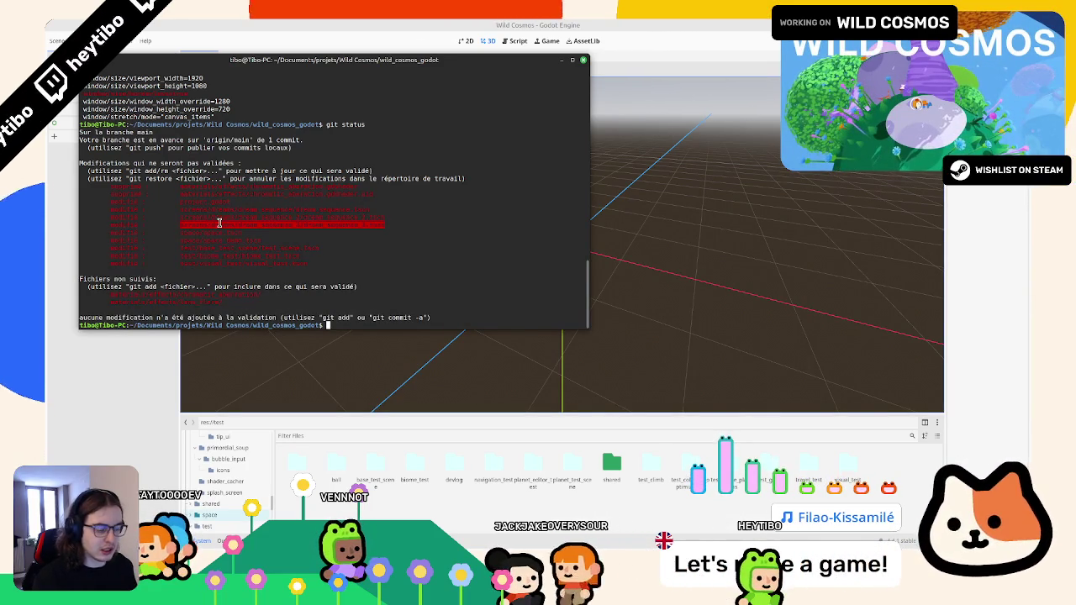
{"action": "middle_click", "coordinate": [218, 223]}
{"action": "key", "text": "Return"}
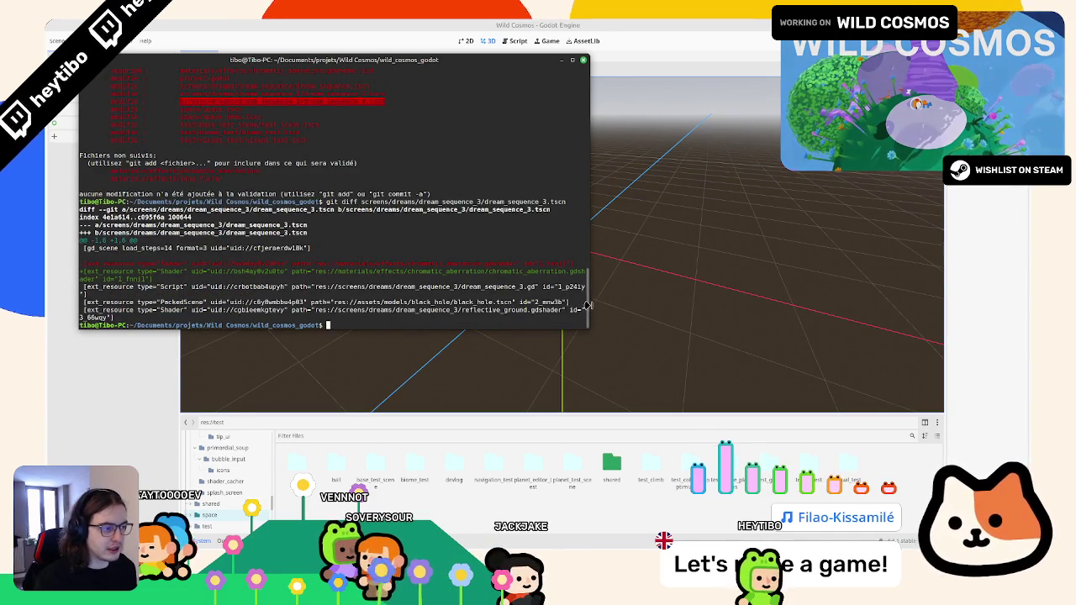
{"action": "left_click_drag", "start_coordinate": [588, 305], "coordinate": [823, 305]}
{"action": "type", "text": "git status"}
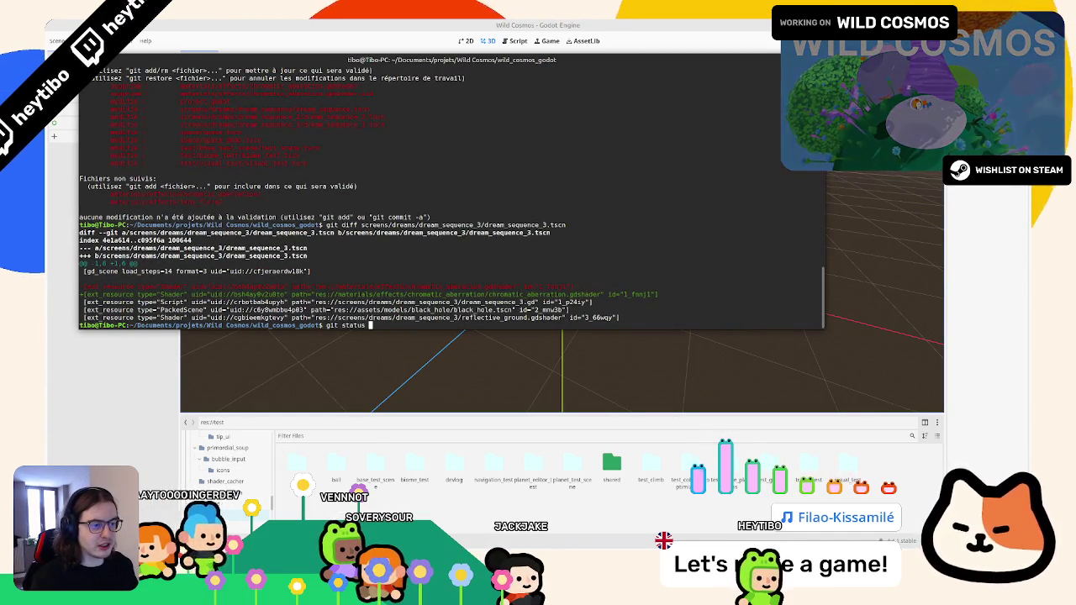
{"action": "key", "text": "Return"}
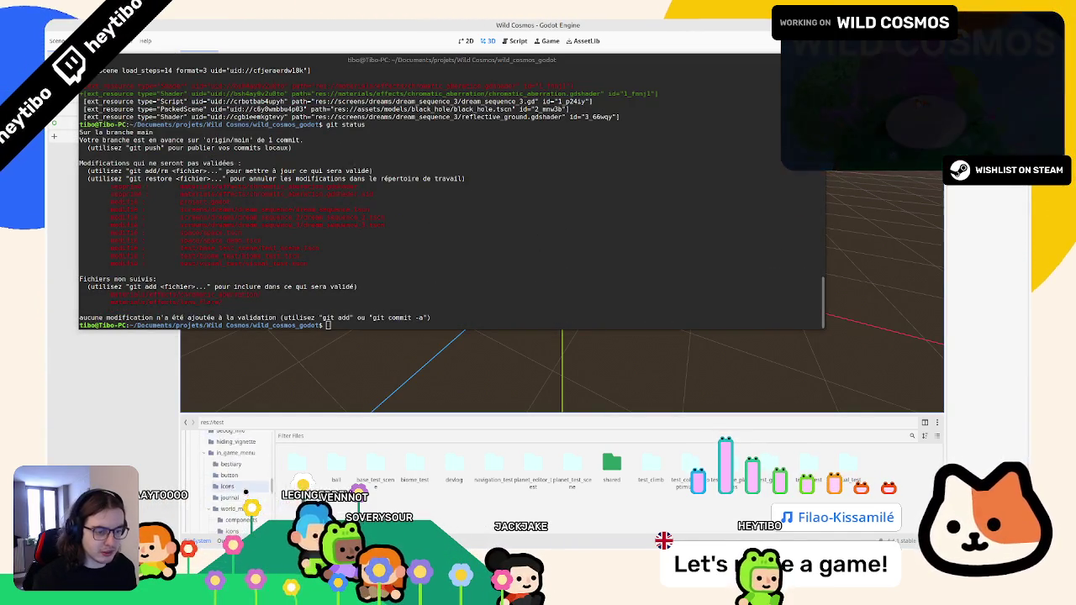
{"action": "scroll", "coordinate": [240, 503], "scroll_direction": "up", "scroll_amount": 5}
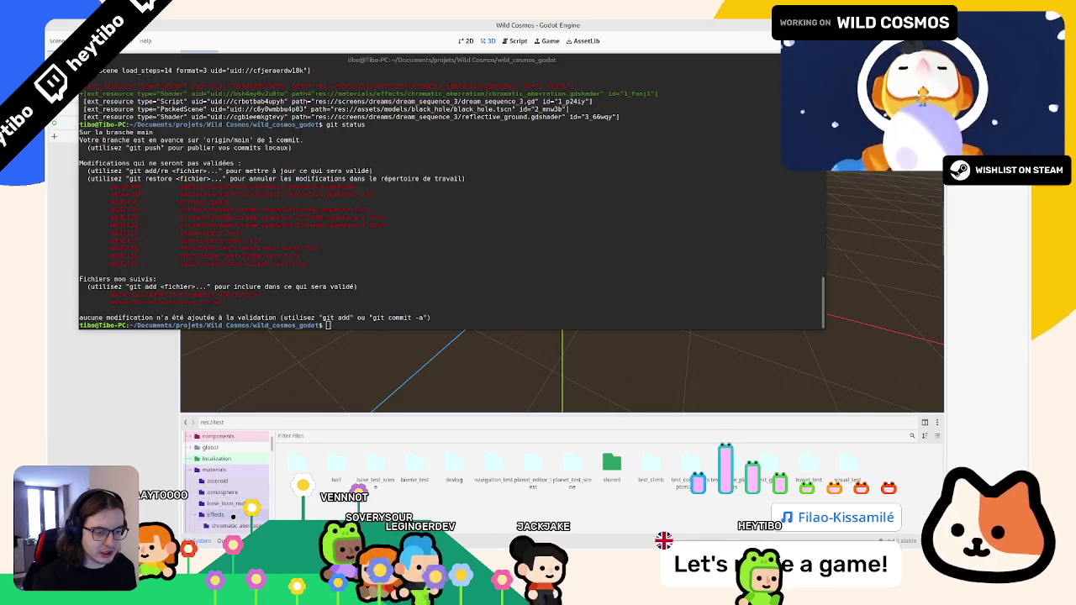
Move lens_flare.gdshader and lens_flare.gd into the effects/lens_flare folder
{"action": "left_click", "coordinate": [227, 514]}
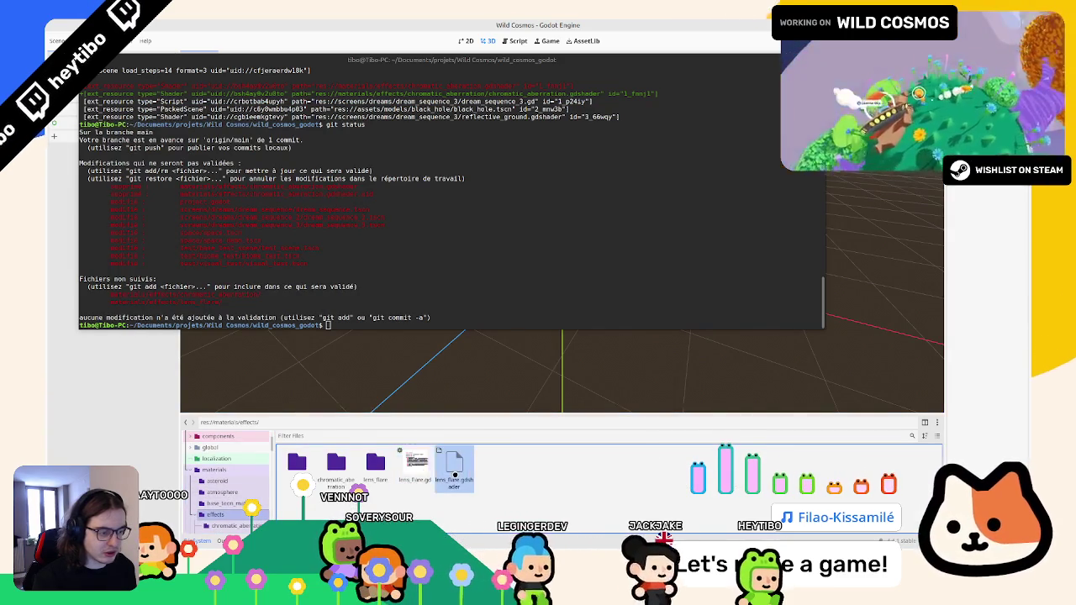
{"action": "left_click", "coordinate": [455, 469]}
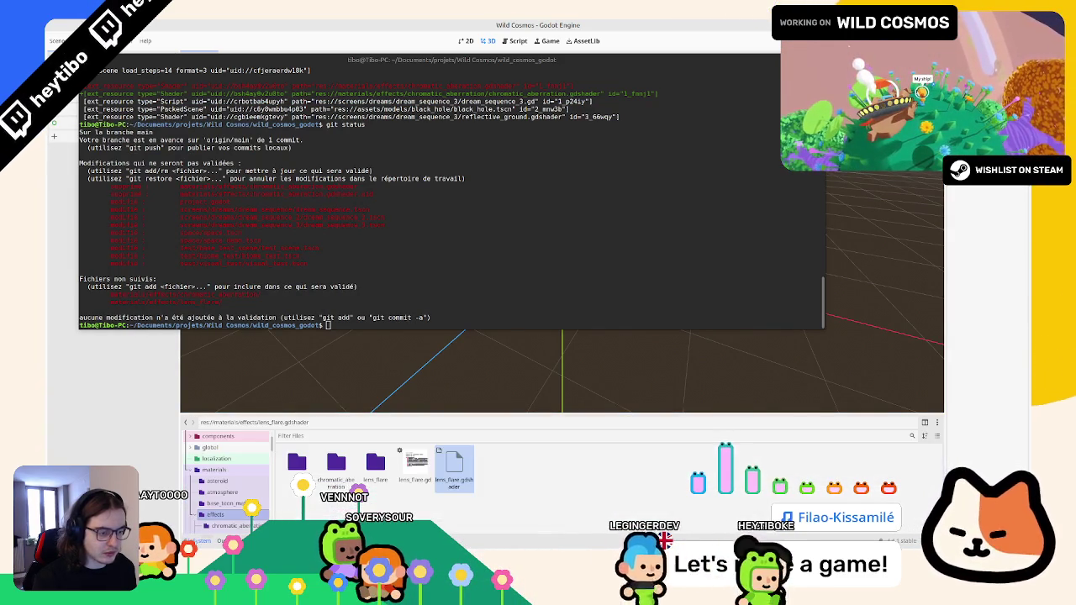
{"action": "left_click", "coordinate": [417, 467], "text": "shift"}
{"action": "left_click_drag", "start_coordinate": [440, 472], "coordinate": [376, 462]}
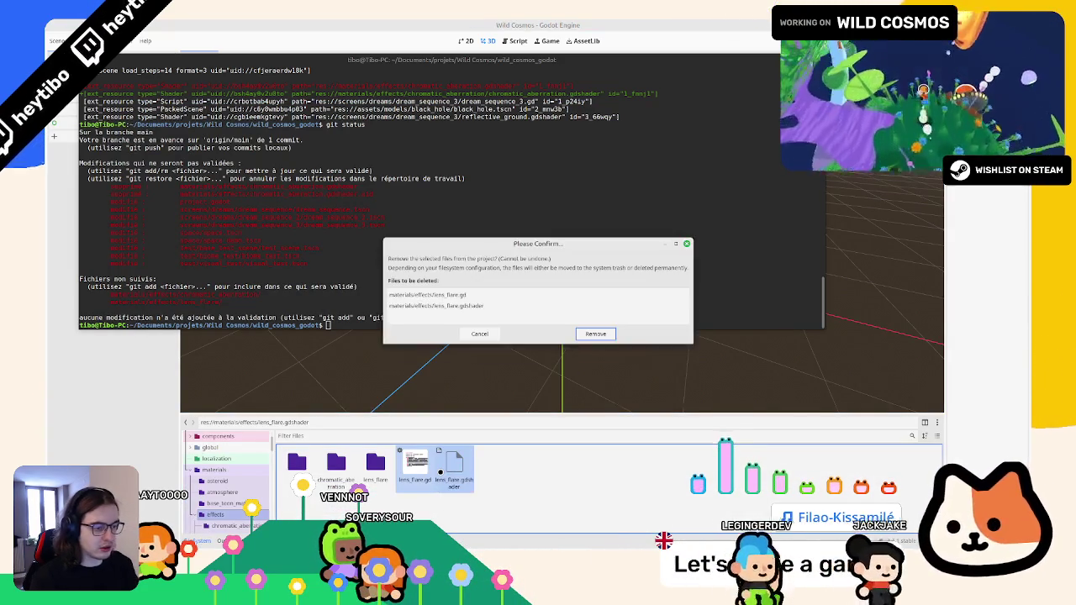
{"action": "double_click", "coordinate": [376, 462]}
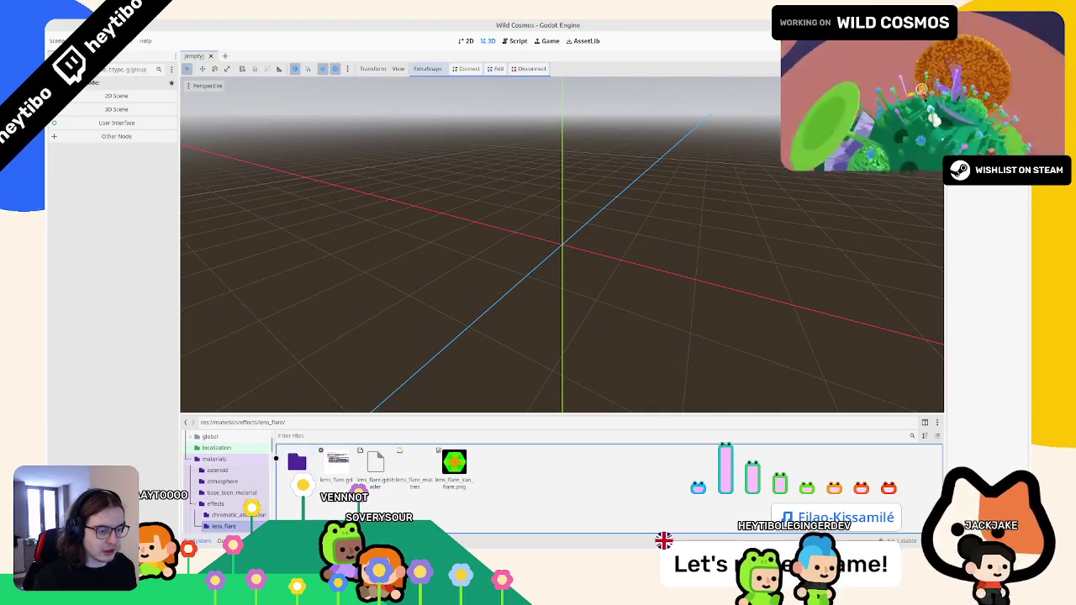
{"action": "left_click", "coordinate": [215, 504]}
{"action": "left_click", "coordinate": [236, 515]}
{"action": "left_click", "coordinate": [222, 526]}
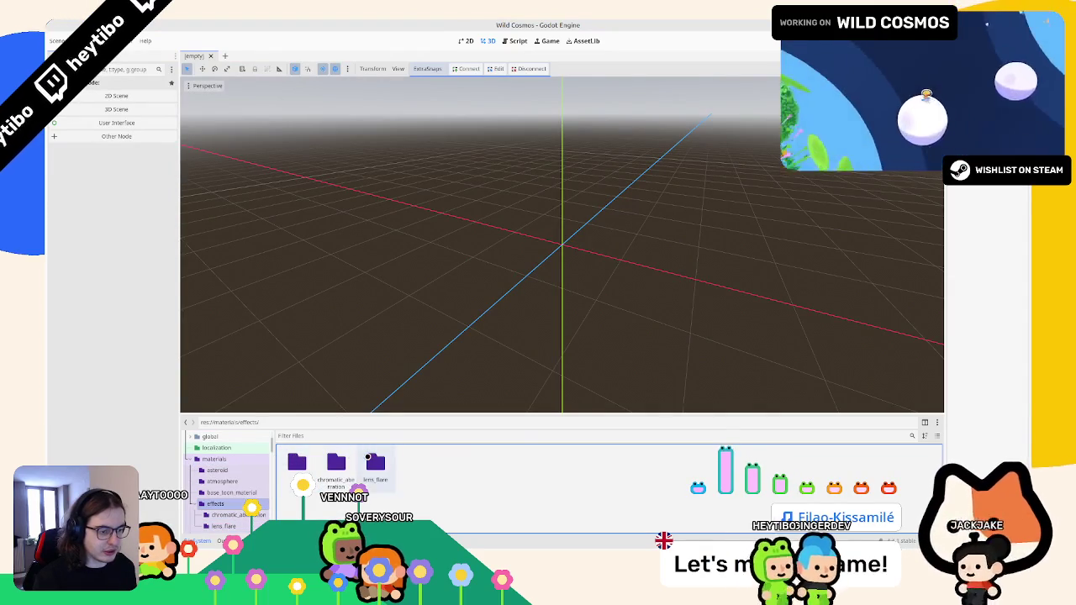
Recheck git status in the terminal, then launch the game in a debug window
{"action": "key", "text": "alt+Tab"}
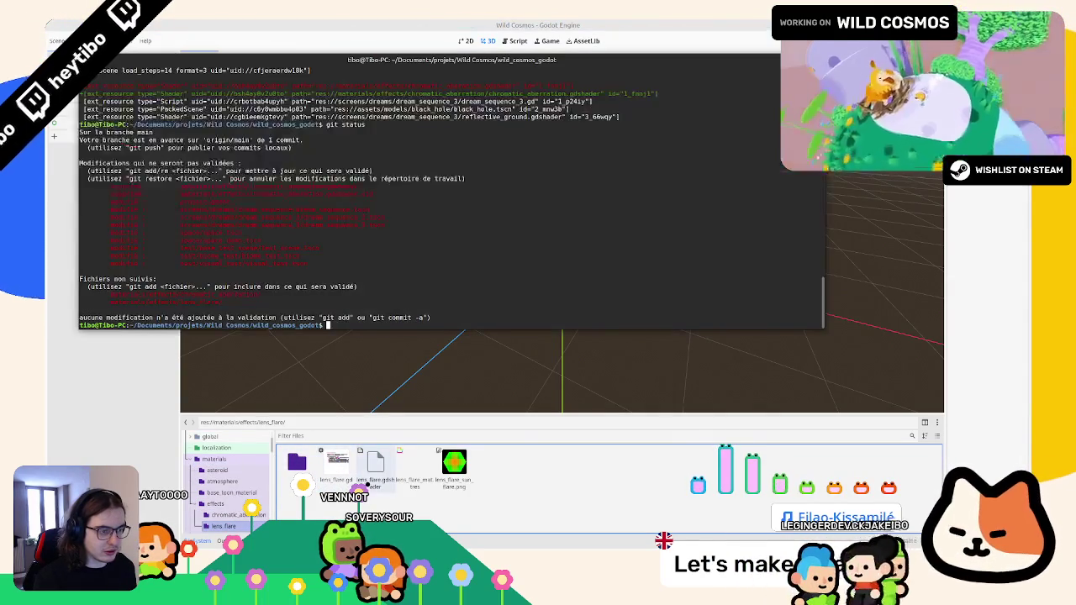
{"action": "key", "text": "Return"}
{"action": "key", "text": "alt+Tab"}
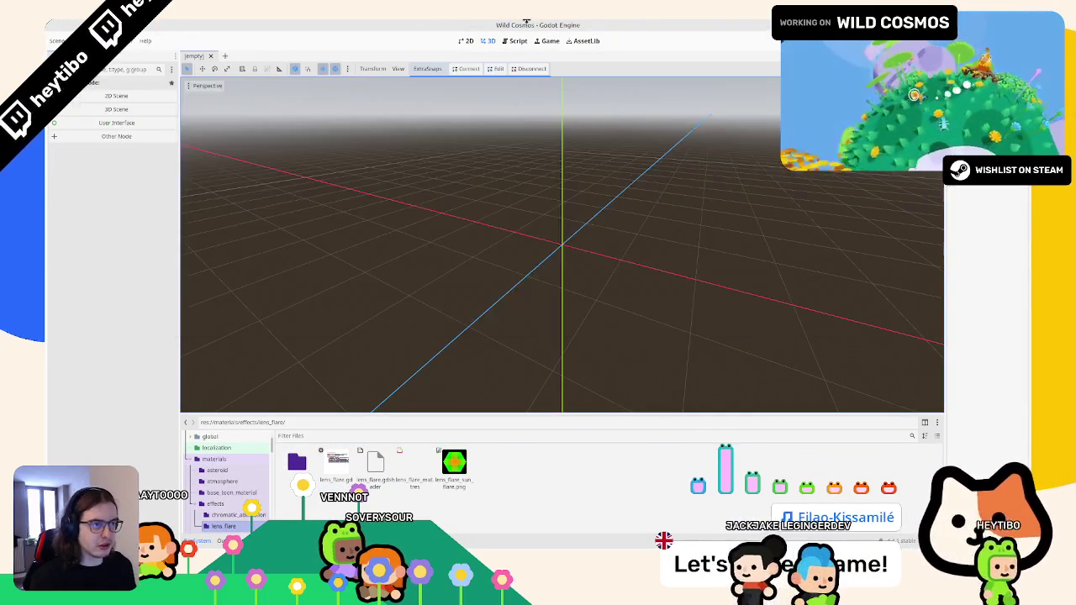
{"action": "key", "text": "ctrl+shift+F5"}
{"action": "key", "text": "Return"}
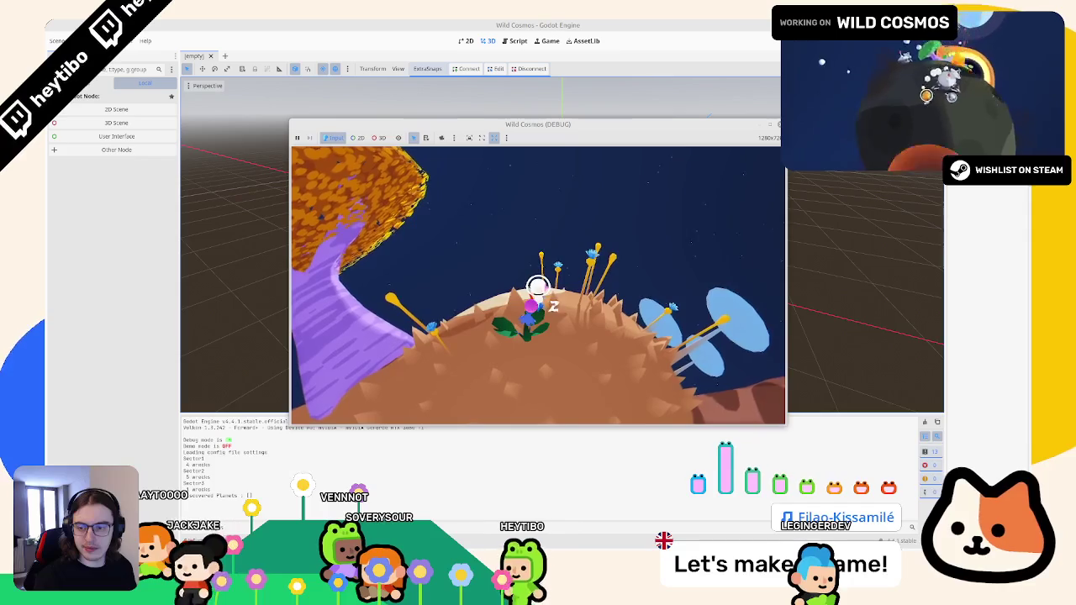
Run the character around the planet with W, then pause and exit to the editor
{"action": "key", "text": "w"}
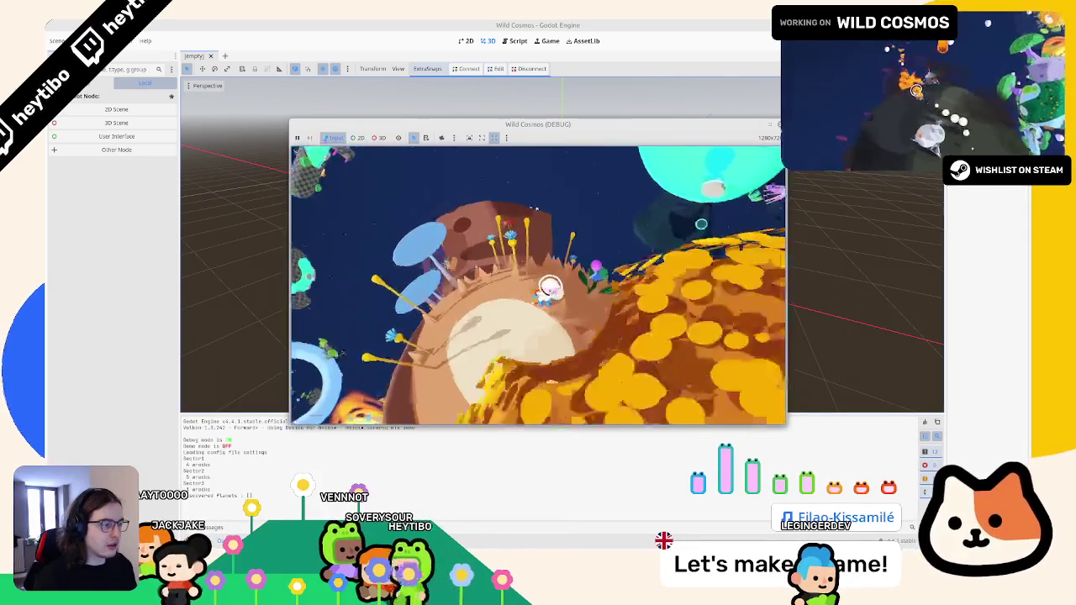
{"action": "key", "text": "w"}
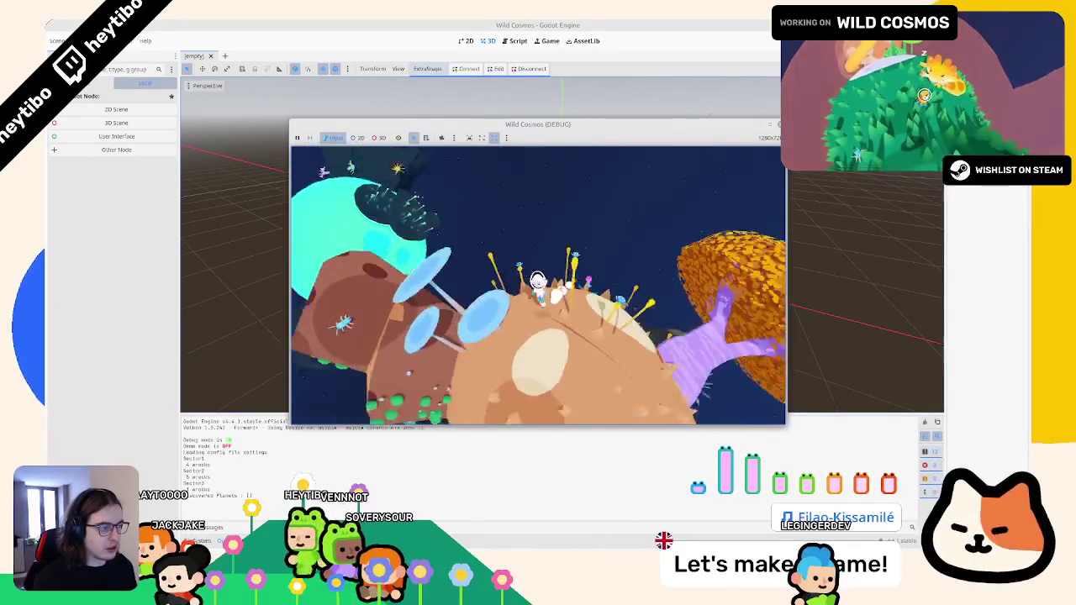
{"action": "key", "text": "w"}
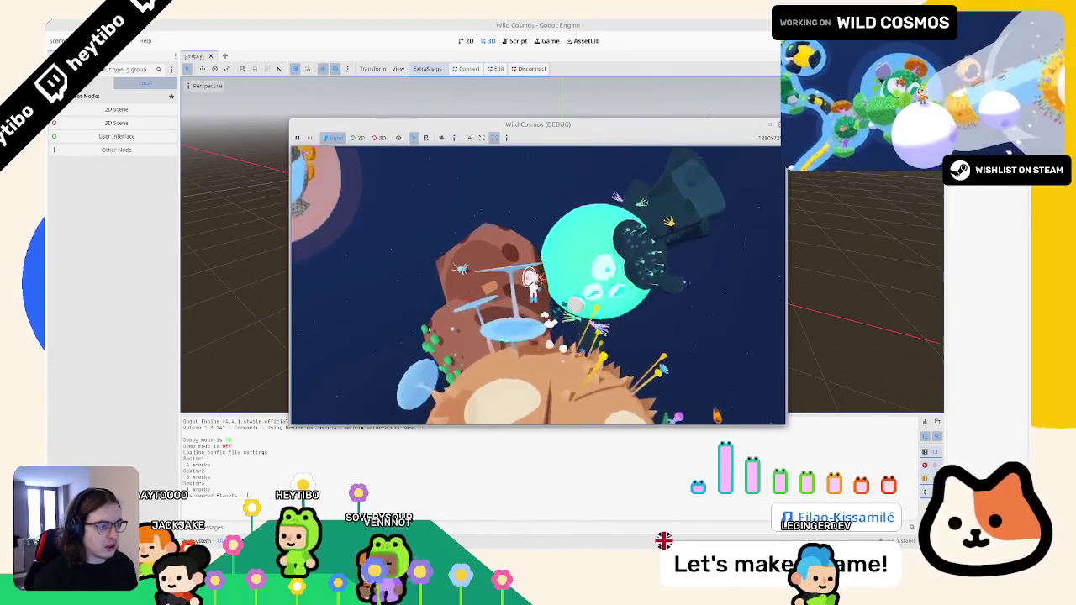
{"action": "key", "text": "w"}
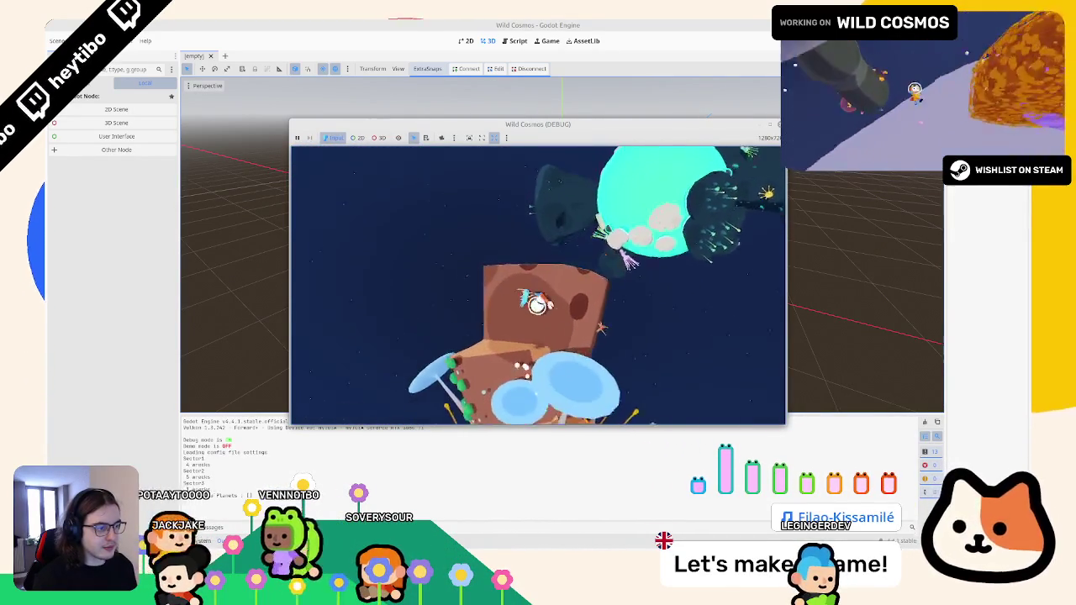
{"action": "key", "text": "w"}
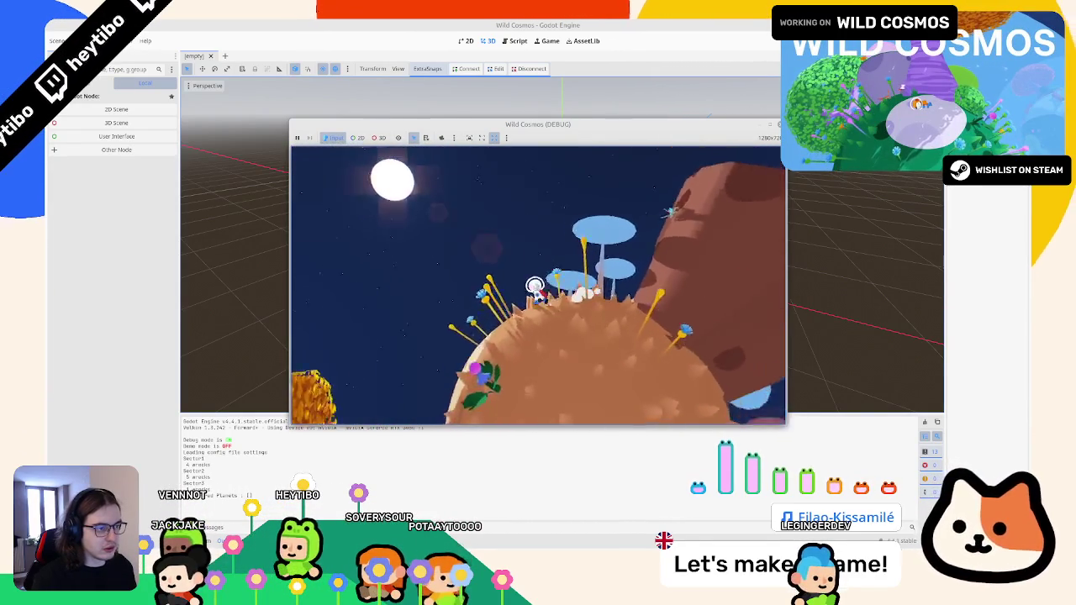
{"action": "key", "text": "Escape"}
{"action": "key", "text": "F8"}
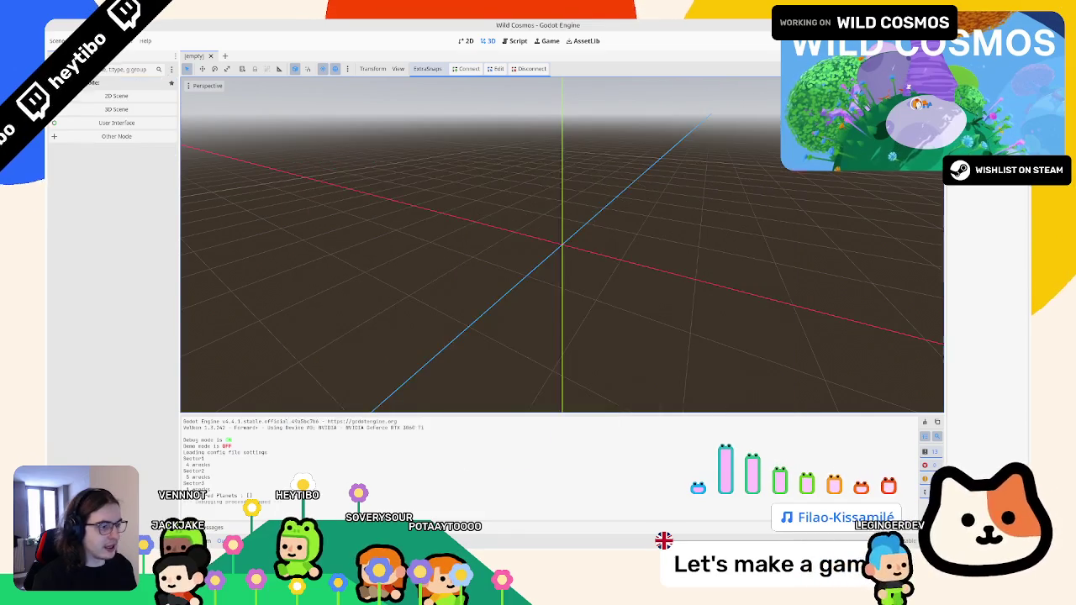
Stage all changes with git add . and review the status output
{"action": "key", "text": "alt+Tab"}
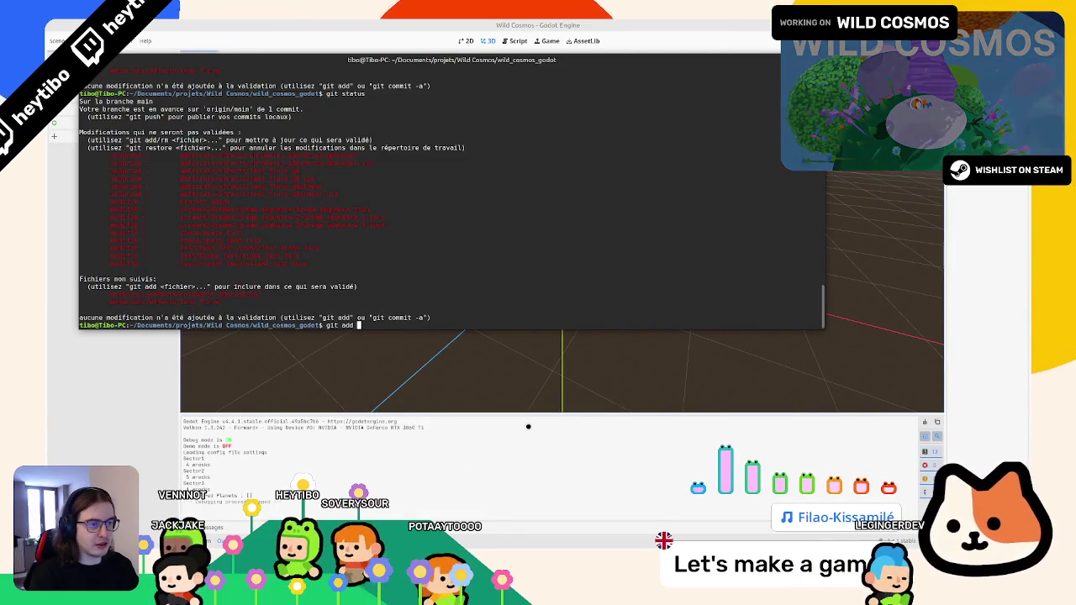
{"action": "type", "text": "."}
{"action": "key", "text": "Return"}
{"action": "key", "text": "Return"}
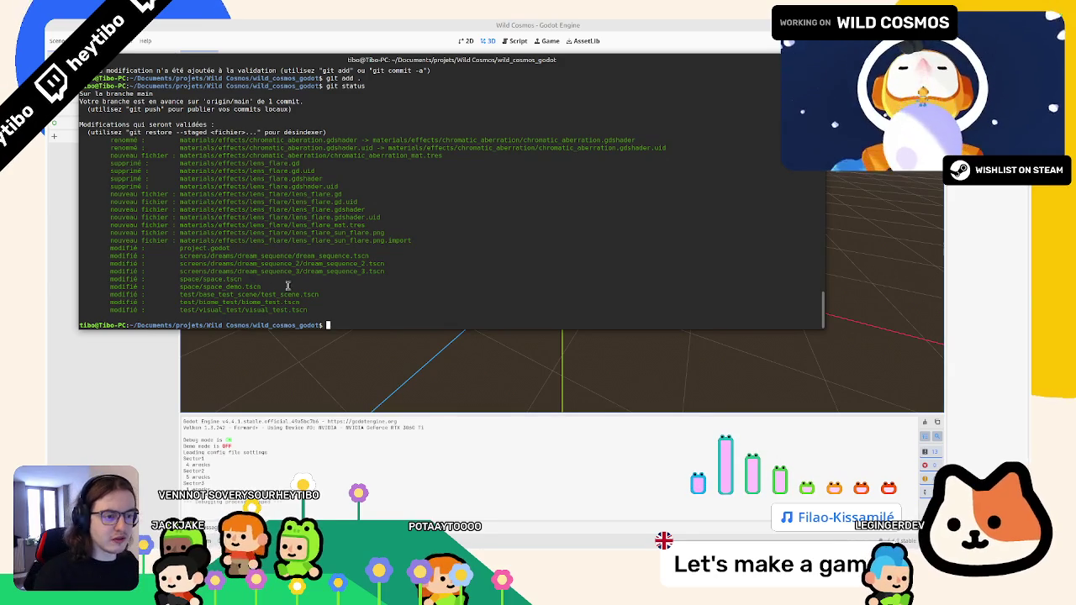
{"action": "mouse_move", "coordinate": [336, 303]}
{"action": "left_mouse_down"}
{"action": "mouse_move", "coordinate": [319, 222]}
{"action": "mouse_move", "coordinate": [220, 164]}
{"action": "left_mouse_up"}
{"action": "left_click_drag", "start_coordinate": [310, 163], "coordinate": [313, 171]}
{"action": "double_click", "coordinate": [317, 156]}
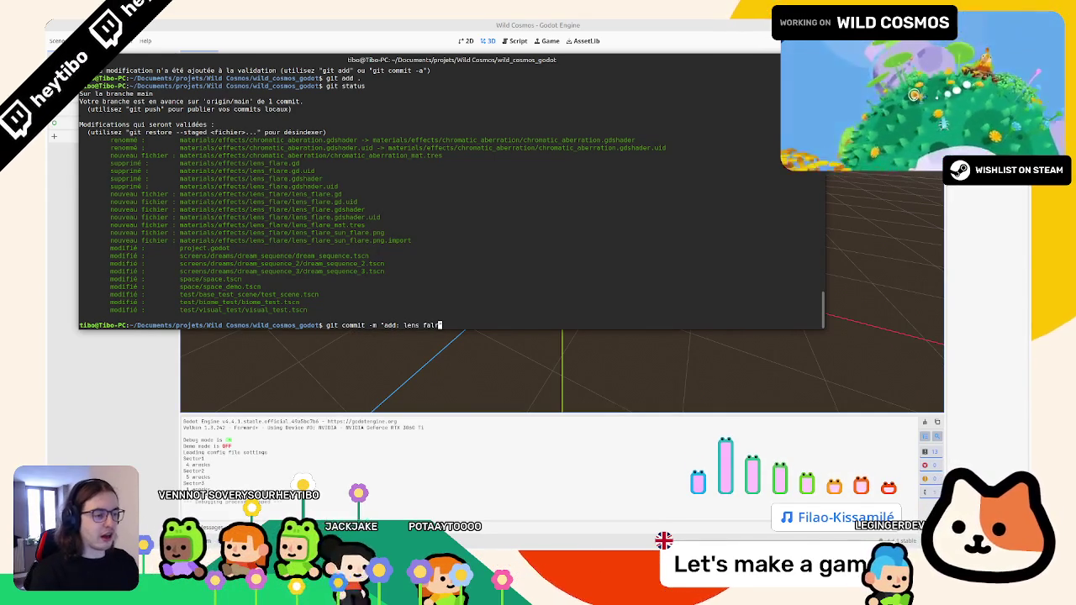
Commit the staged files with the message "add: lens flare effect"
{"action": "type", "text": "e\""}
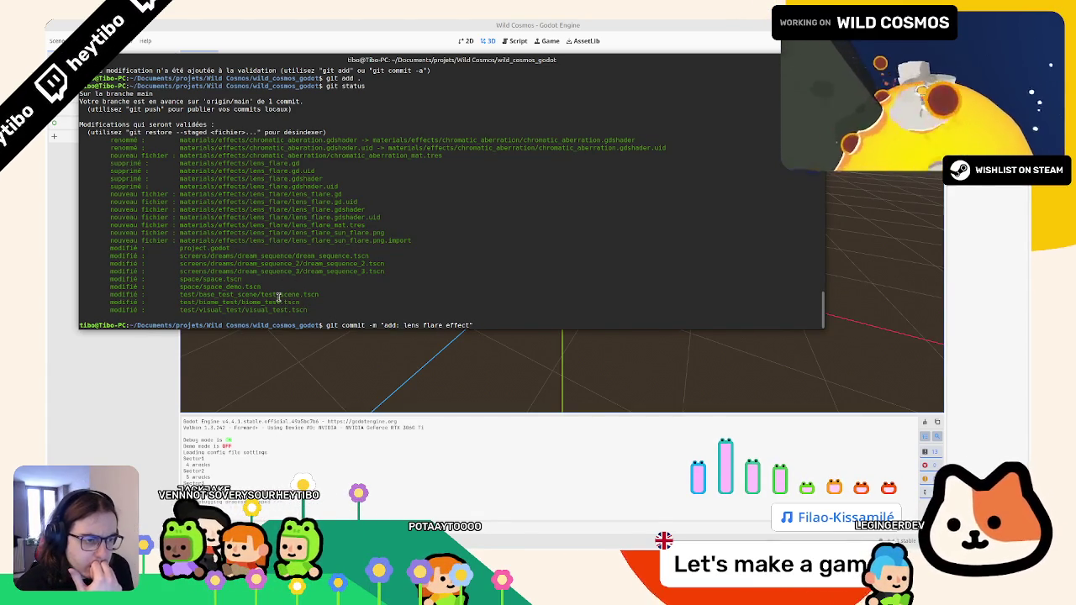
{"action": "mouse_move", "coordinate": [225, 263]}
{"action": "left_mouse_down"}
{"action": "mouse_move", "coordinate": [222, 138]}
{"action": "mouse_move", "coordinate": [202, 274]}
{"action": "left_mouse_up"}
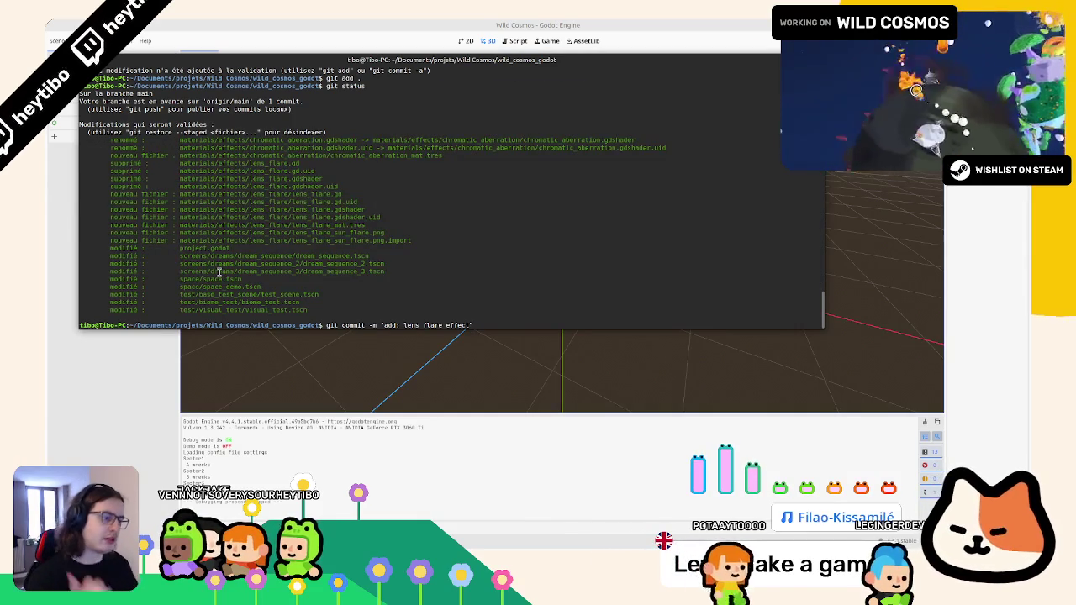
{"action": "key", "text": "Return"}
Confirm a clean git status, clear and hide the terminal, then clear debugger errors
{"action": "type", "text": "git status"}
{"action": "key", "text": "Return"}
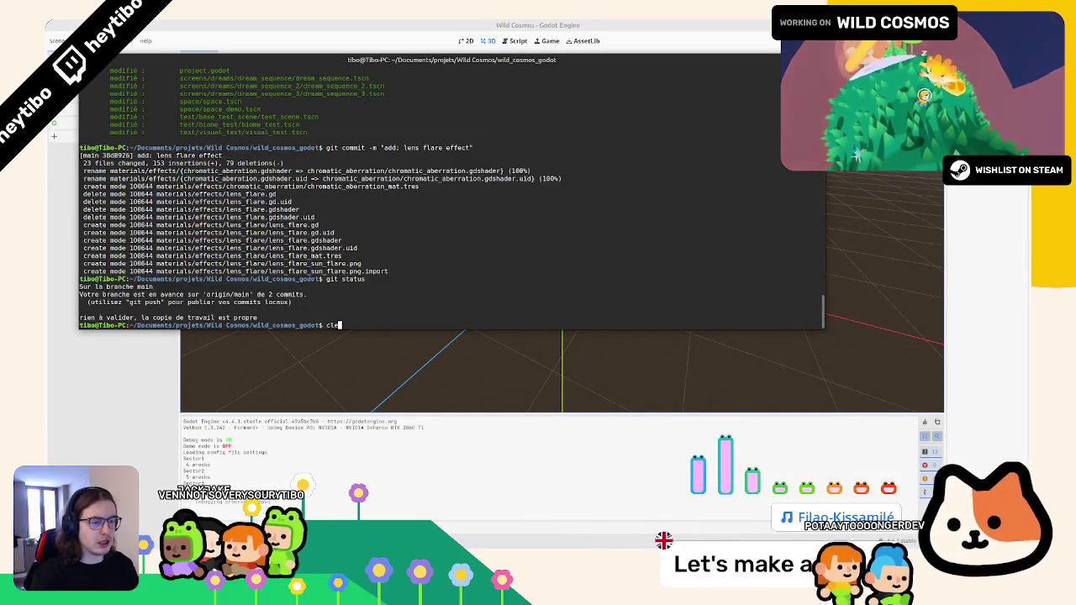
{"action": "type", "text": "ar"}
{"action": "key", "text": "Return"}
{"action": "left_click", "coordinate": [551, 382]}
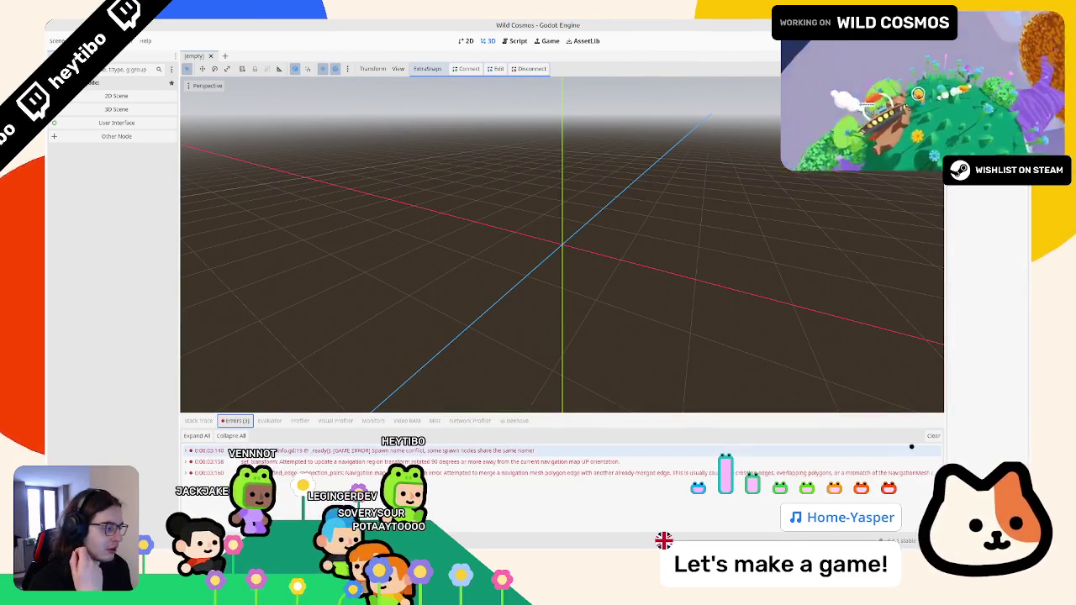
{"action": "left_click", "coordinate": [932, 436]}
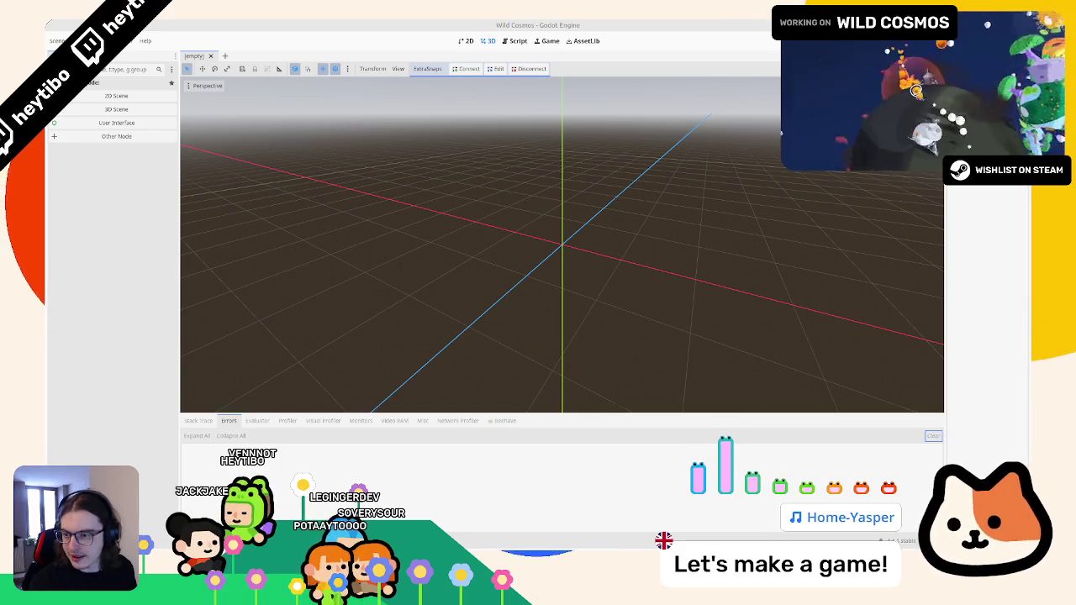
Empty the Debugger's Errors list and orbit the 3D view slightly
{"action": "mouse_move", "coordinate": [480, 548]}
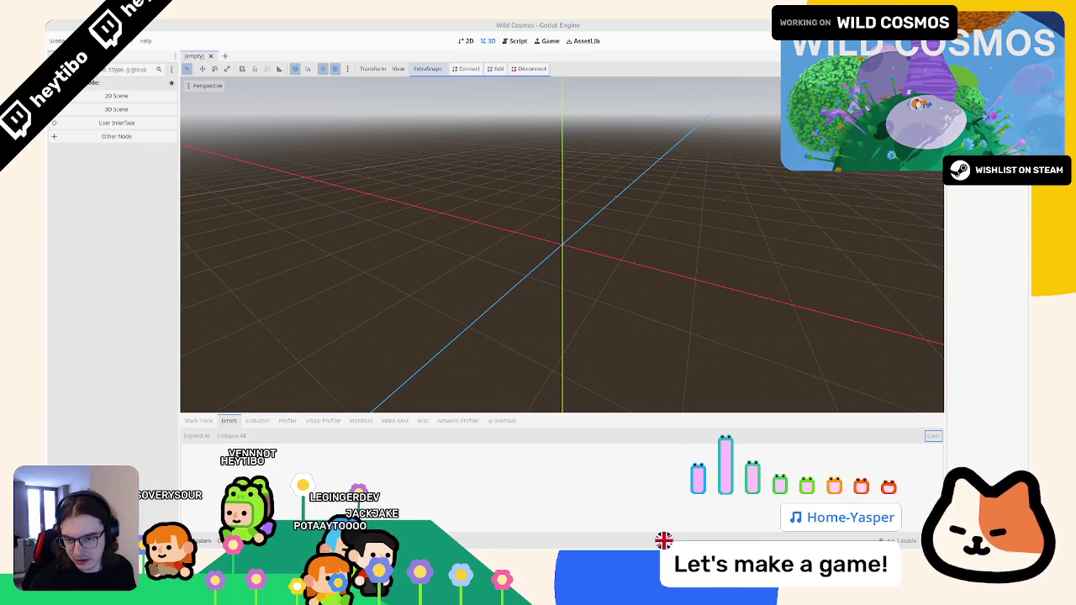
{"action": "left_click_drag", "start_coordinate": [353, 337], "coordinate": [300, 367]}
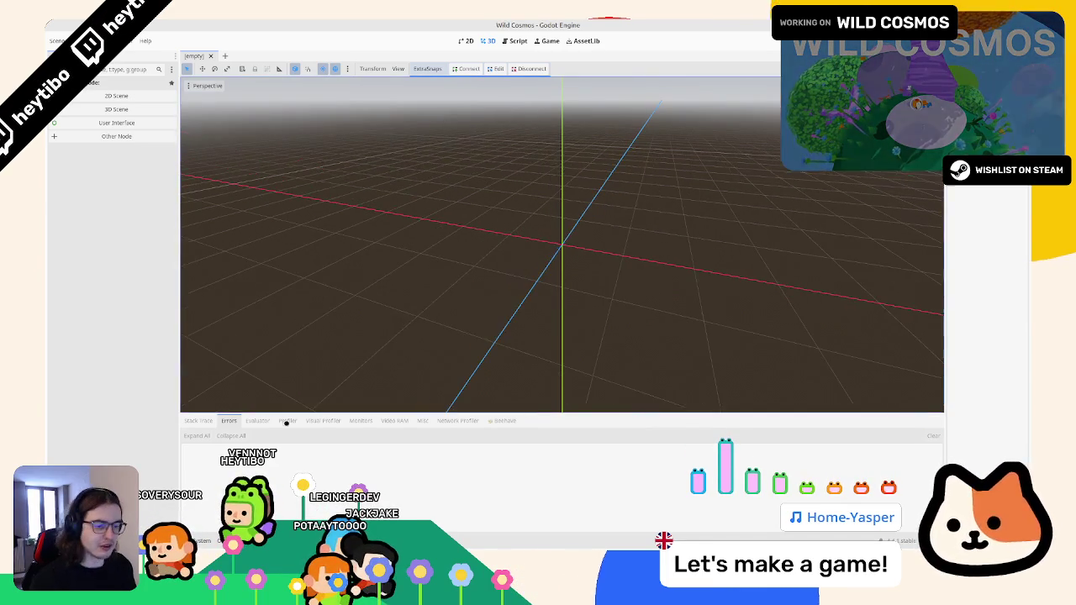
Browse into dreadpon.spatial_gardener's controls and input_fields folders in the FileSystem dock
{"action": "key", "text": "alt+f"}
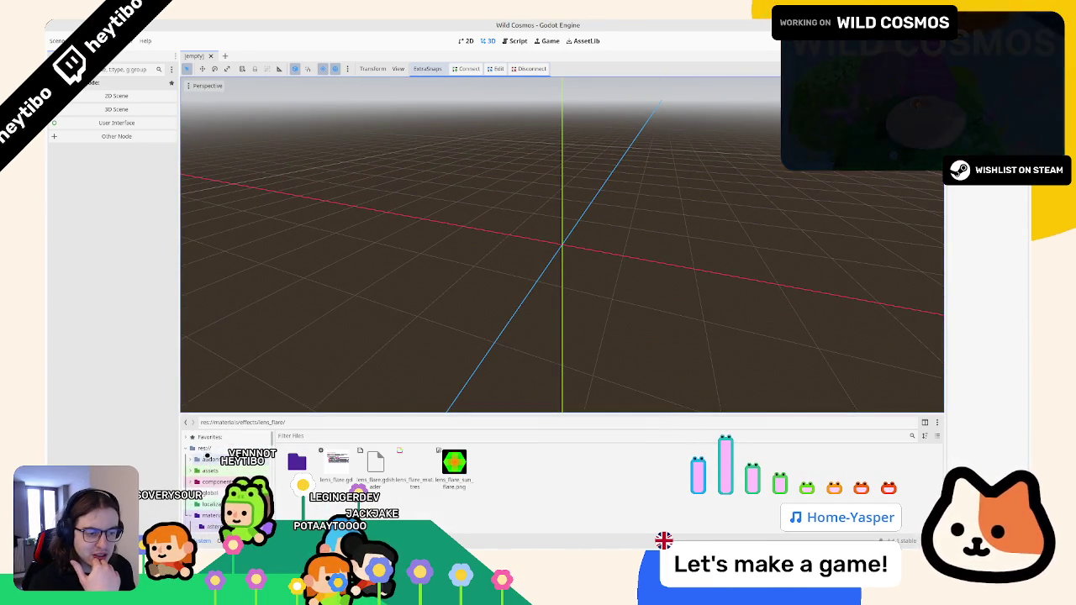
{"action": "left_click", "coordinate": [206, 448]}
{"action": "left_click", "coordinate": [208, 459]}
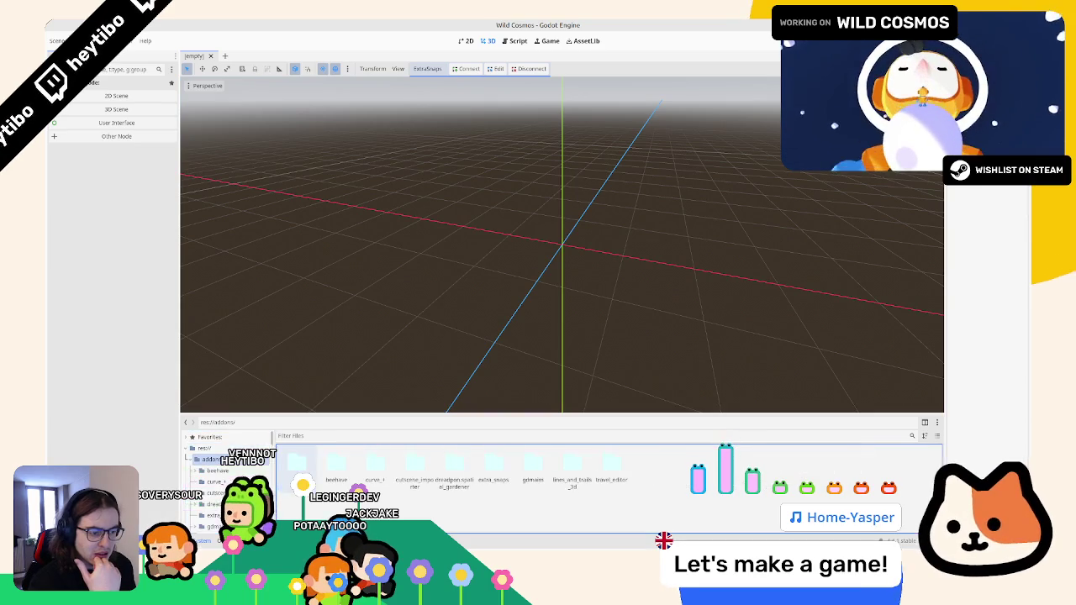
{"action": "double_click", "coordinate": [454, 463]}
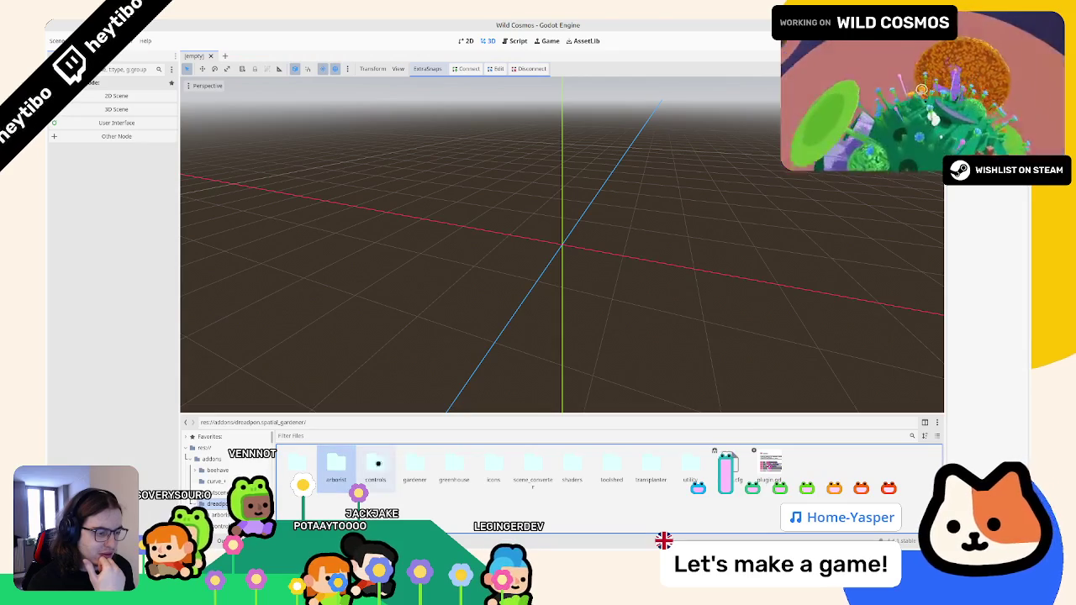
{"action": "double_click", "coordinate": [382, 464]}
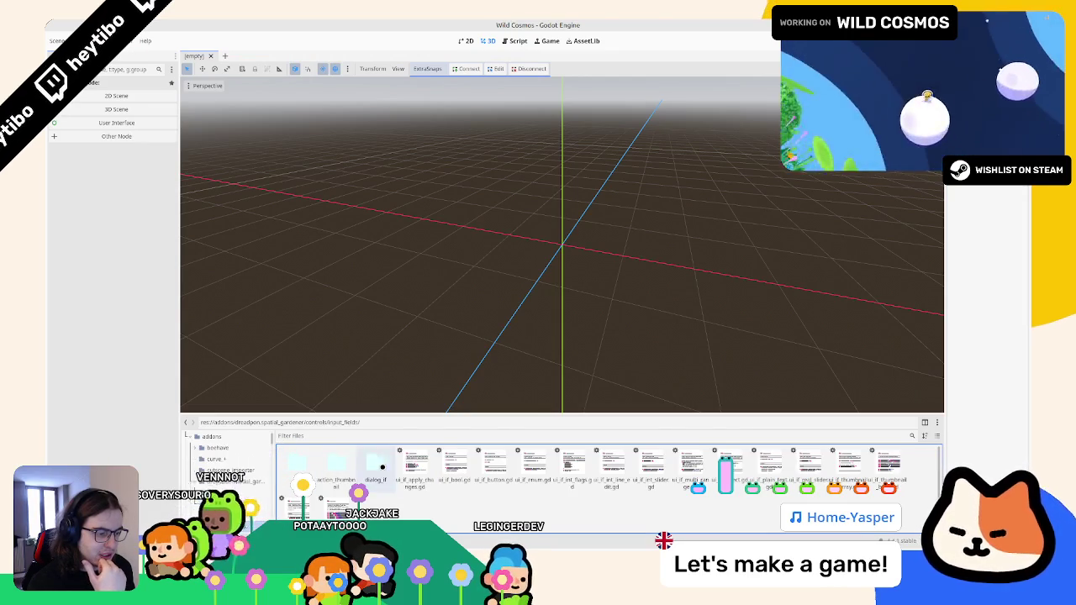
{"action": "double_click", "coordinate": [375, 465]}
{"action": "key", "text": "BackSpace"}
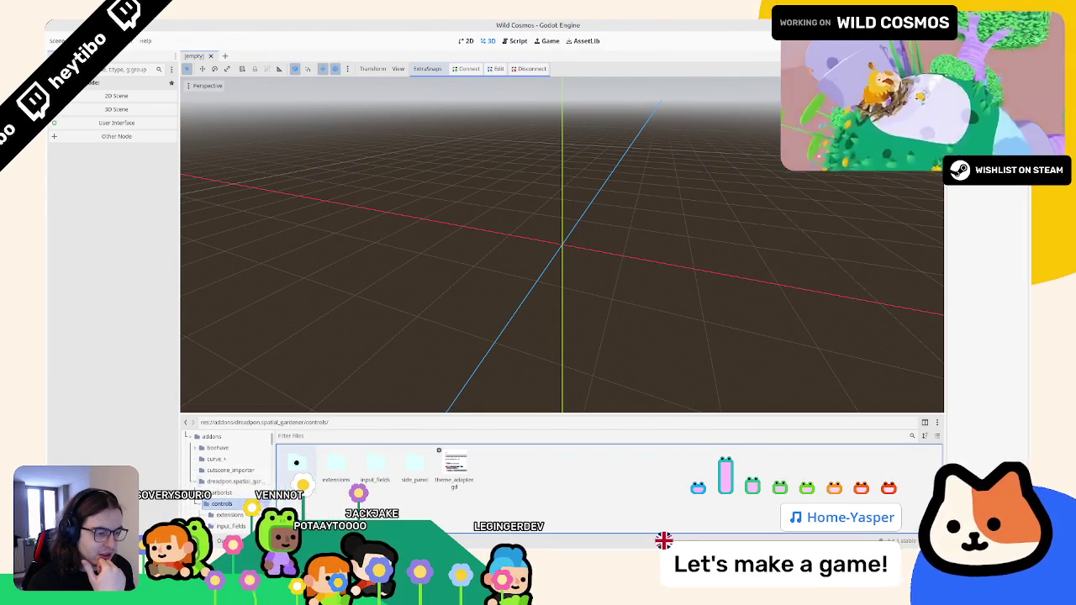
{"action": "key", "text": "BackSpace"}
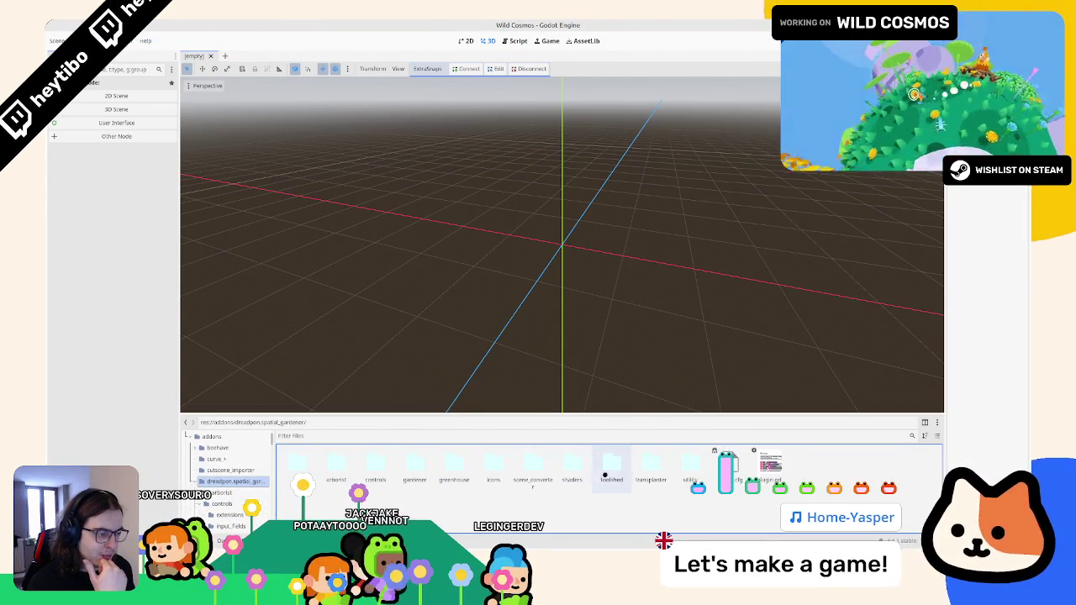
Inspect the addon's arborist, mmi_octree and greenhouse subfolders
{"action": "double_click", "coordinate": [334, 460]}
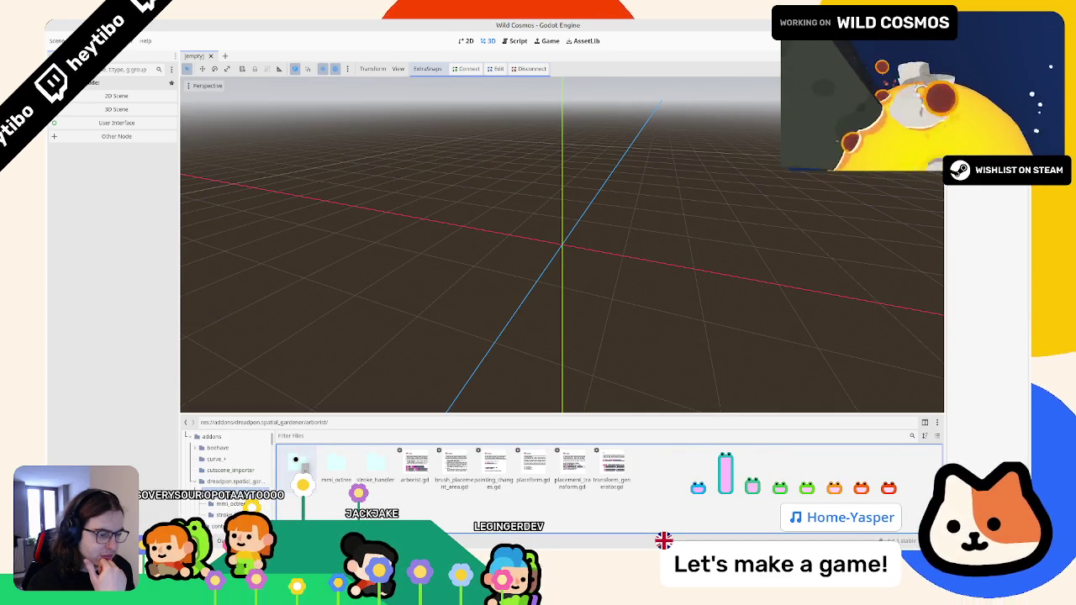
{"action": "double_click", "coordinate": [295, 460]}
{"action": "double_click", "coordinate": [295, 460]}
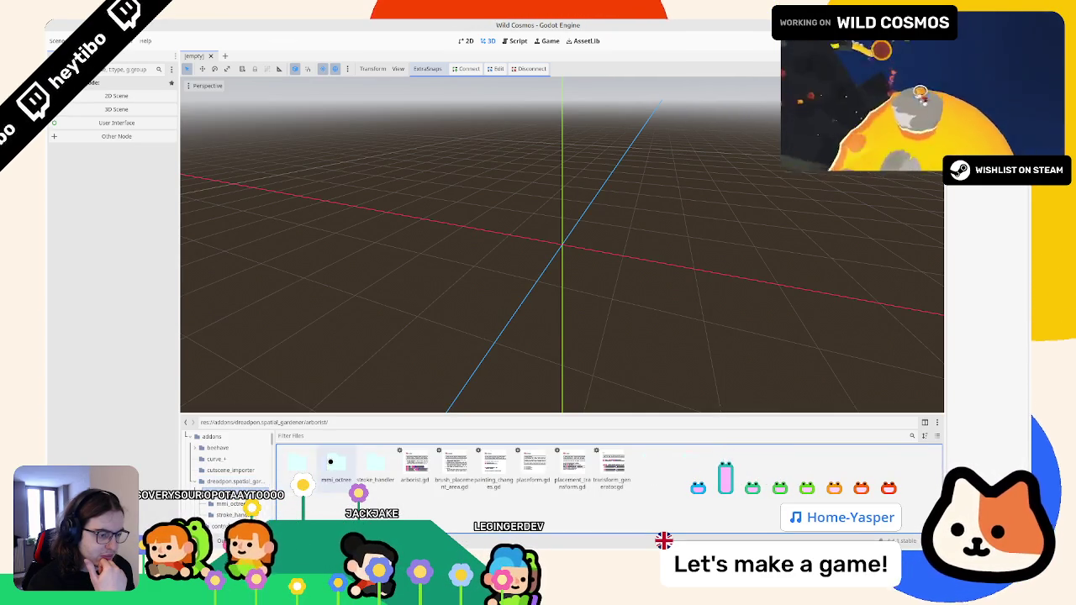
{"action": "double_click", "coordinate": [304, 461]}
{"action": "double_click", "coordinate": [304, 462]}
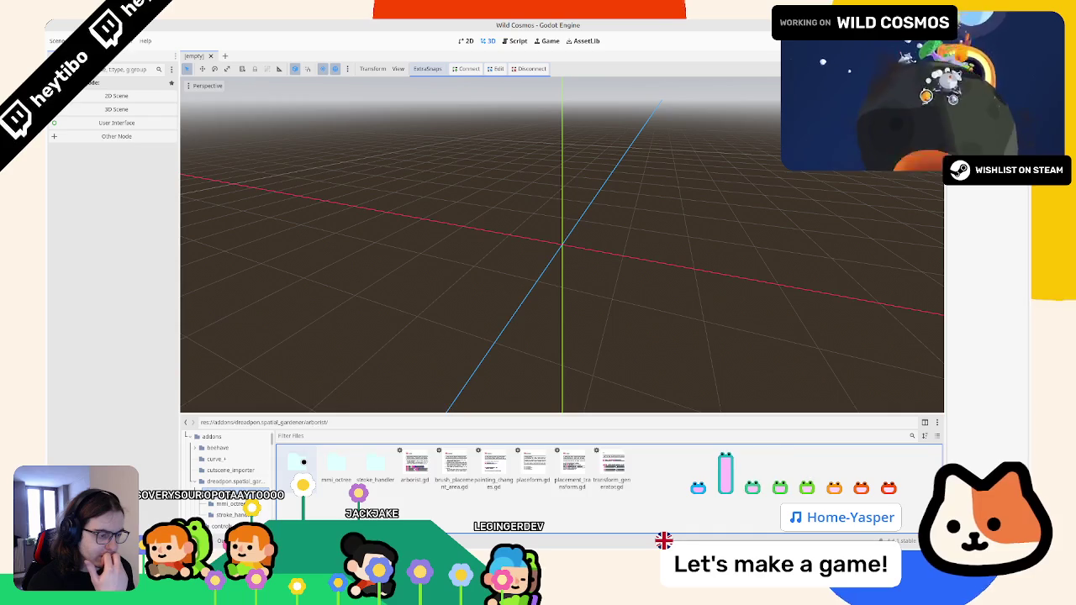
{"action": "double_click", "coordinate": [304, 462]}
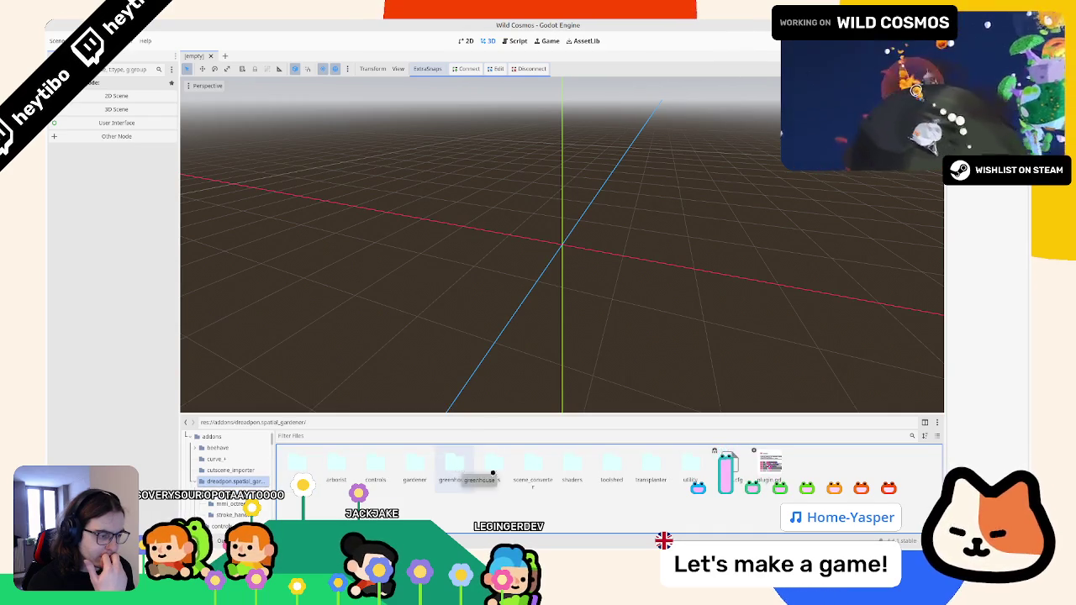
{"action": "double_click", "coordinate": [455, 465]}
{"action": "double_click", "coordinate": [304, 462]}
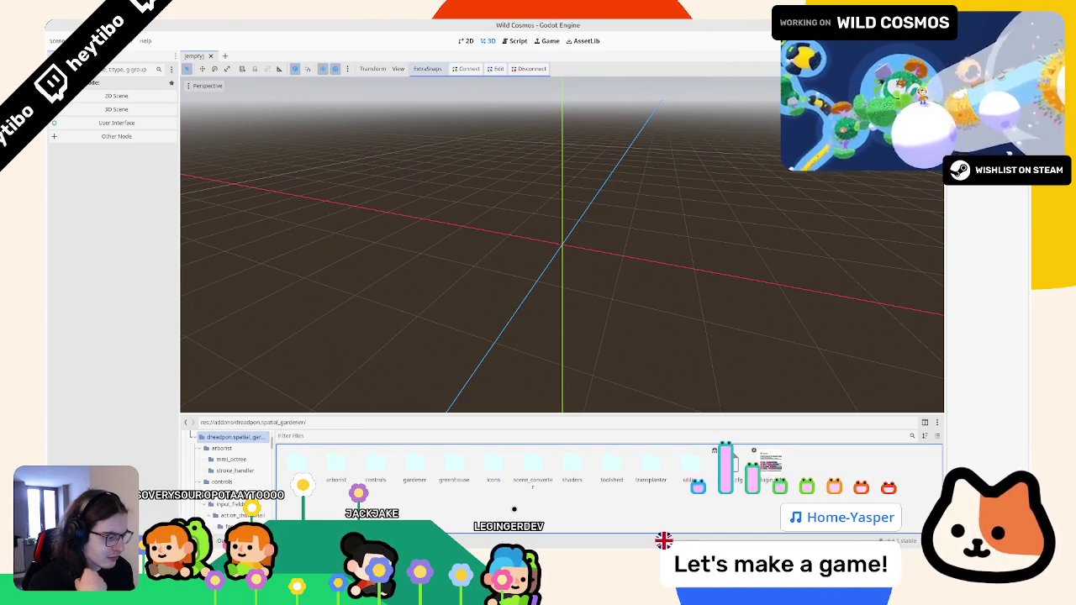
Look into toolshed, then settle in the utility folder and orbit the view slightly
{"action": "double_click", "coordinate": [611, 465]}
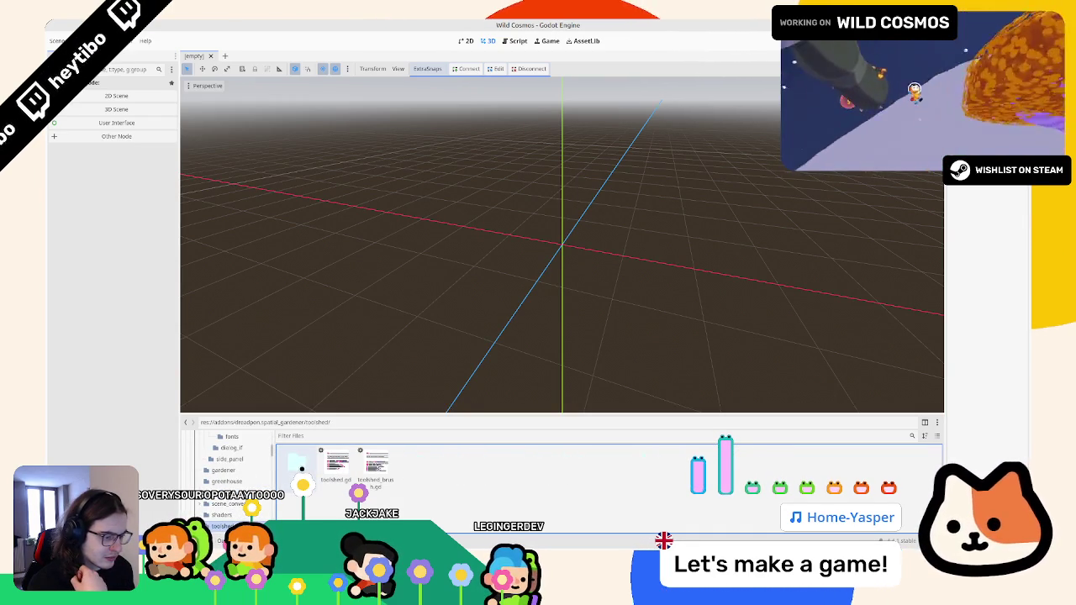
{"action": "double_click", "coordinate": [301, 464]}
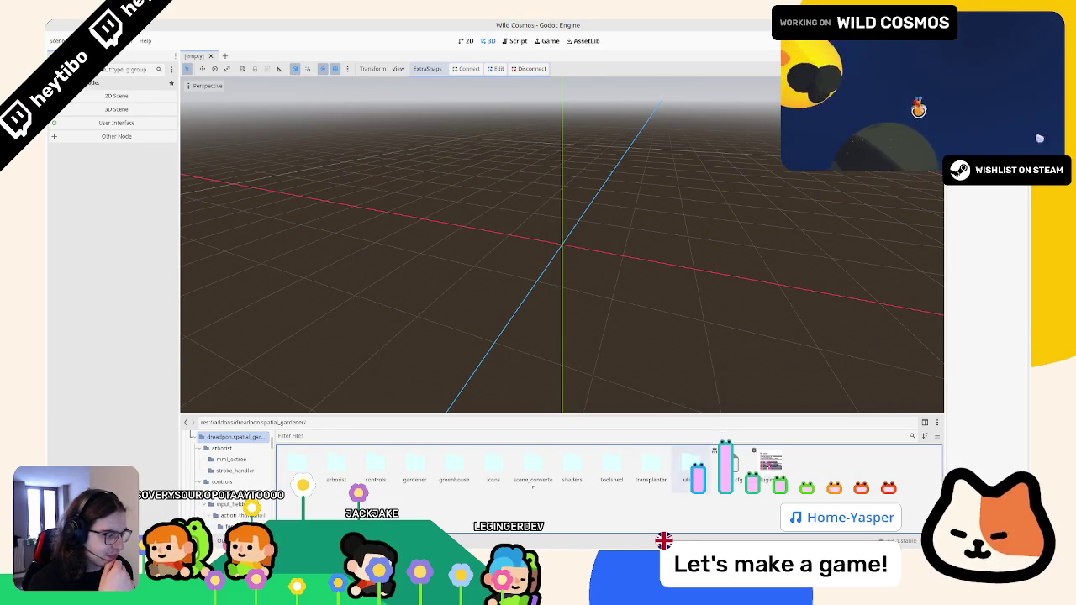
{"action": "double_click", "coordinate": [690, 465]}
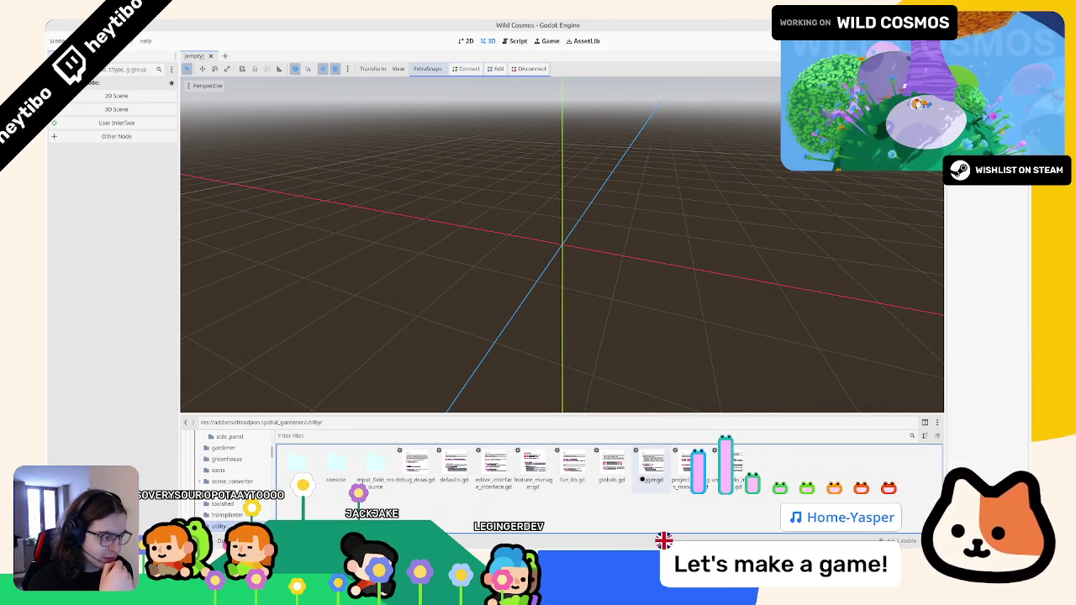
{"action": "left_click_drag", "start_coordinate": [476, 293], "coordinate": [485, 292]}
{"action": "key", "text": "alt+shift+o"}
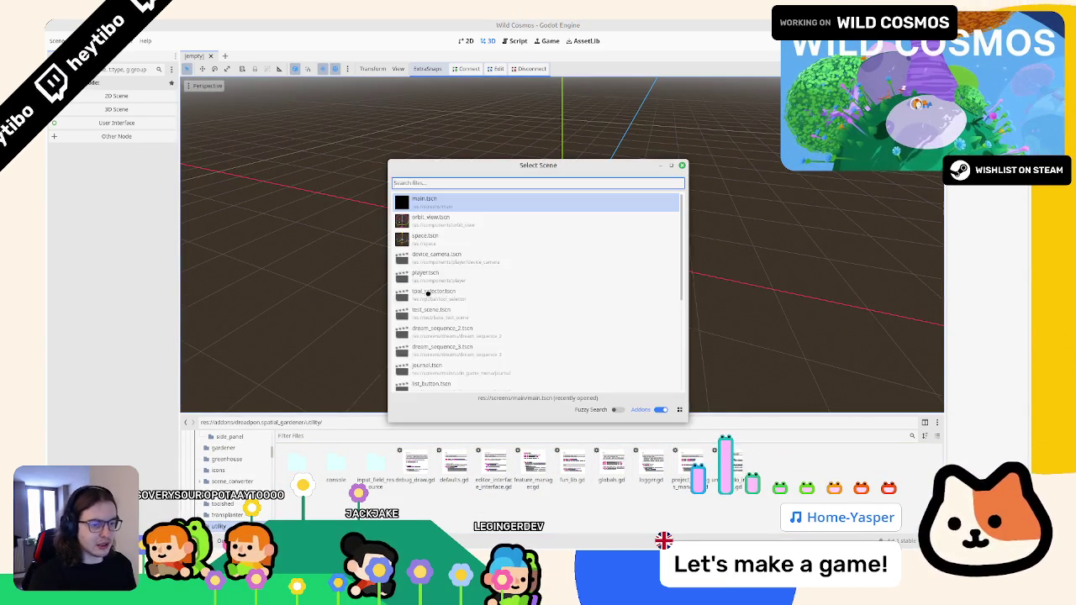
Filter the FileSystem for 'garde' to locate gardener.gd, then clear the filter
{"action": "key", "text": "Return"}
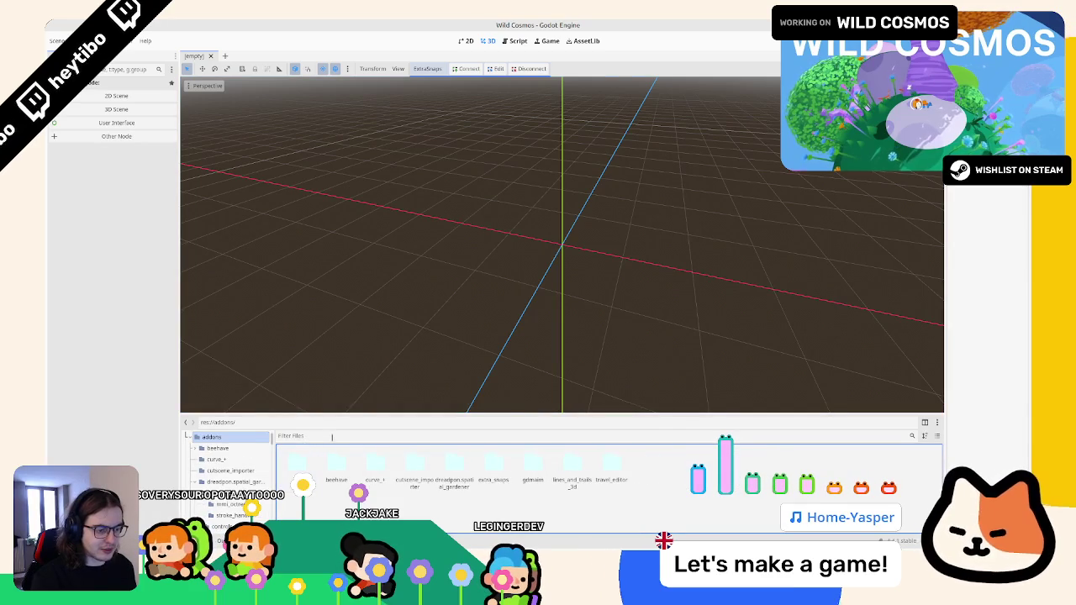
{"action": "double_click", "coordinate": [450, 462]}
{"action": "left_click", "coordinate": [445, 436]}
{"action": "type", "text": "ha"}
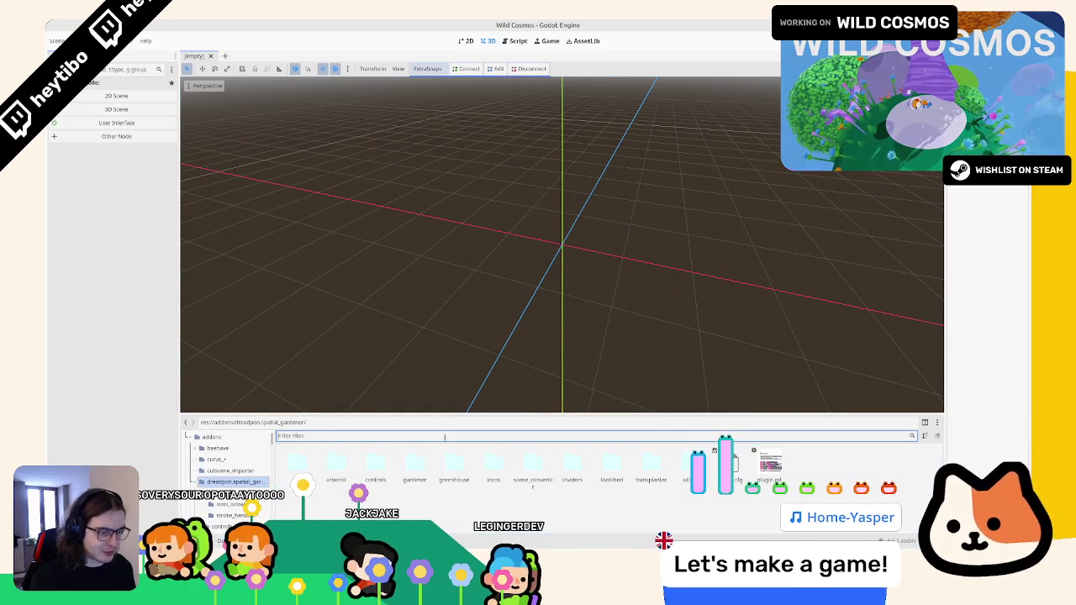
{"action": "key", "text": "BackSpace"}
{"action": "key", "text": "BackSpace"}
{"action": "type", "text": "garde"}
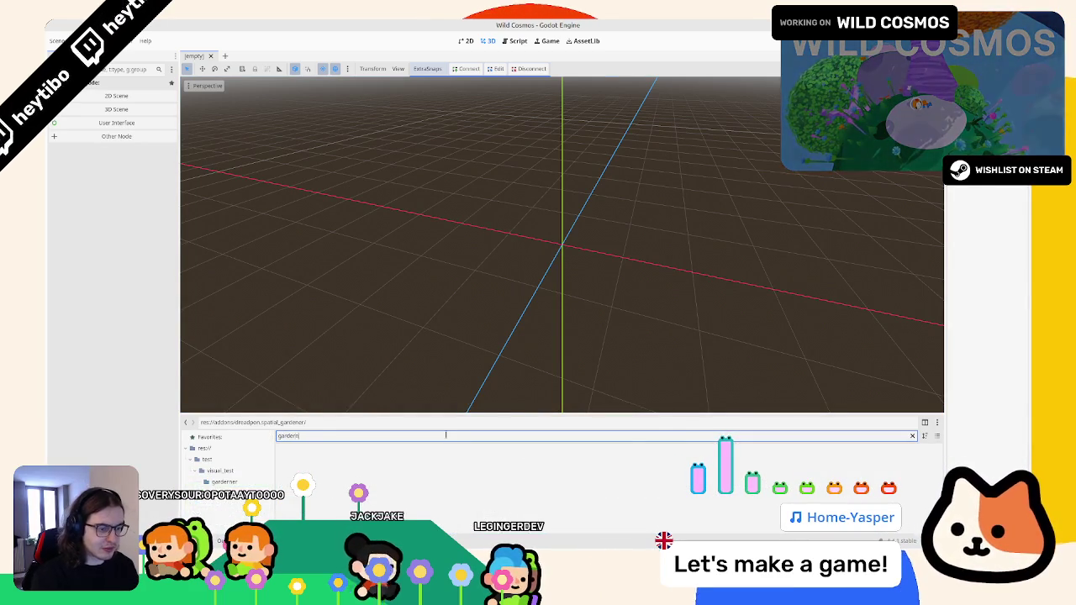
{"action": "left_click", "coordinate": [299, 464]}
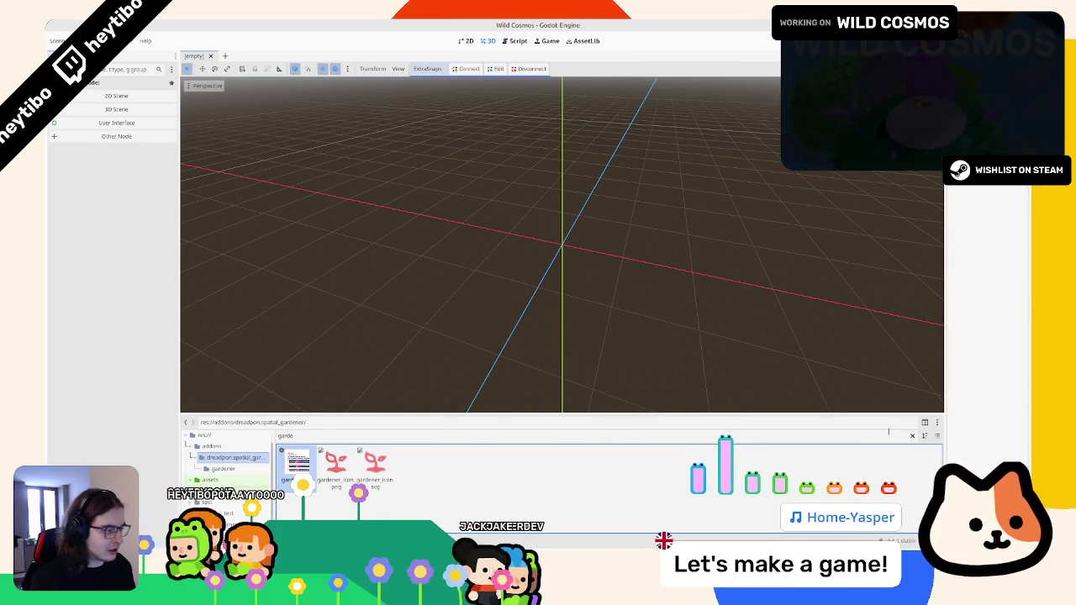
{"action": "left_click", "coordinate": [912, 435]}
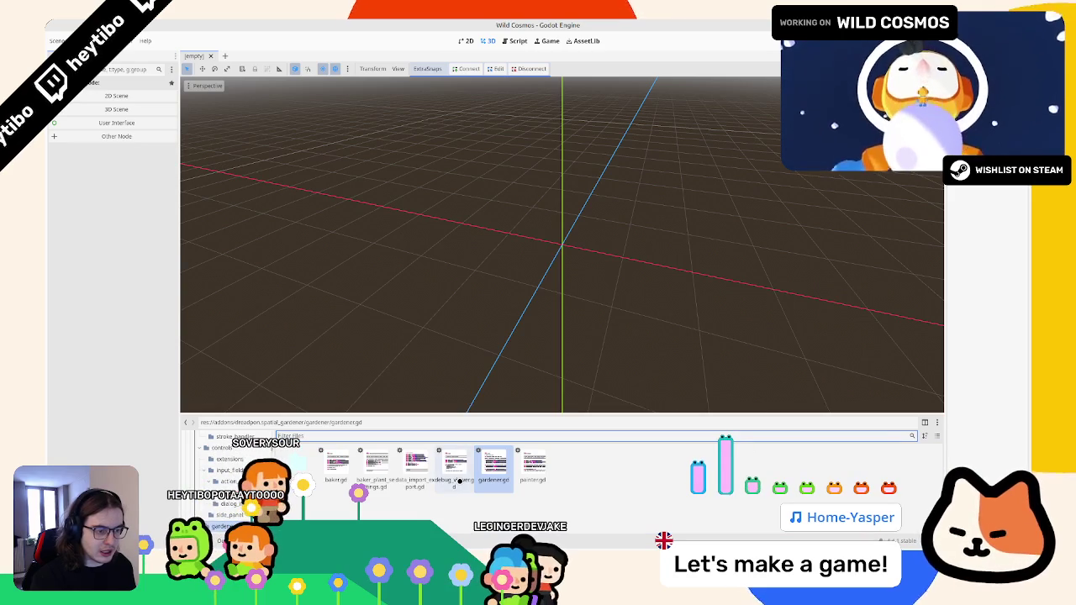
View the 16 owner scenes of gardener/gardener.gd, close the list, and open Project Manager
{"action": "left_click", "coordinate": [232, 437]}
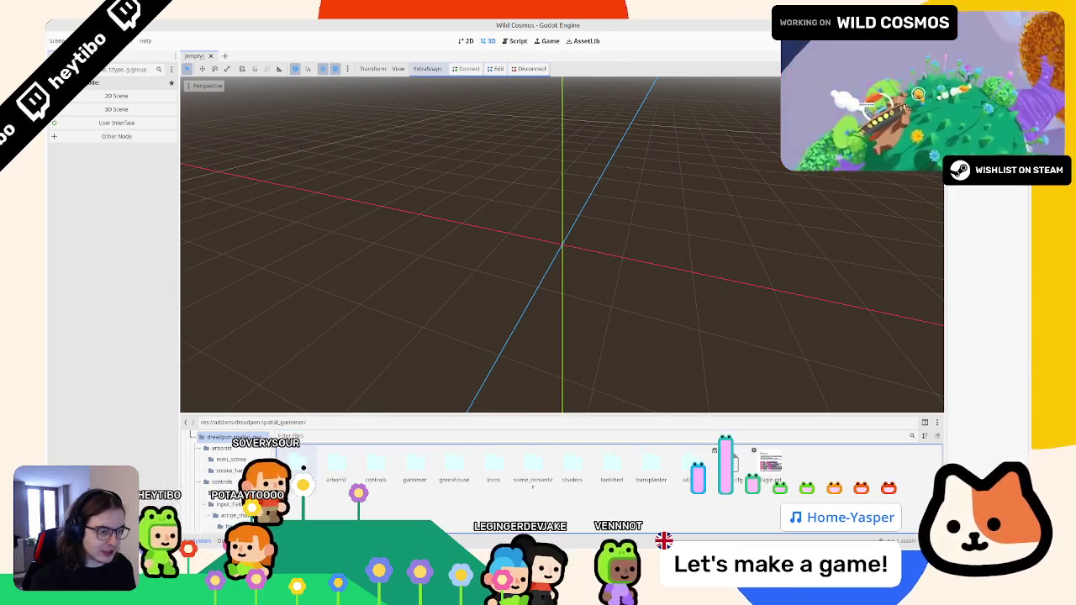
{"action": "double_click", "coordinate": [415, 466]}
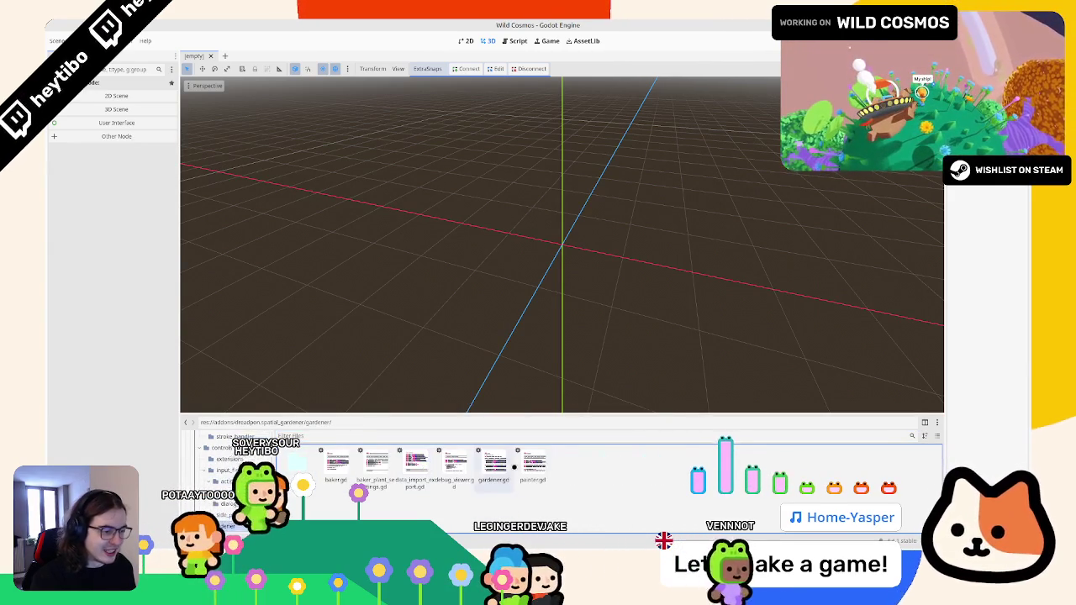
{"action": "right_click", "coordinate": [495, 467]}
{"action": "left_click", "coordinate": [495, 402]}
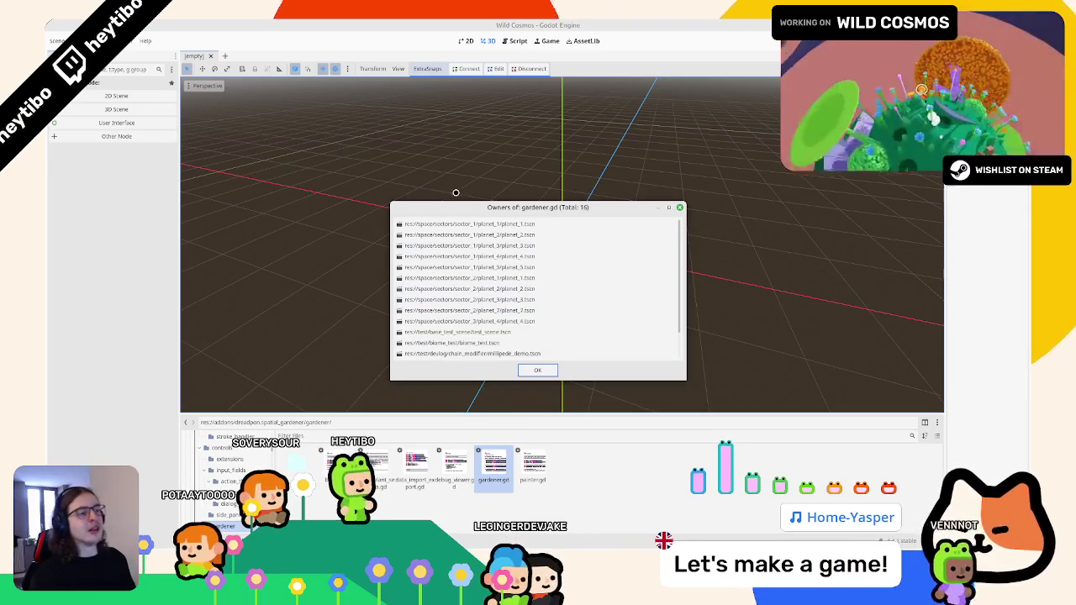
{"action": "left_click_drag", "start_coordinate": [453, 207], "coordinate": [453, 133]}
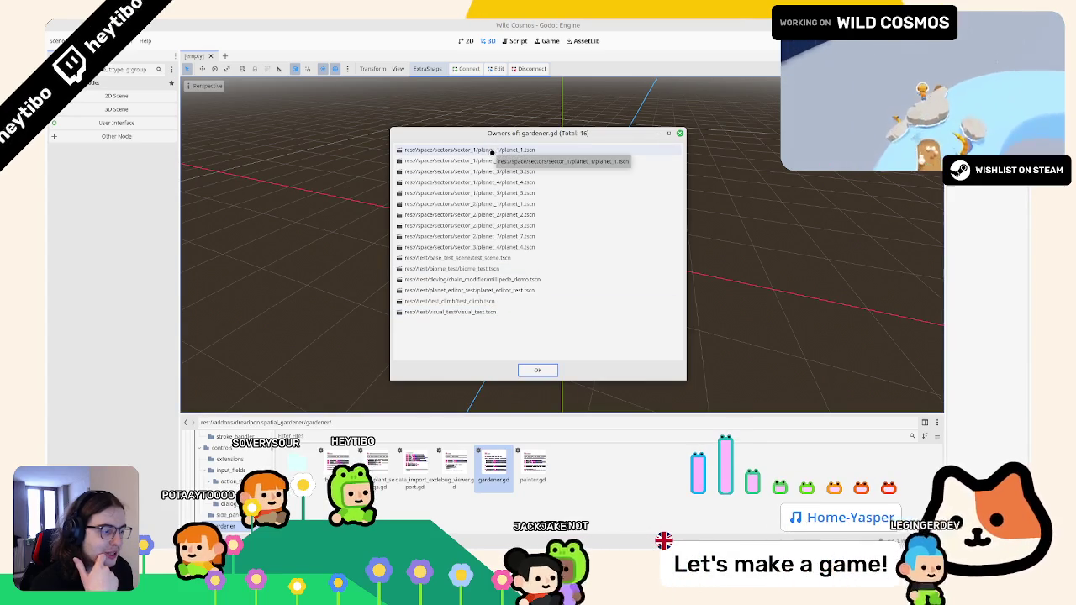
{"action": "left_click", "coordinate": [681, 134]}
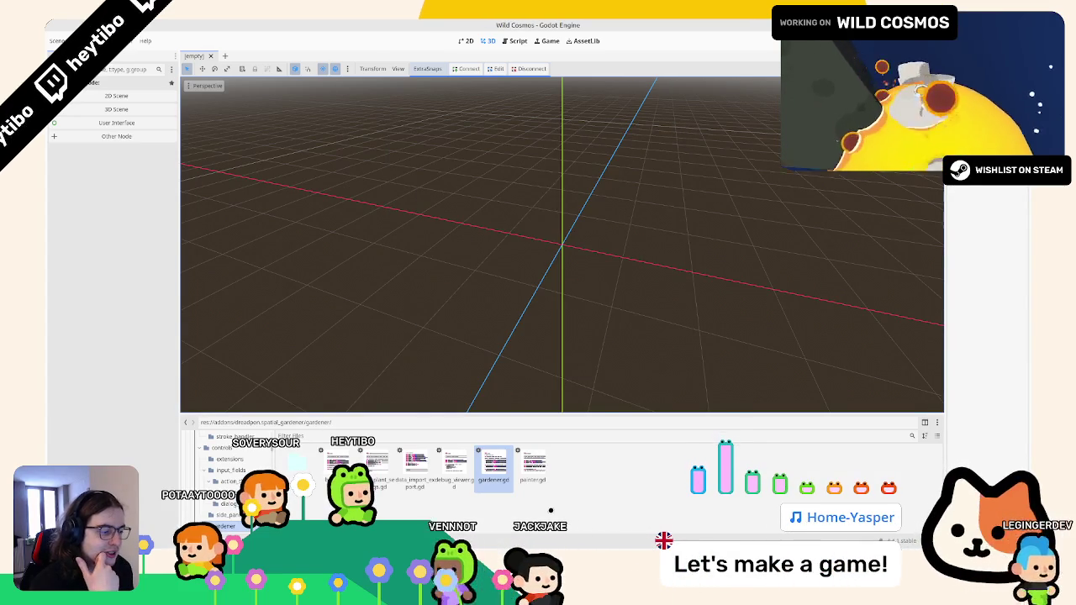
{"action": "key", "text": "F5"}
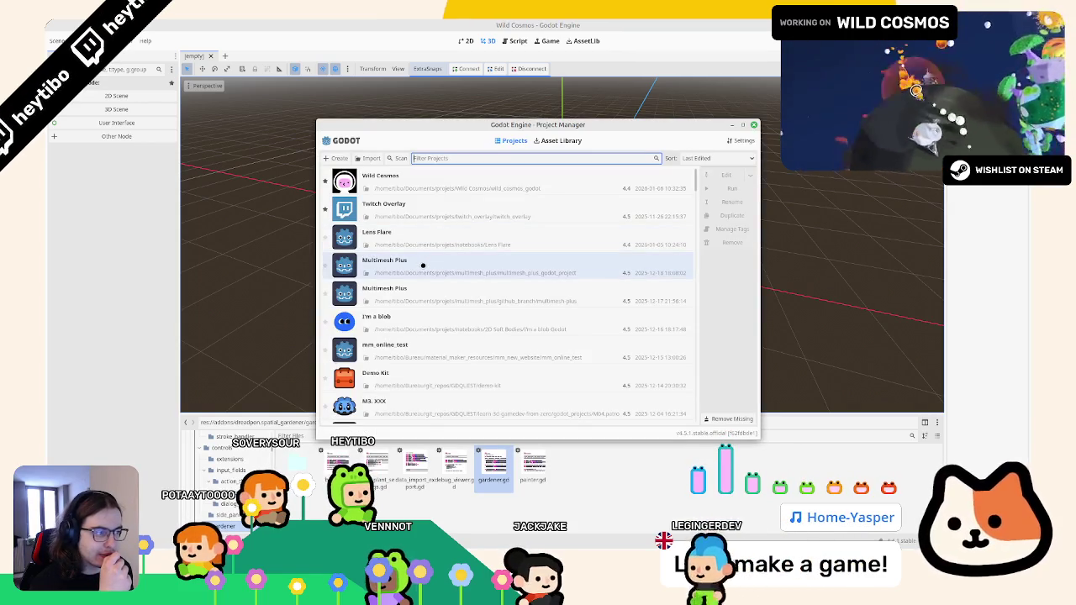
Widen the Project Manager window and open the first Multimesh Plus project
{"action": "left_click", "coordinate": [422, 264]}
{"action": "left_click", "coordinate": [507, 296]}
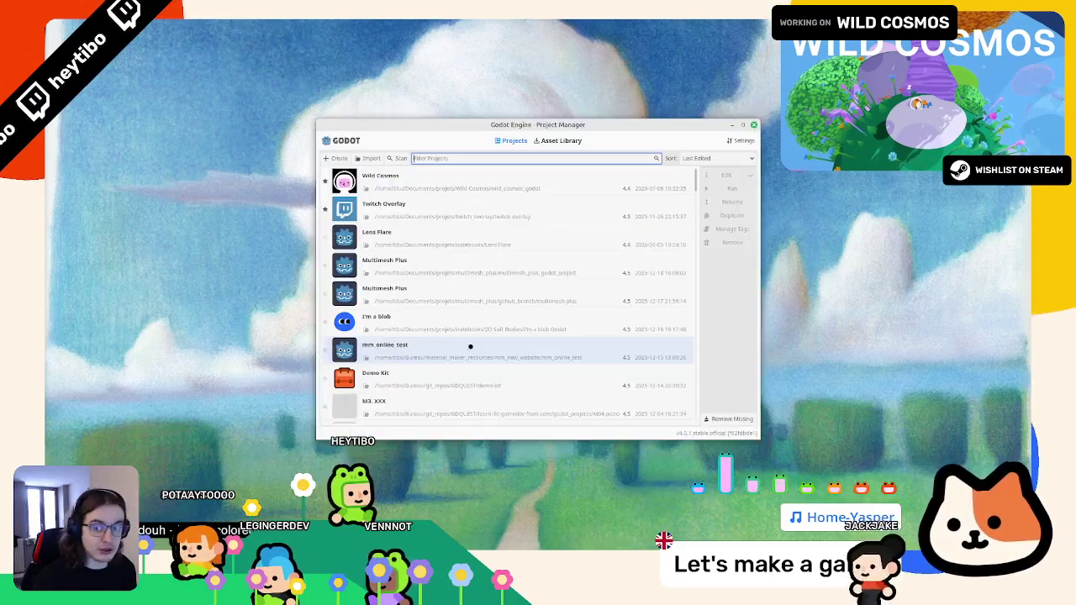
{"action": "left_click_drag", "start_coordinate": [757, 436], "coordinate": [870, 448]}
{"action": "left_click", "coordinate": [591, 291]}
{"action": "left_click", "coordinate": [597, 273]}
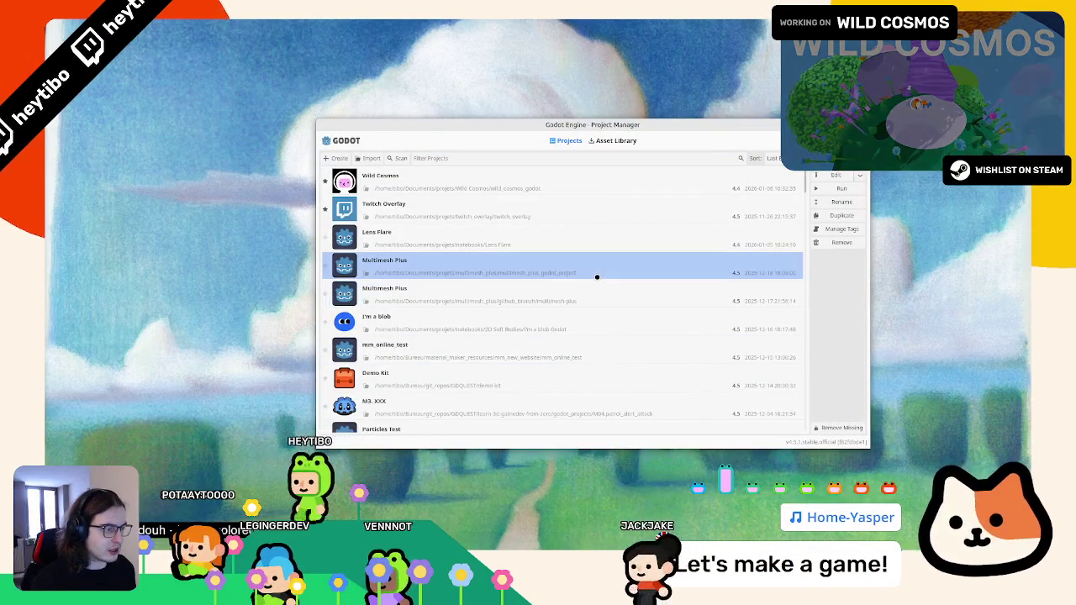
{"action": "double_click", "coordinate": [602, 273]}
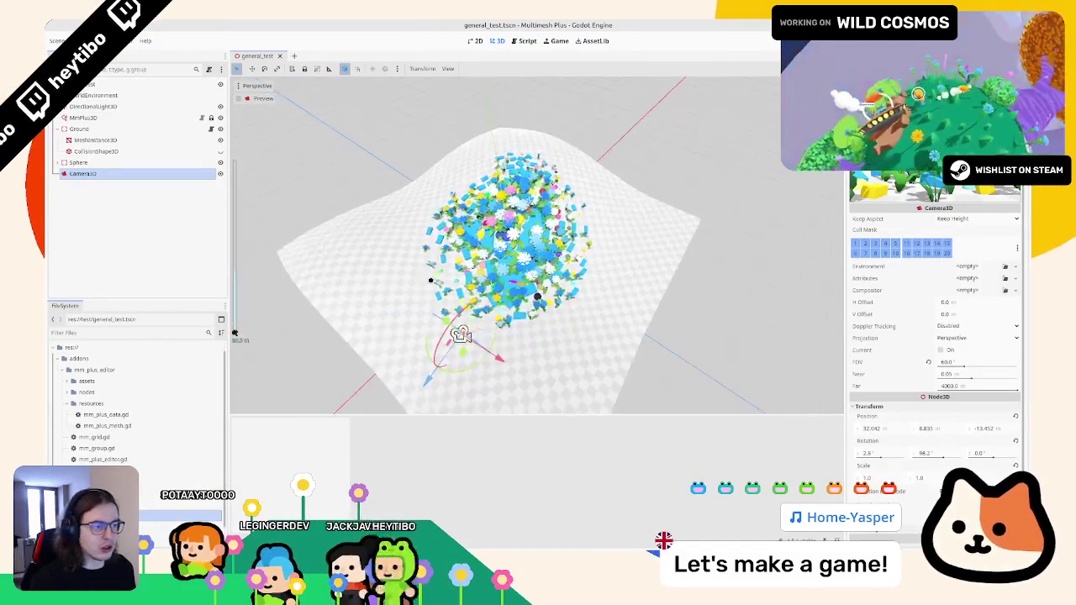
Frame the Ground, select MmPlus3D, set a 9.0 m brush and paint flowers across the terrain
{"action": "double_click", "coordinate": [111, 127]}
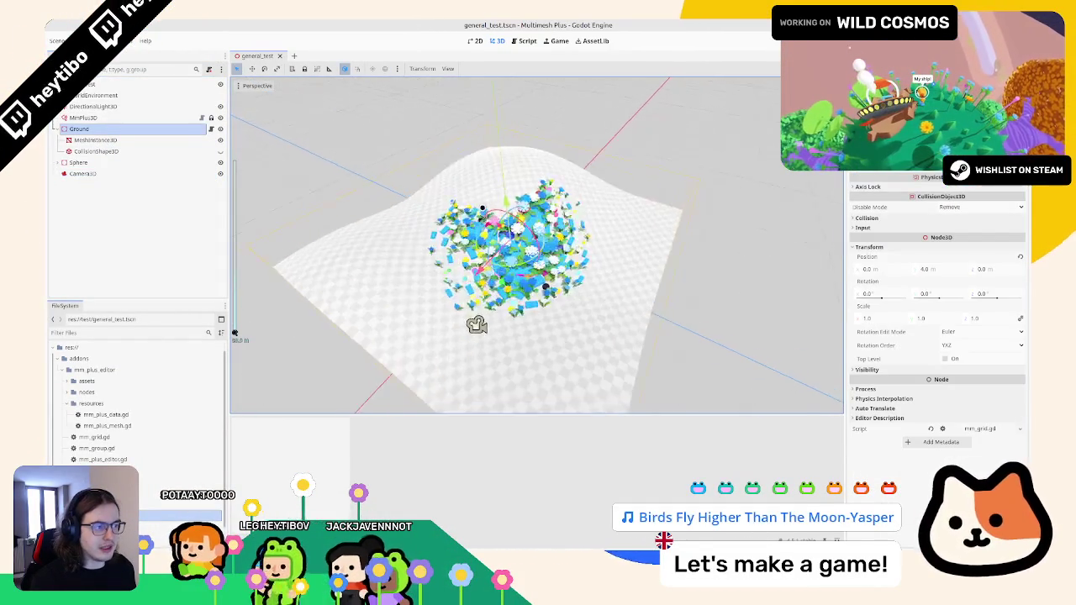
{"action": "left_click", "coordinate": [82, 118]}
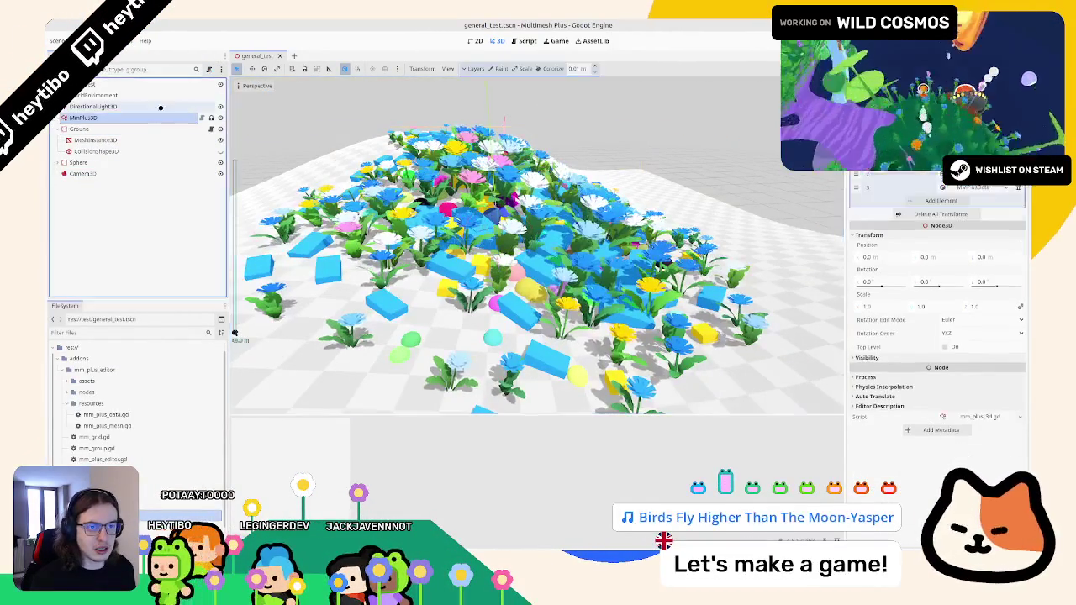
{"action": "scroll", "coordinate": [370, 338], "scroll_direction": "down", "scroll_amount": 5}
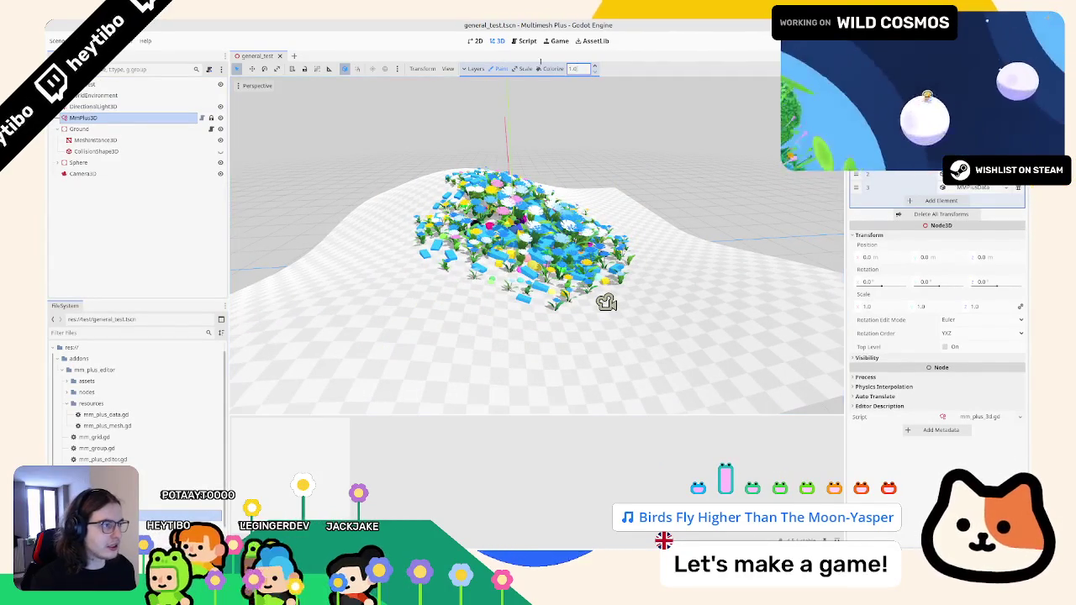
{"action": "scroll", "coordinate": [477, 296], "scroll_direction": "up", "scroll_amount": 6}
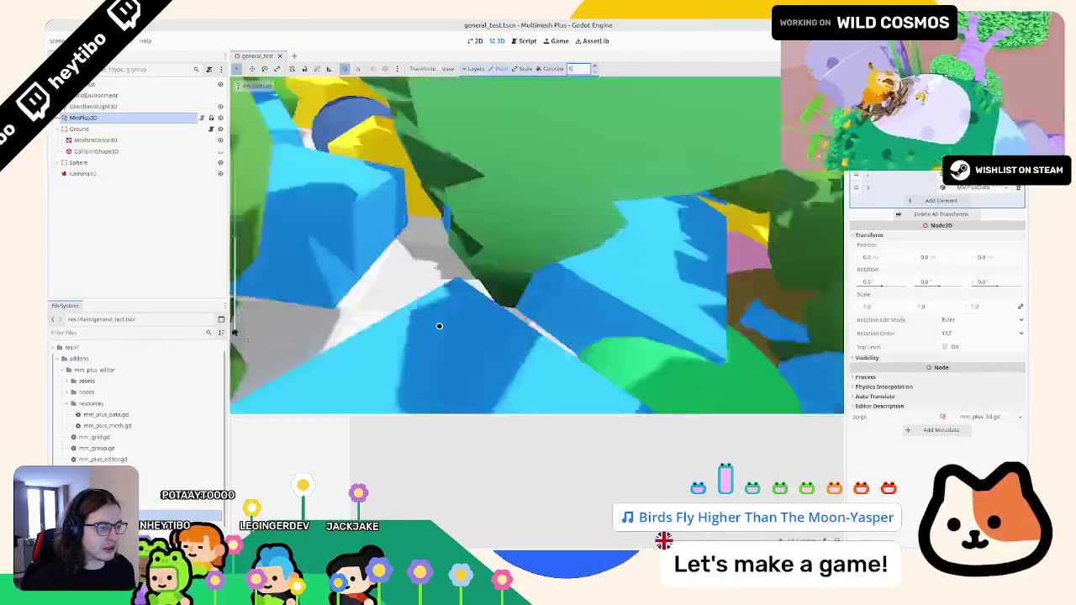
{"action": "scroll", "coordinate": [397, 320], "scroll_direction": "down", "scroll_amount": 6}
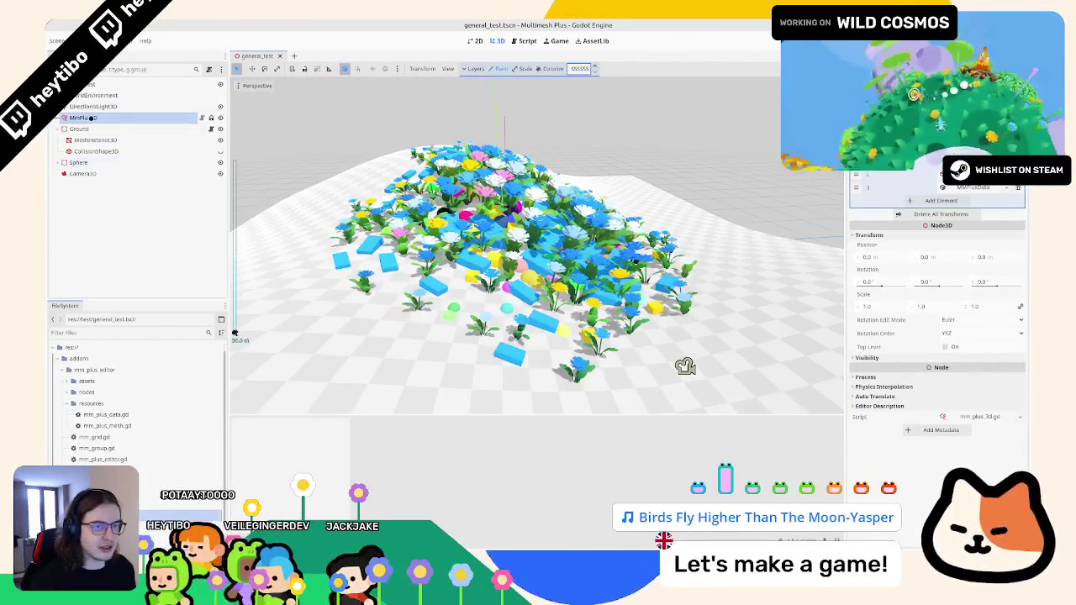
{"action": "left_click", "coordinate": [355, 299]}
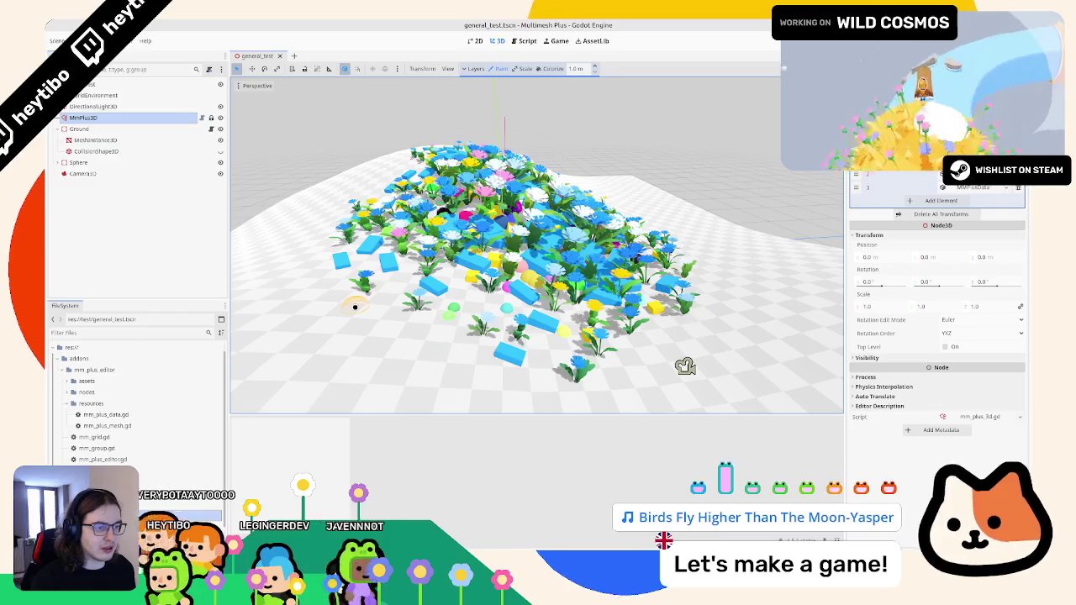
{"action": "scroll", "coordinate": [355, 305], "scroll_direction": "up", "scroll_amount": 5}
{"action": "mouse_move", "coordinate": [353, 331]}
{"action": "left_mouse_down"}
{"action": "mouse_move", "coordinate": [396, 301]}
{"action": "mouse_move", "coordinate": [501, 354]}
{"action": "mouse_move", "coordinate": [234, 334]}
{"action": "left_mouse_up"}
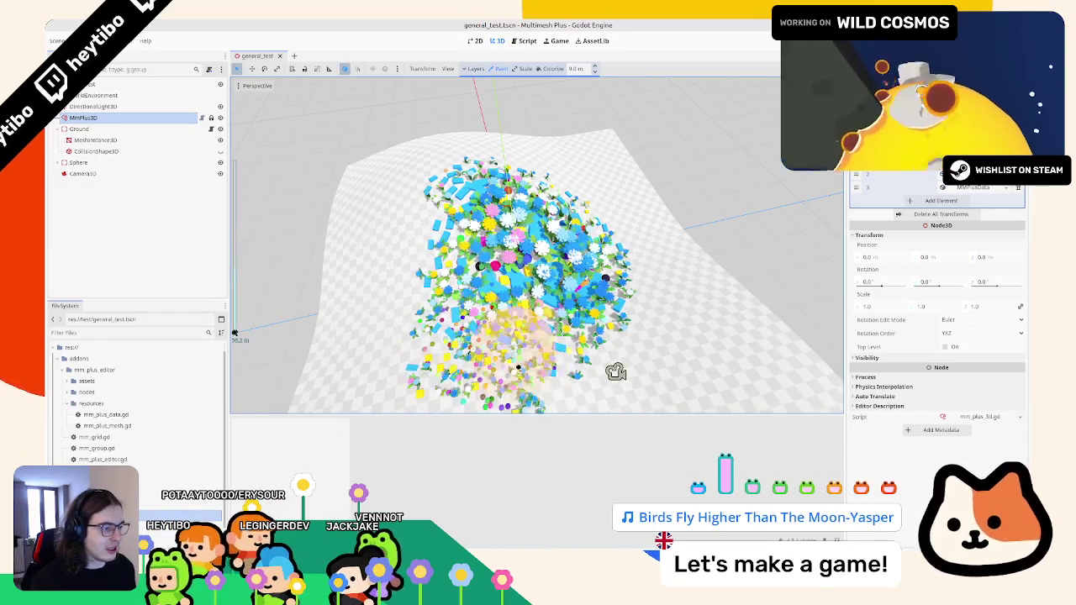